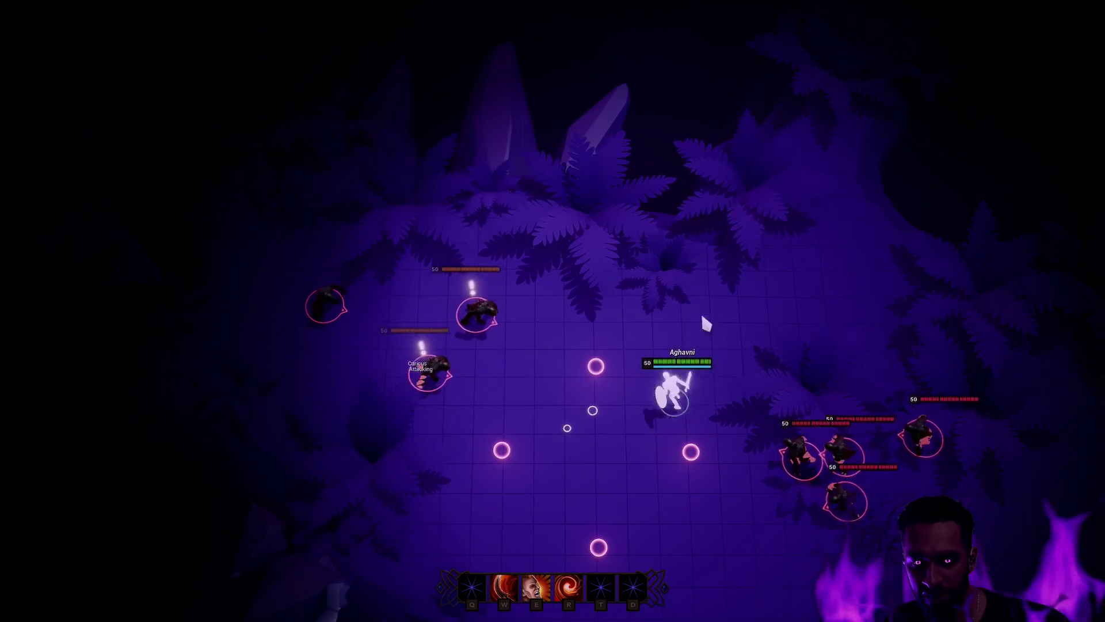
Step: Kite the hero around the enemy pack with right-click moves, casting the E and W abilities
right_click(660, 287)
right_click(773, 286)
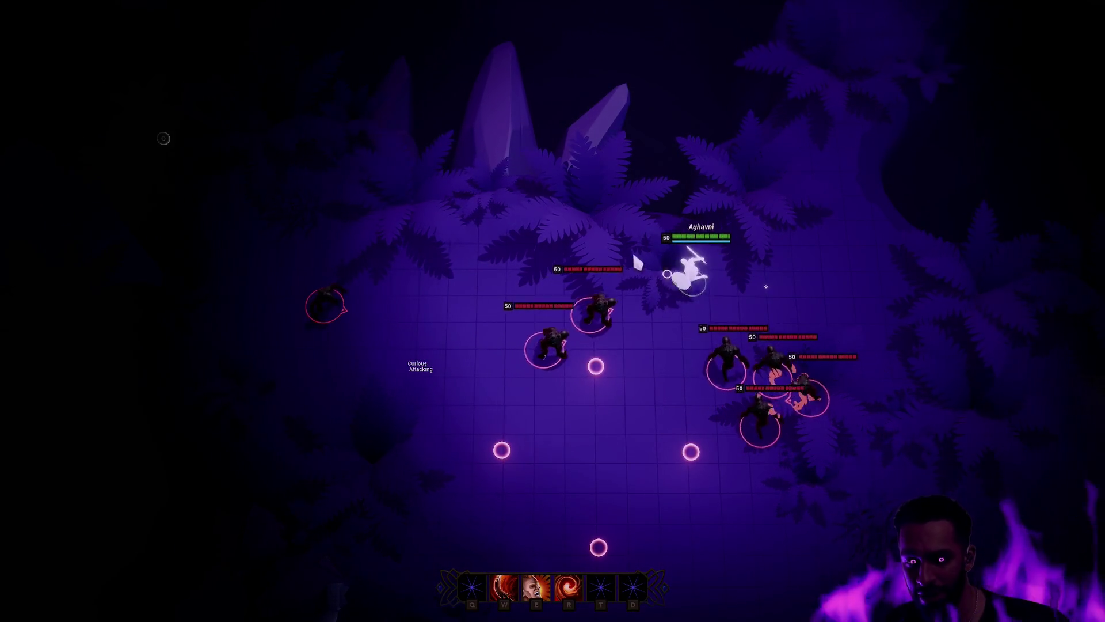
right_click(672, 371)
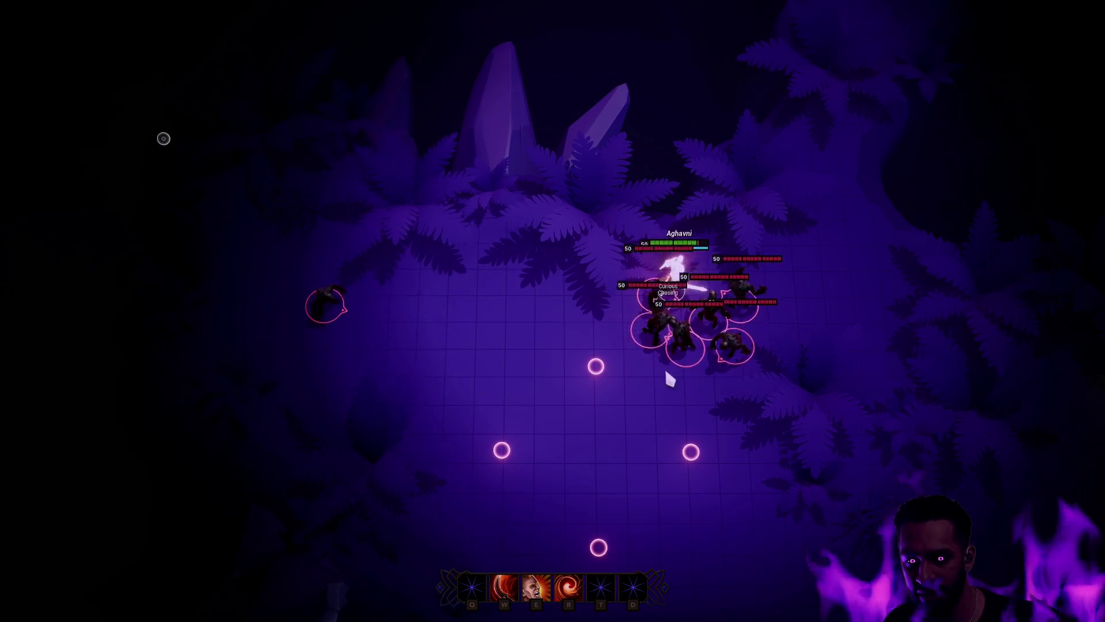
right_click(844, 447)
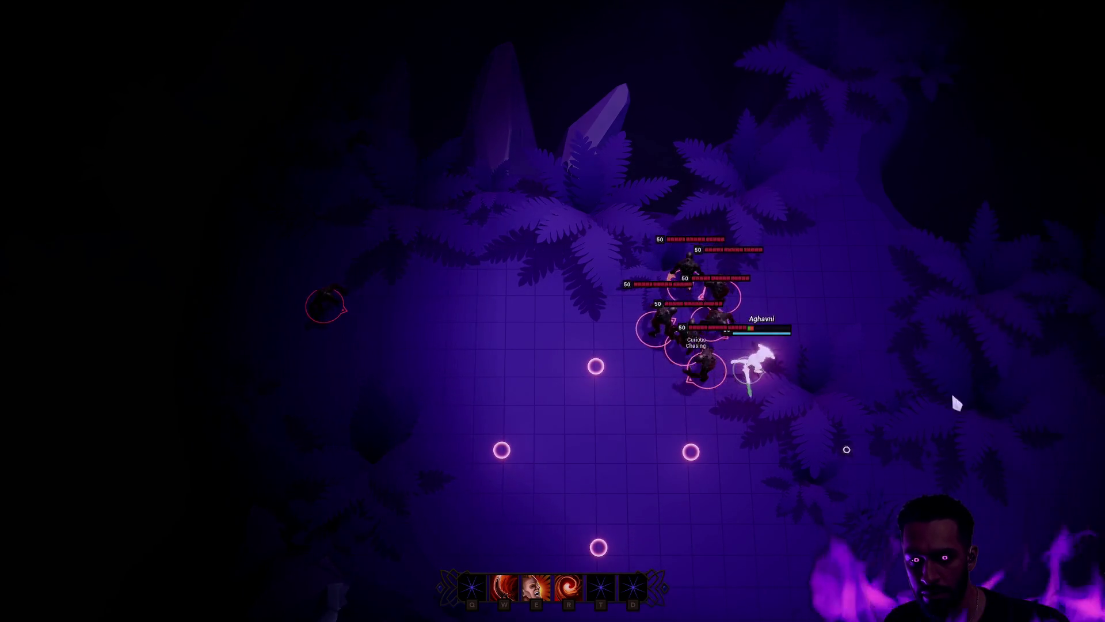
right_click(956, 328)
right_click(875, 178)
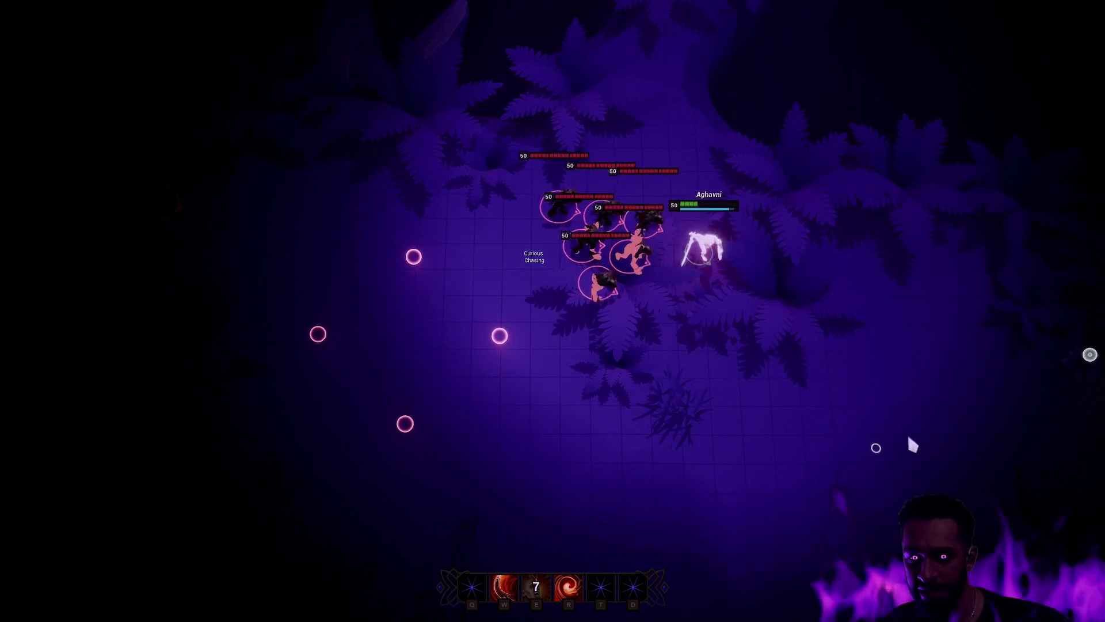
key("e")
right_click(385, 397)
right_click(341, 332)
key("w")
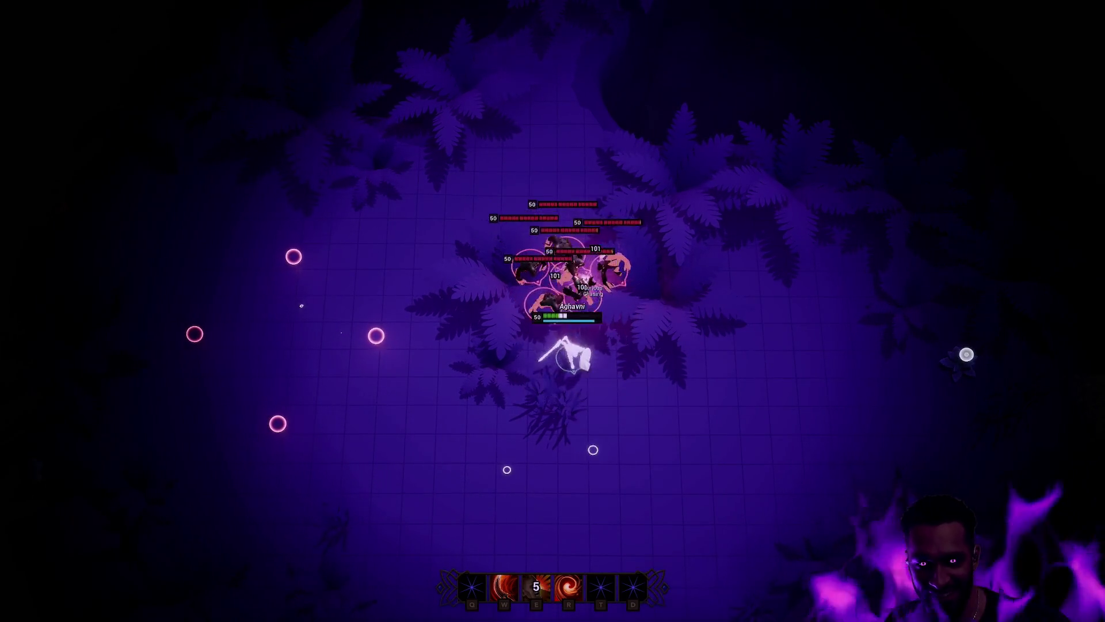
Step: Keep kiting with R, E and W abilities, then stop the play-test with Esc
right_click(766, 446)
right_click(731, 351)
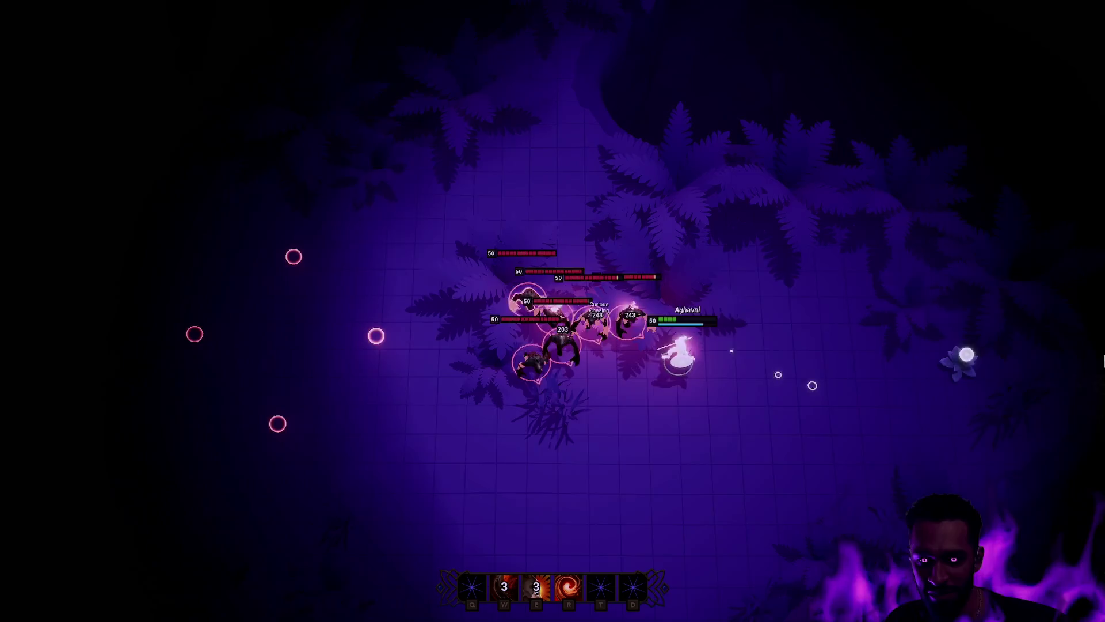
key("r")
right_click(681, 322)
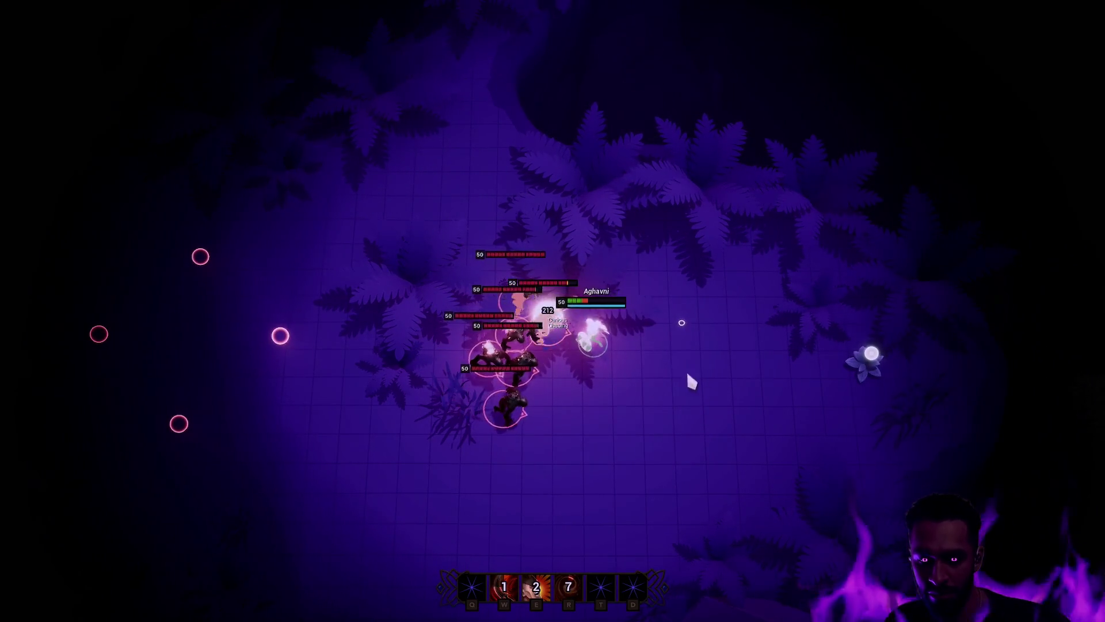
right_click(782, 371)
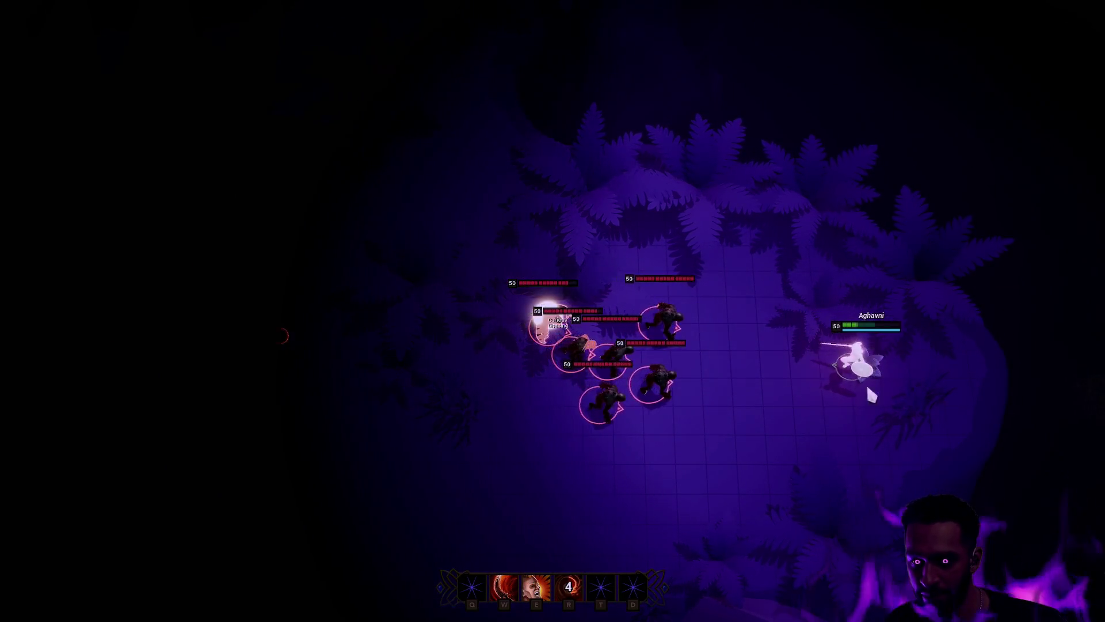
key("e")
right_click(508, 486)
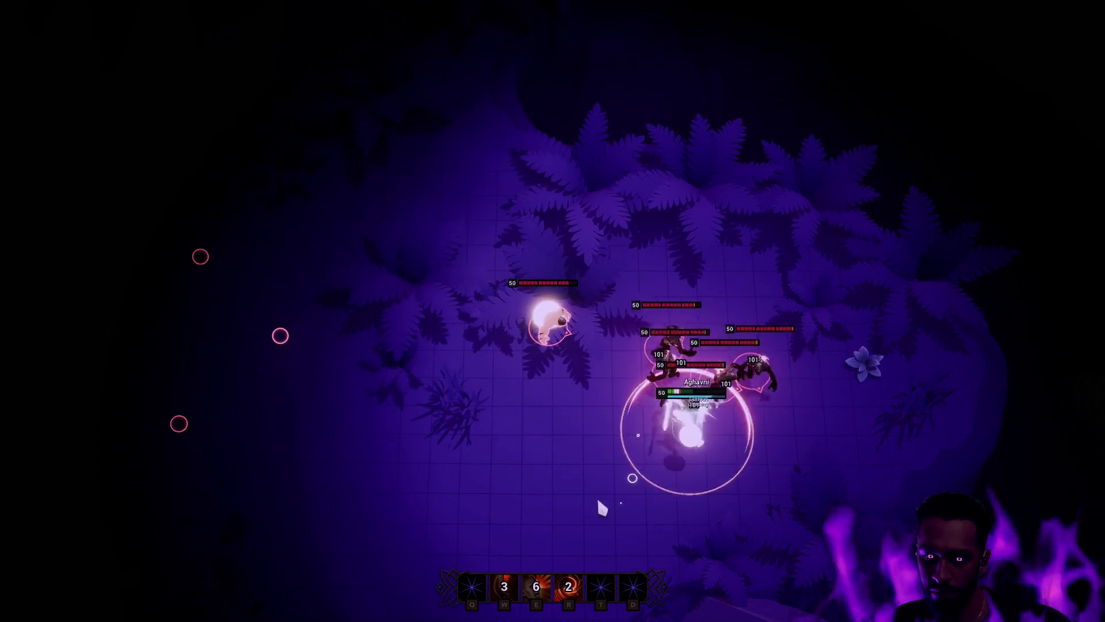
key("w")
right_click(587, 261)
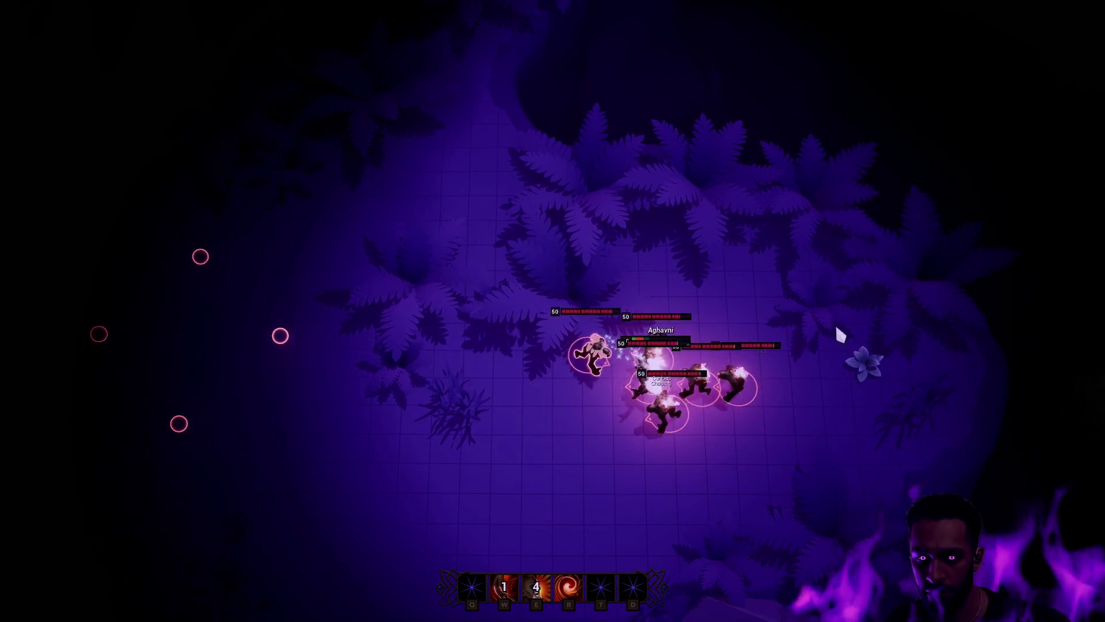
key("Escape")
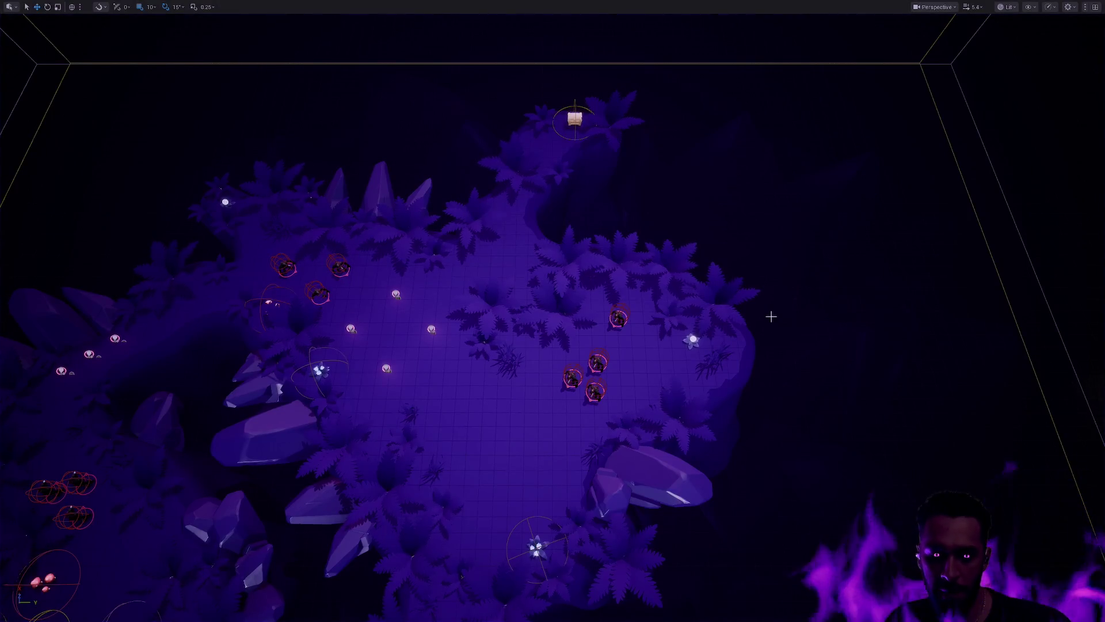
Step: Restore the full editor layout, play, browse console commands for 'Health' then 'Abi', and stop
key("F11")
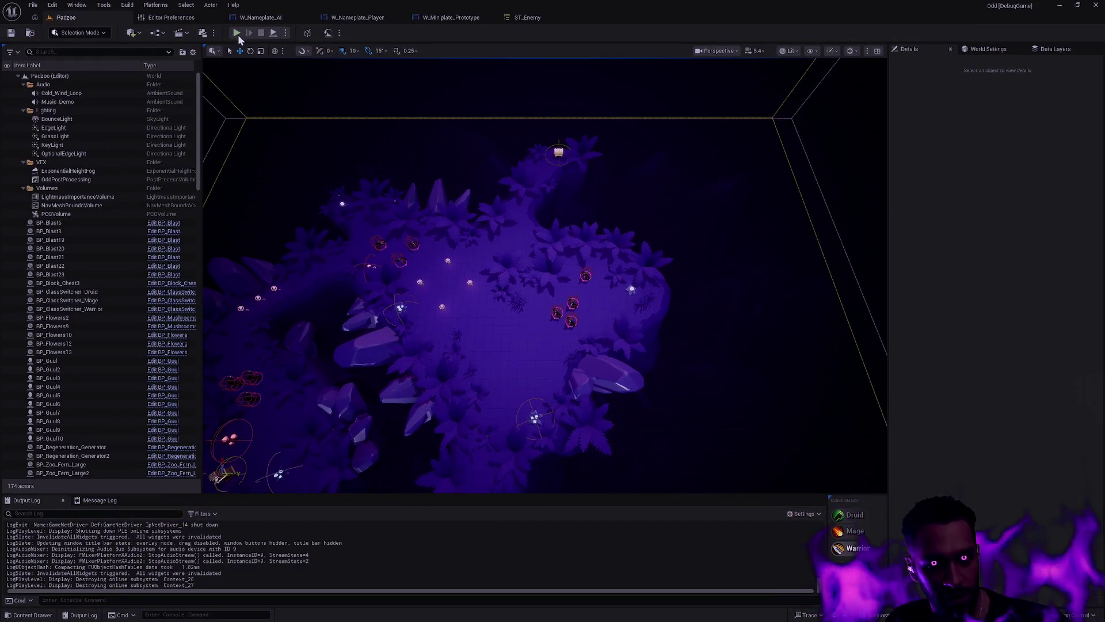
left_click(237, 34)
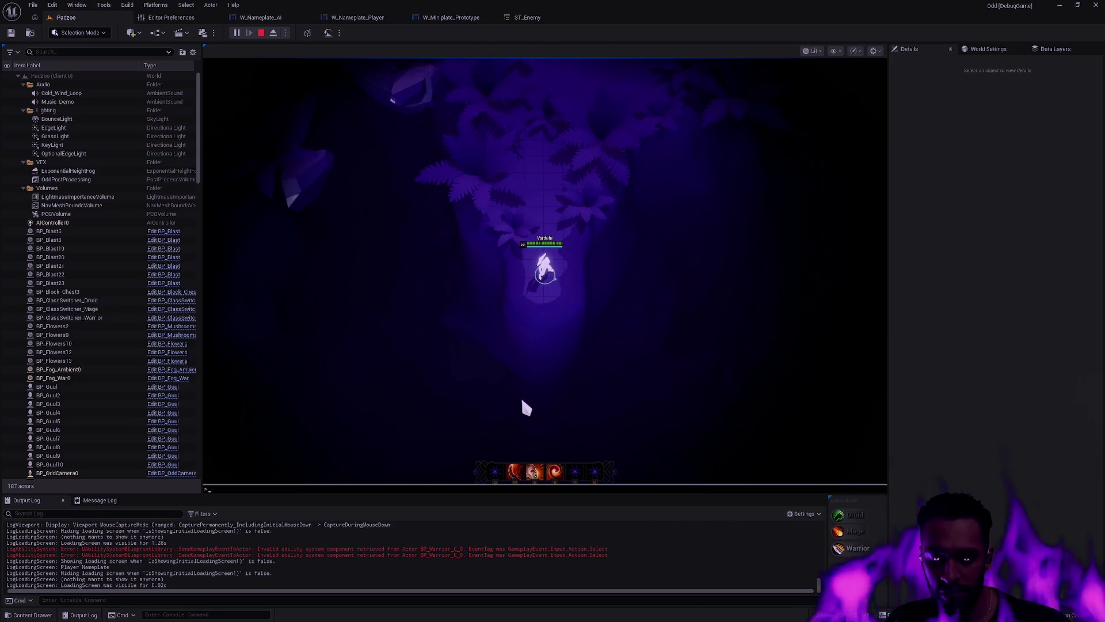
type("Health")
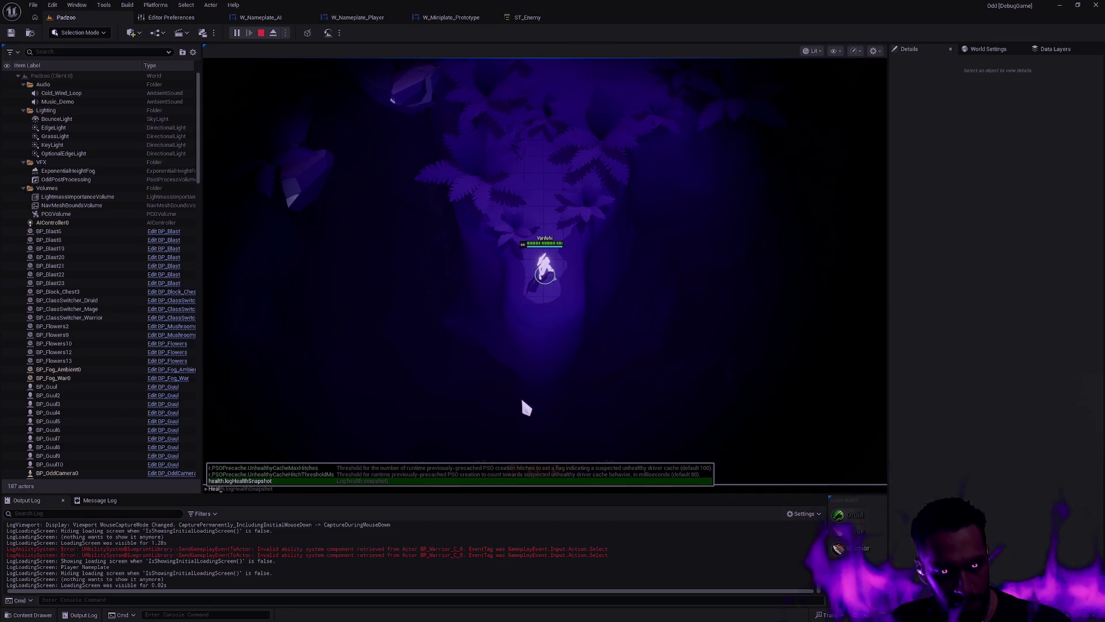
key("BackSpace")
key("BackSpace")
key("BackSpace")
type("Abi")
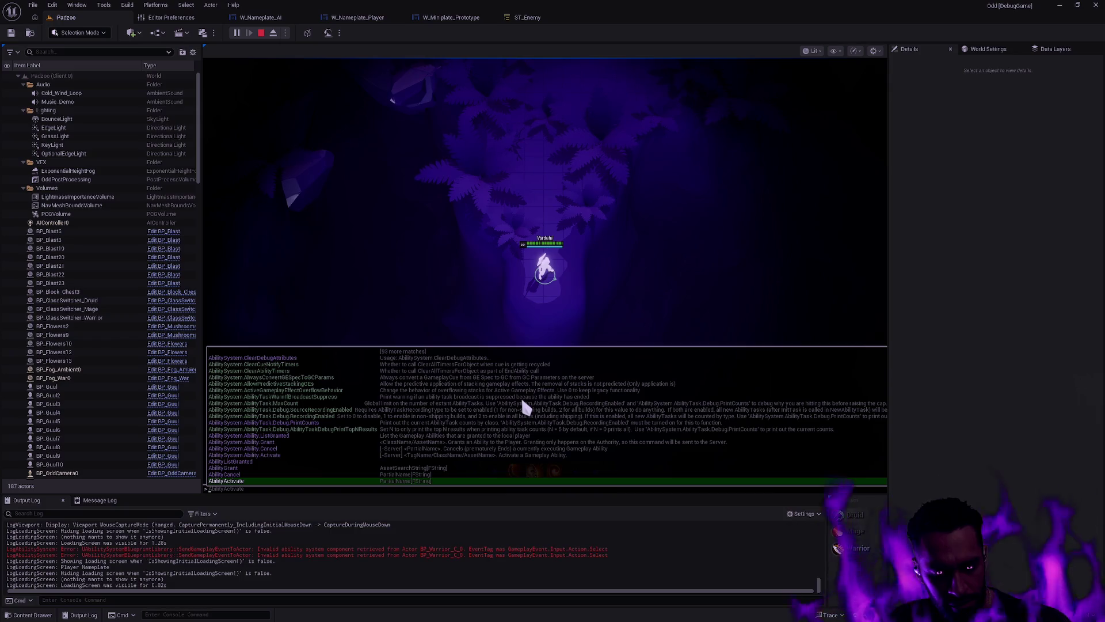
key("Escape")
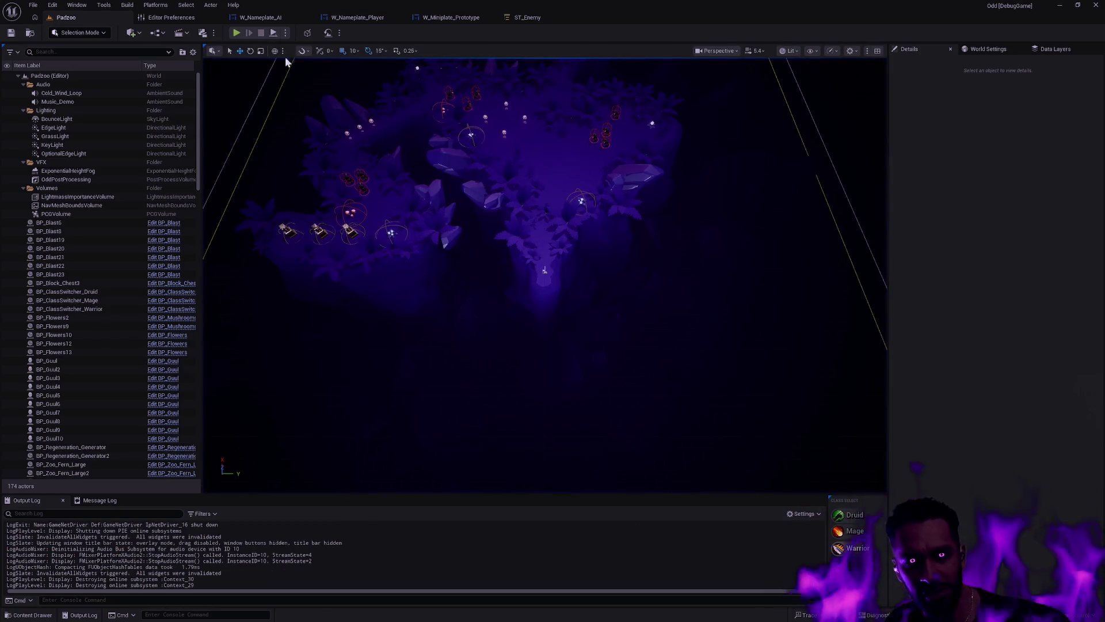
Step: Start a fullscreen play-test, move the hero through the jungle, and dash past enemies with E and R
left_click(244, 33)
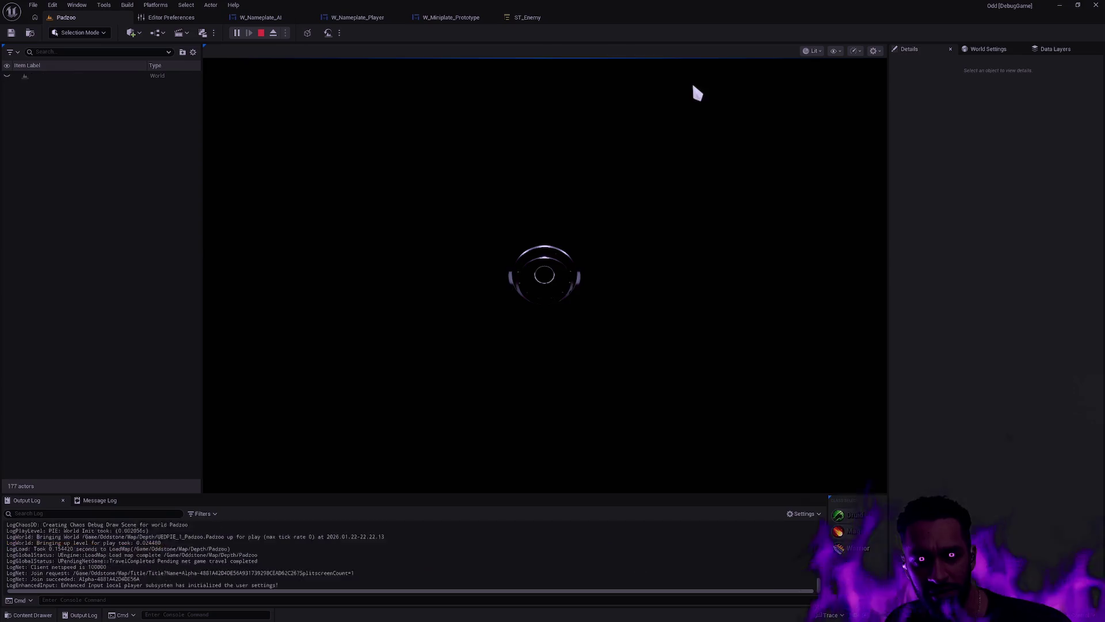
key("F11")
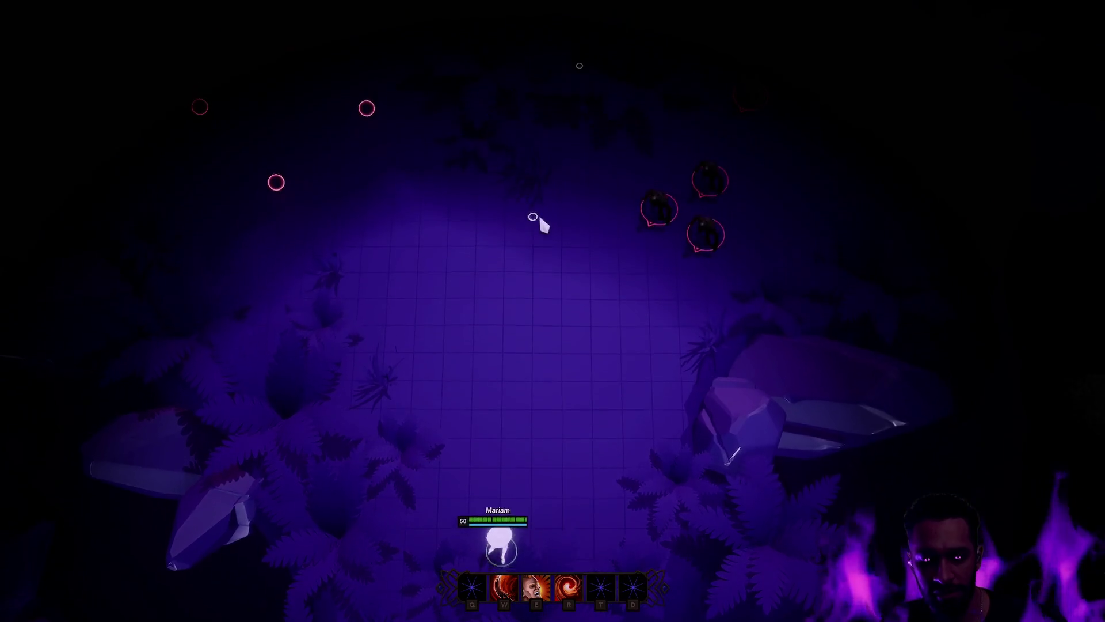
left_click(537, 214)
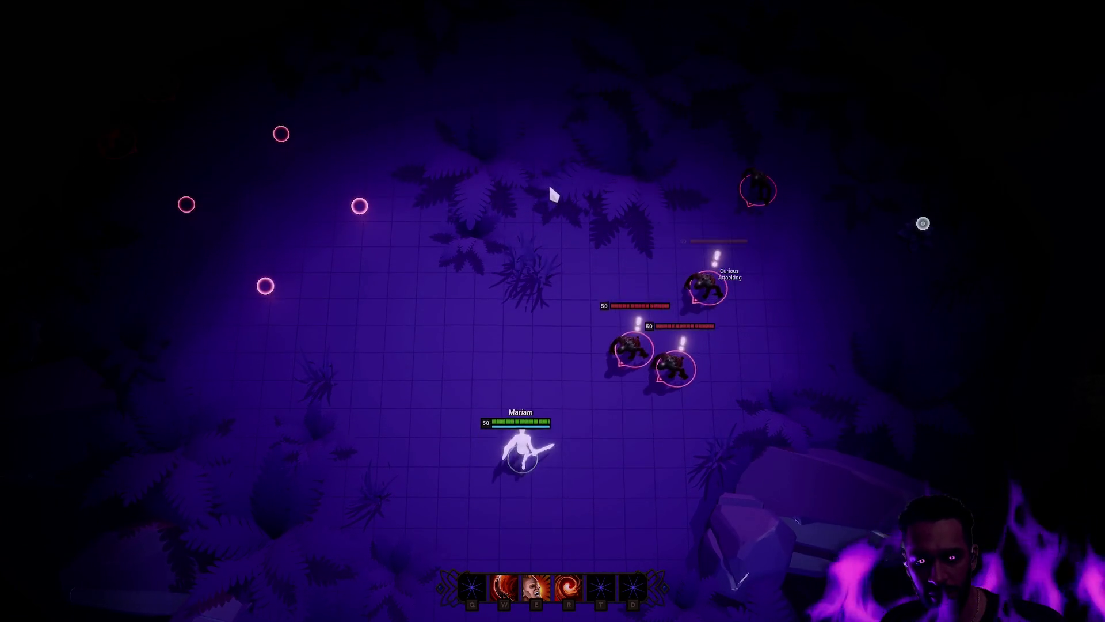
left_click(622, 176)
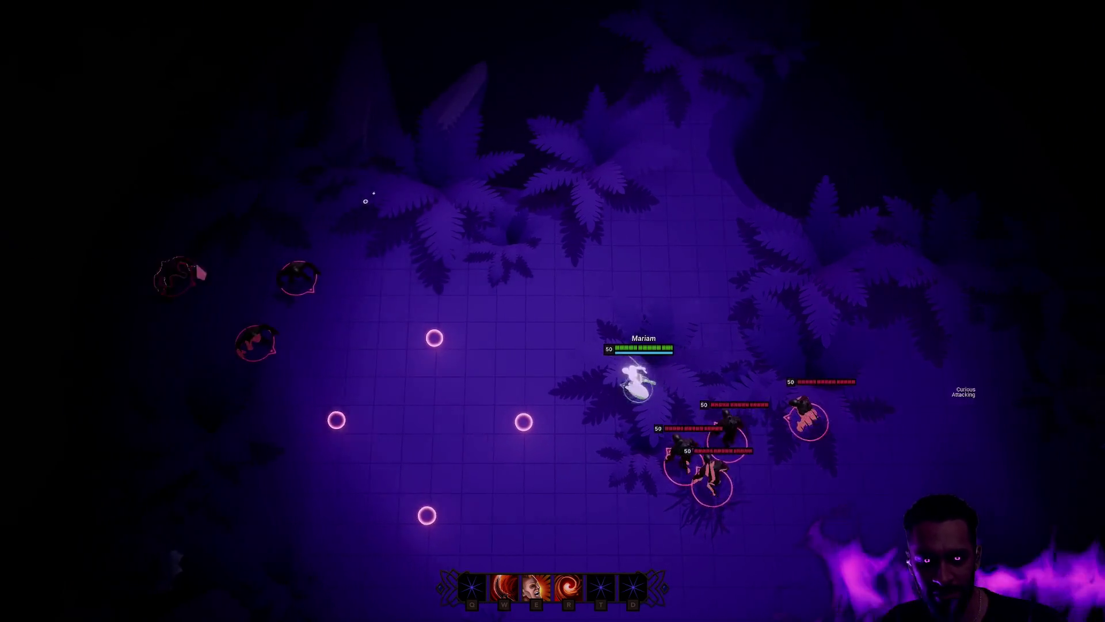
left_click(387, 318)
left_click(441, 336)
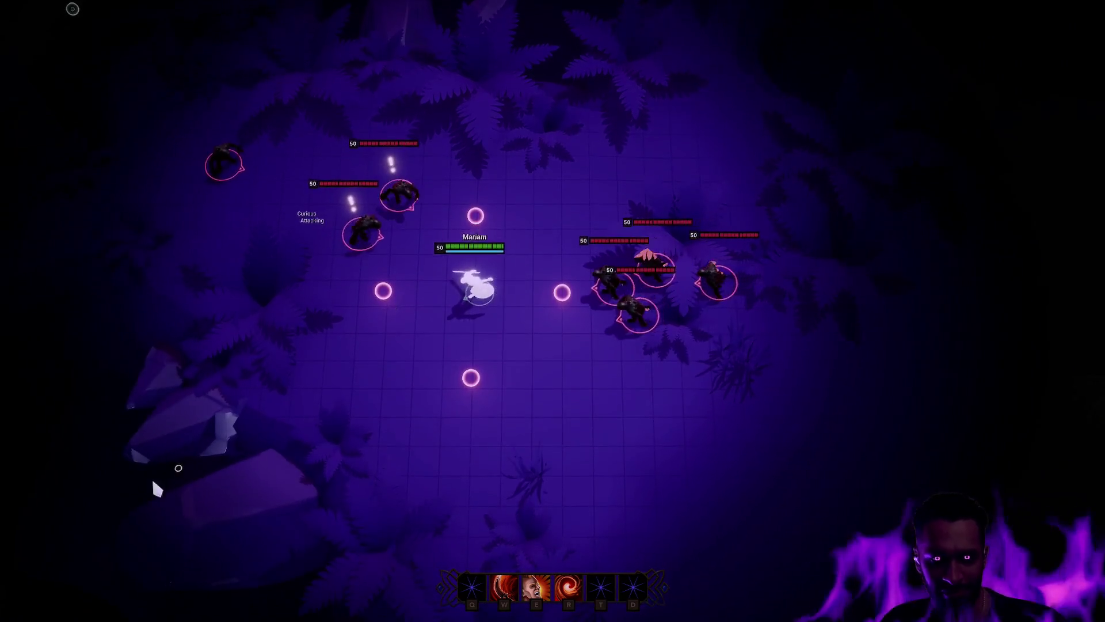
left_click(62, 376)
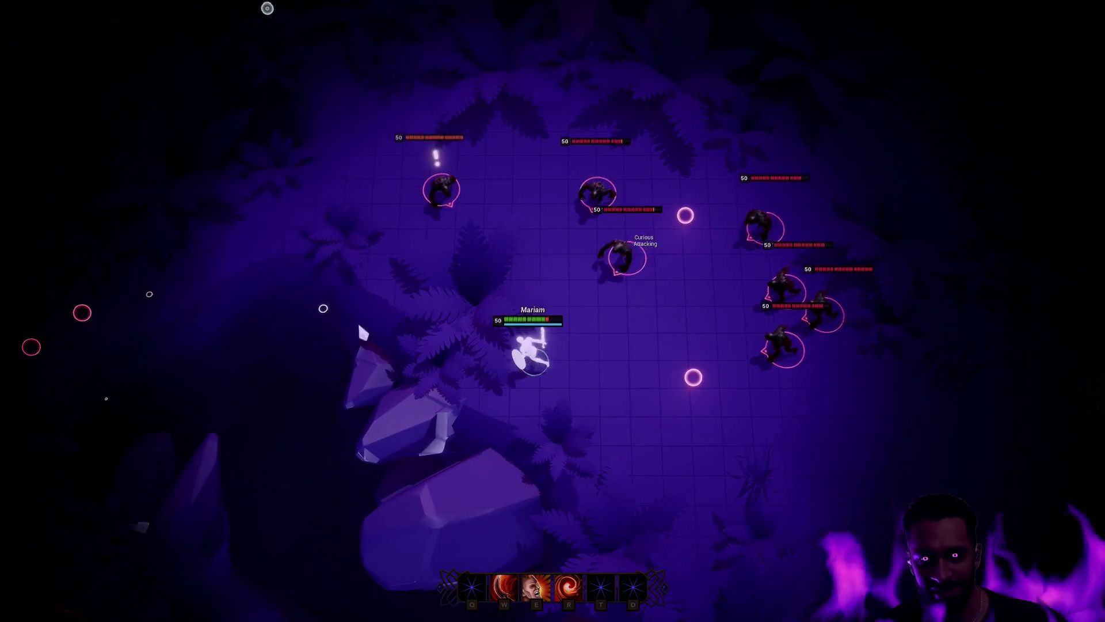
left_click(721, 582)
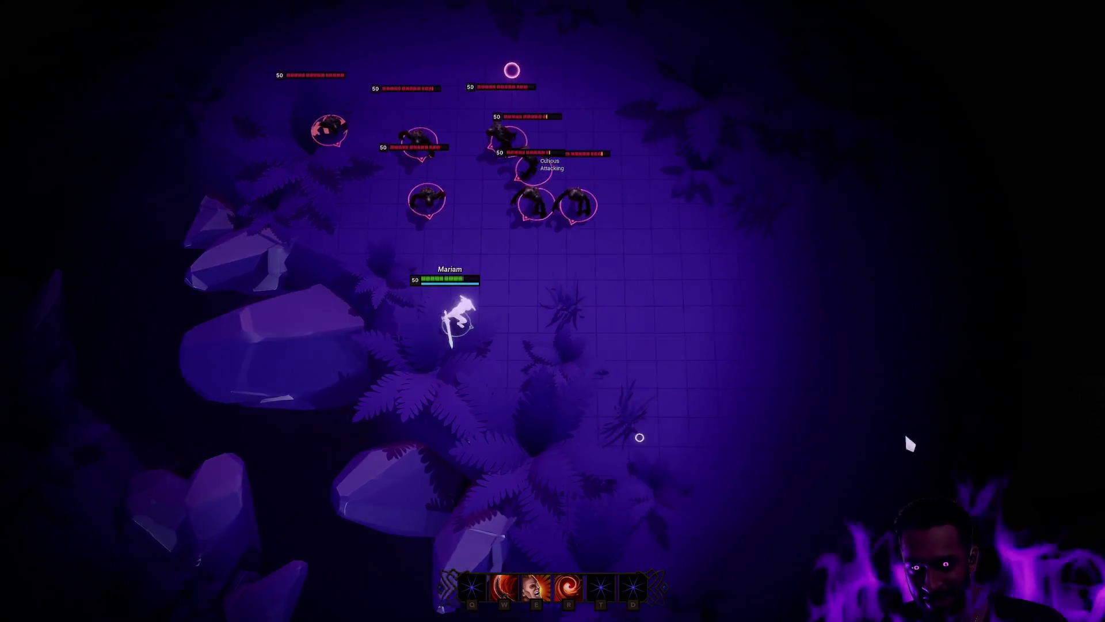
key("e")
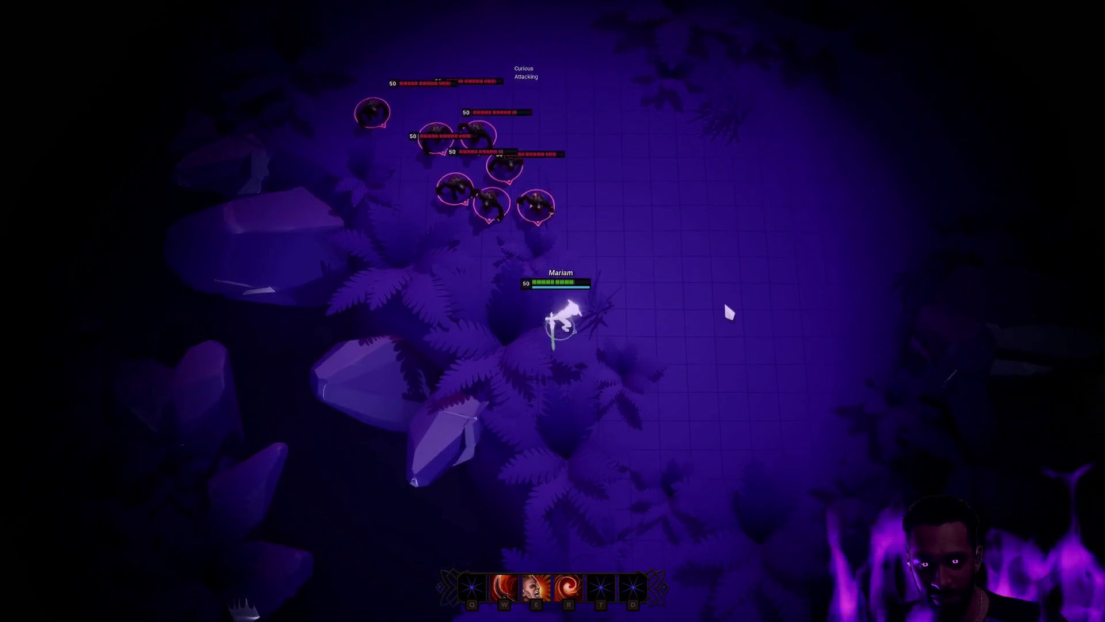
key("r")
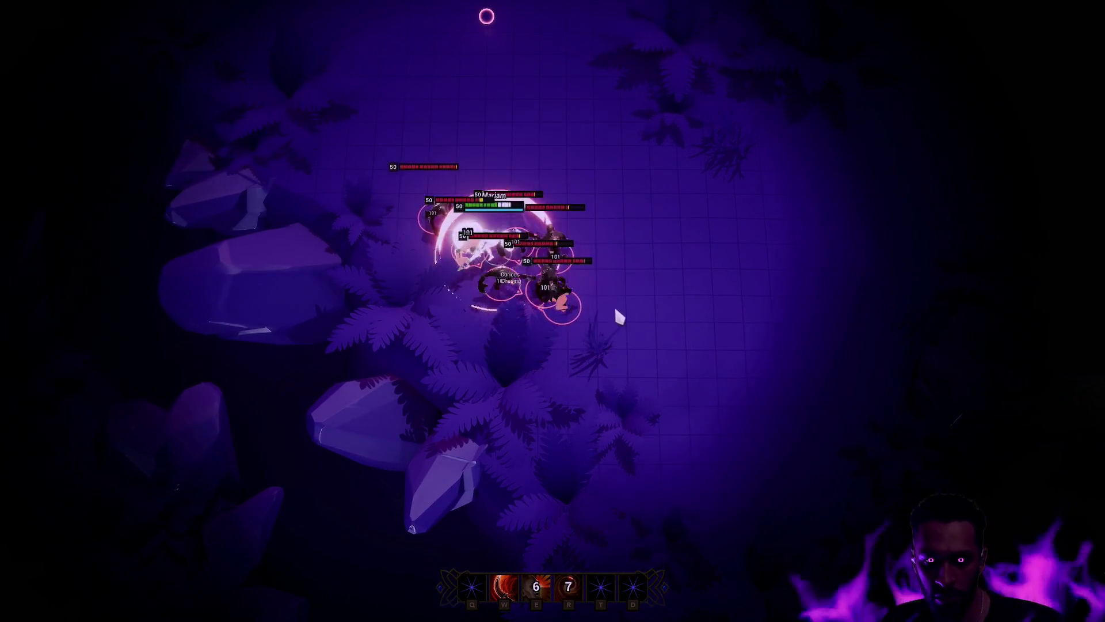
Step: Lead the enemy pack right and down, hitting it with E, W and another E
left_click(948, 372)
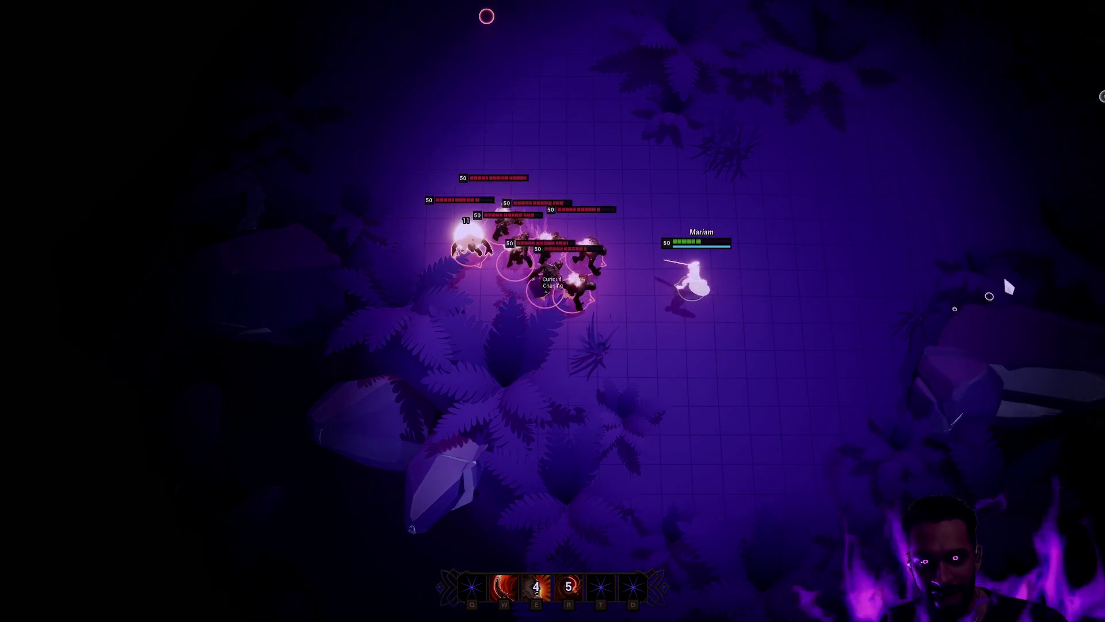
left_click(864, 225)
left_click(745, 102)
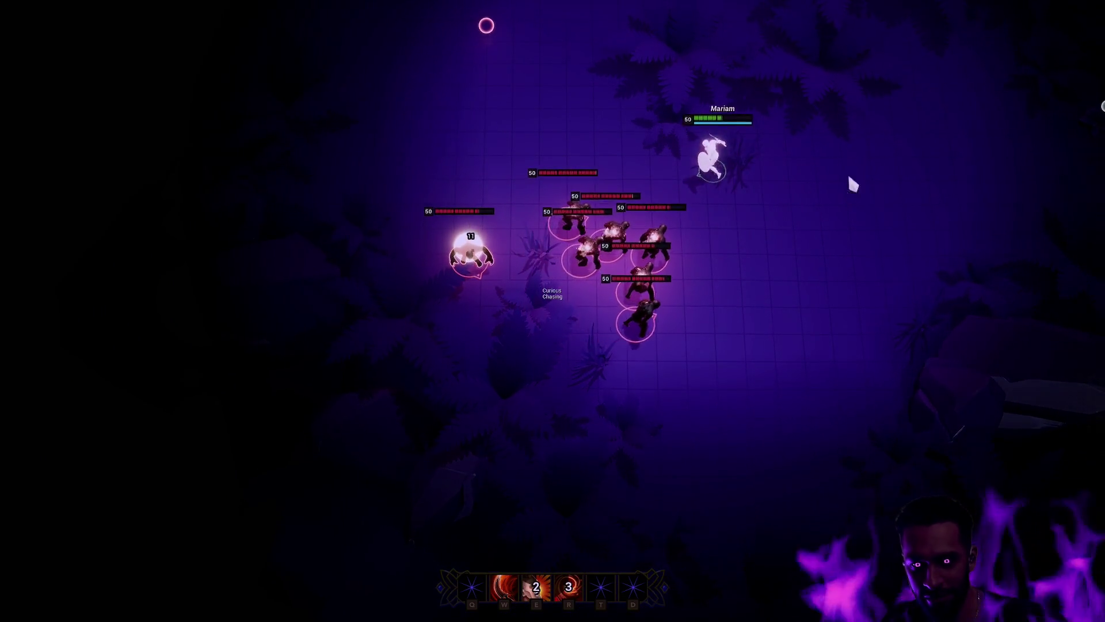
left_click(897, 345)
left_click(755, 460)
left_click(662, 478)
key("e")
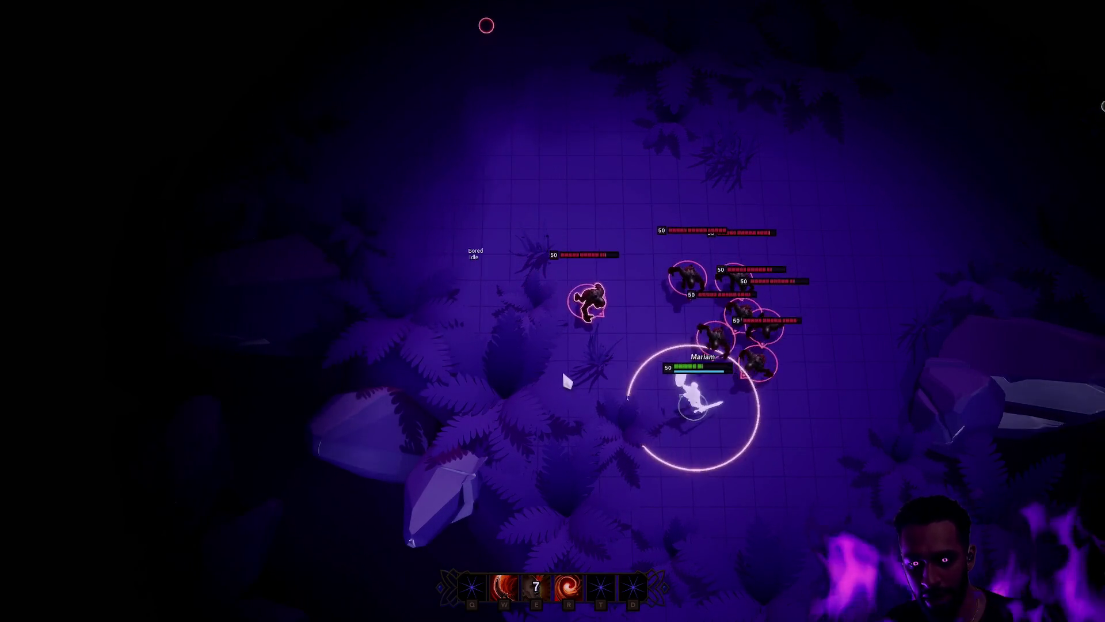
key("w")
left_click(464, 306)
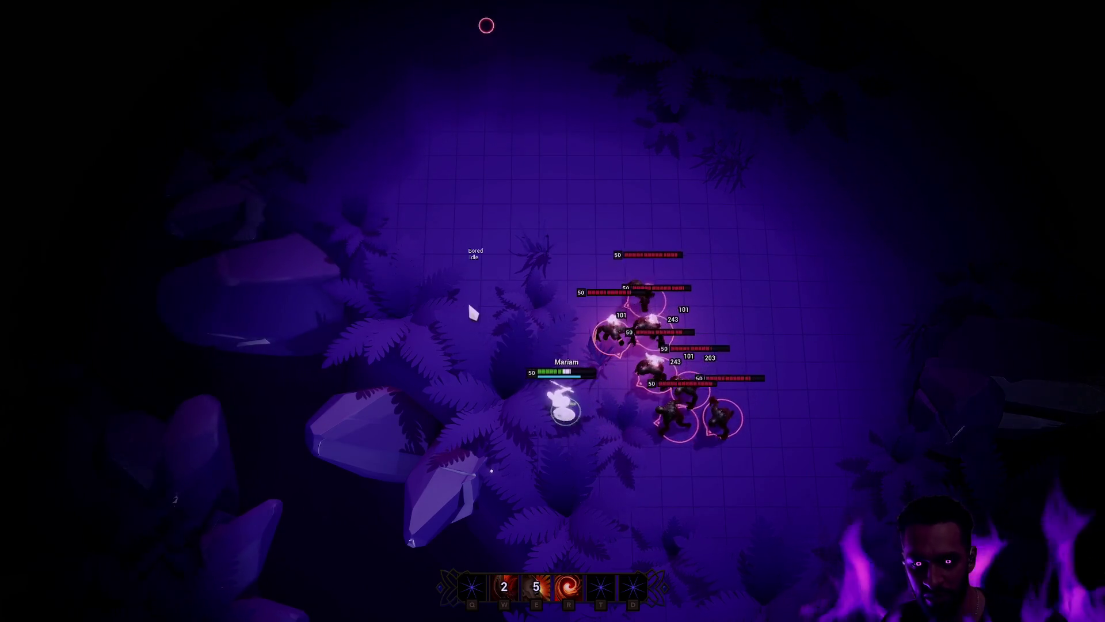
left_click(659, 188)
left_click(720, 216)
left_click(839, 309)
key("e")
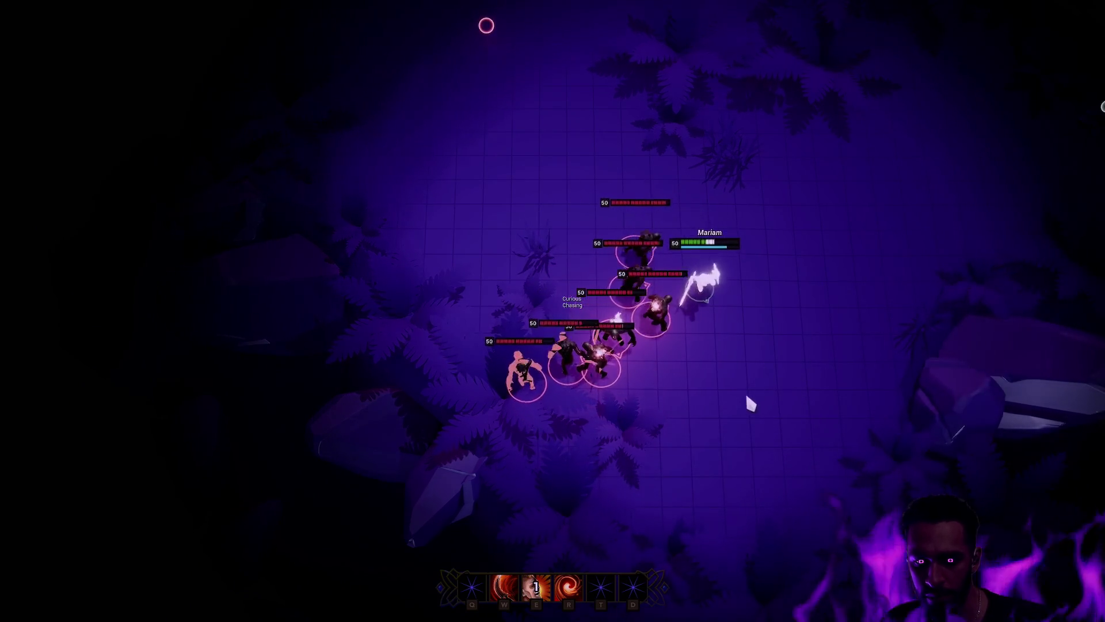
Step: Run the hero in loops so the pack chases, casting R while heading right
left_click(692, 454)
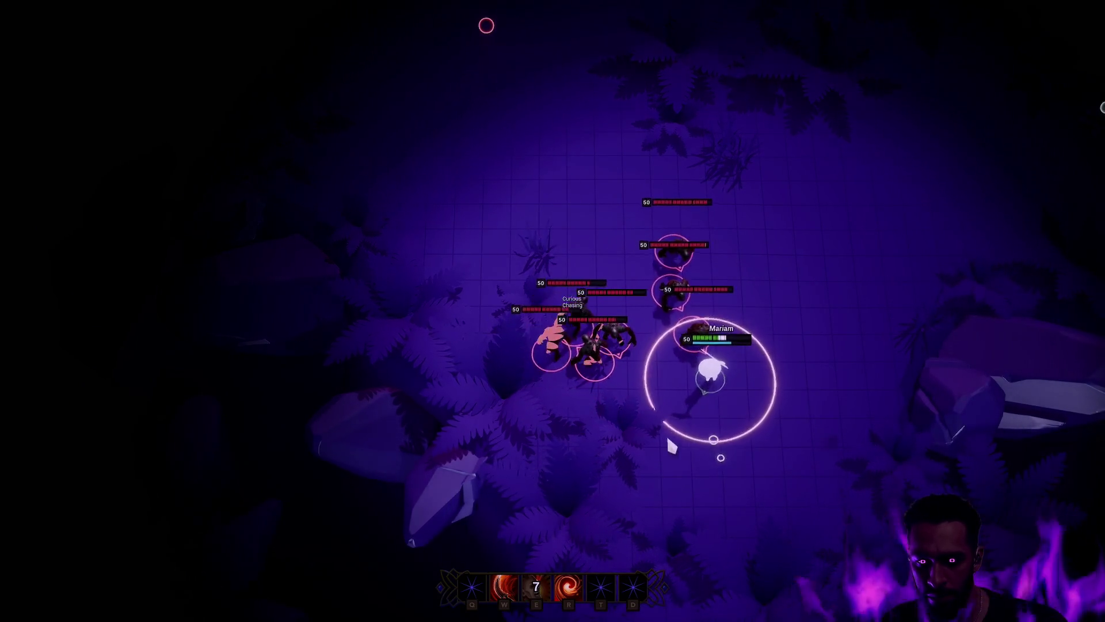
left_click(807, 271)
left_click(832, 178)
left_click(629, 122)
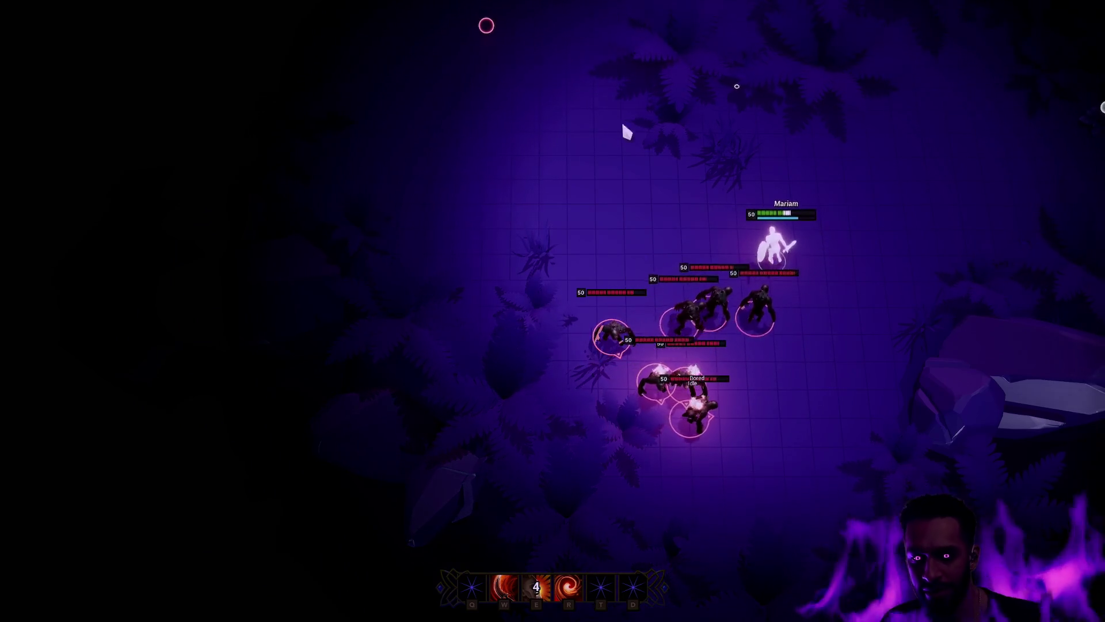
left_click(500, 80)
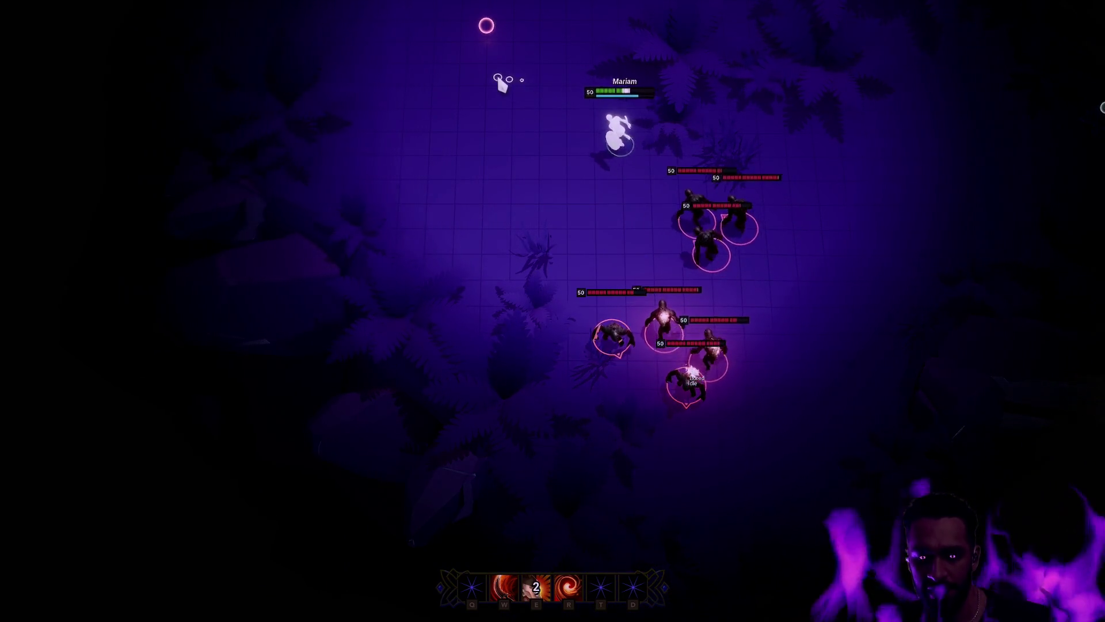
left_click(817, 166)
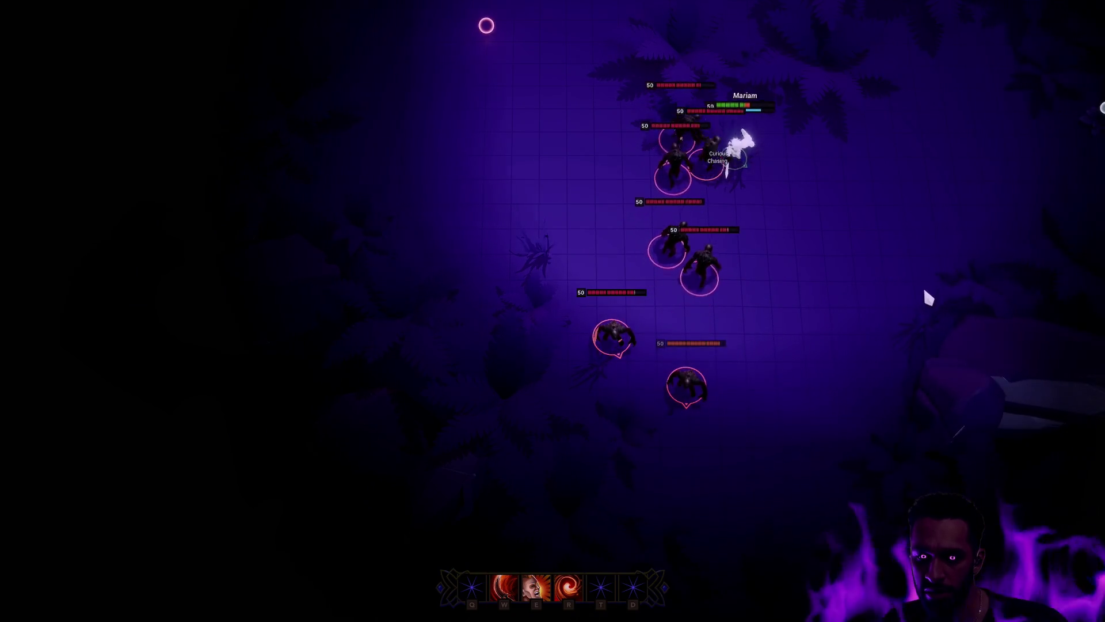
left_click(833, 422)
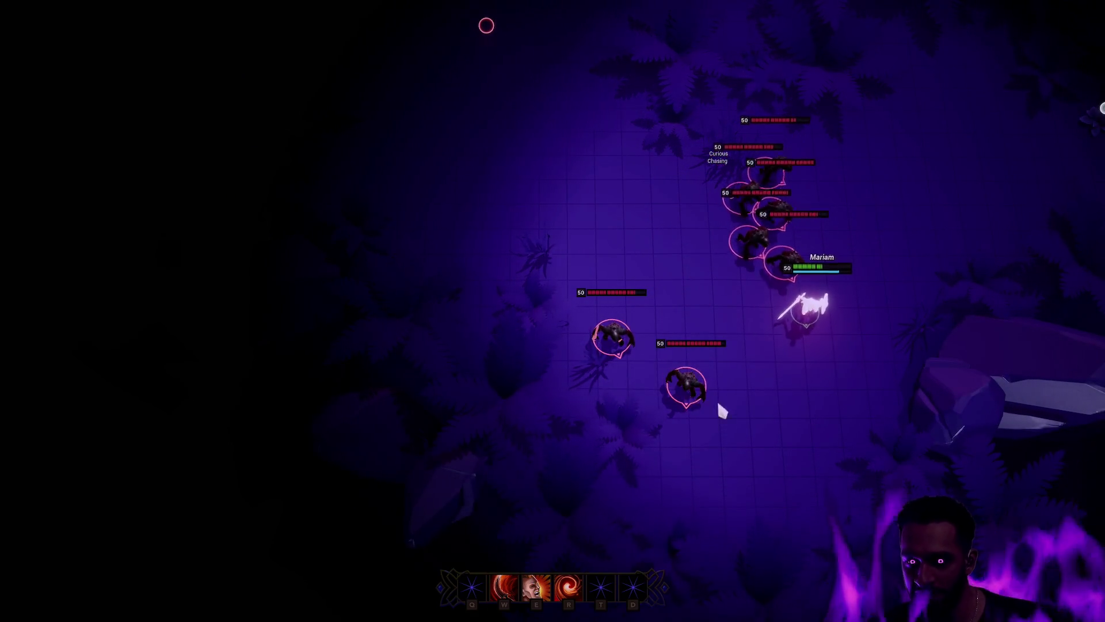
left_click(757, 449)
left_click(626, 447)
left_click(586, 431)
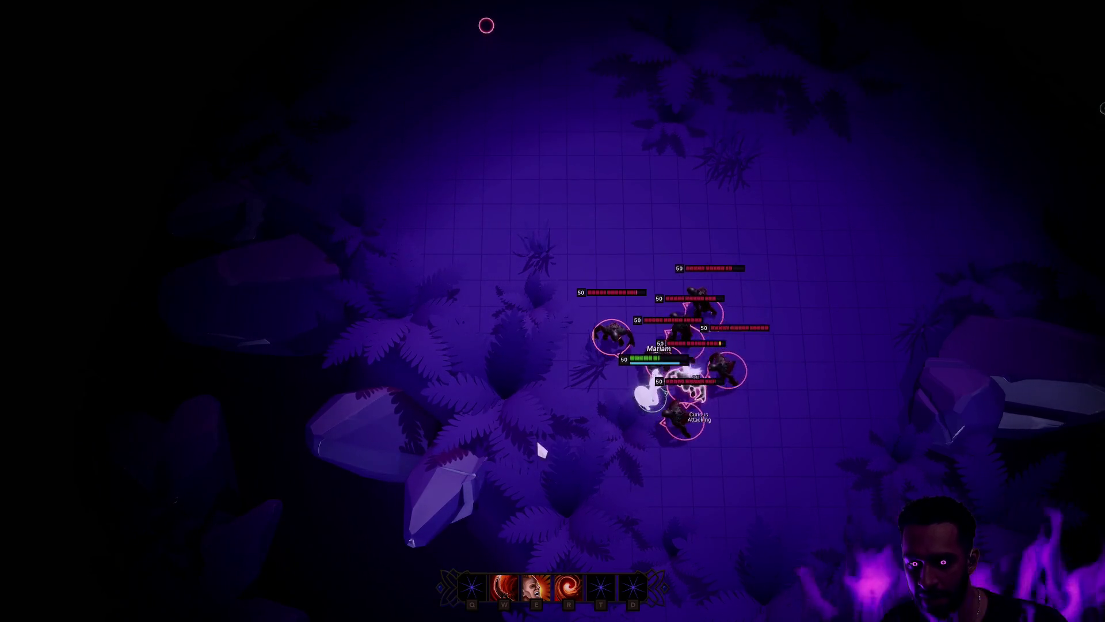
left_click(429, 199)
left_click(365, 174)
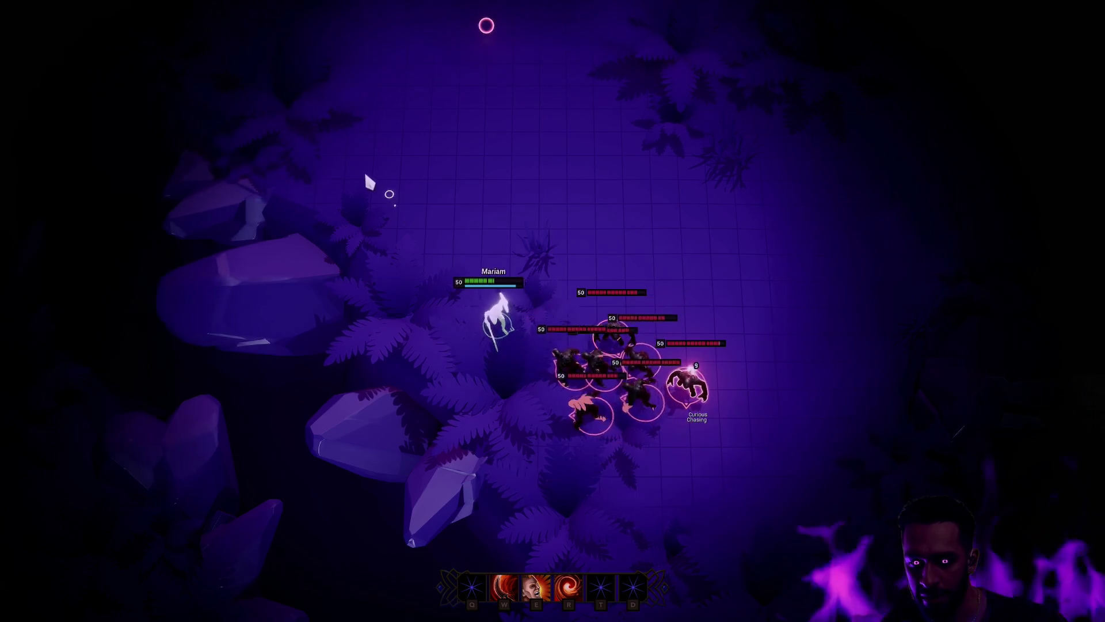
left_click(654, 148)
left_click(770, 311)
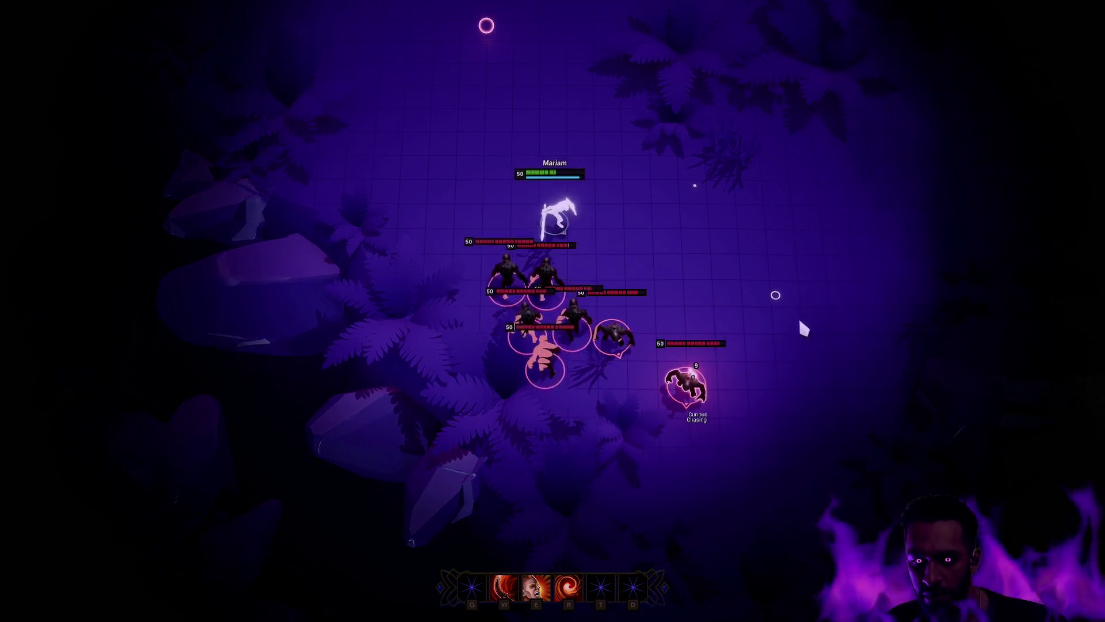
left_click(799, 320)
key("r")
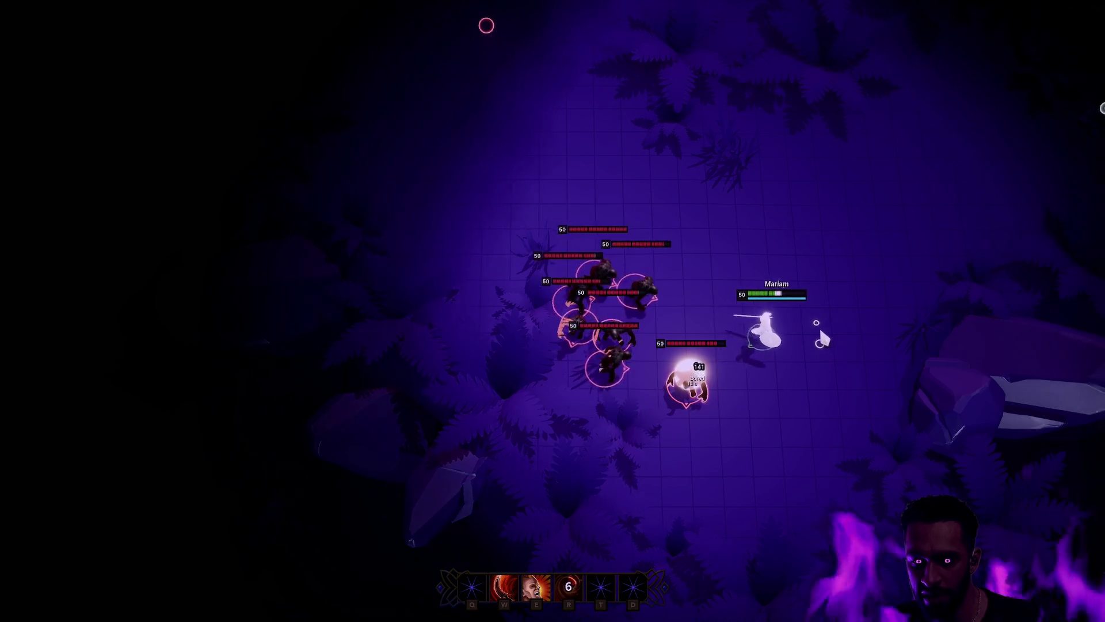
Step: Steer the hero up-left and down-right, casting R on the Bored Idle enemy
left_click(790, 283)
left_click(722, 186)
left_click(693, 160)
left_click(660, 150)
left_click(617, 138)
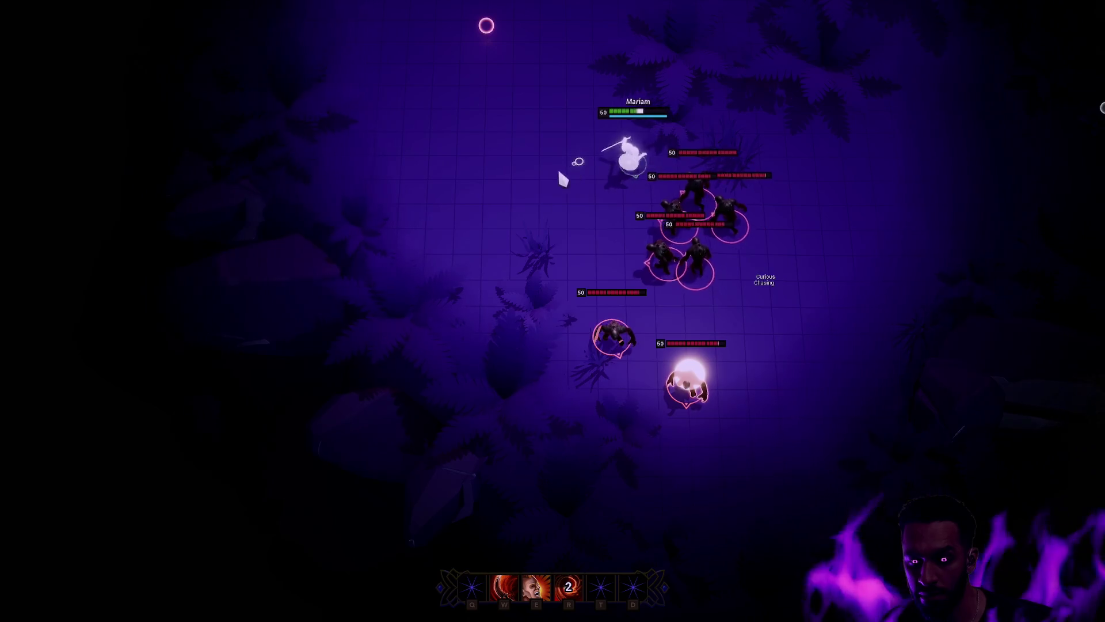
left_click(546, 178)
left_click(474, 215)
left_click(433, 199)
left_click(424, 314)
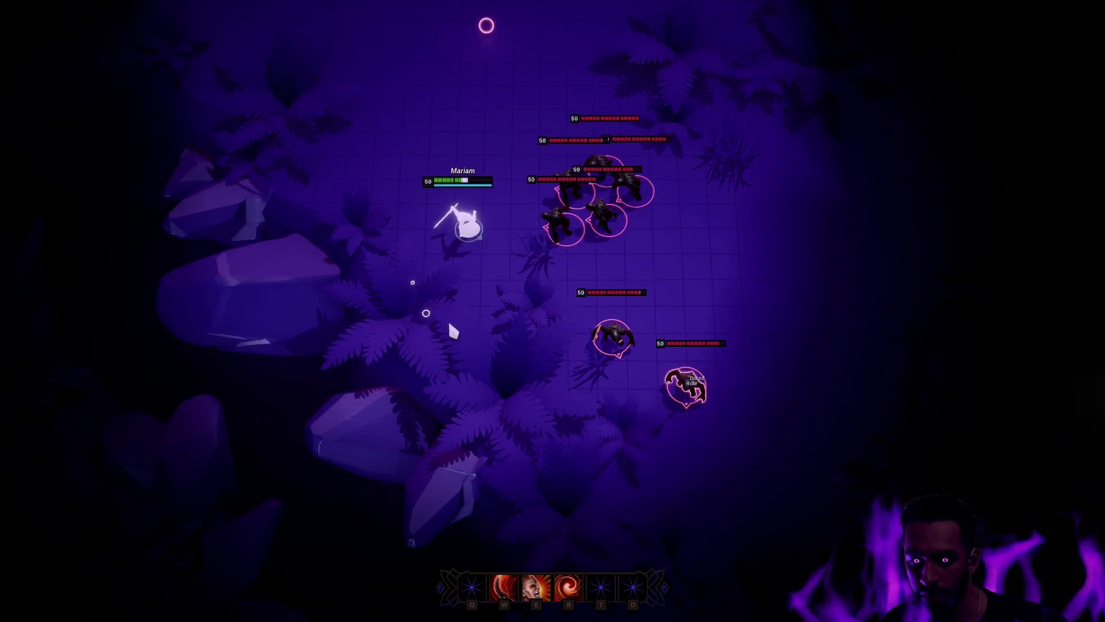
left_click(445, 337)
left_click(582, 502)
left_click(641, 459)
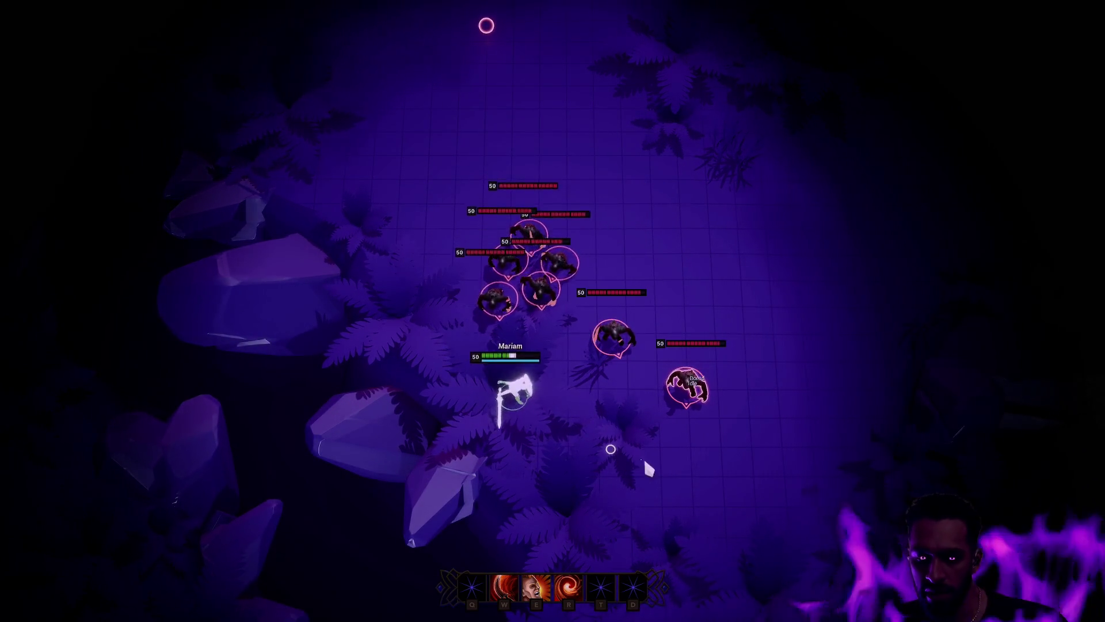
left_click(636, 481)
left_click(708, 438)
key("r")
left_click(703, 545)
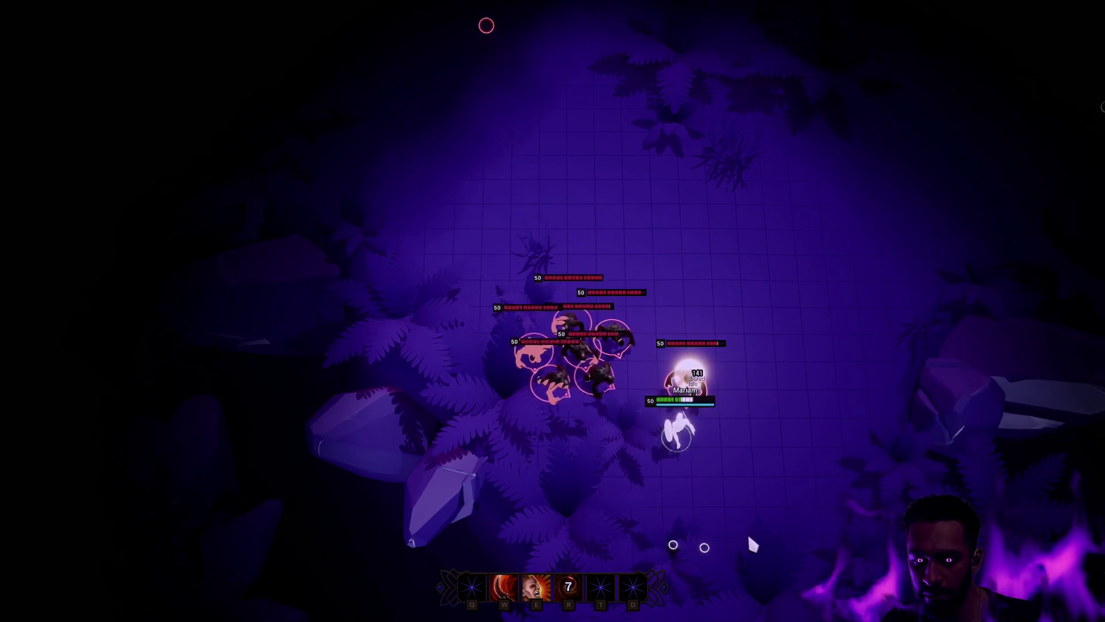
left_click(752, 528)
Step: Kite the pack around the arena once more, then stop the play-test with Esc
left_click(872, 323)
left_click(846, 219)
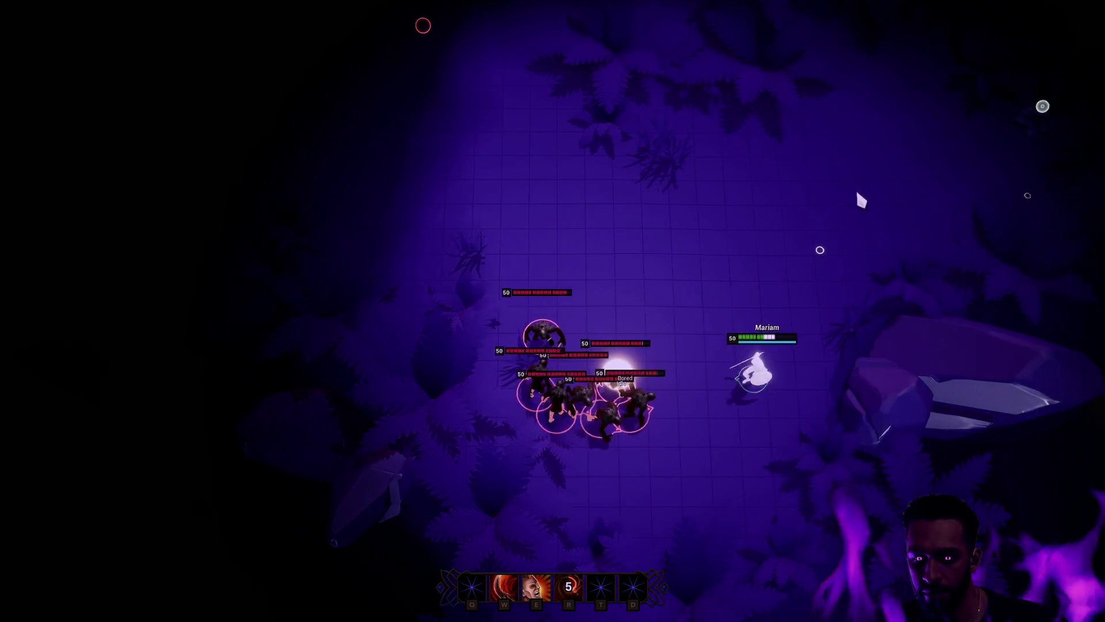
left_click(751, 198)
left_click(618, 182)
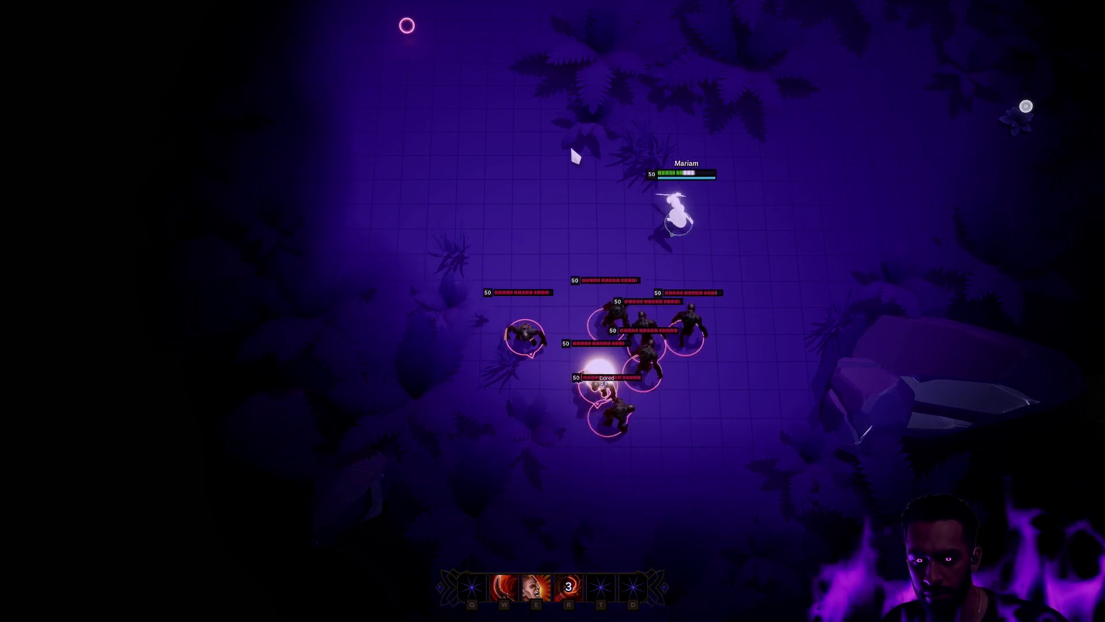
left_click(457, 126)
left_click(400, 173)
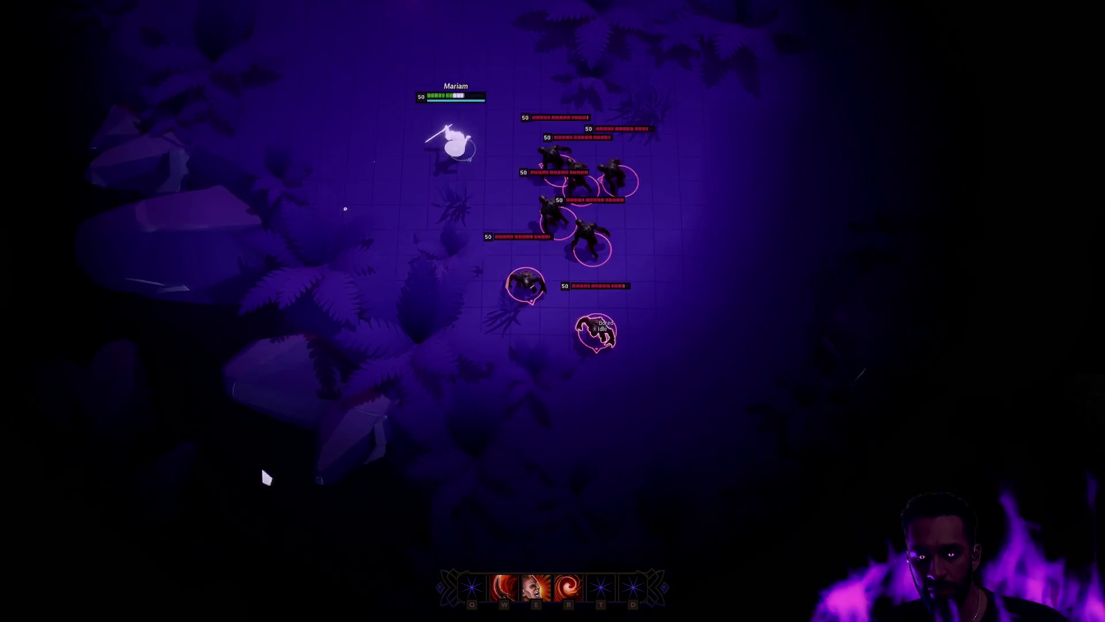
left_click(374, 355)
left_click(378, 439)
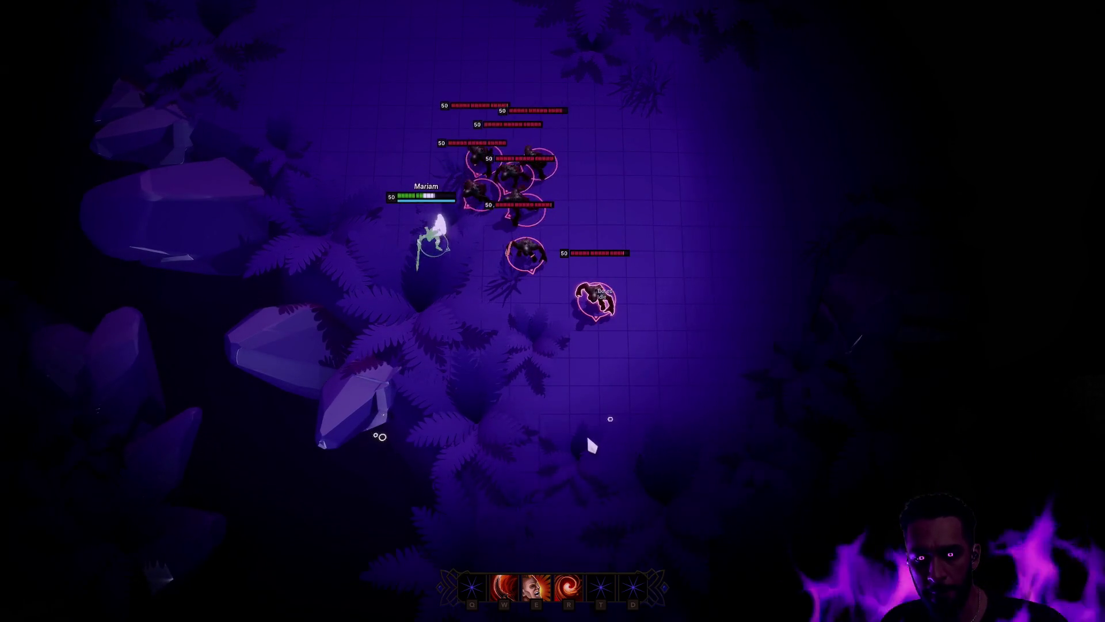
left_click(581, 454)
left_click(631, 353)
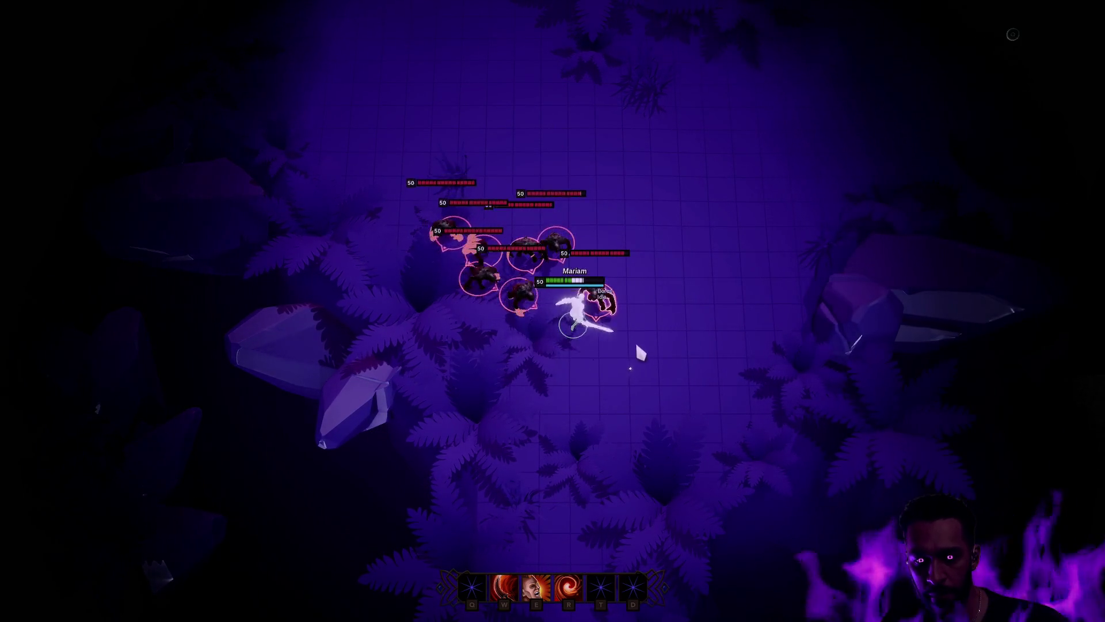
left_click(698, 388)
left_click(767, 294)
left_click(806, 208)
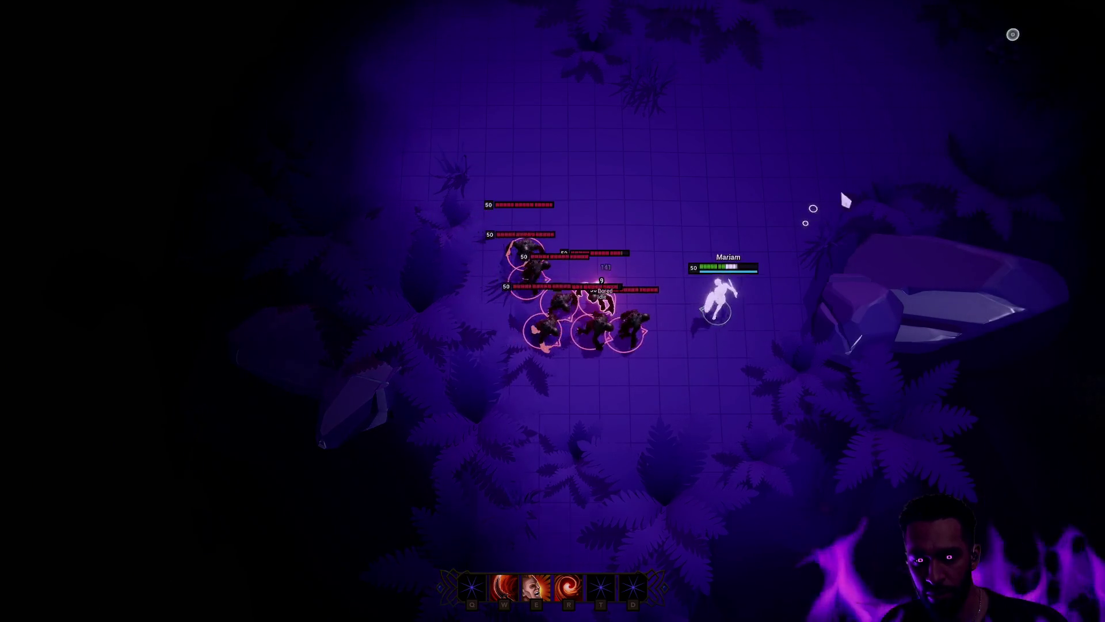
left_click(888, 128)
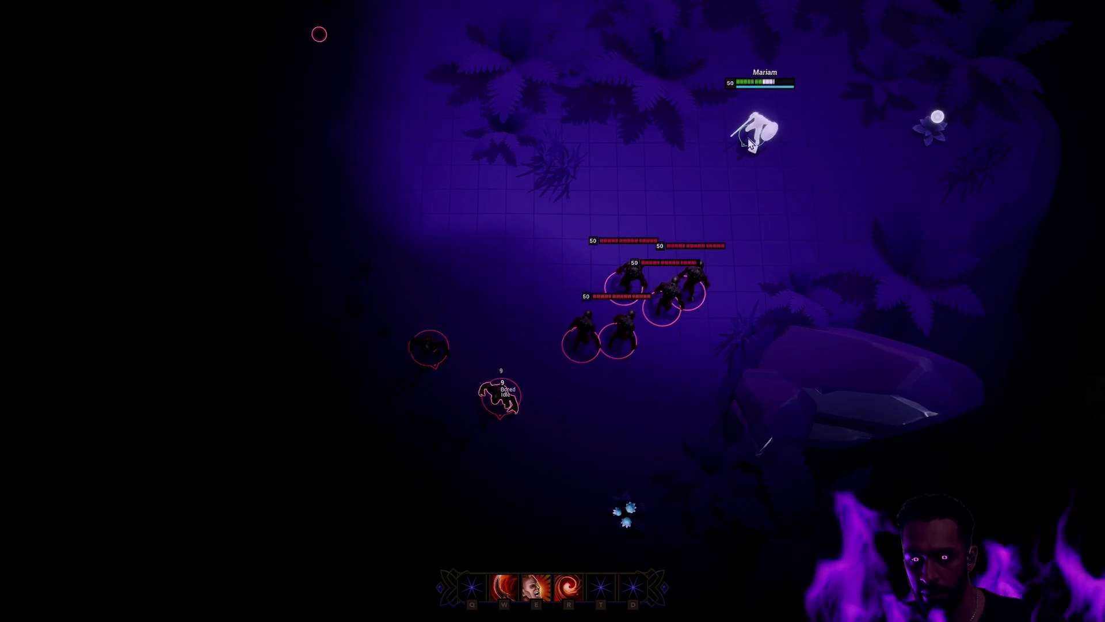
key("Escape")
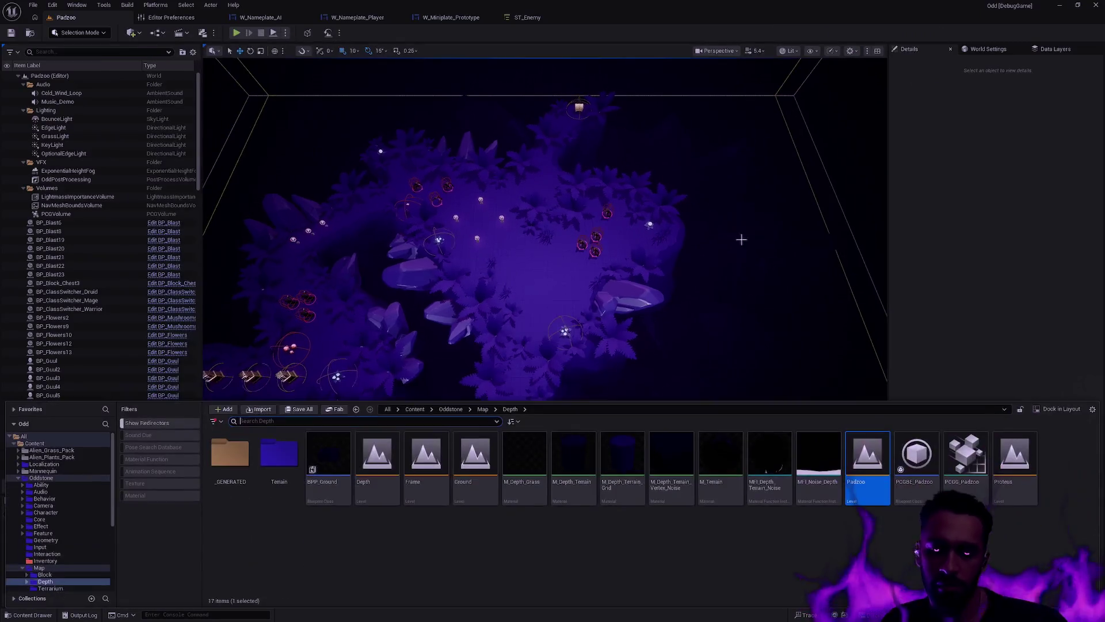
Step: Open the Proteus level and briefly play-test it, moving the hero left toward the enemy
double_click(1015, 495)
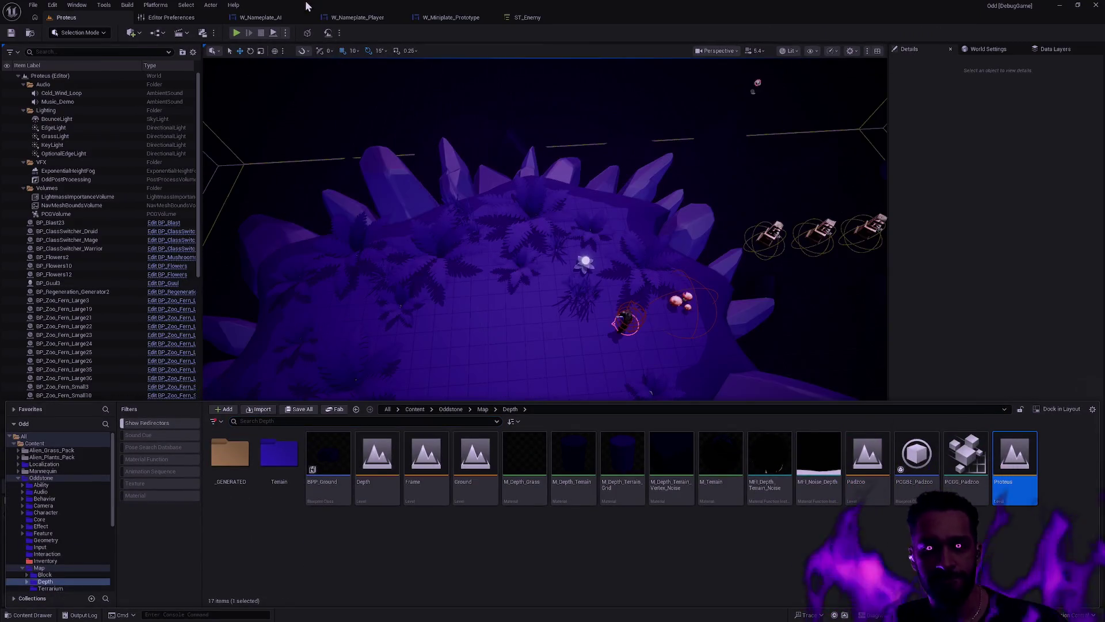
left_click(238, 33)
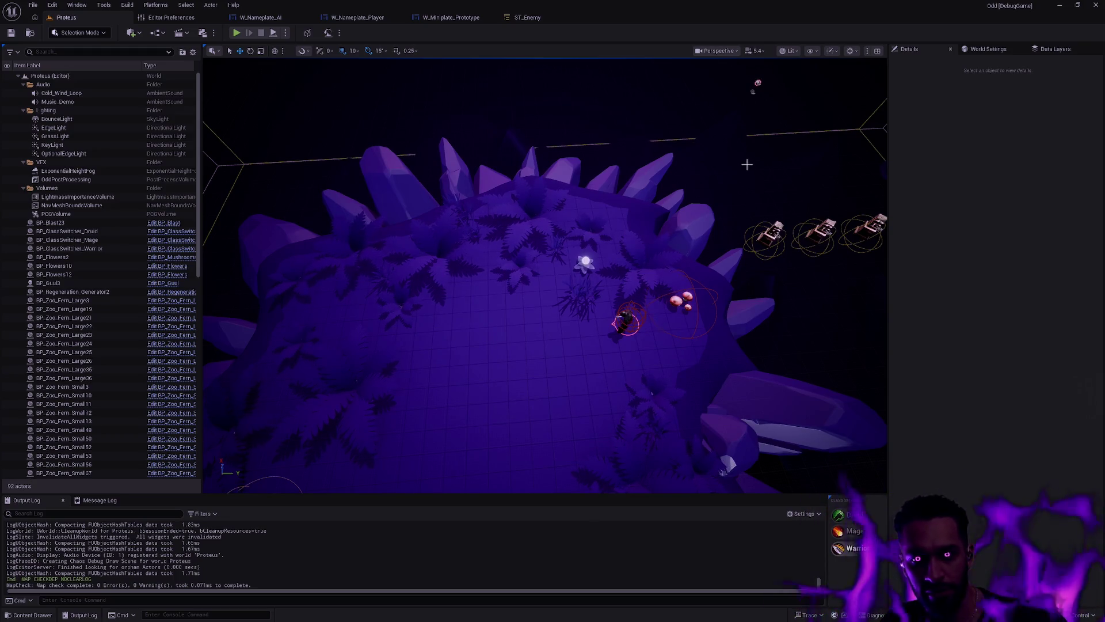
left_click(237, 34)
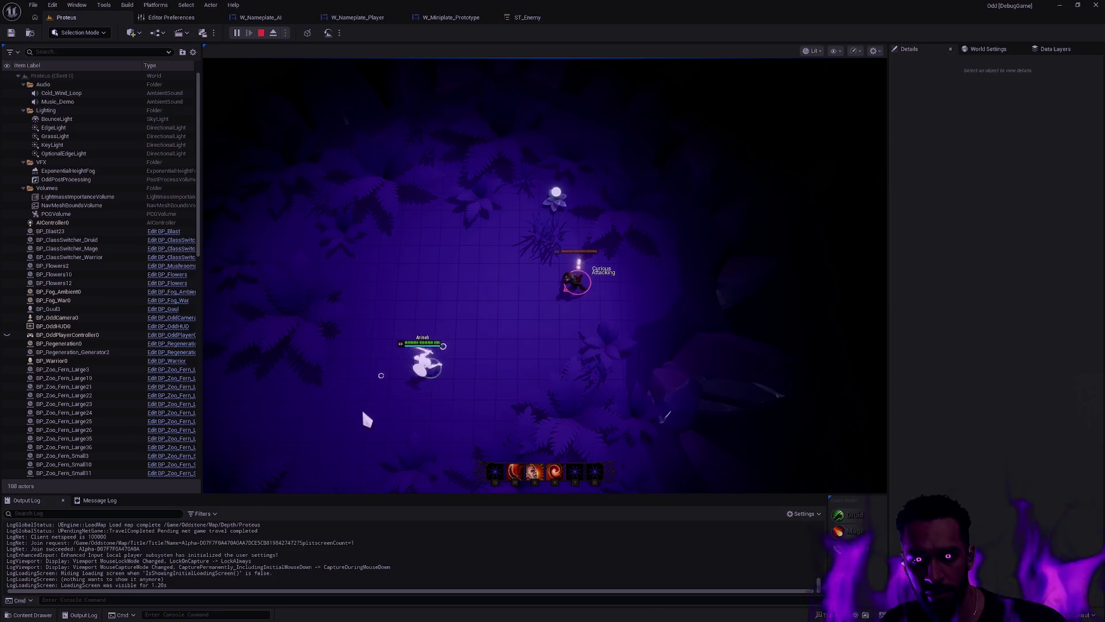
left_click(311, 429)
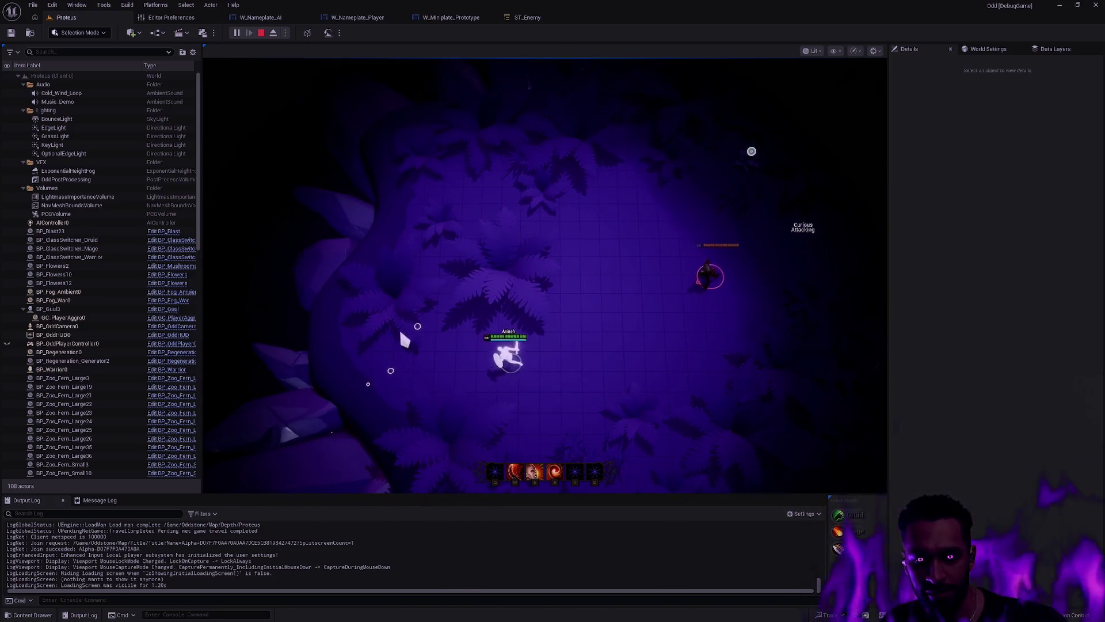
left_click(364, 328)
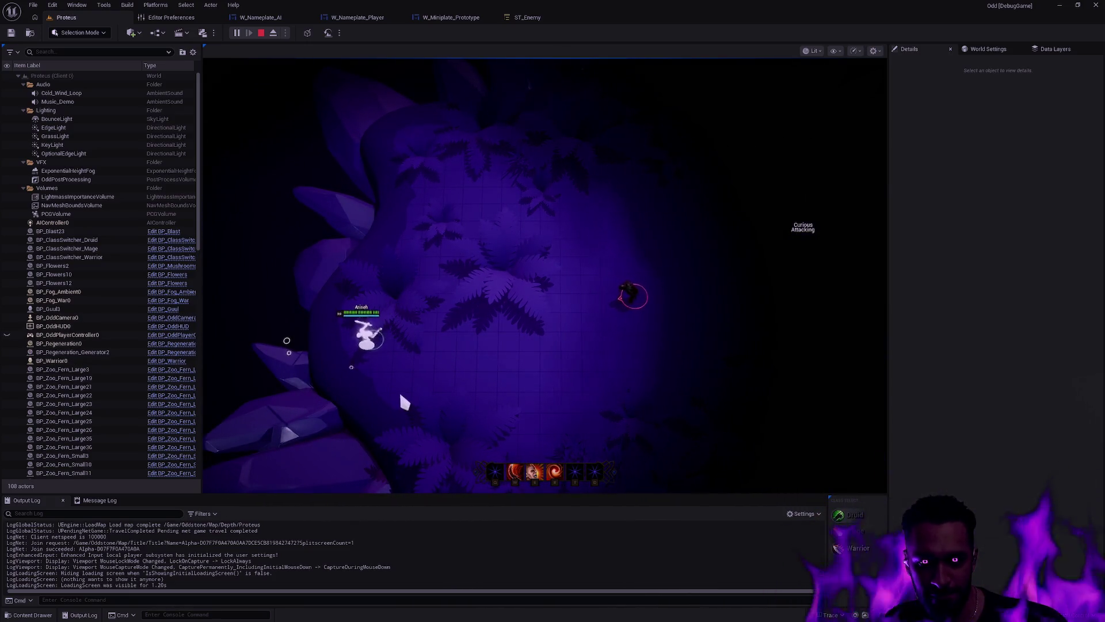
key("Escape")
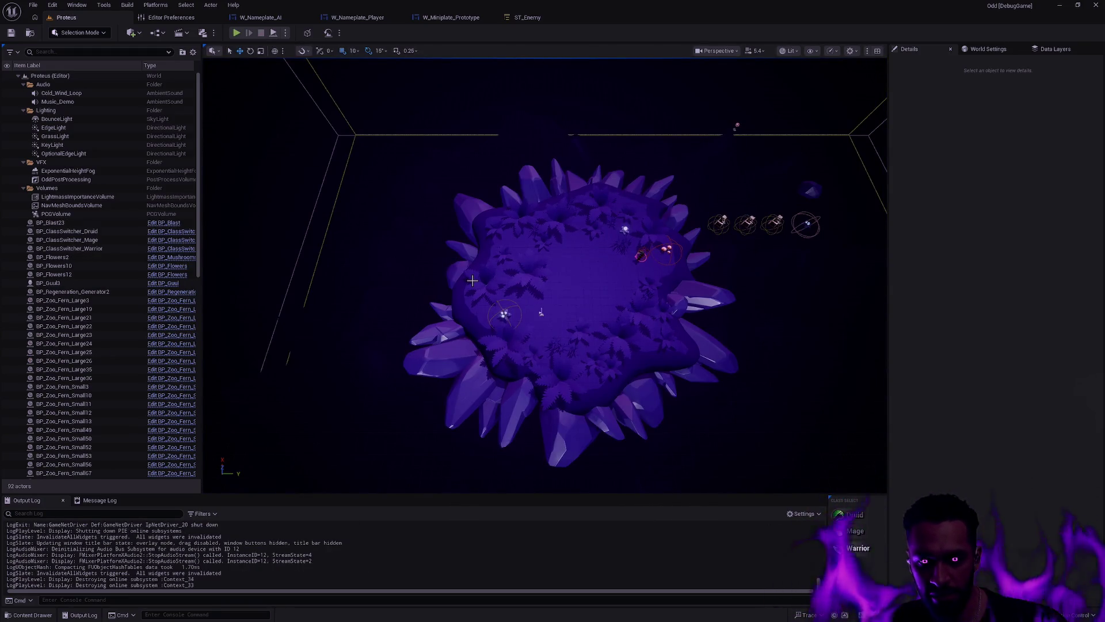
Step: Run another Alt+P play-test, end it with F8, and show the ST_Enemy state tree
key("ctrl+p")
key("Escape")
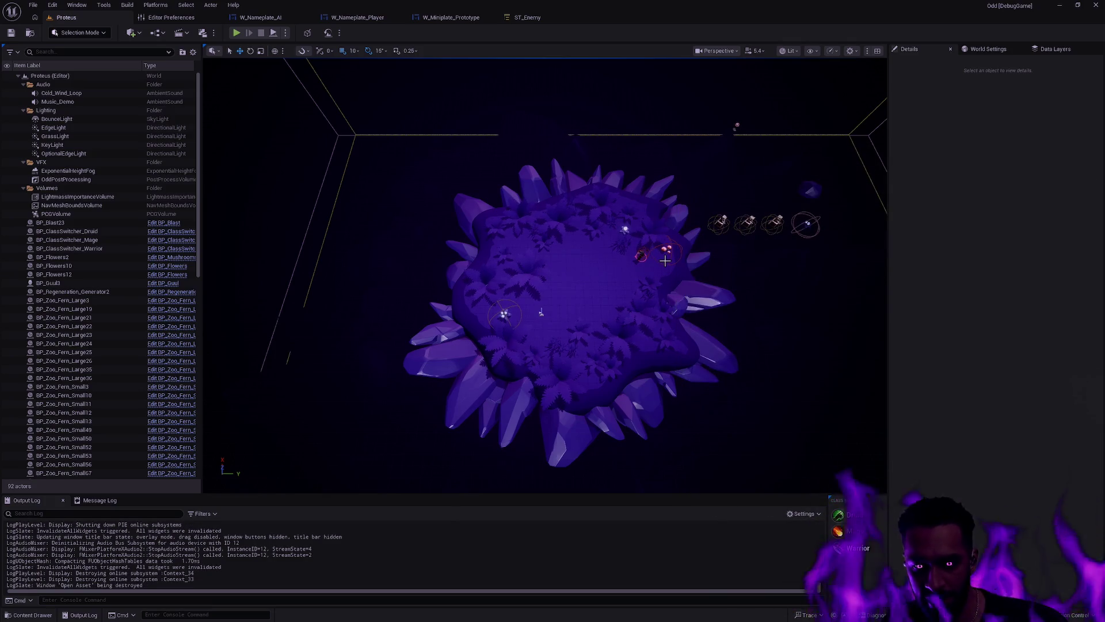
key("alt+p")
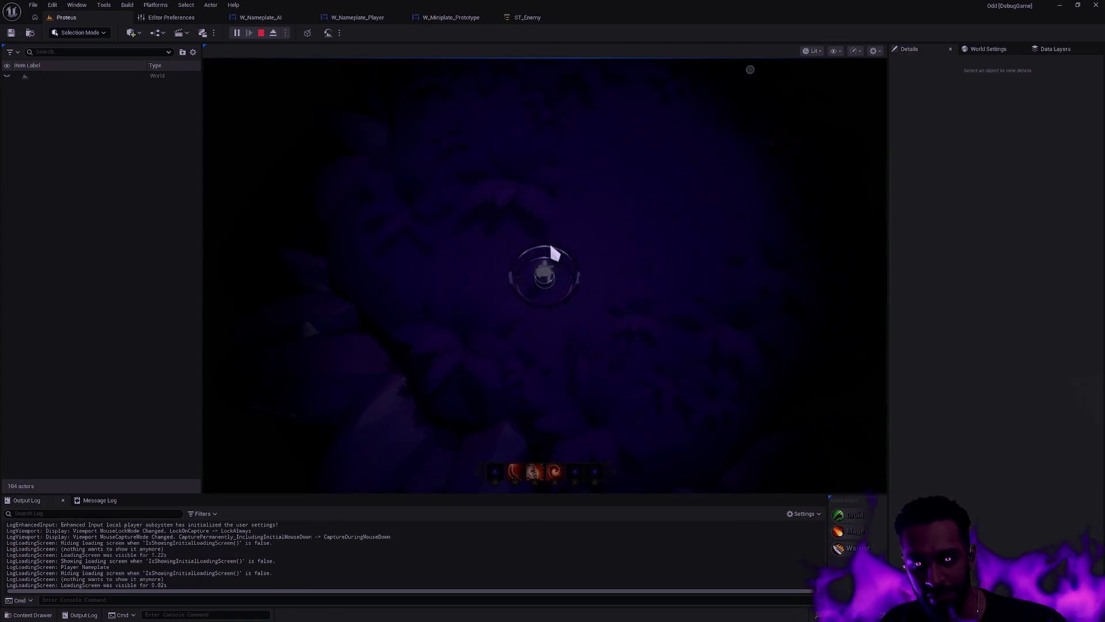
left_click(247, 339)
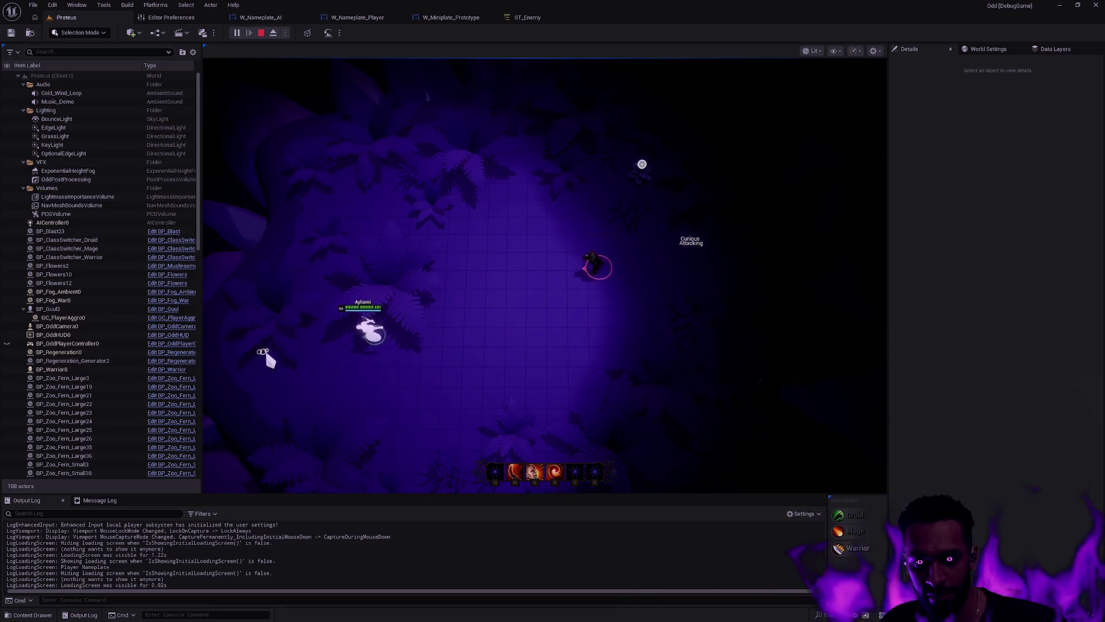
left_click(356, 311)
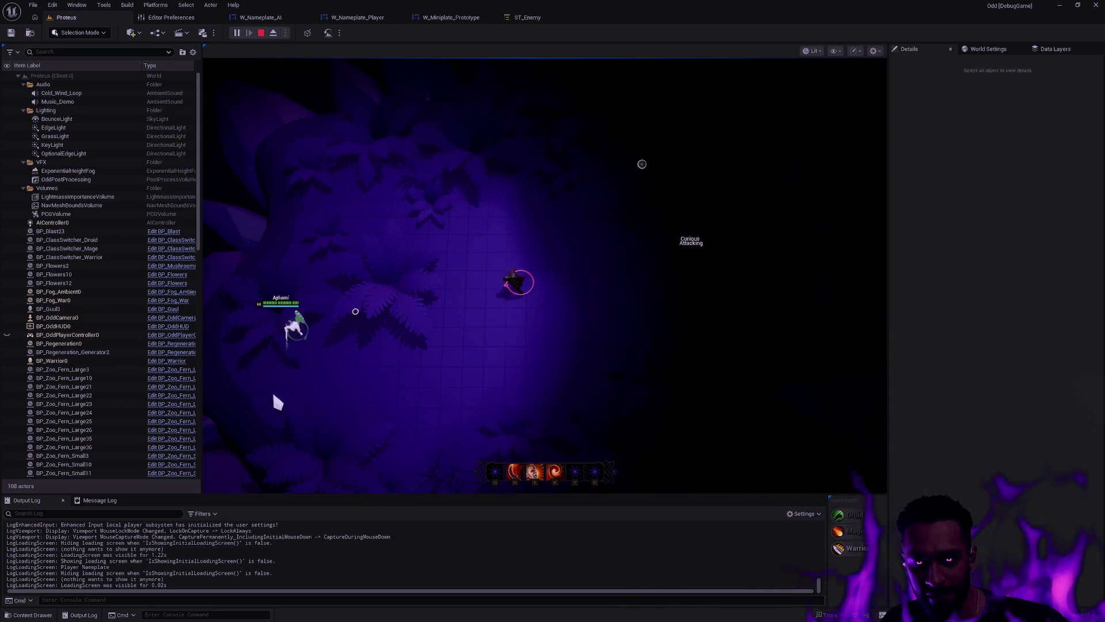
key("F8")
left_click(542, 18)
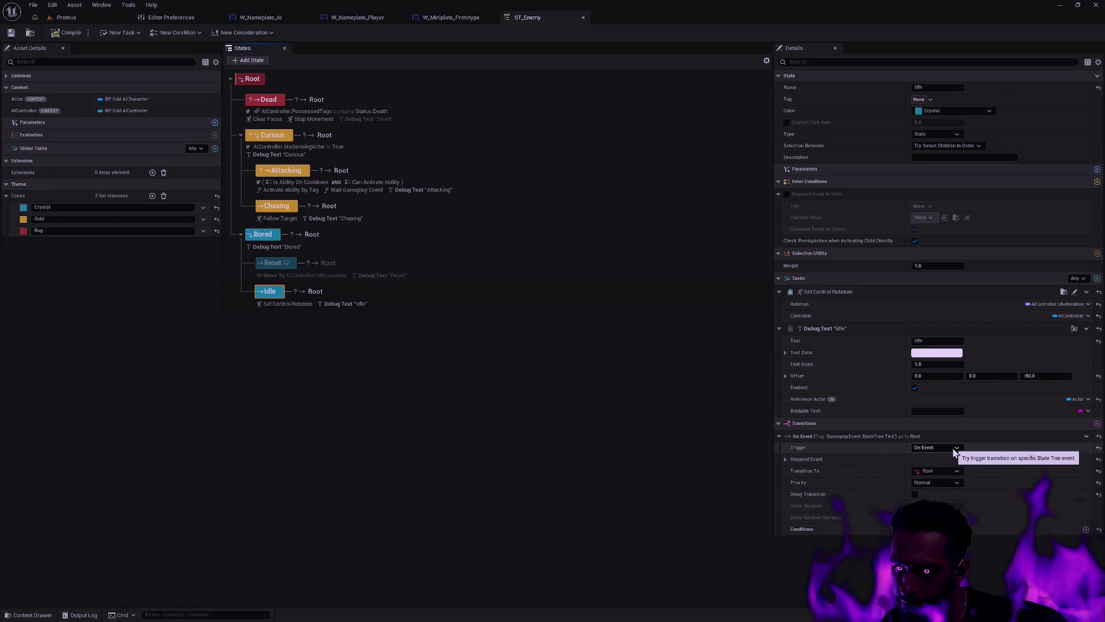
Step: Expand the Idle state's On Event Required Event to reveal its tag, payload and consume settings
left_click(785, 460)
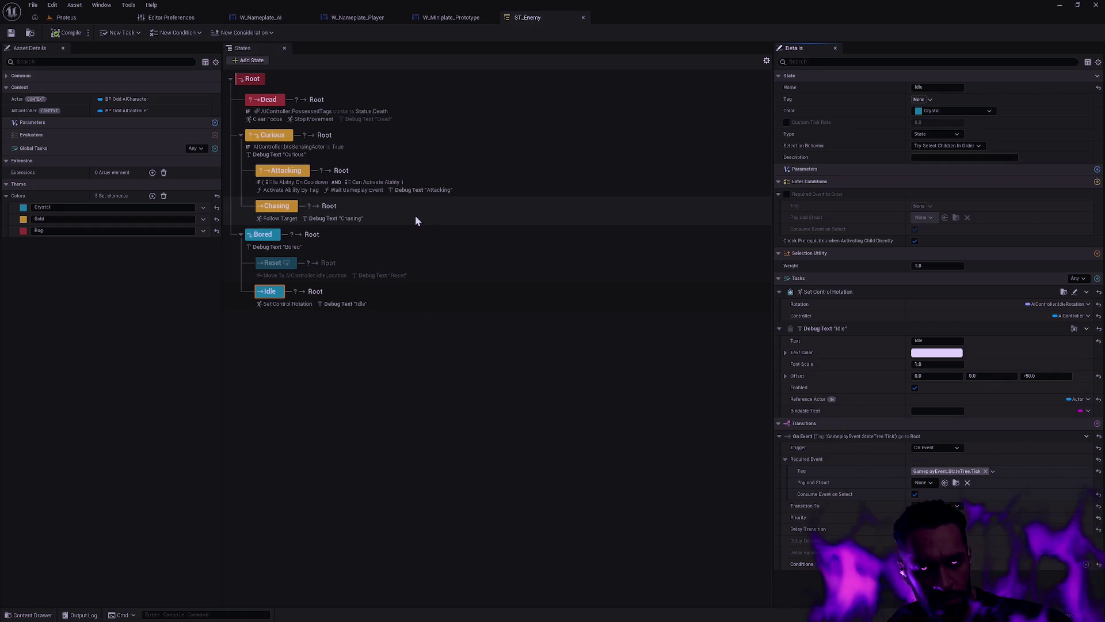
left_click(84, 17)
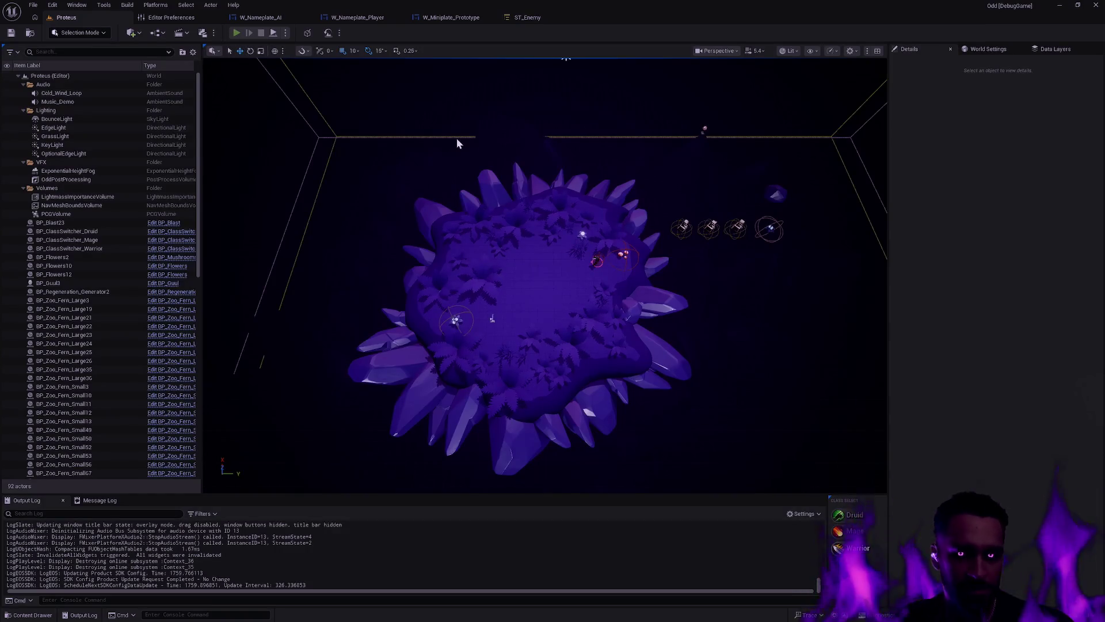
key("alt+p")
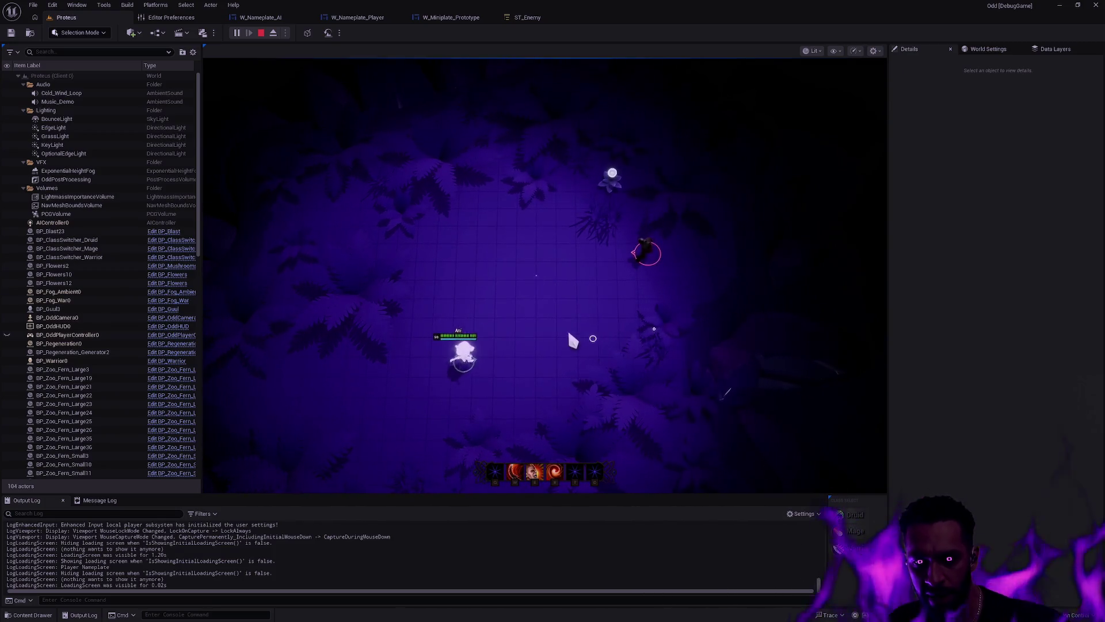
key("r")
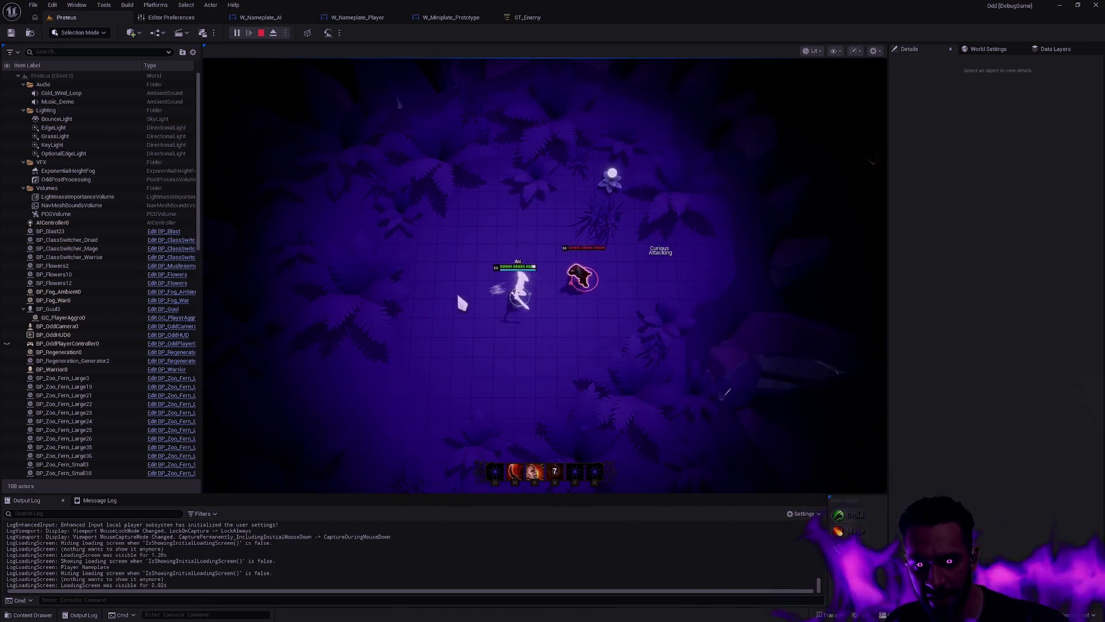
left_click(311, 316)
left_click(484, 377)
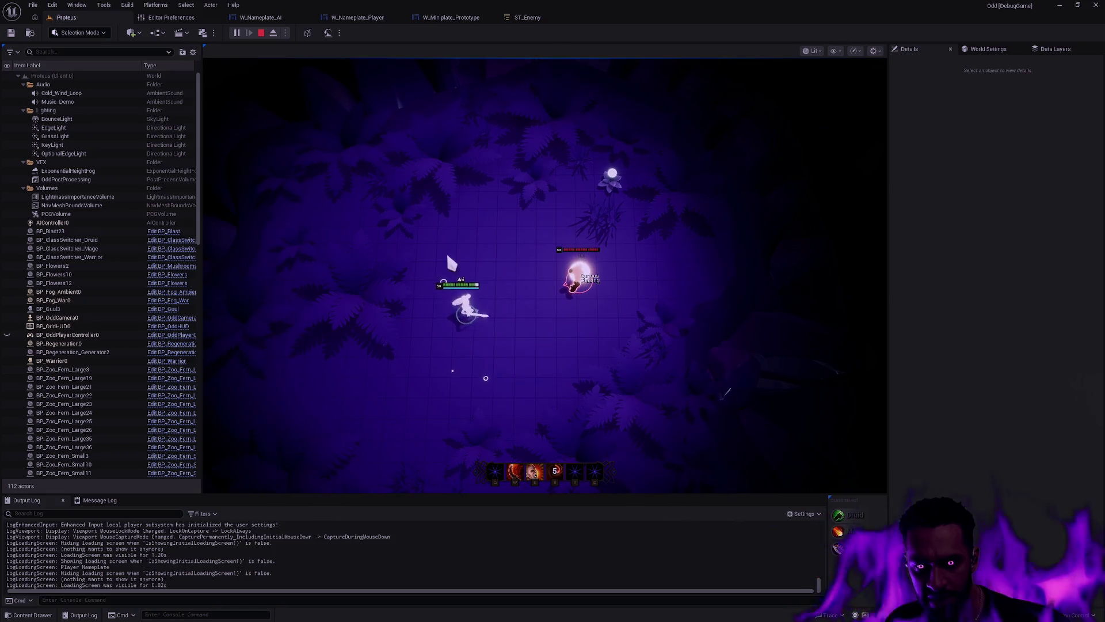
left_click(400, 348)
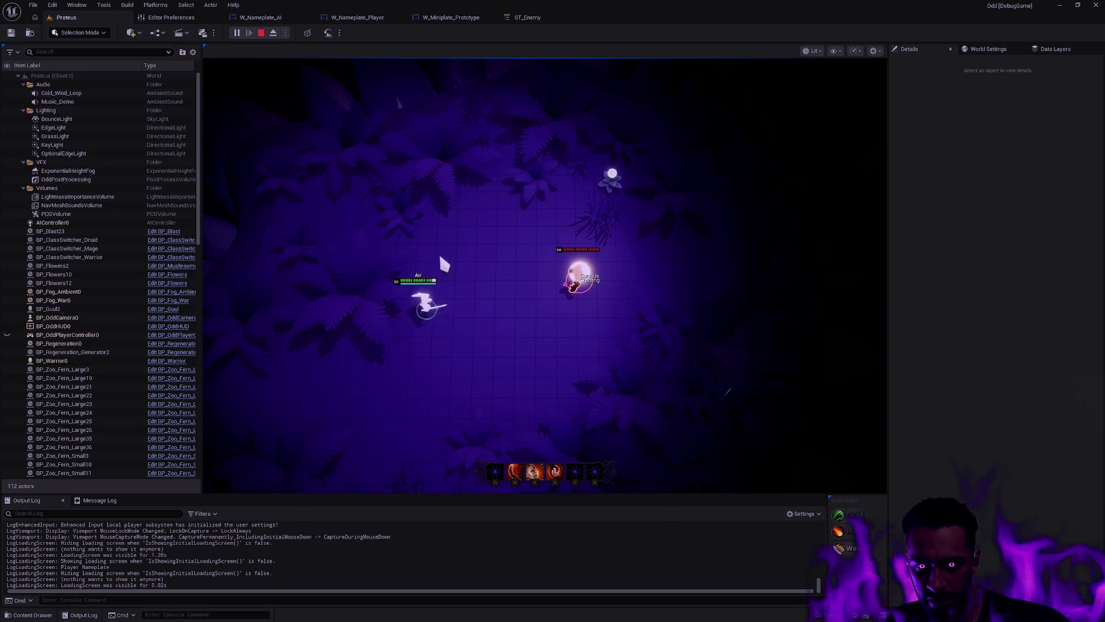
left_click(356, 302)
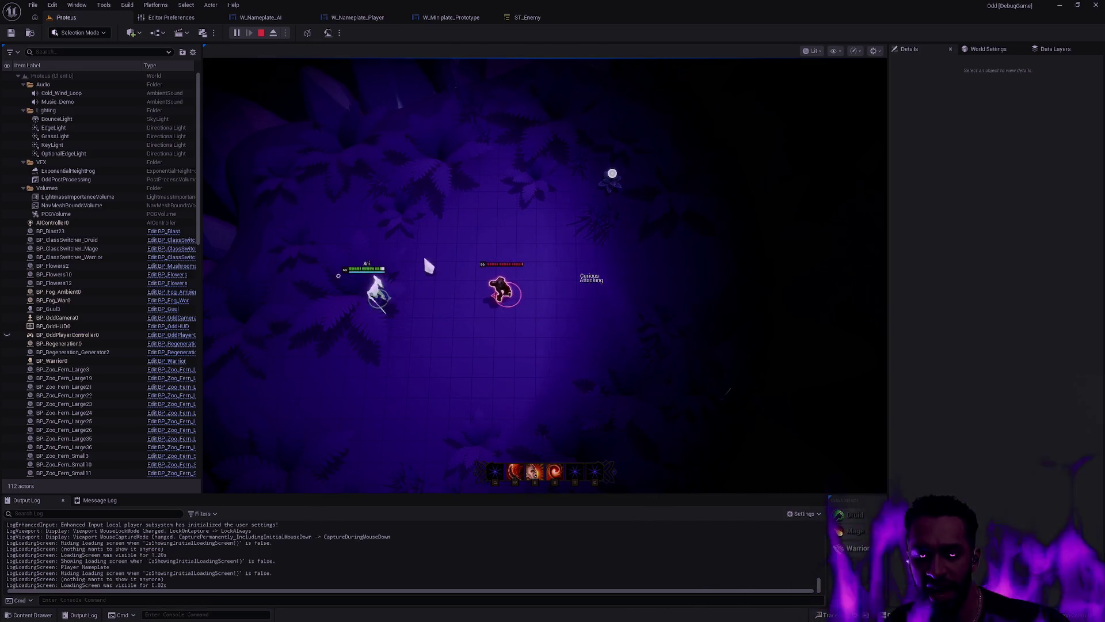
left_click(512, 167)
left_click(554, 173)
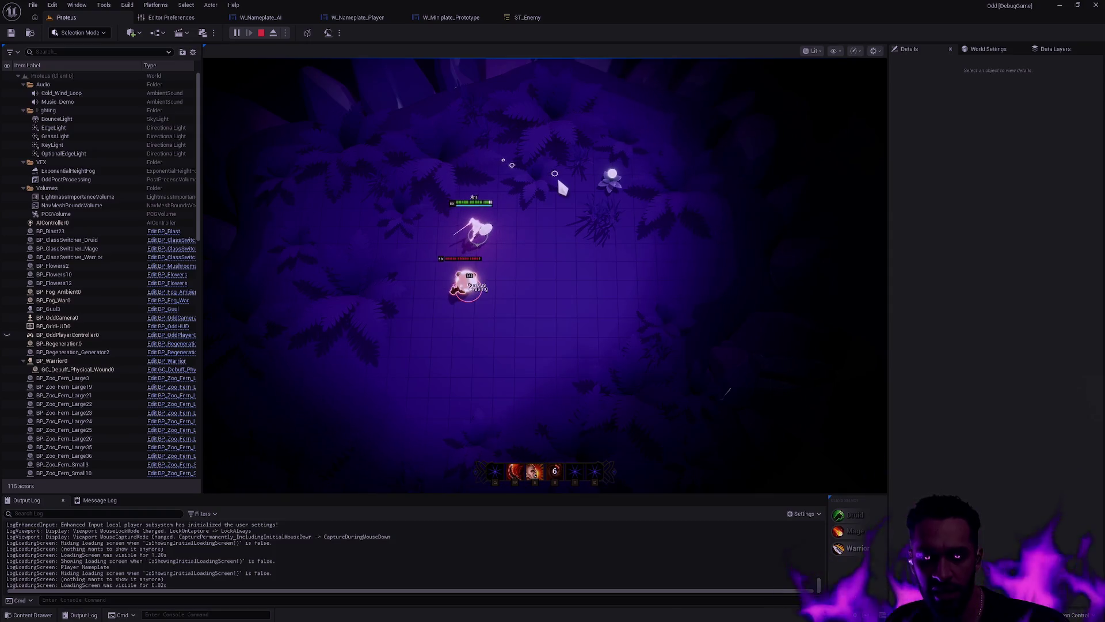
key("Escape")
left_click(546, 19)
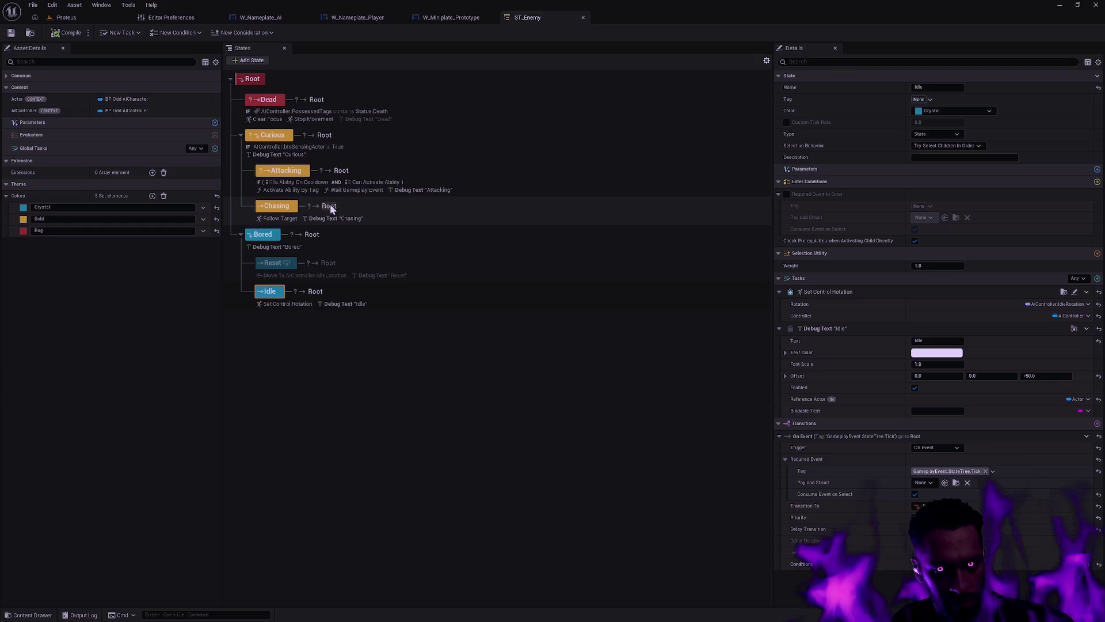
Step: Select the Chasing state and open its STT_FollowTarget task blueprint from the Content Browser
left_click(385, 208)
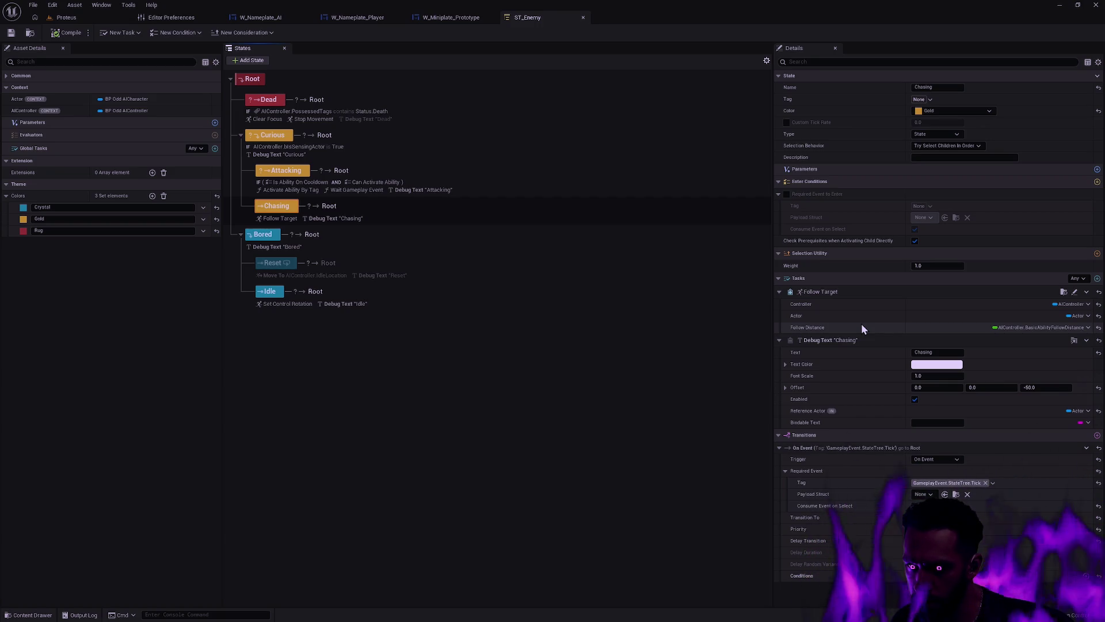
left_click(1064, 291)
double_click(374, 475)
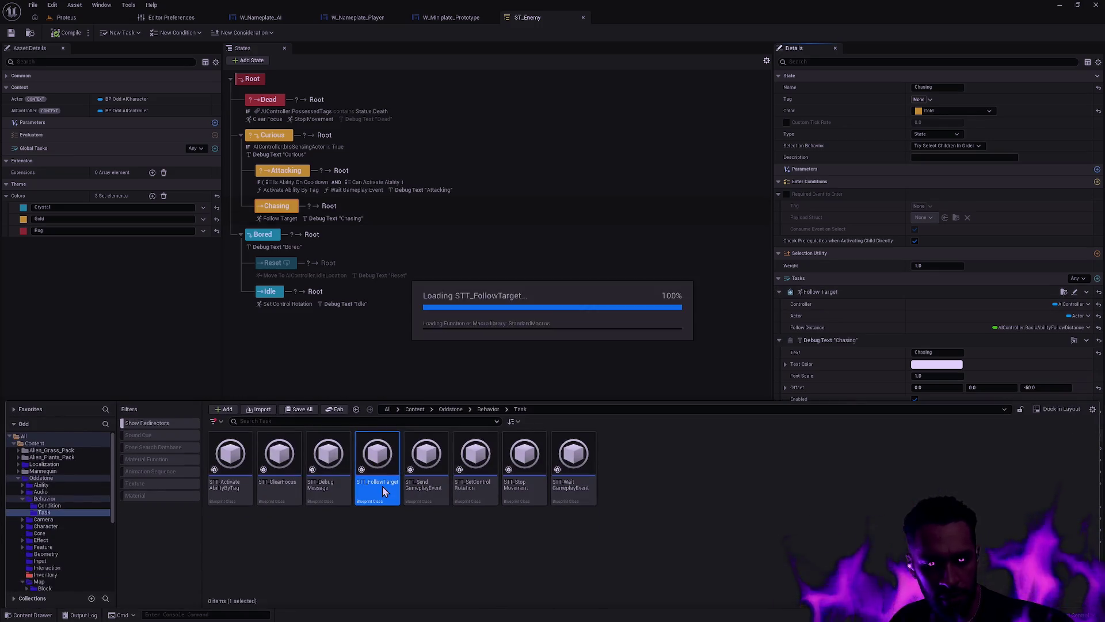
scroll(536, 265, "up", 1)
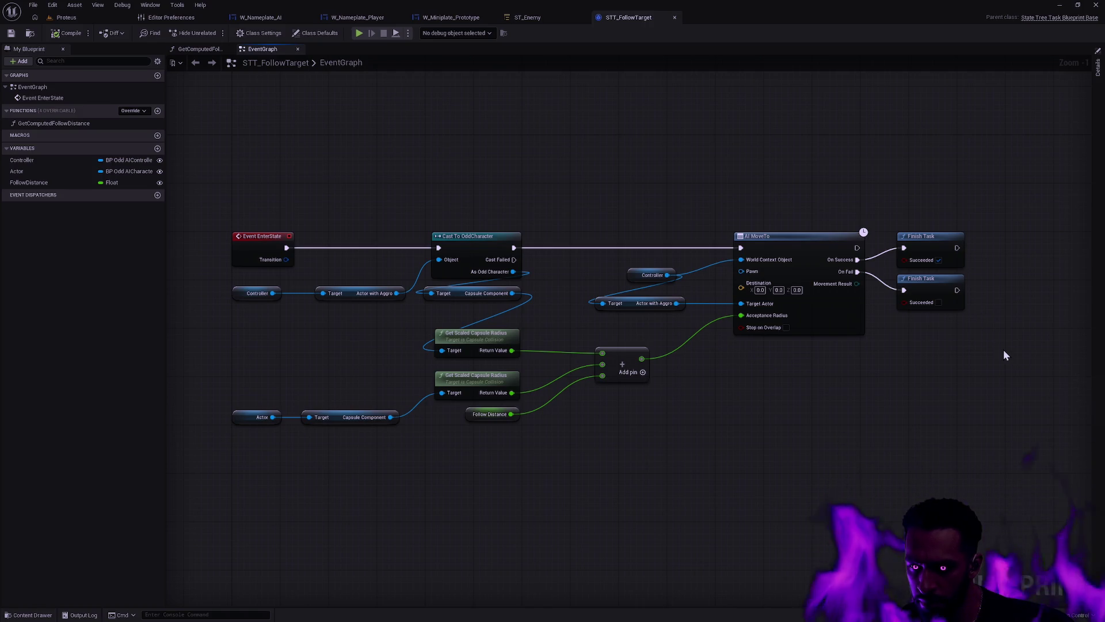
left_click_drag(1017, 371, 975, 261)
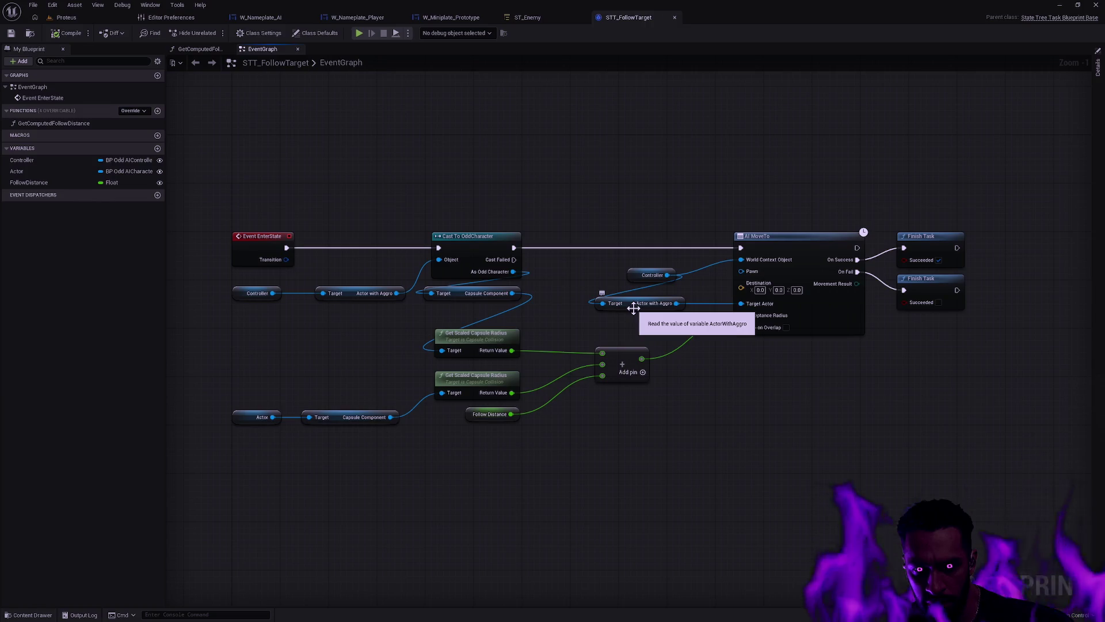
Step: Open BP_OddAIController via a Ctrl+P search for 'AIControll' and inspect its ActorWithAggro variable
key("ctrl+p")
type("AIControll")
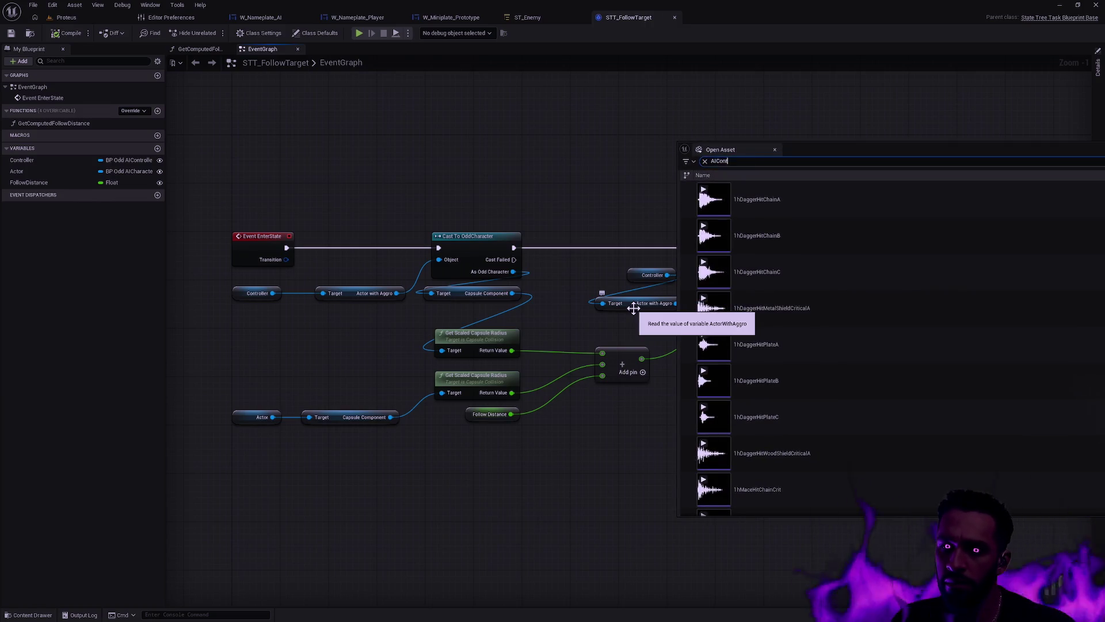
double_click(784, 198)
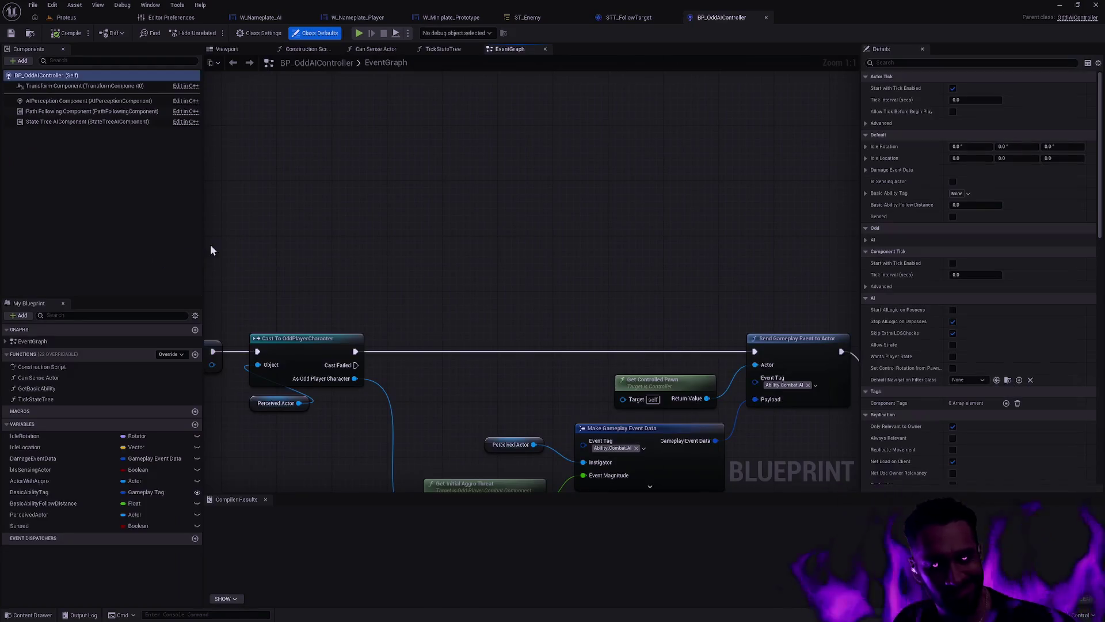
left_click(52, 481)
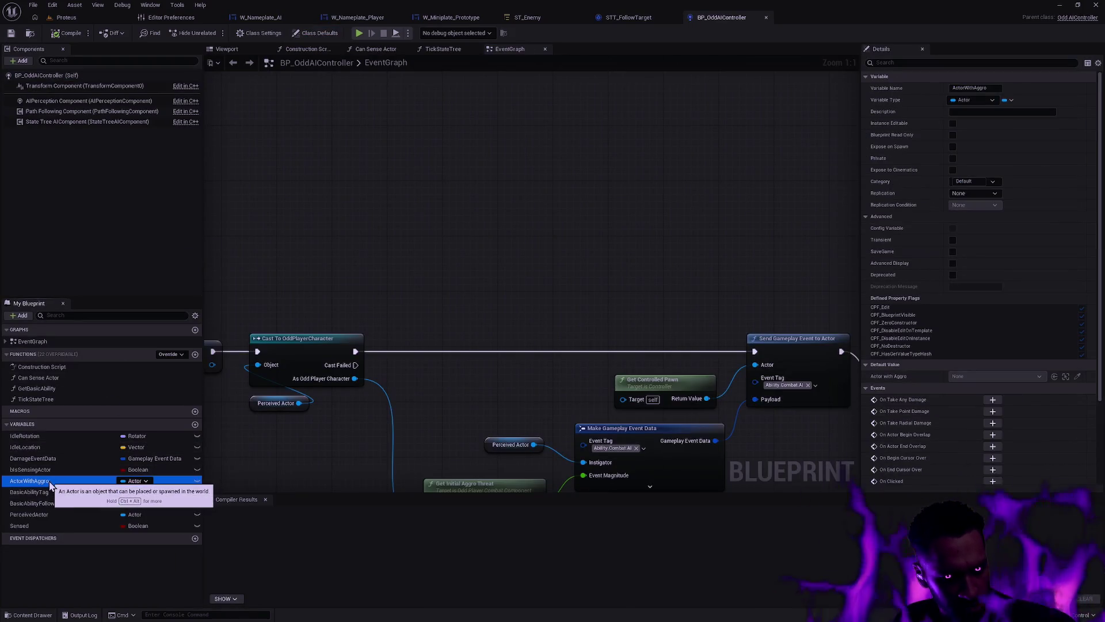
left_click_drag(491, 411, 544, 270)
scroll(530, 220, "down", 8)
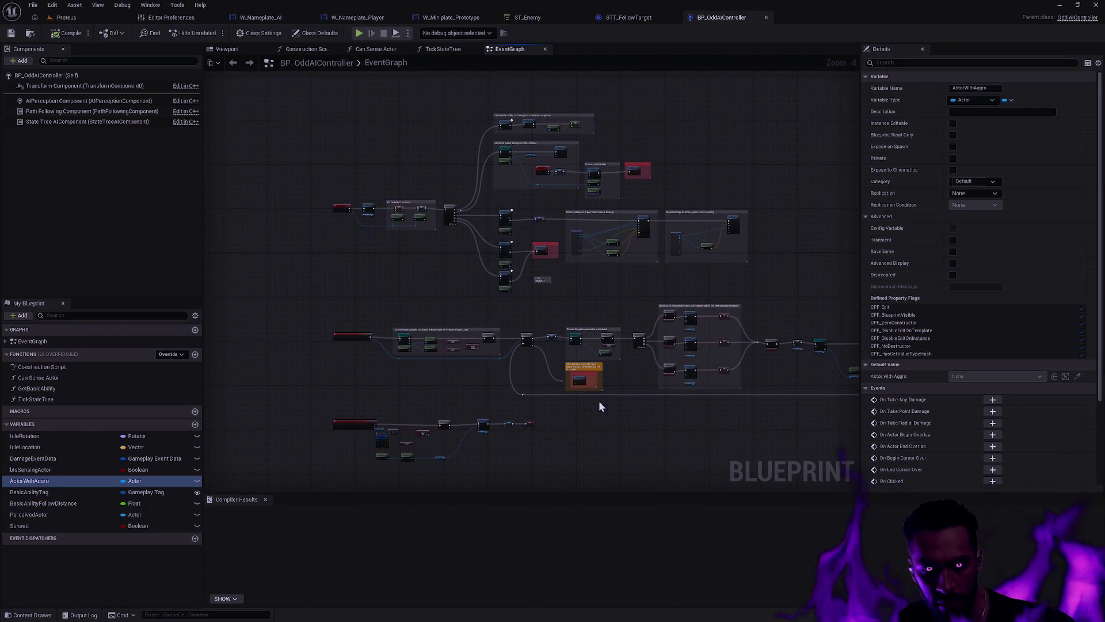
right_click(39, 486)
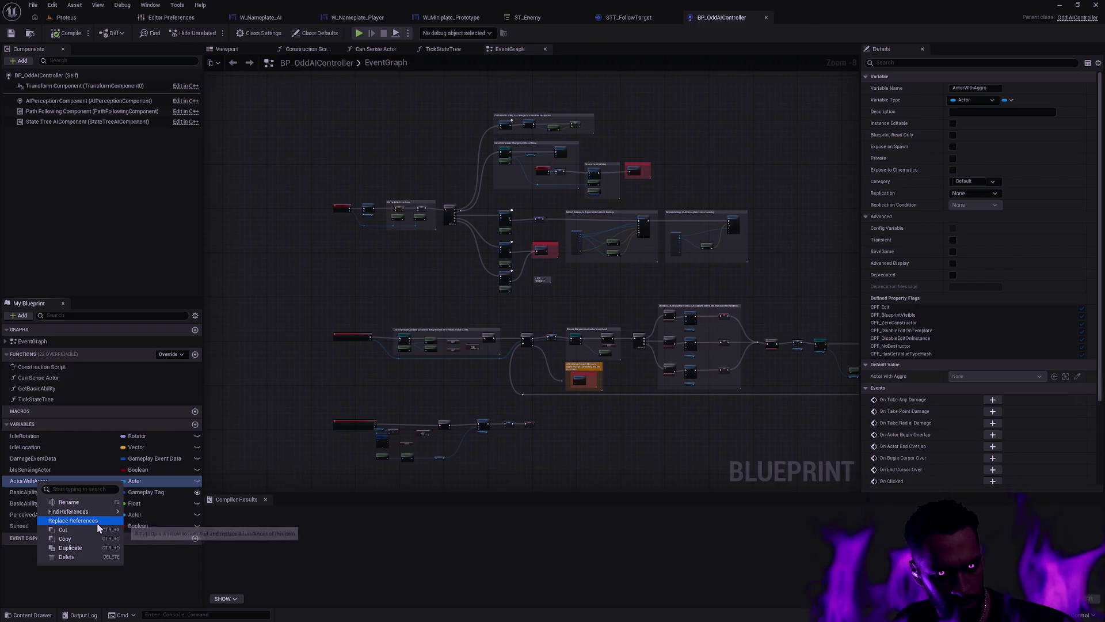
Step: Find ActorWithAggro references by name and jump to the AggroChange event that sets it
mouse_move(96, 512)
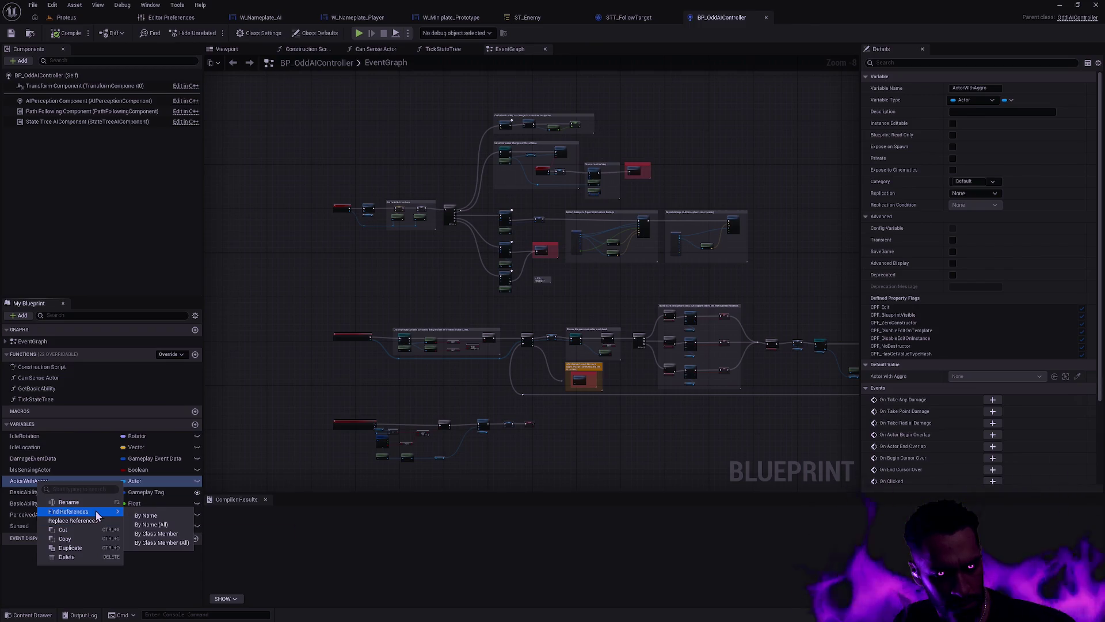
left_click(145, 515)
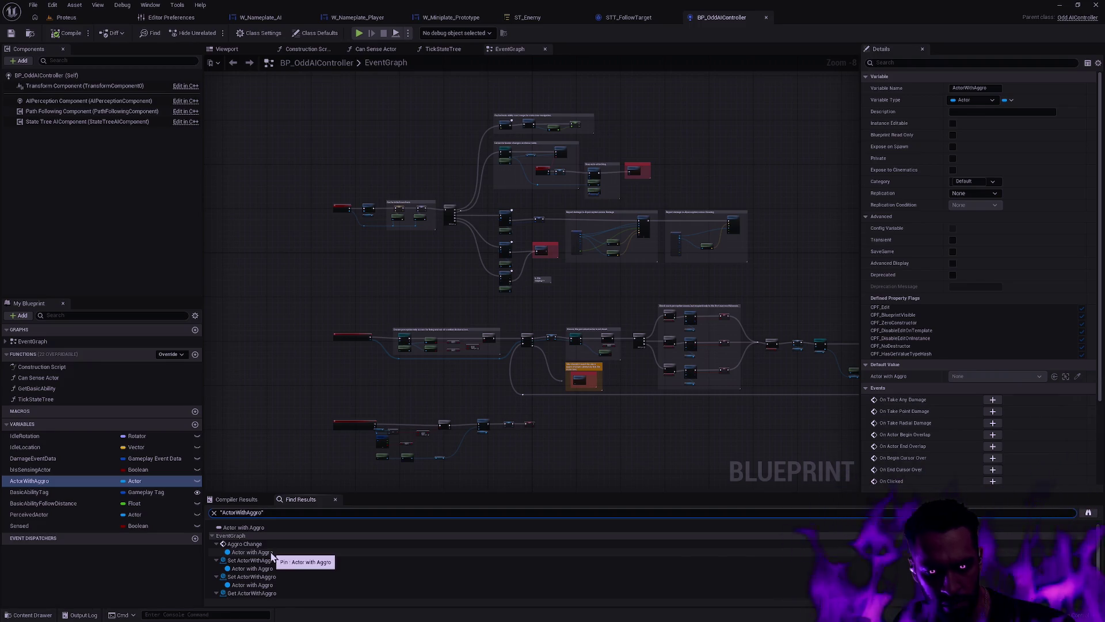
left_click(273, 554)
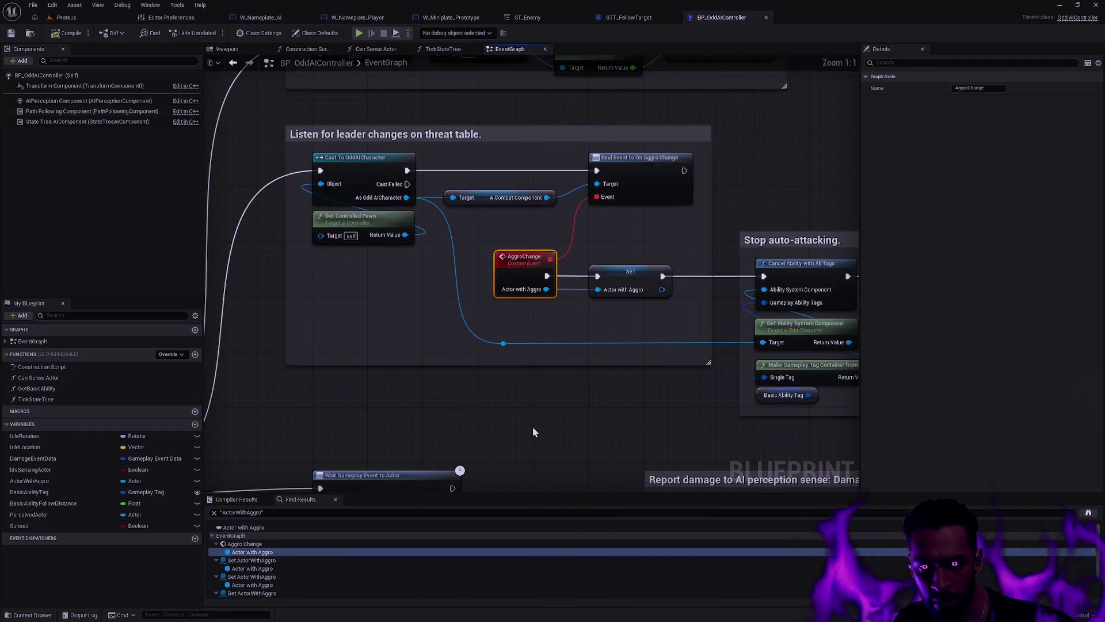
mouse_move(615, 389)
left_mouse_down()
mouse_move(513, 436)
mouse_move(733, 457)
mouse_move(536, 447)
mouse_move(643, 472)
left_mouse_up()
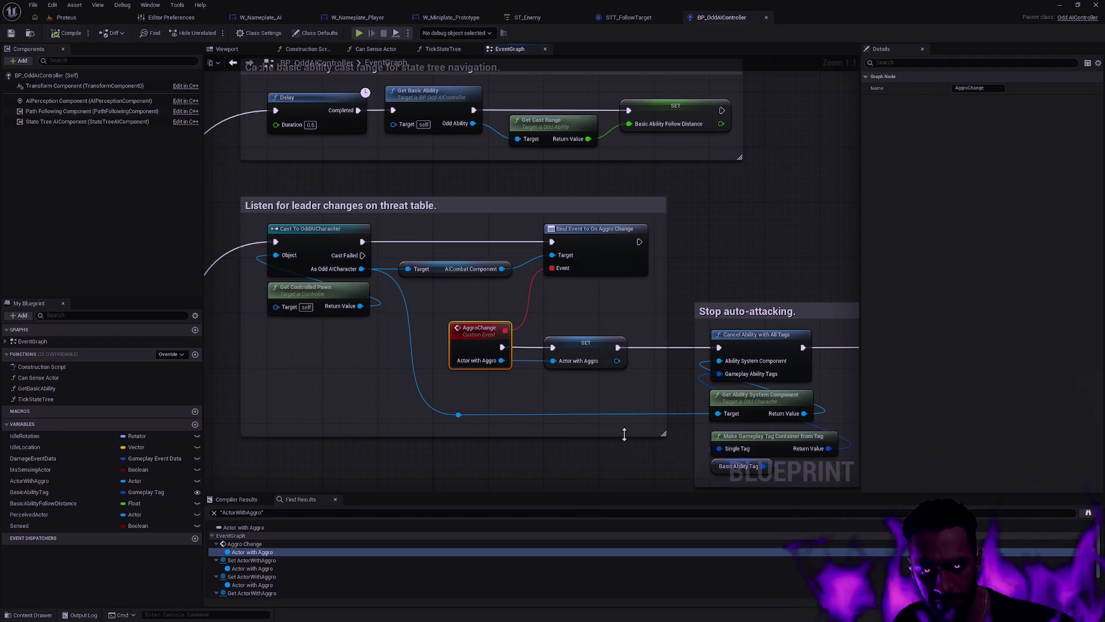
scroll(616, 420, "down", 1)
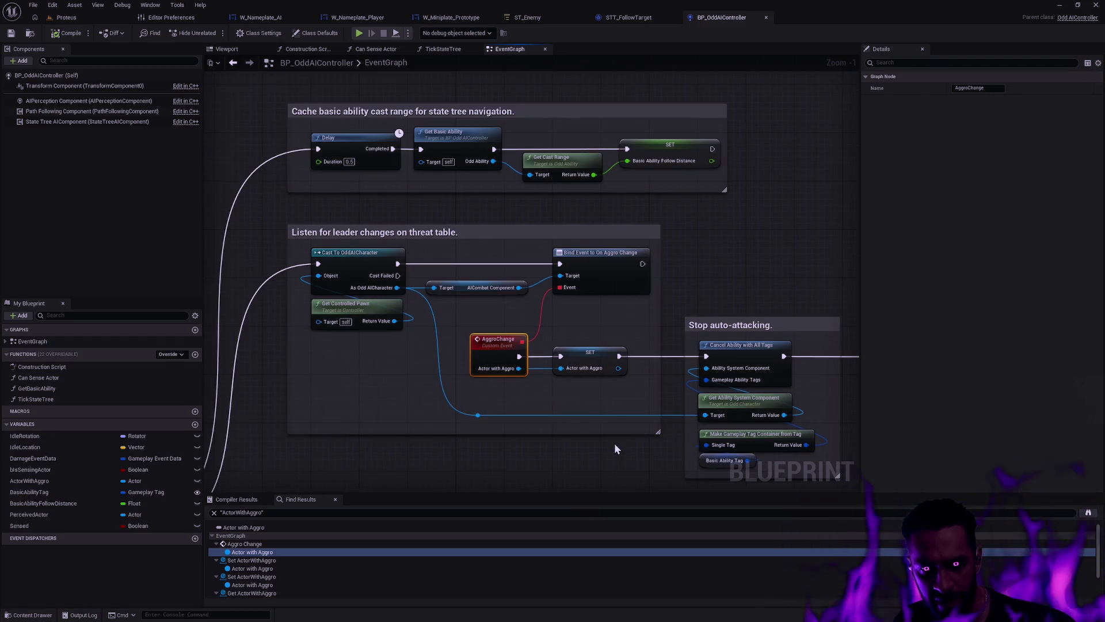
left_click_drag(614, 443, 535, 422)
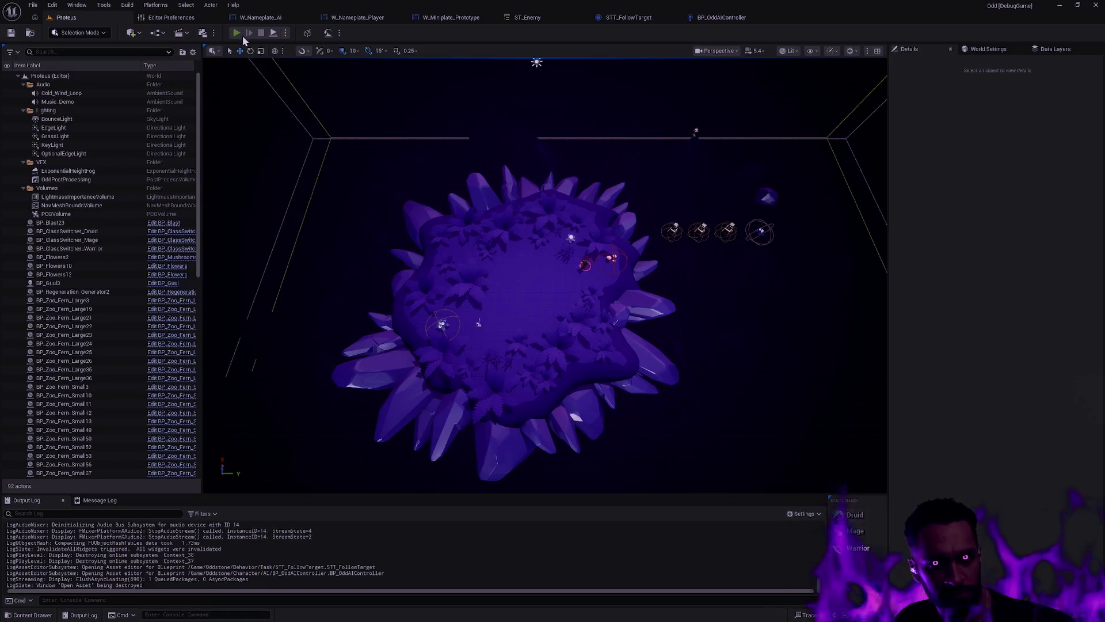
Step: Play-test fullscreen, moving Hayarpi toward the enemy and hitting it with W and E
left_click(237, 34)
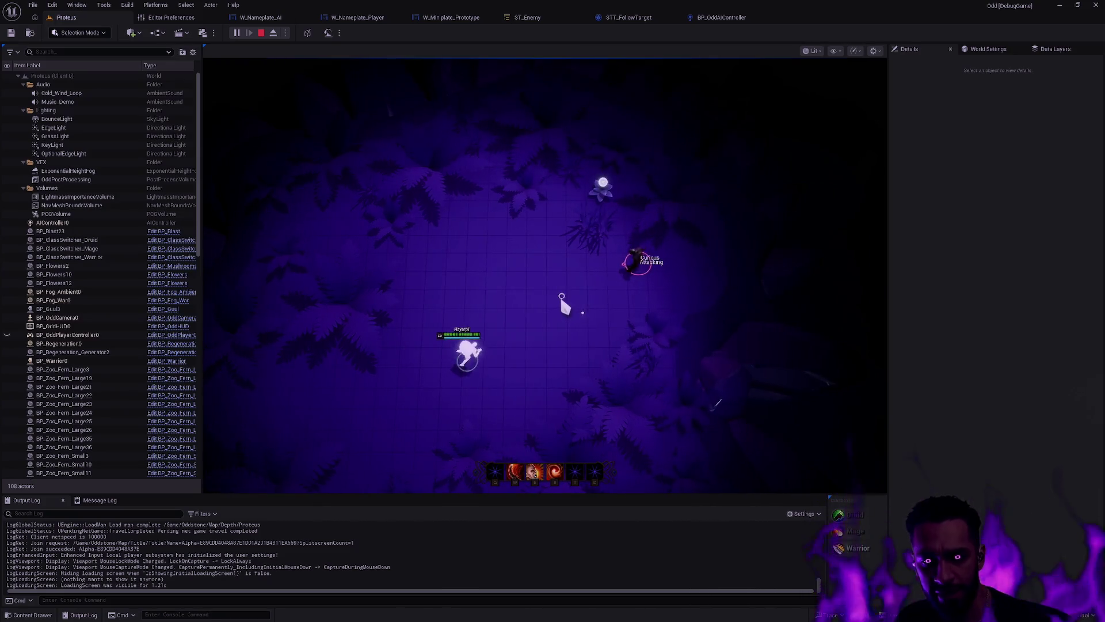
key("F11")
left_click(552, 289)
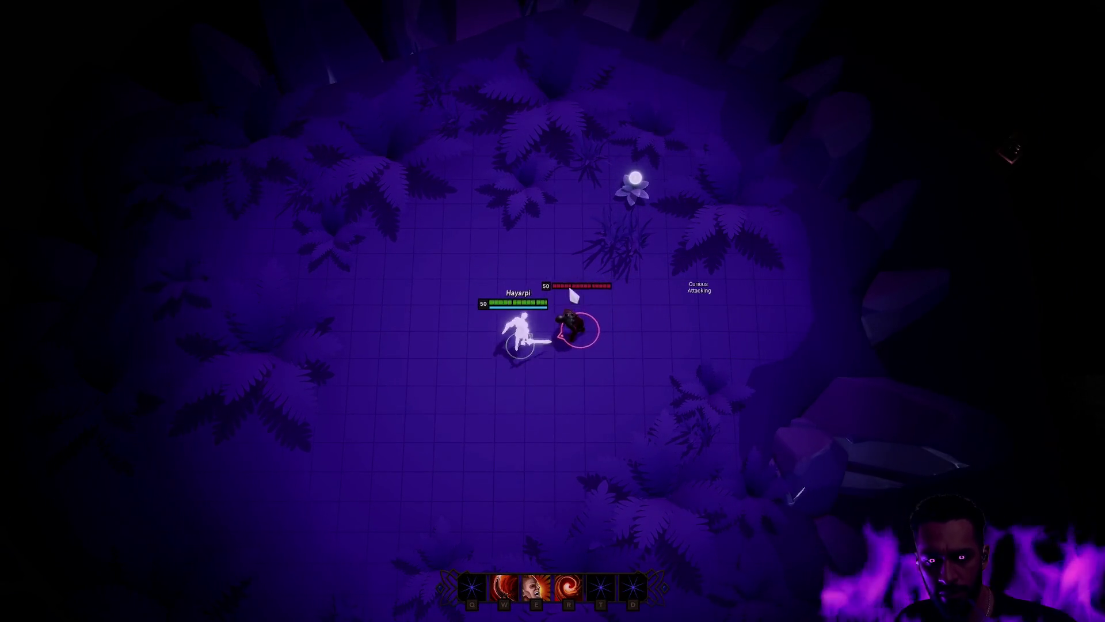
key("w")
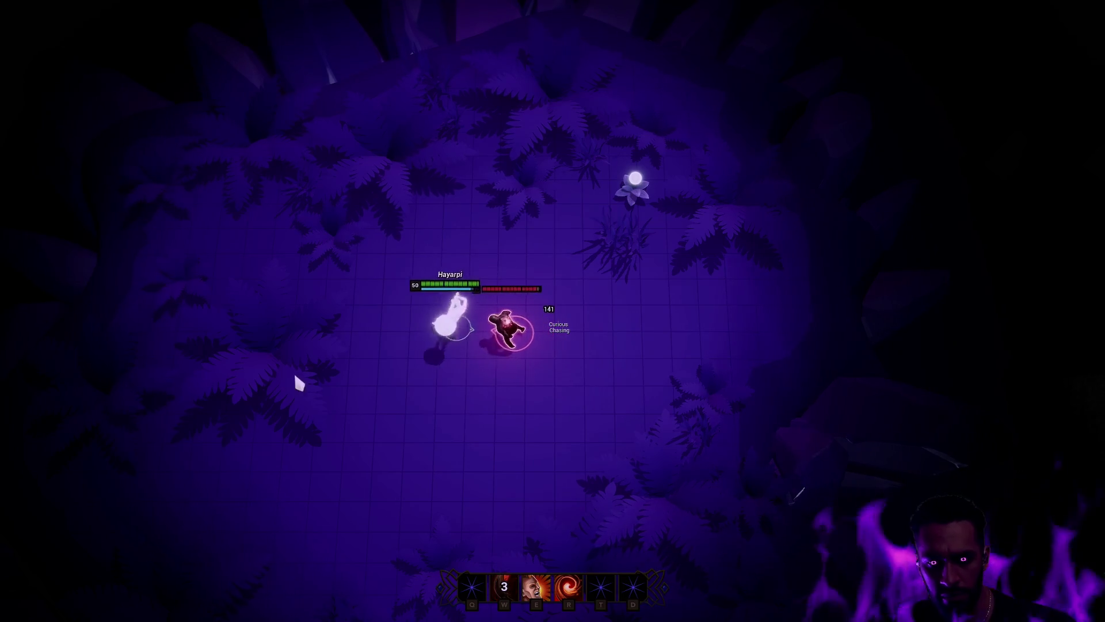
left_click(686, 208)
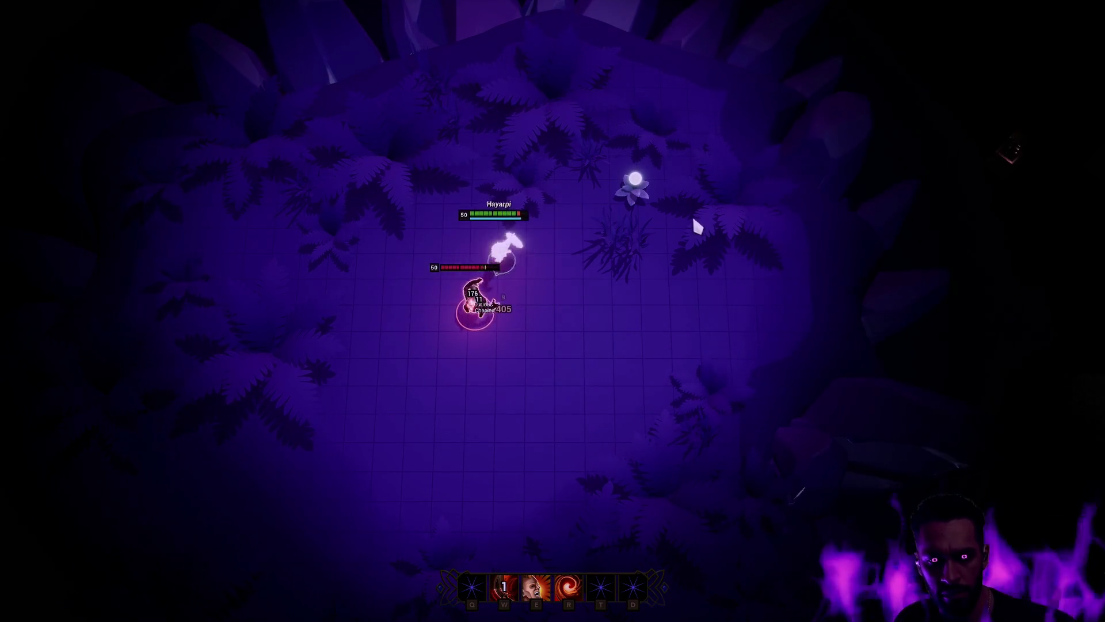
left_click(544, 326)
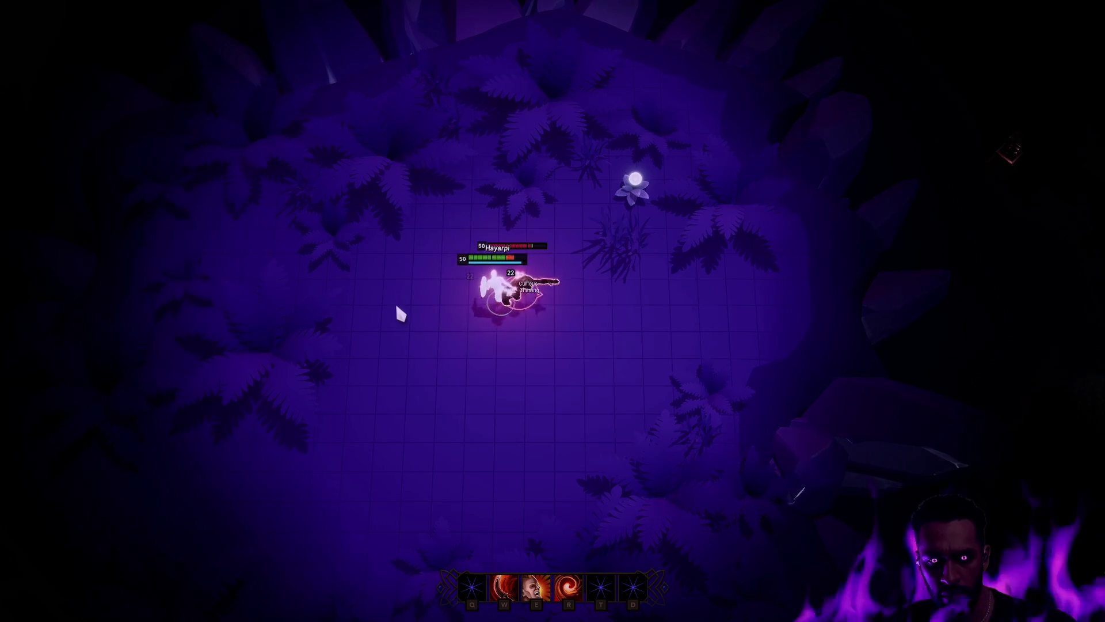
key("e")
left_click(572, 217)
left_click(539, 393)
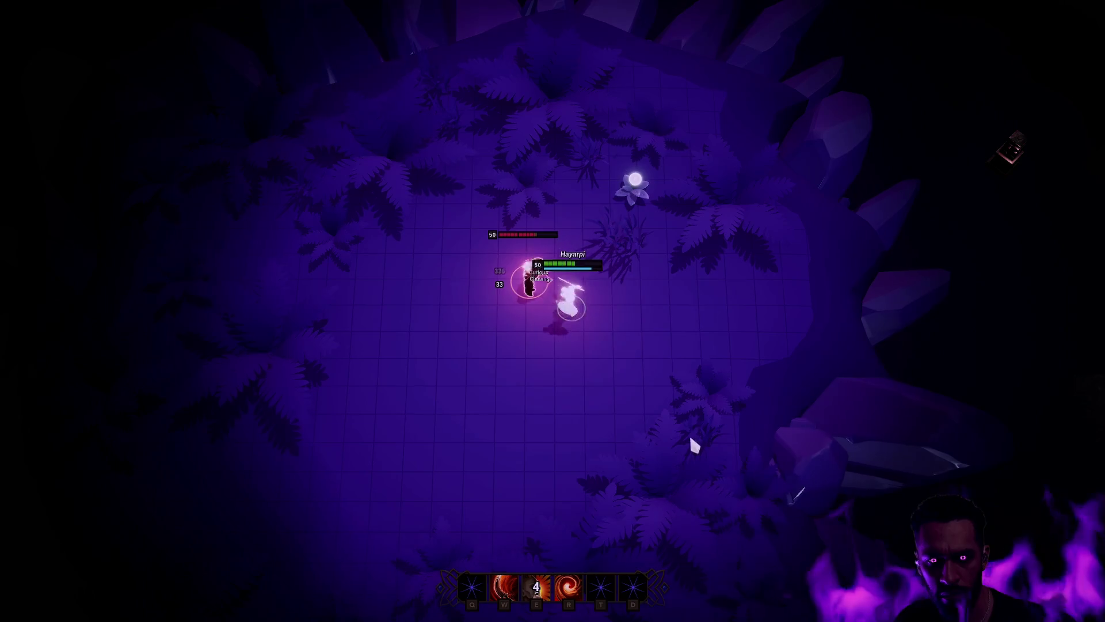
left_click(449, 460)
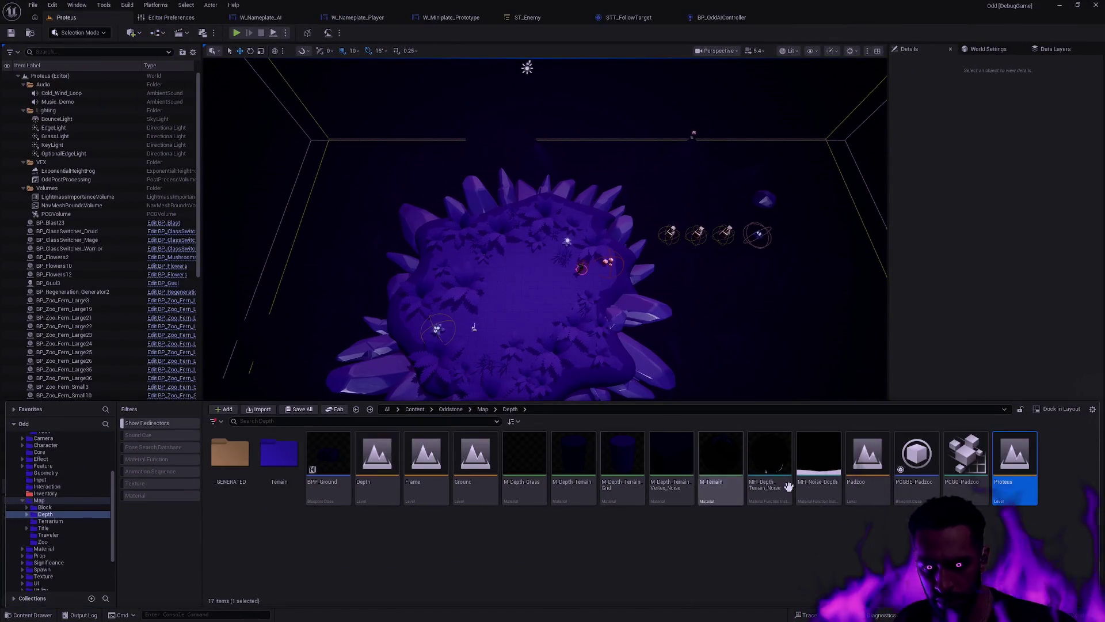
Step: Open the Padzoo level and start a full-screen play session
double_click(868, 454)
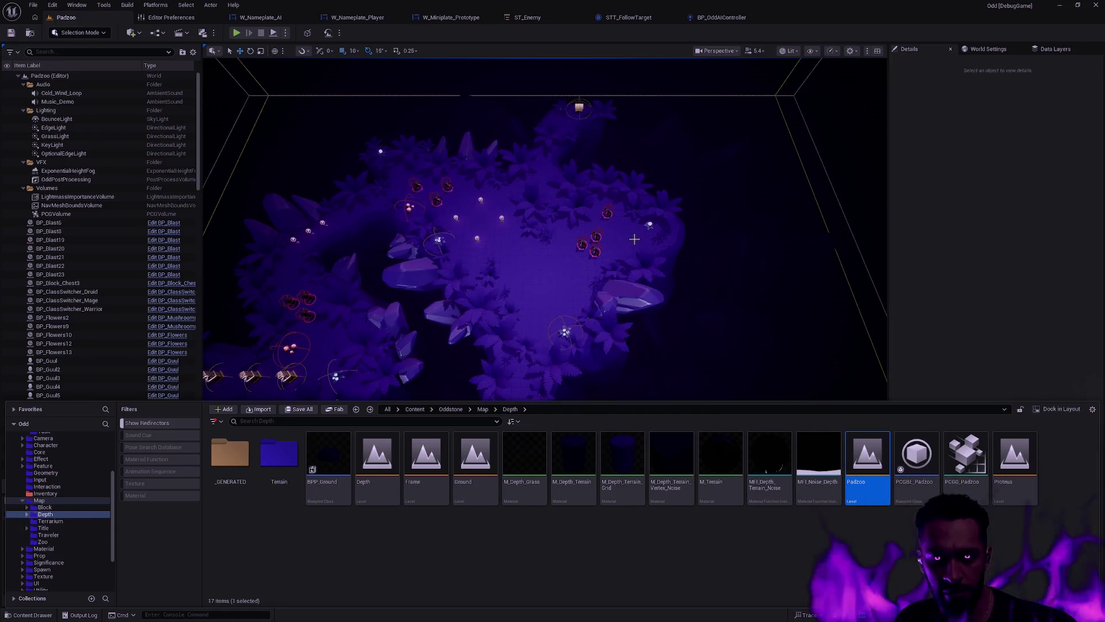
mouse_move(564, 268)
left_mouse_down()
mouse_move(555, 218)
mouse_move(536, 224)
mouse_move(553, 231)
mouse_move(546, 241)
left_mouse_up()
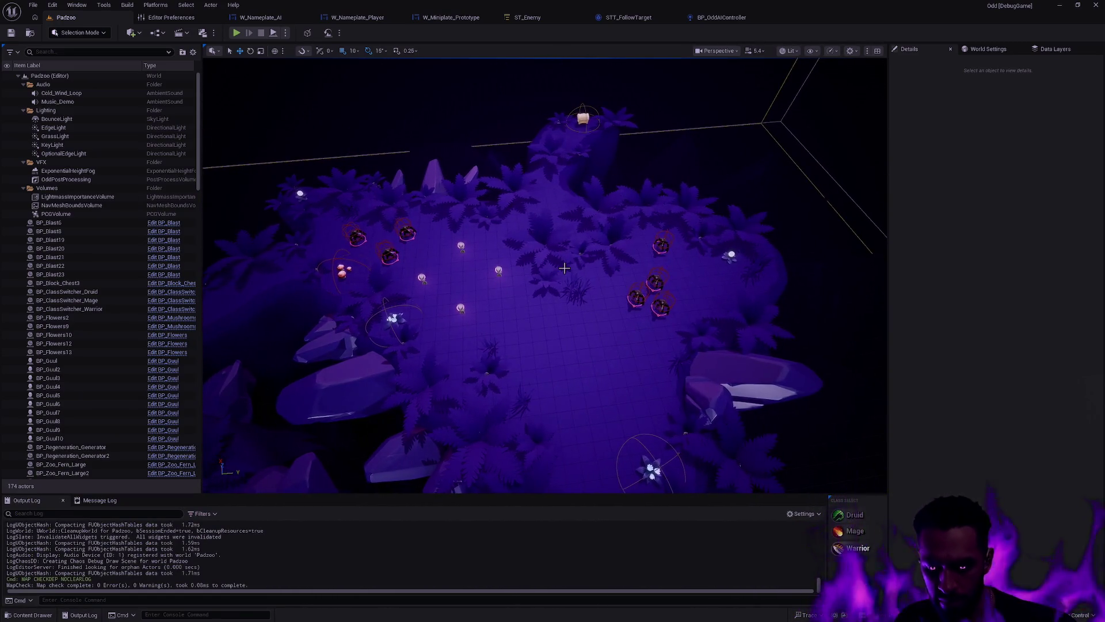
key("alt+p")
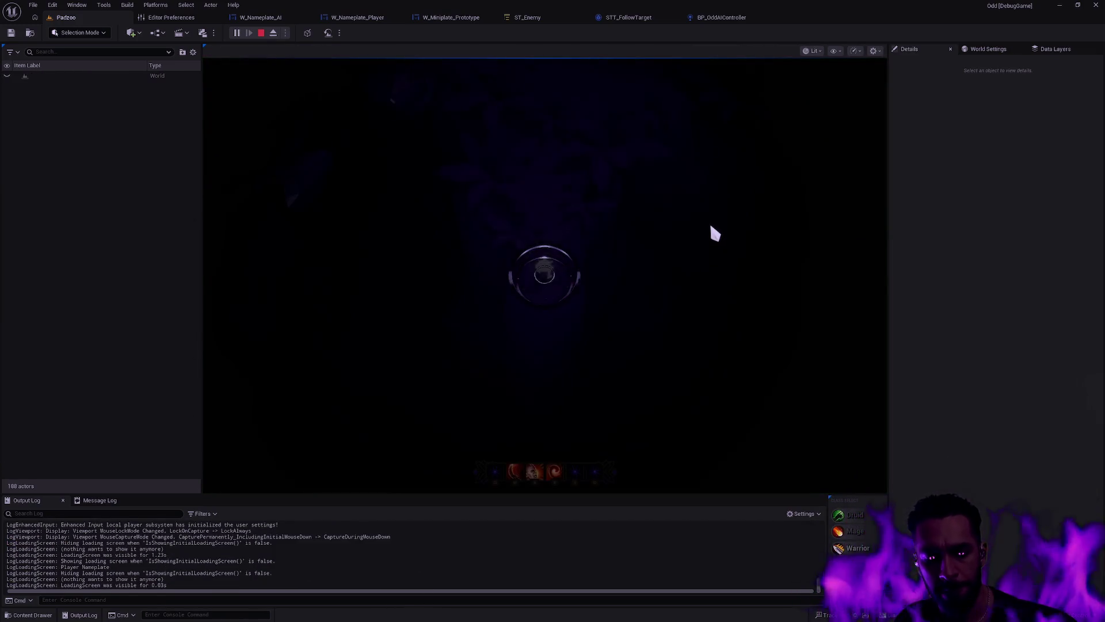
key("F11")
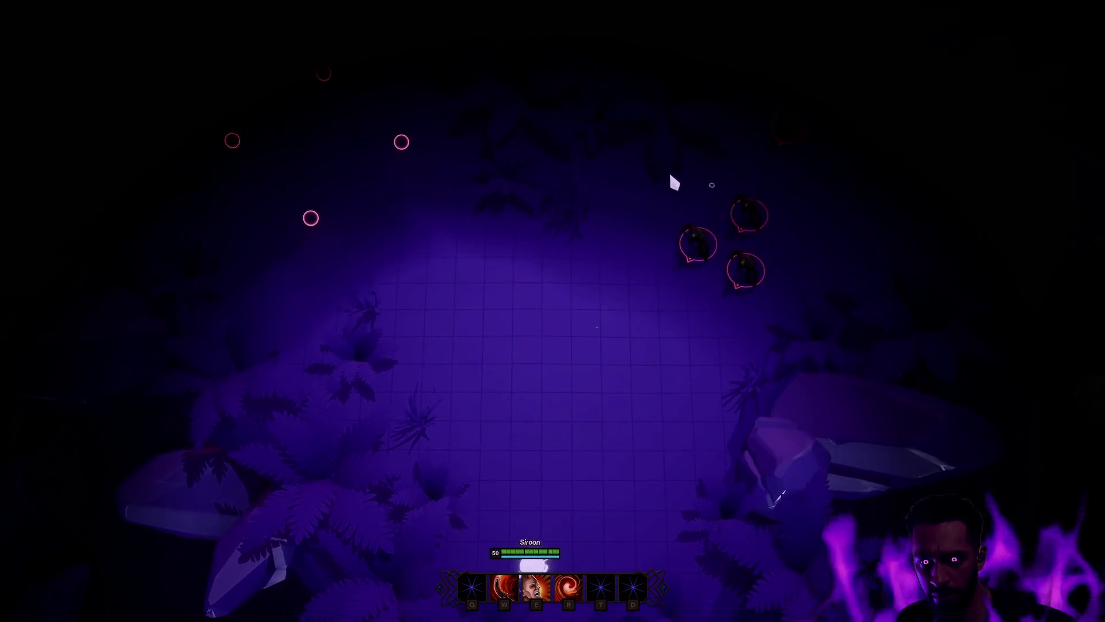
Step: Run the character around the enemy pack, casting the E whirl and W abilities
left_click(658, 178)
left_click(618, 165)
left_click(613, 165)
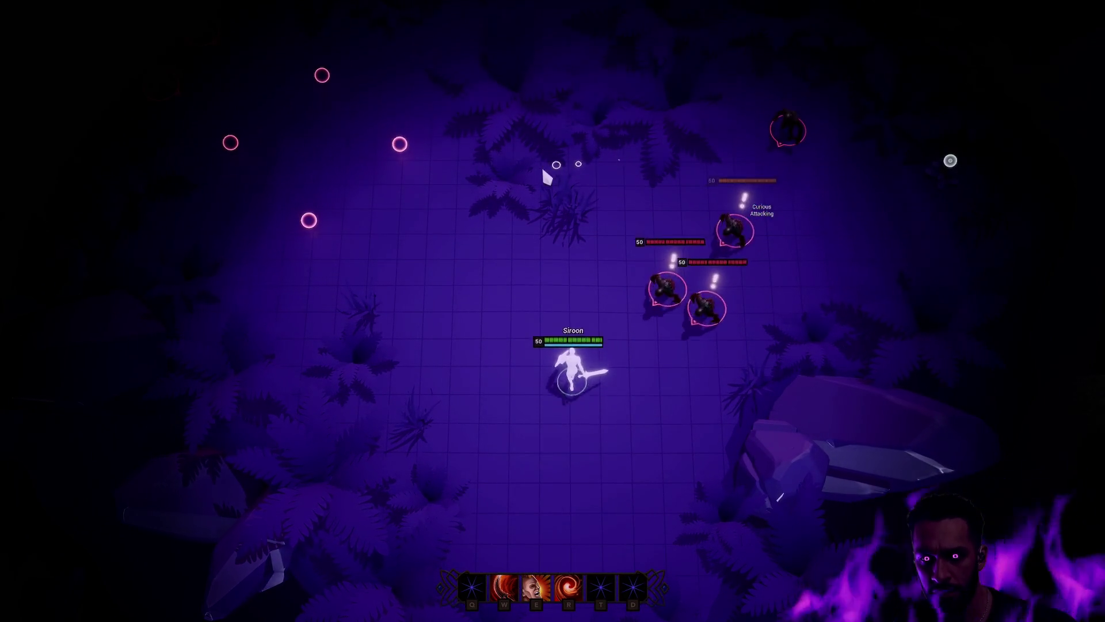
left_click(674, 179)
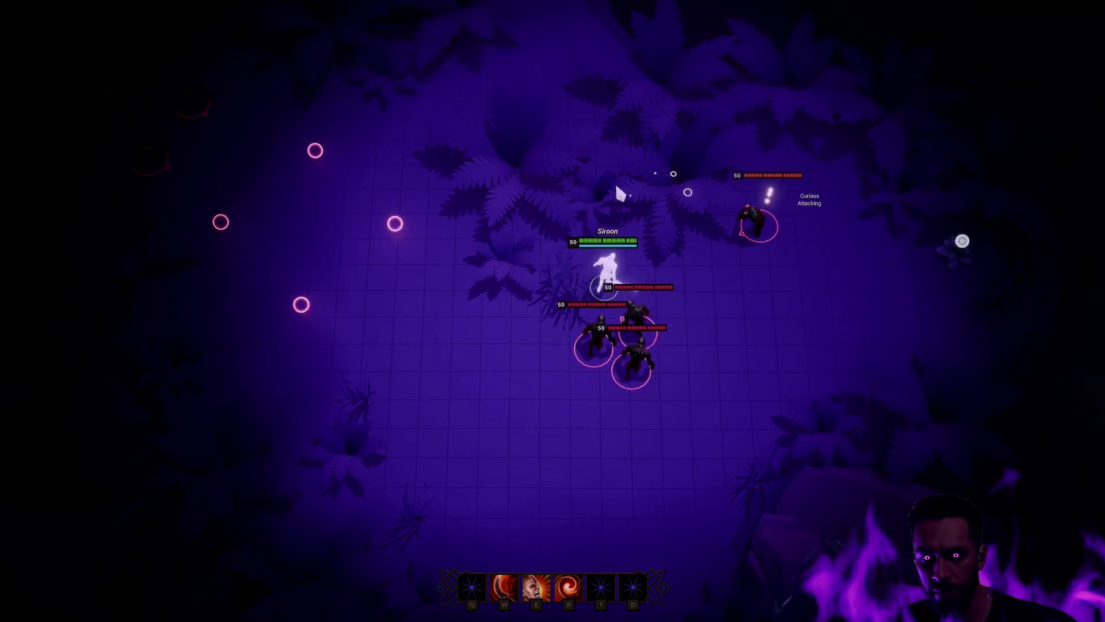
left_click(549, 188)
left_click(533, 200)
key("e")
left_click(686, 296)
left_click(462, 308)
key("w")
left_click(622, 419)
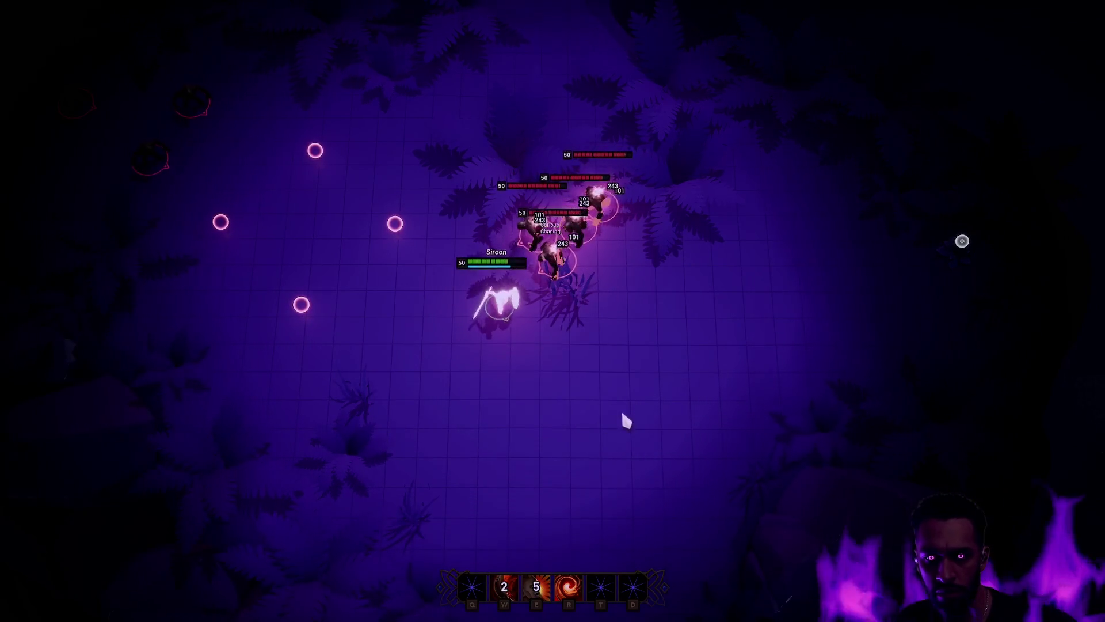
left_click(740, 382)
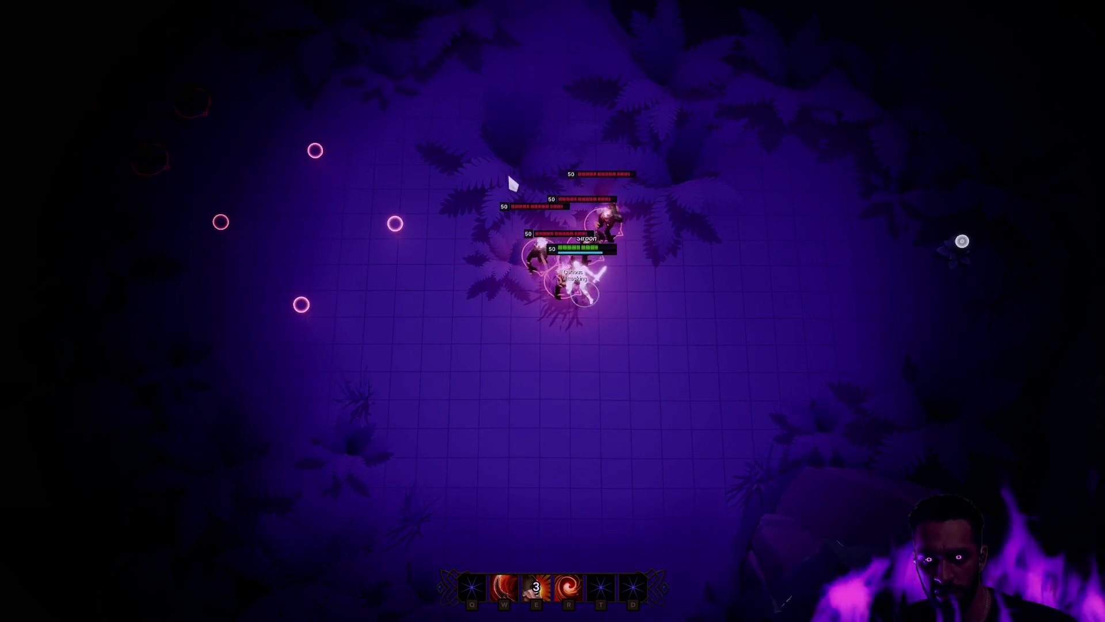
left_click(580, 130)
left_click(714, 119)
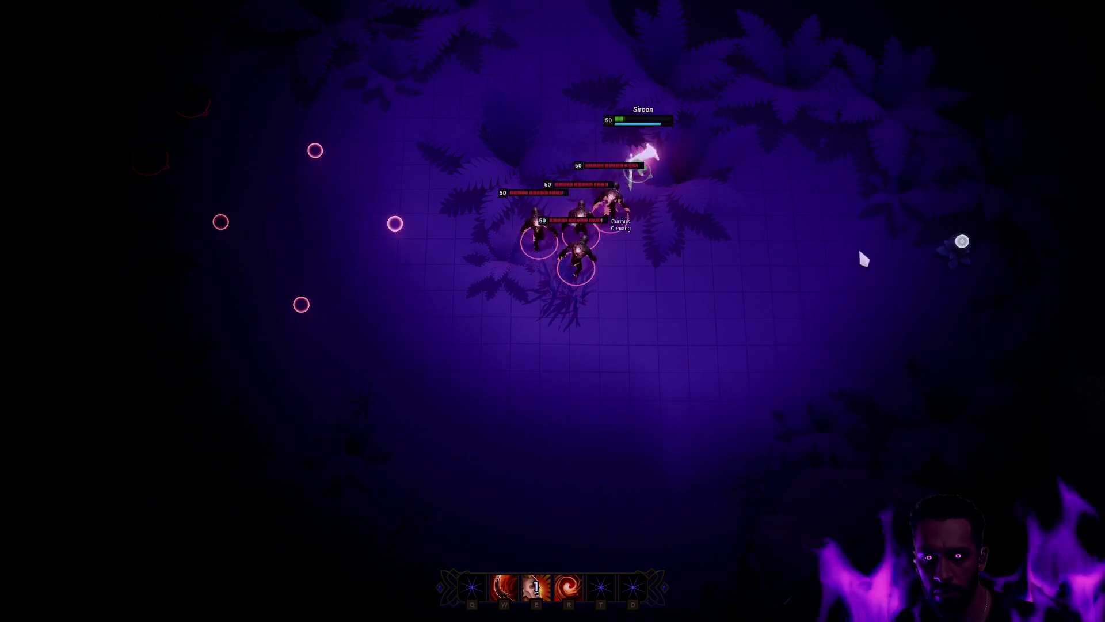
left_click(786, 402)
left_click(768, 421)
key("e")
Step: Hit the pack with W and the R burst, kite the chasers around, then stop playing
left_click(563, 387)
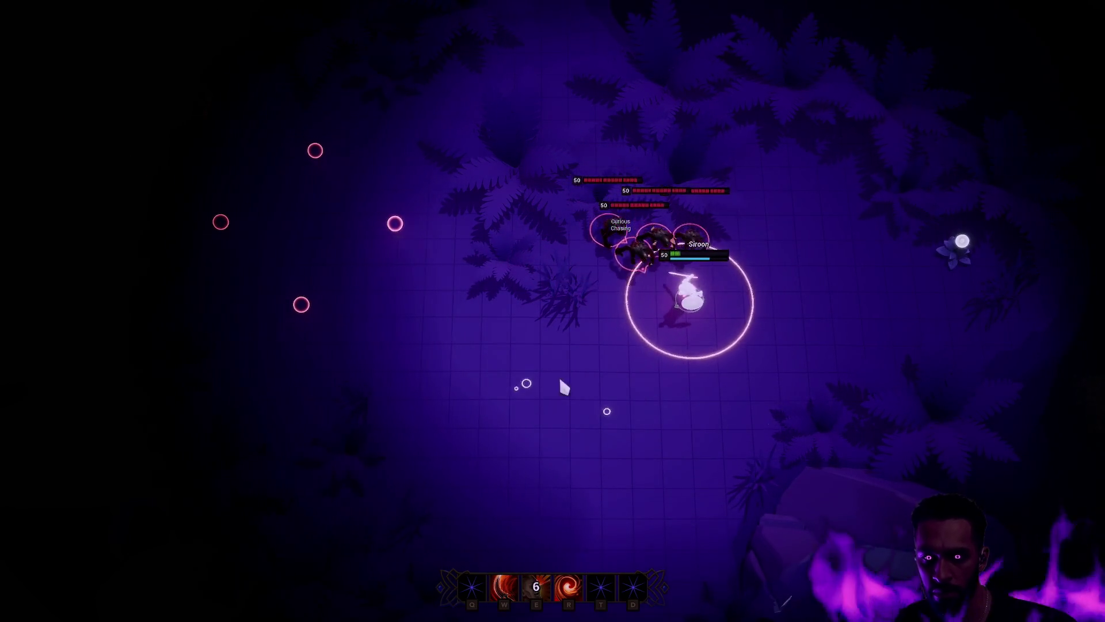
key("w")
left_click(523, 373)
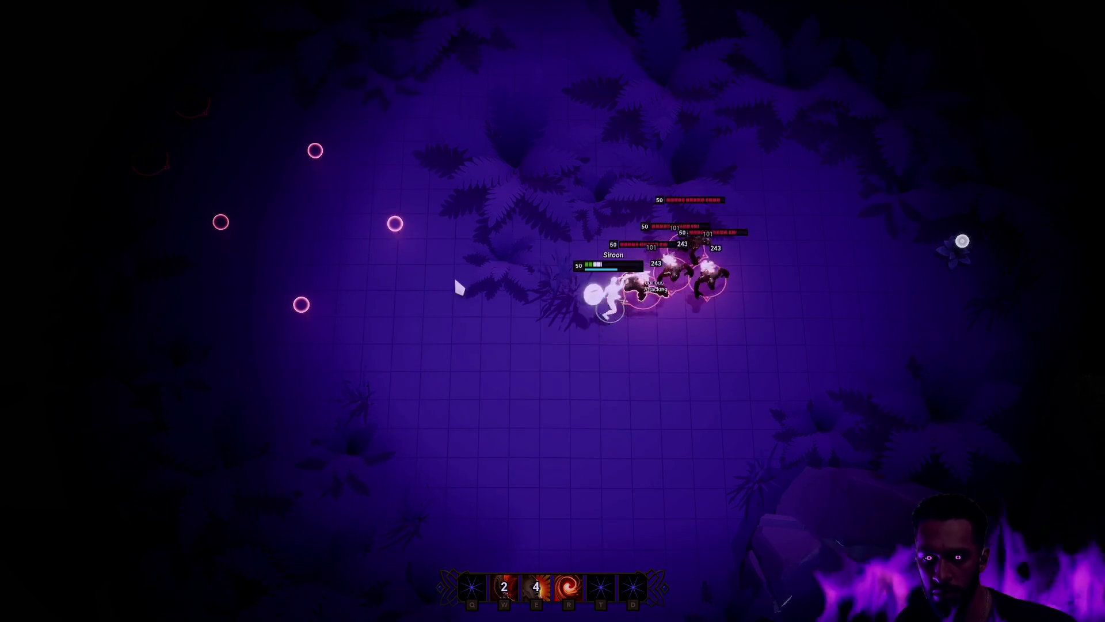
left_click(629, 160)
key("r")
left_click(540, 404)
left_click(582, 474)
left_click(387, 458)
left_click(357, 453)
left_click(491, 508)
left_click(401, 438)
left_click(397, 313)
left_click(417, 237)
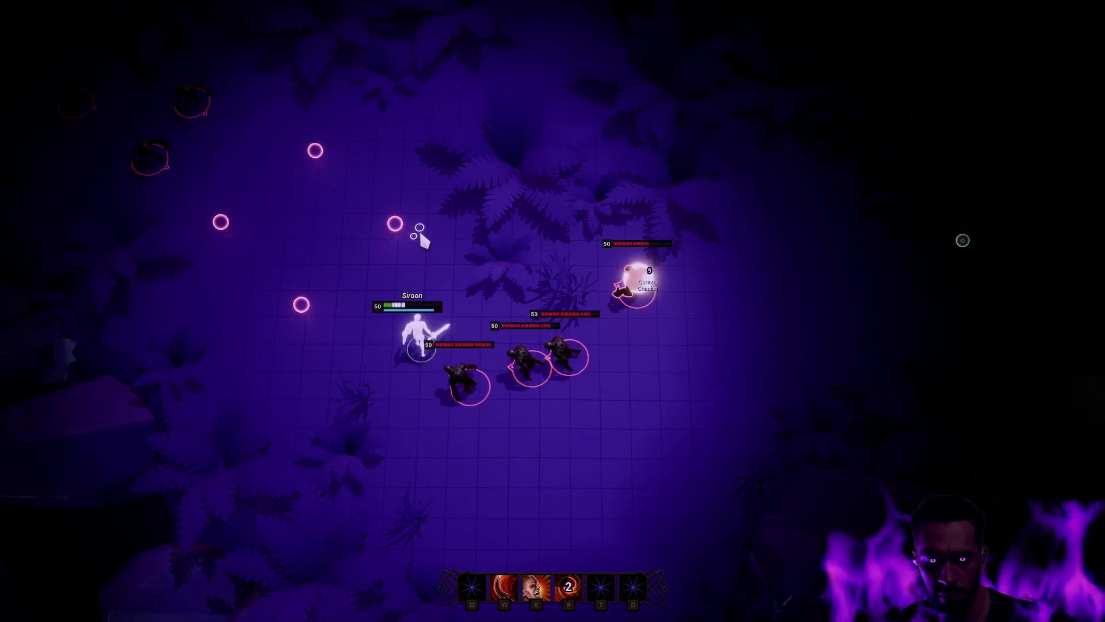
left_click(546, 203)
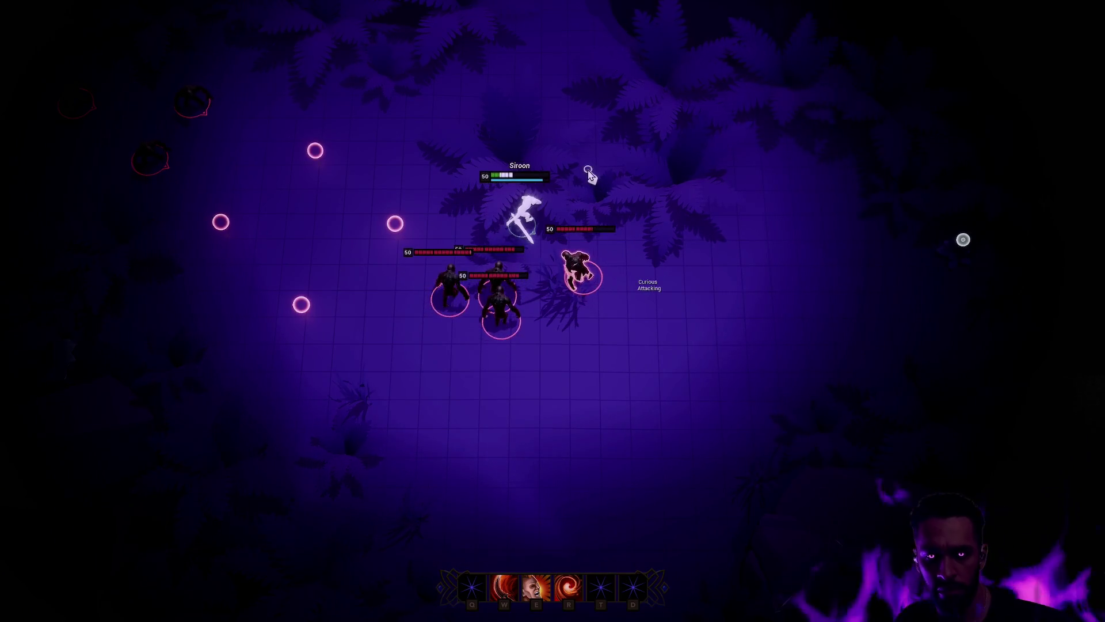
key("Escape")
key("ctrl+p")
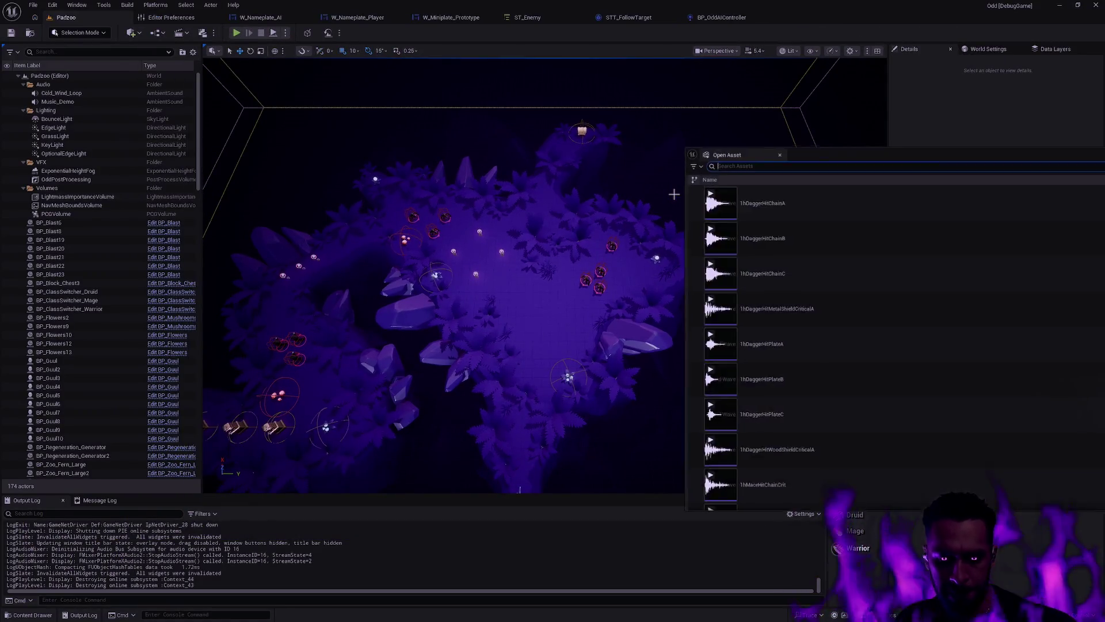
Step: Set CT_Warrior_Attributes' HealthRegenRate to 100.0, save it, and play-test Padzoo again
type("cr")
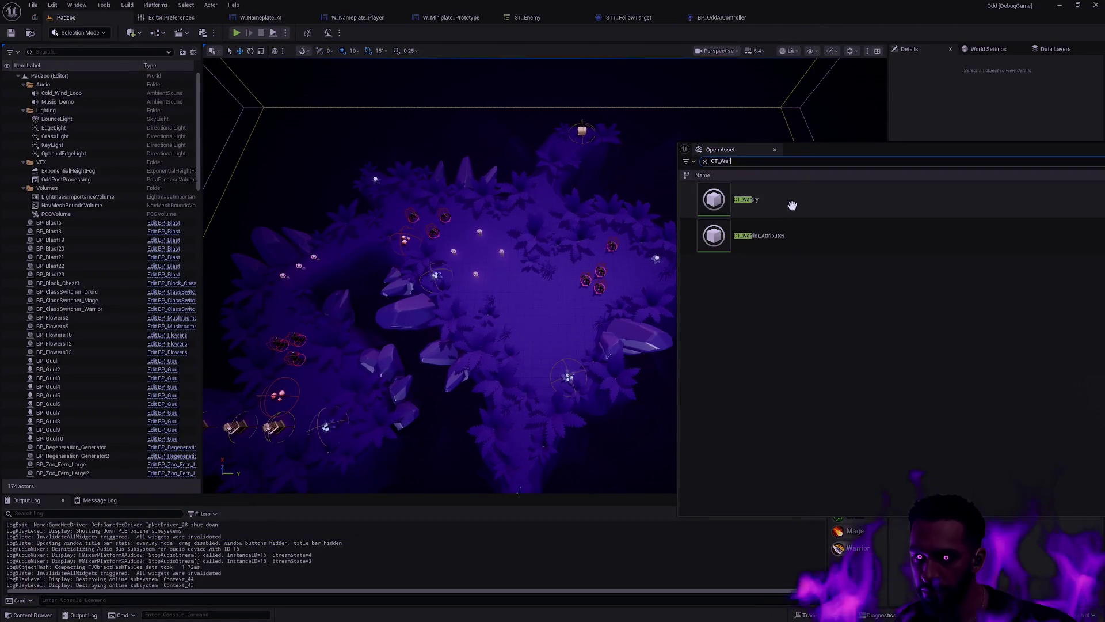
double_click(795, 242)
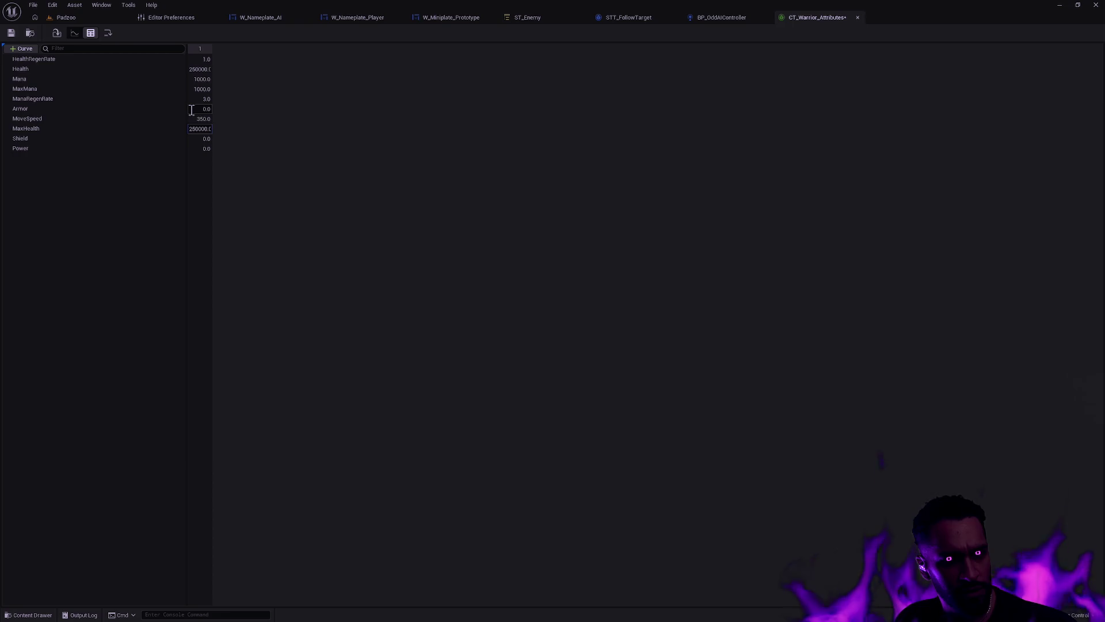
left_click(210, 59)
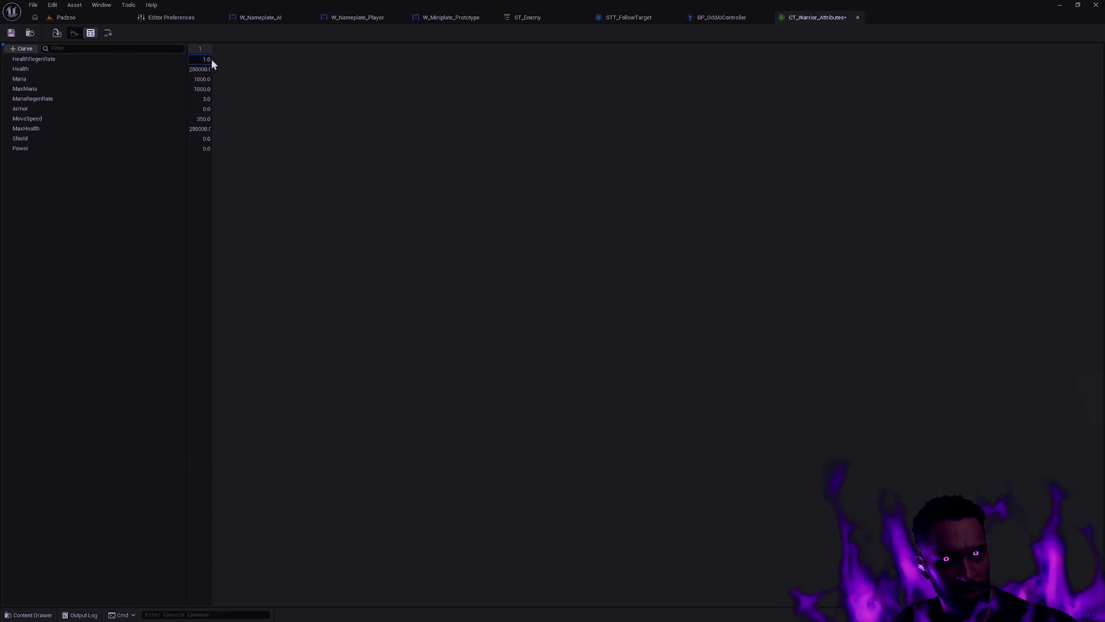
type("100")
key("Return")
left_click(12, 34)
left_click(66, 17)
left_click(236, 33)
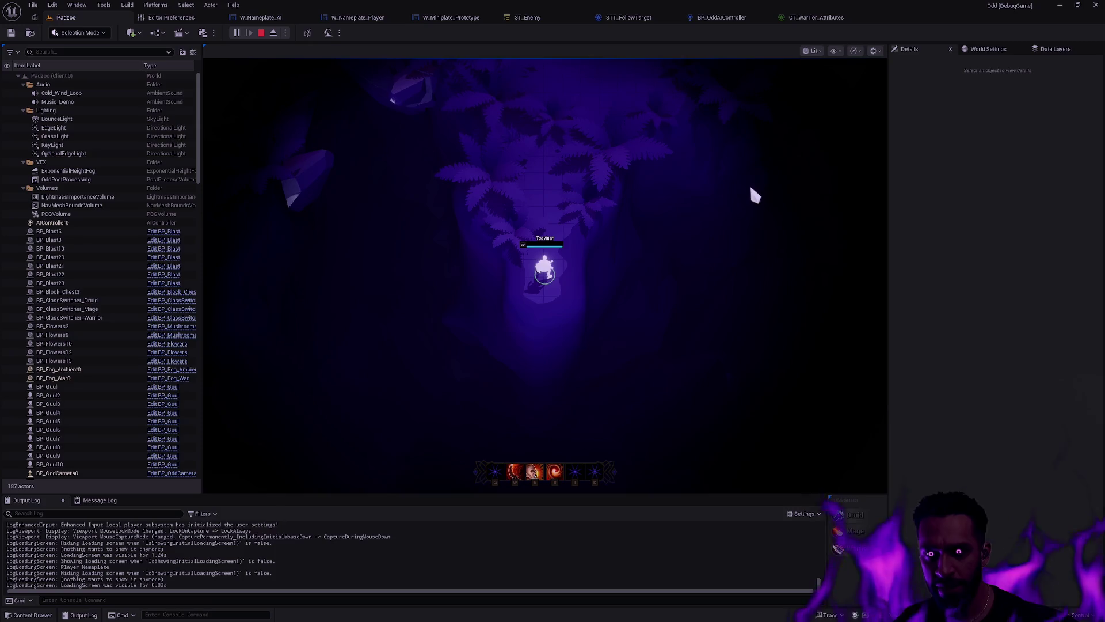
Step: Stop play, review CT_Warrior_Attributes, then replay Padzoo full-screen and attack the three monsters
key("Escape")
left_click(817, 18)
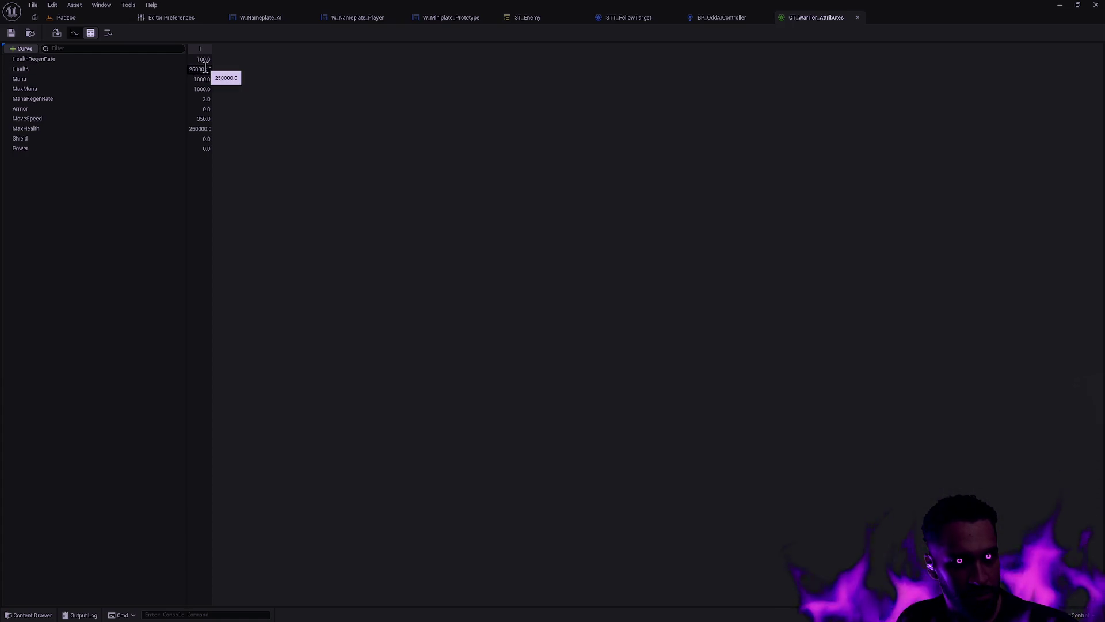
left_click(72, 18)
left_click(237, 33)
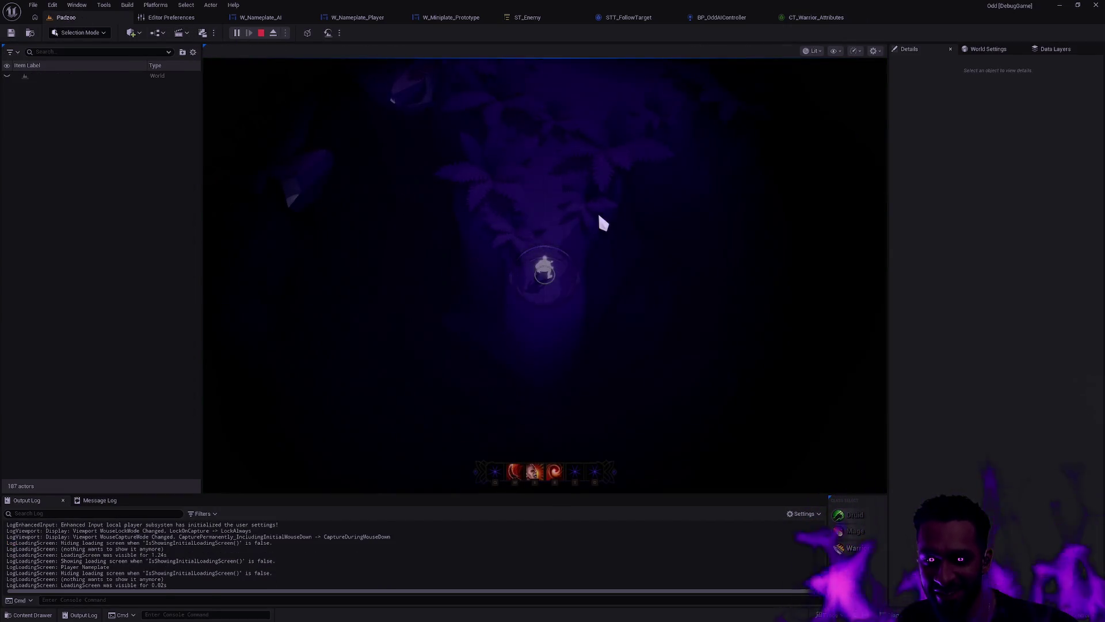
key("F11")
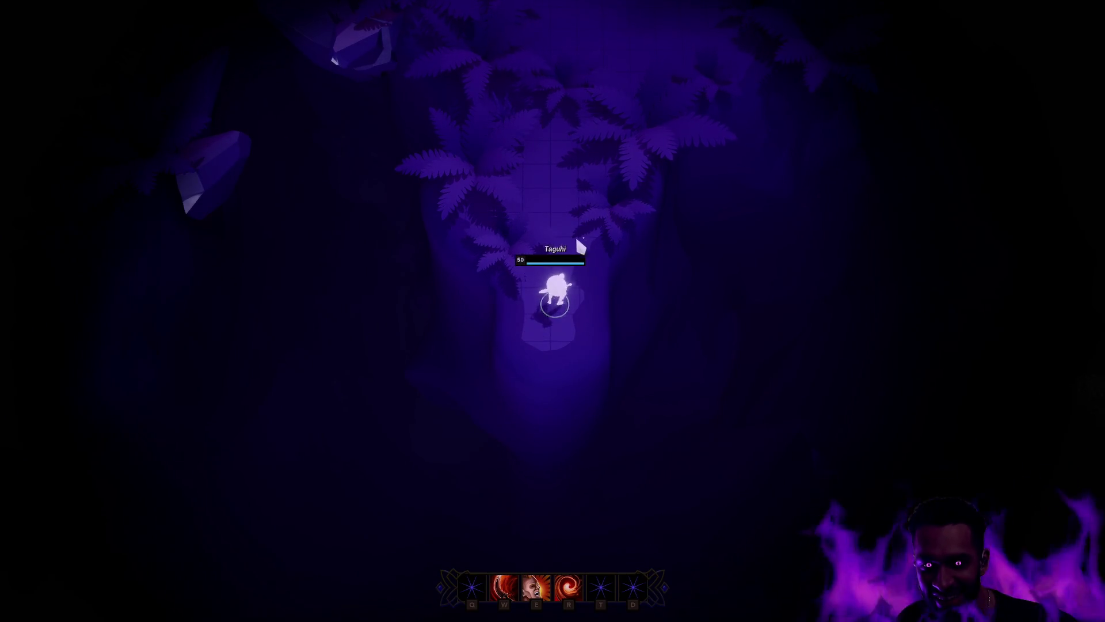
left_click(583, 173)
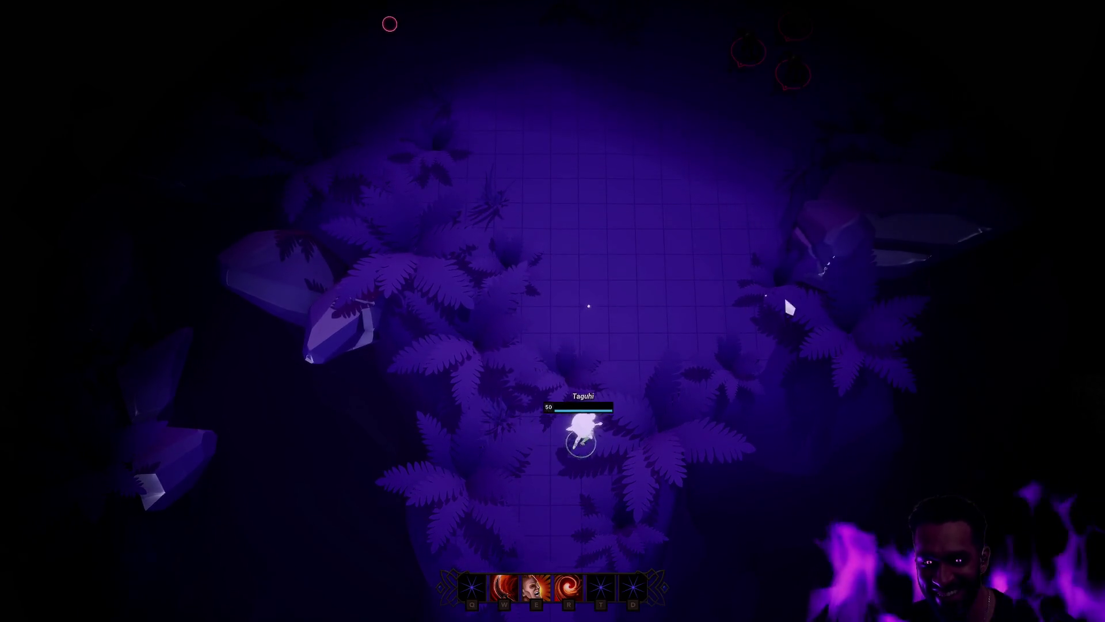
left_click(599, 251)
left_click(661, 196)
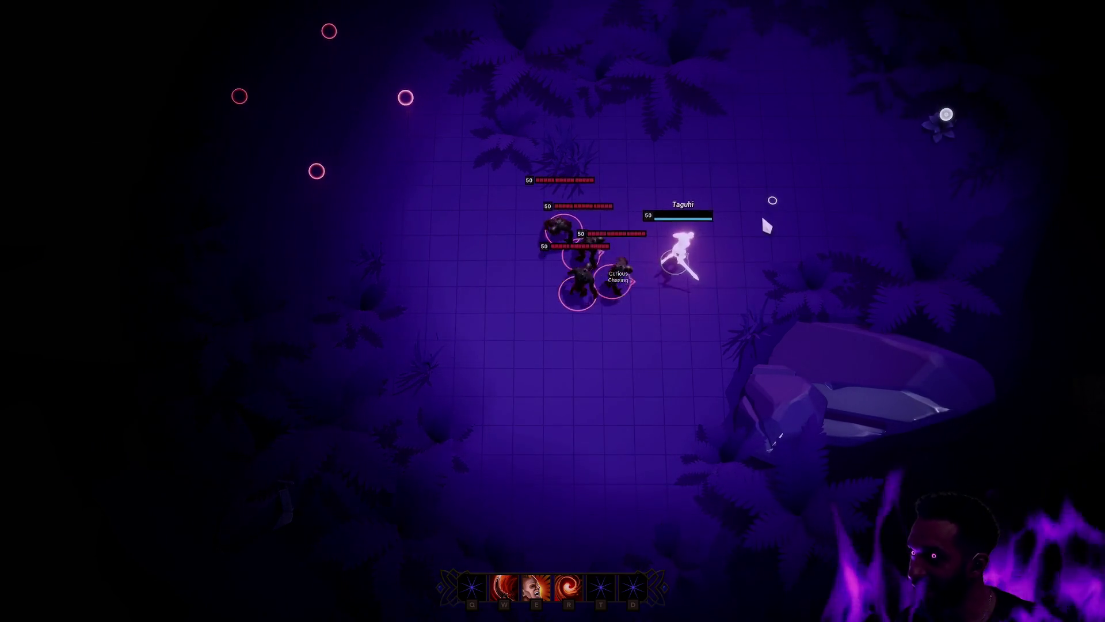
key("Escape")
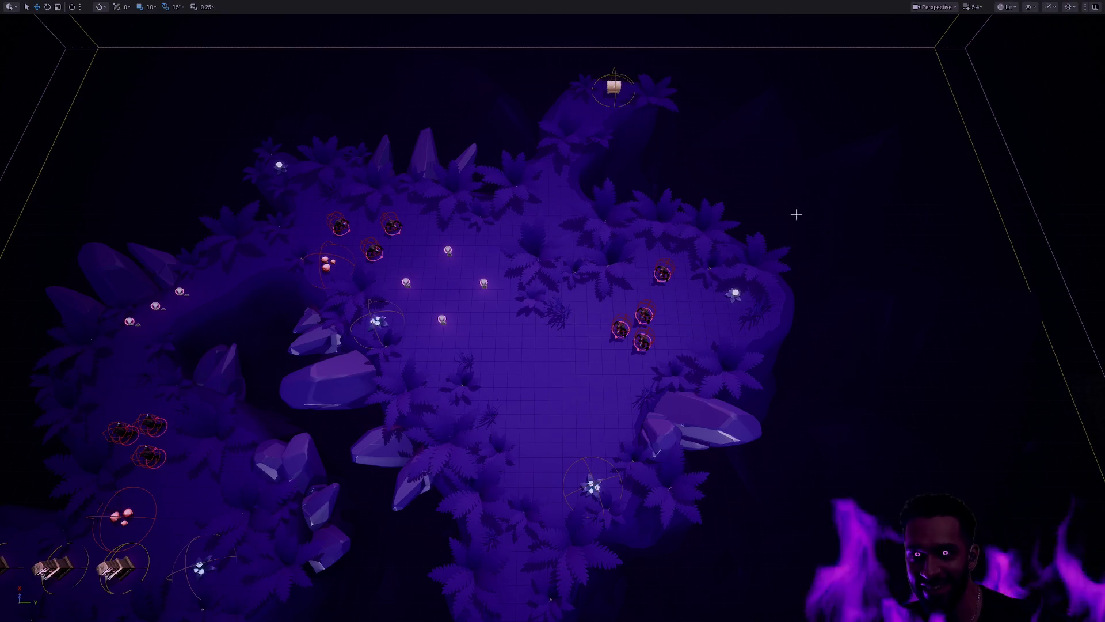
scroll(677, 377, "up", 10)
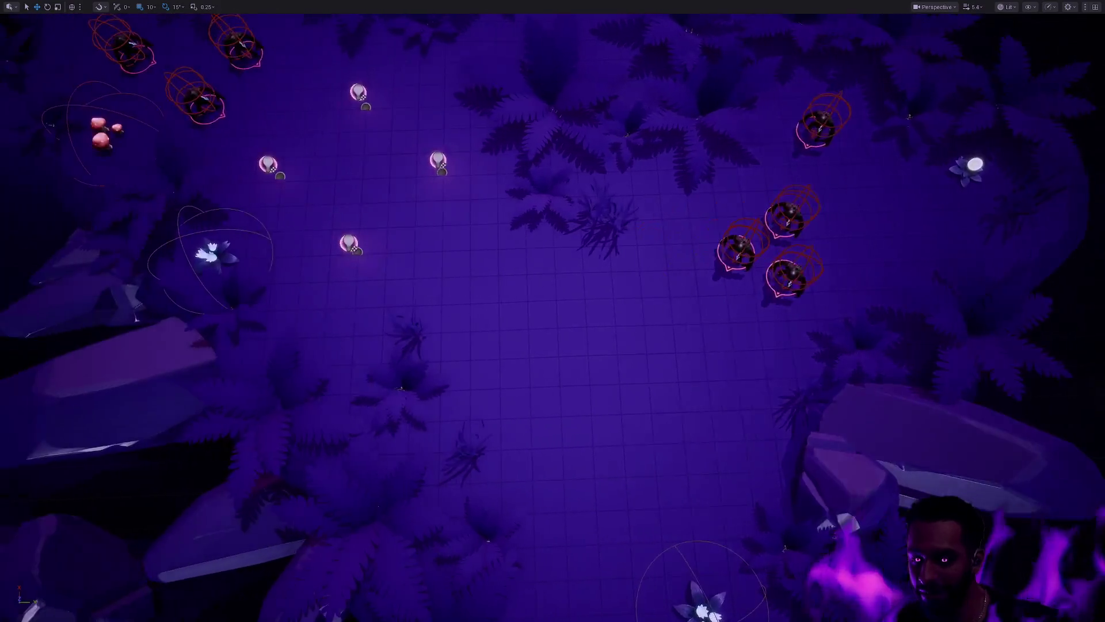
mouse_move(660, 393)
left_mouse_down()
mouse_move(635, 393)
mouse_move(675, 403)
mouse_move(676, 437)
left_mouse_up()
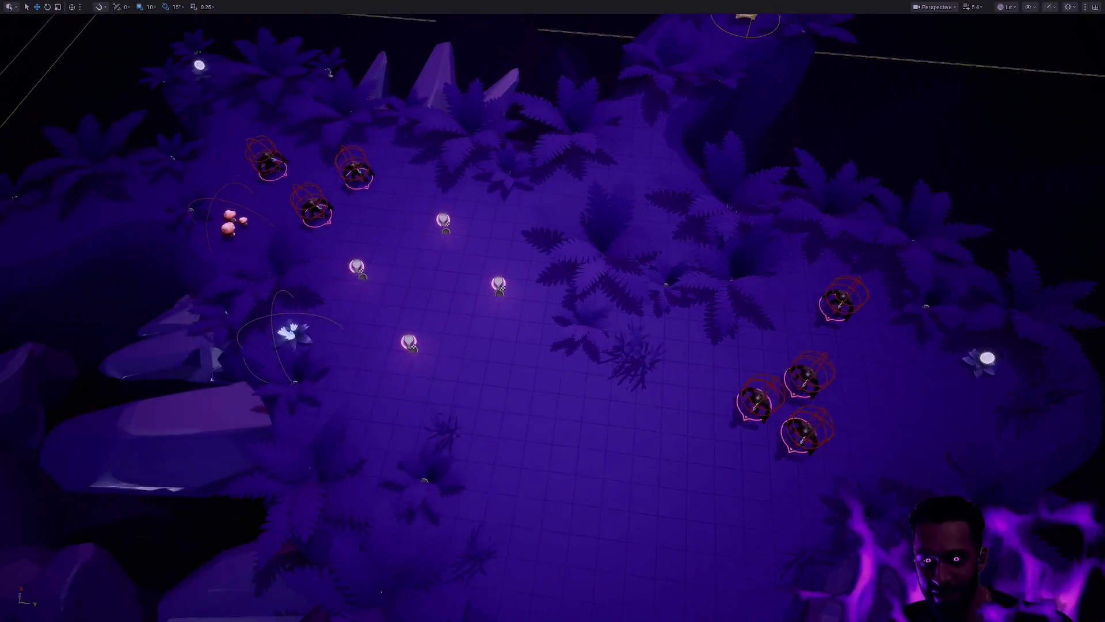
scroll(676, 438, "down", 10)
key("F11")
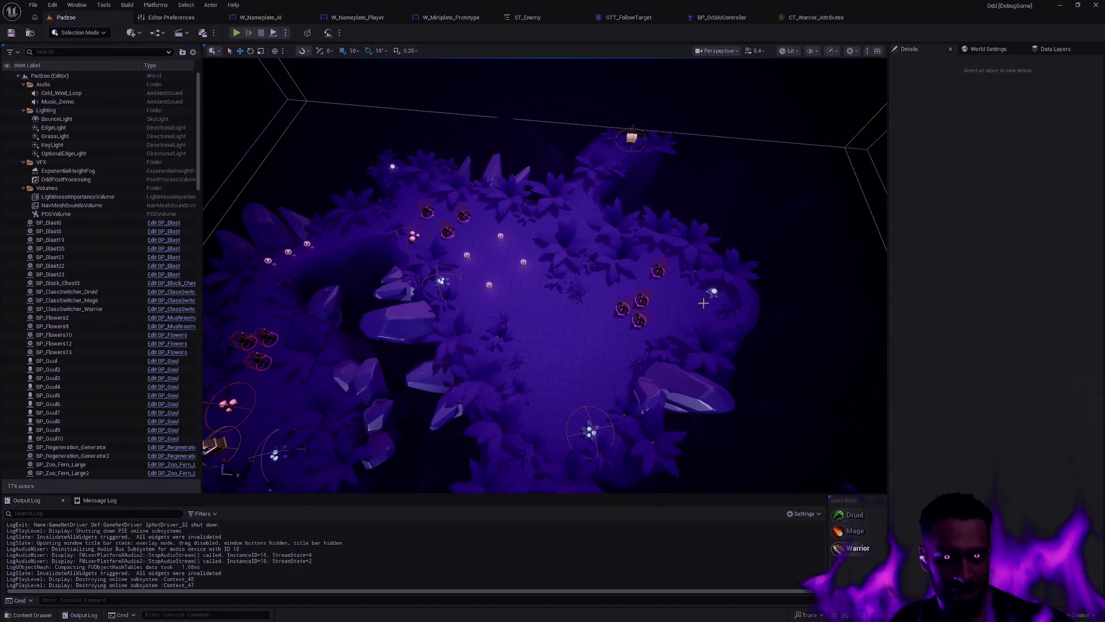
scroll(698, 346, "up", 3)
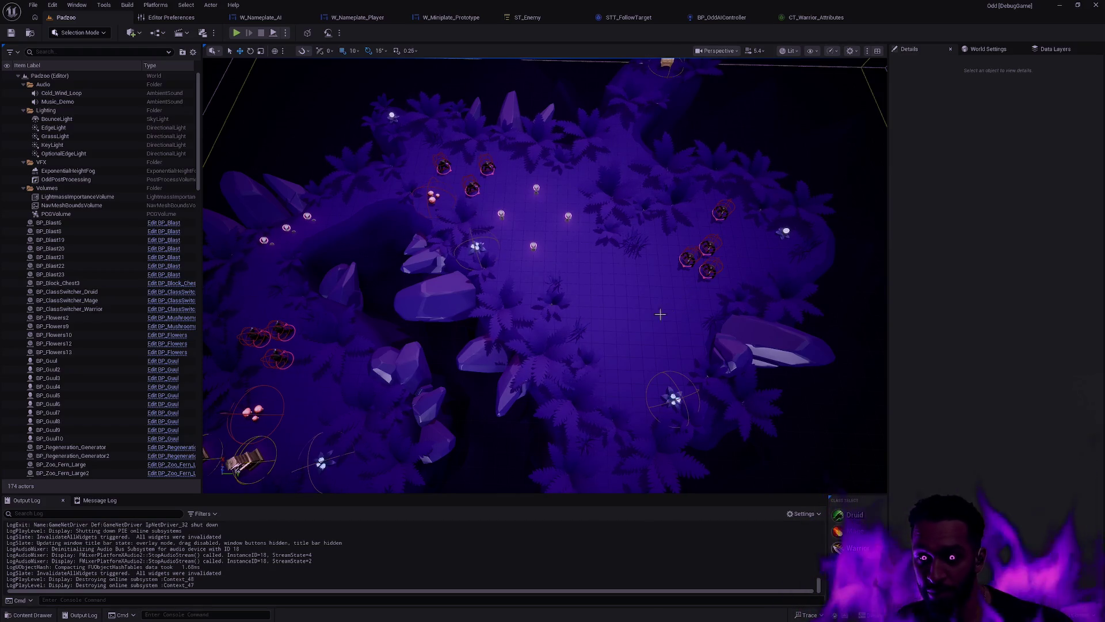
mouse_move(637, 323)
left_mouse_down()
mouse_move(636, 288)
mouse_move(636, 323)
left_mouse_up()
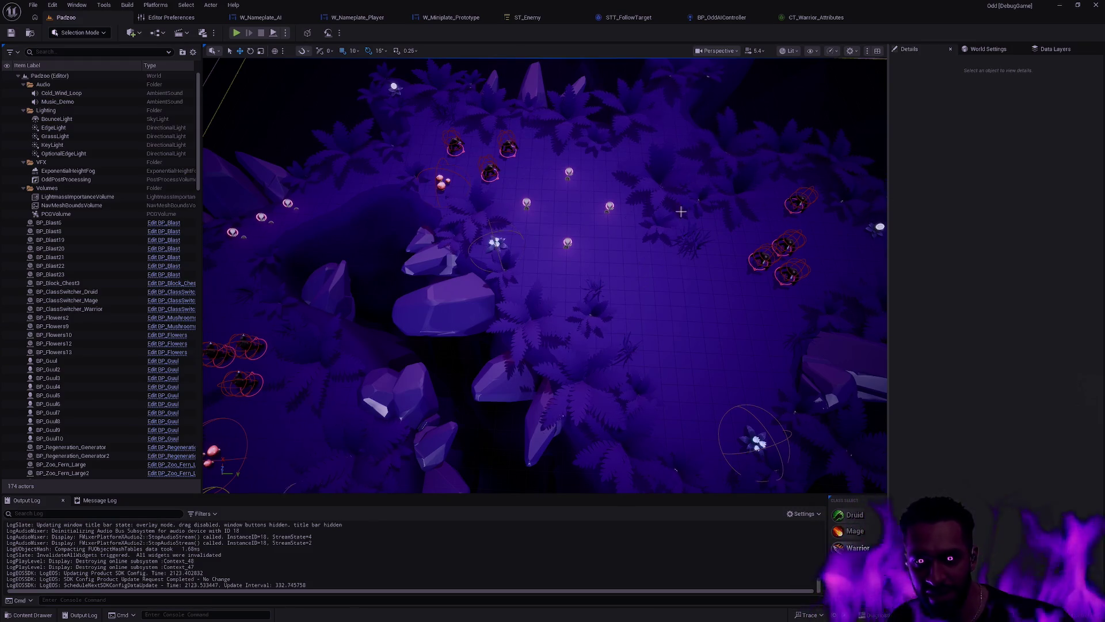
left_click_drag(495, 242, 472, 208)
mouse_move(643, 318)
left_mouse_down()
mouse_move(633, 311)
mouse_move(643, 318)
left_mouse_up()
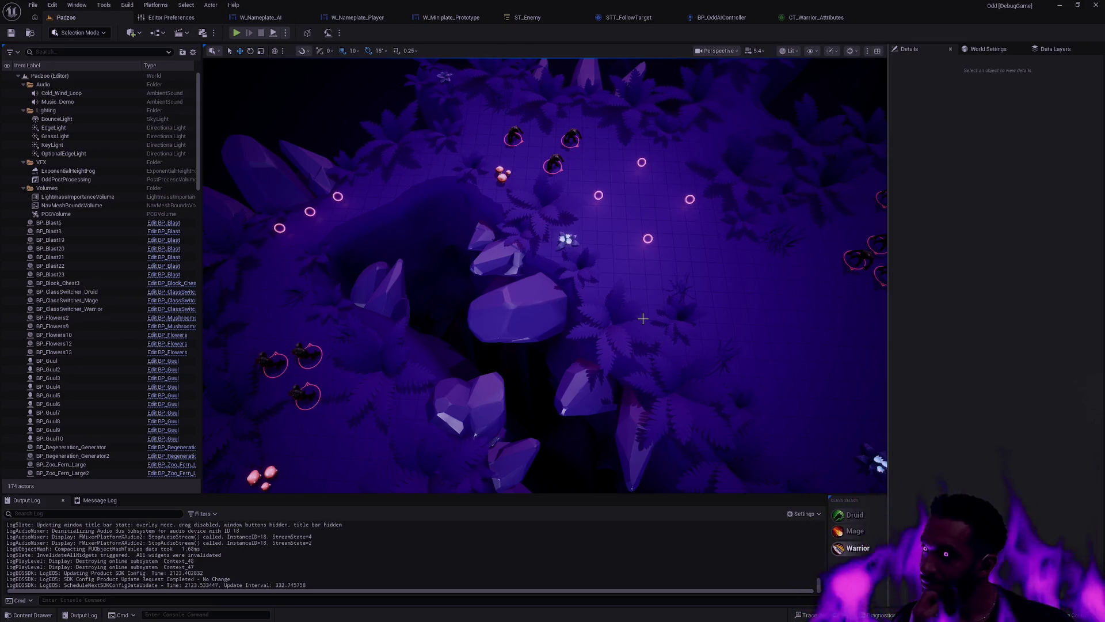
mouse_move(651, 308)
left_mouse_down()
mouse_move(652, 231)
mouse_move(649, 334)
mouse_move(648, 314)
left_mouse_up()
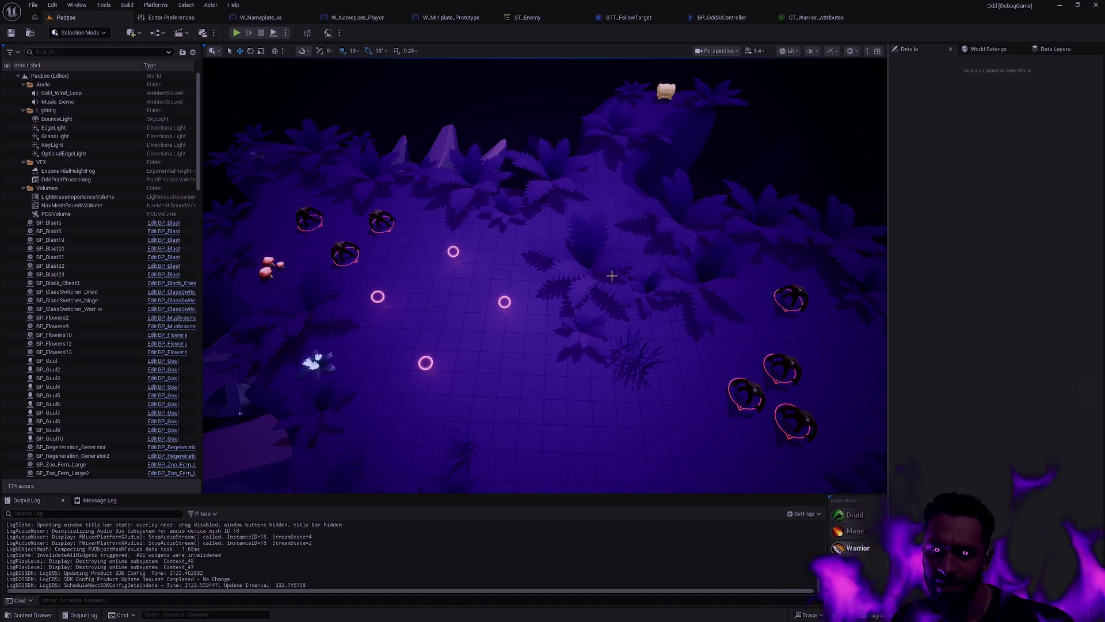
mouse_move(685, 276)
left_mouse_down()
mouse_move(506, 276)
mouse_move(507, 362)
mouse_move(455, 356)
mouse_move(455, 345)
mouse_move(724, 297)
left_mouse_up()
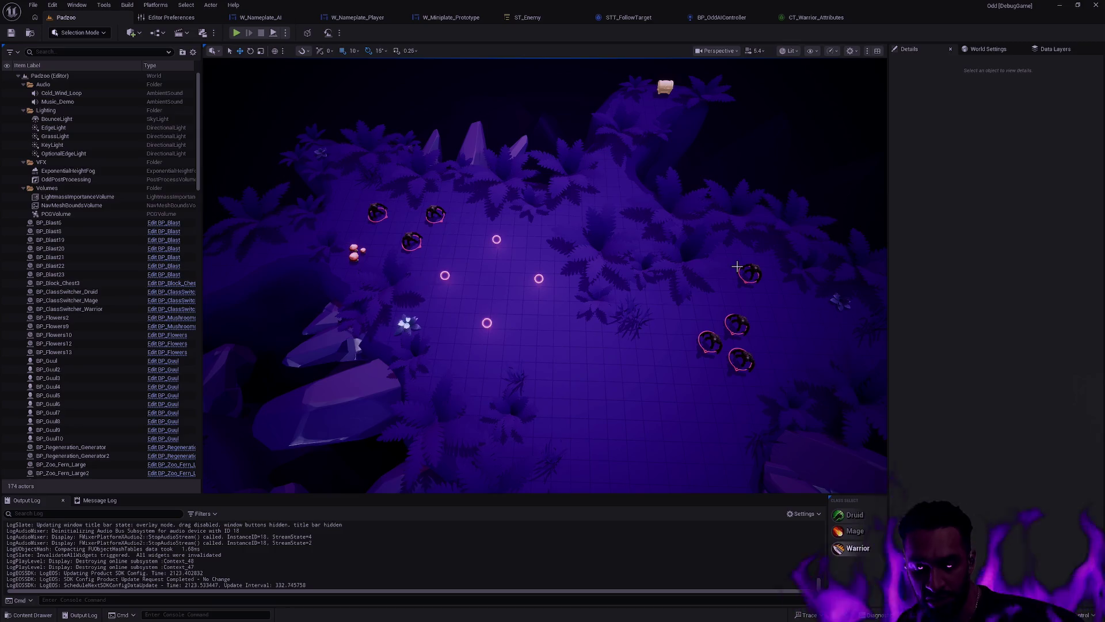
mouse_move(760, 208)
left_mouse_down()
mouse_move(760, 190)
mouse_move(740, 259)
mouse_move(647, 246)
mouse_move(586, 275)
mouse_move(582, 256)
mouse_move(610, 272)
left_mouse_up()
left_click(703, 291)
key("Escape")
left_click_drag(652, 302, 652, 302)
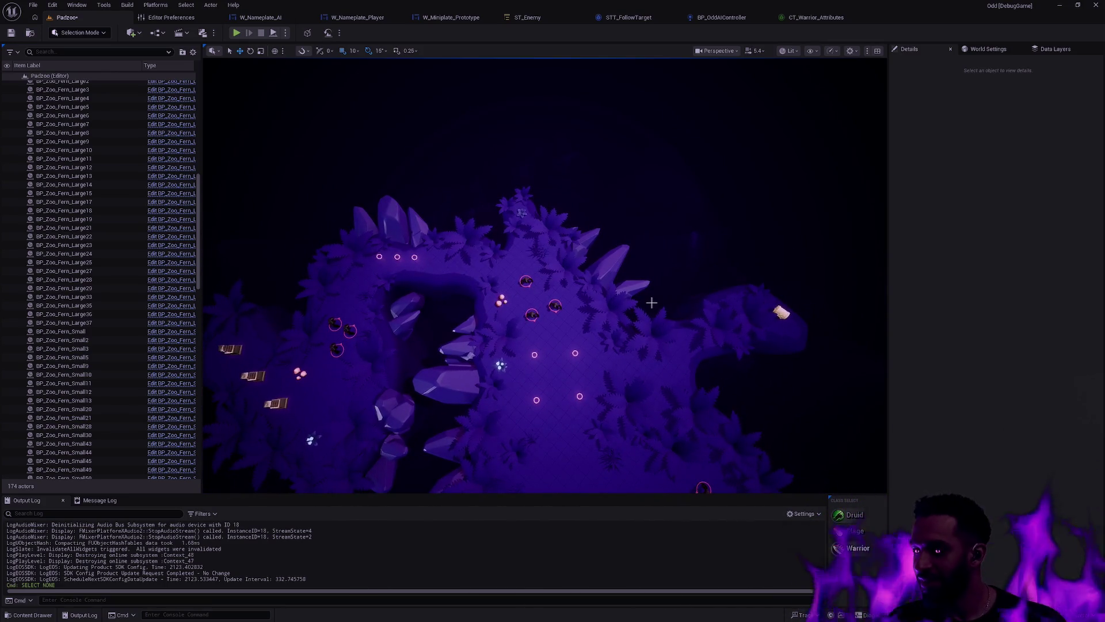
left_click_drag(659, 244, 659, 244)
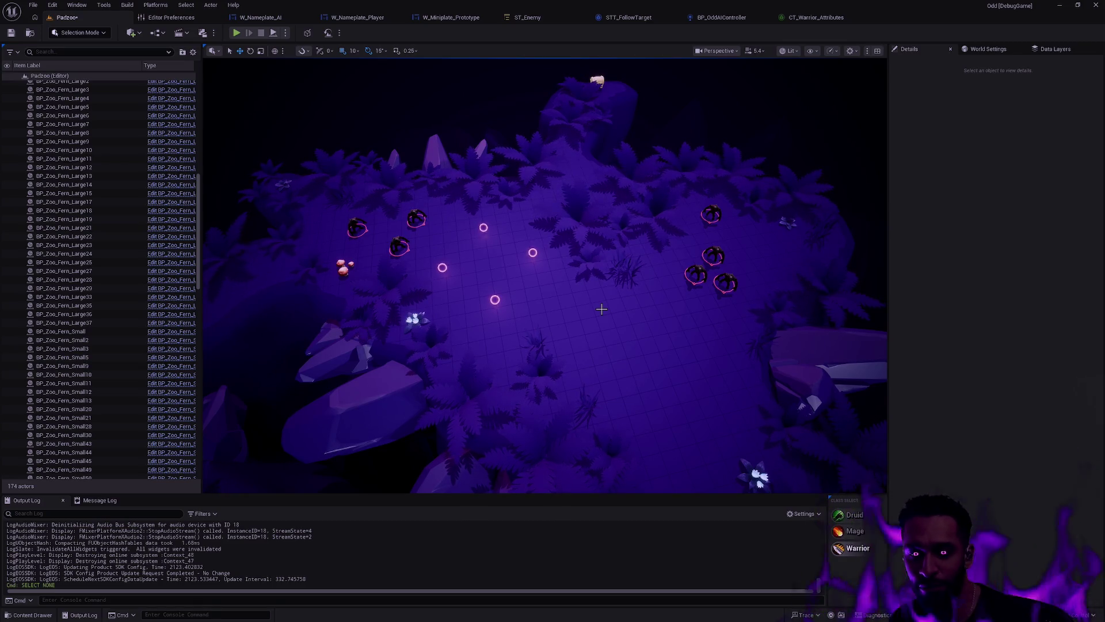
mouse_move(613, 293)
left_mouse_down()
mouse_move(466, 305)
mouse_move(535, 302)
mouse_move(582, 292)
mouse_move(489, 298)
mouse_move(578, 282)
left_mouse_up()
Step: Start full-screen play and walk the hero up the clearing to fight a nearby enemy
key("alt+p")
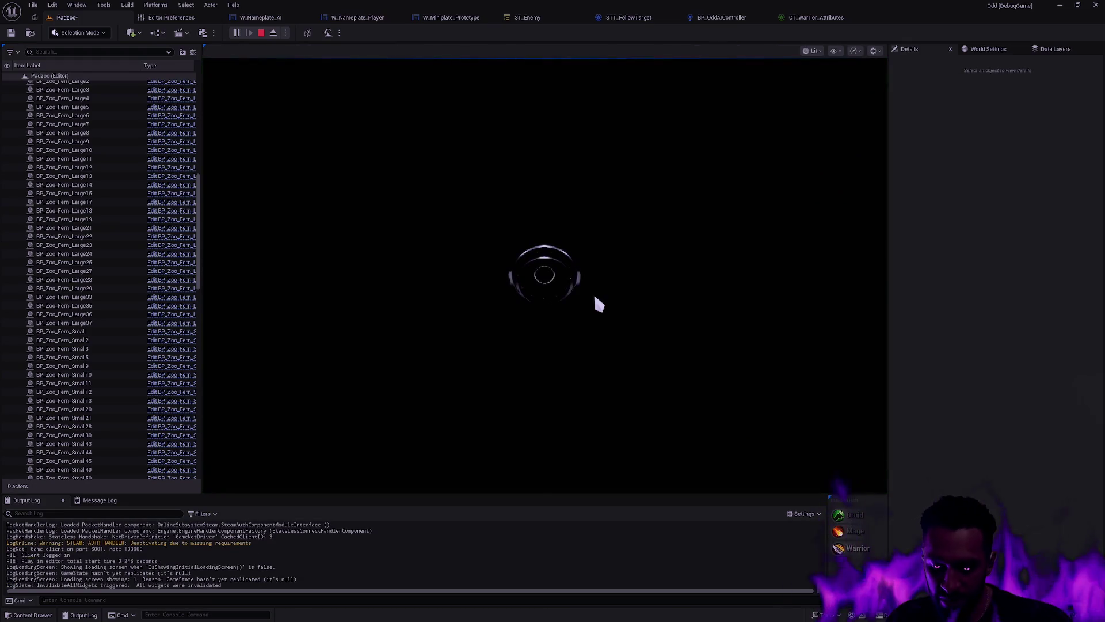
key("F11")
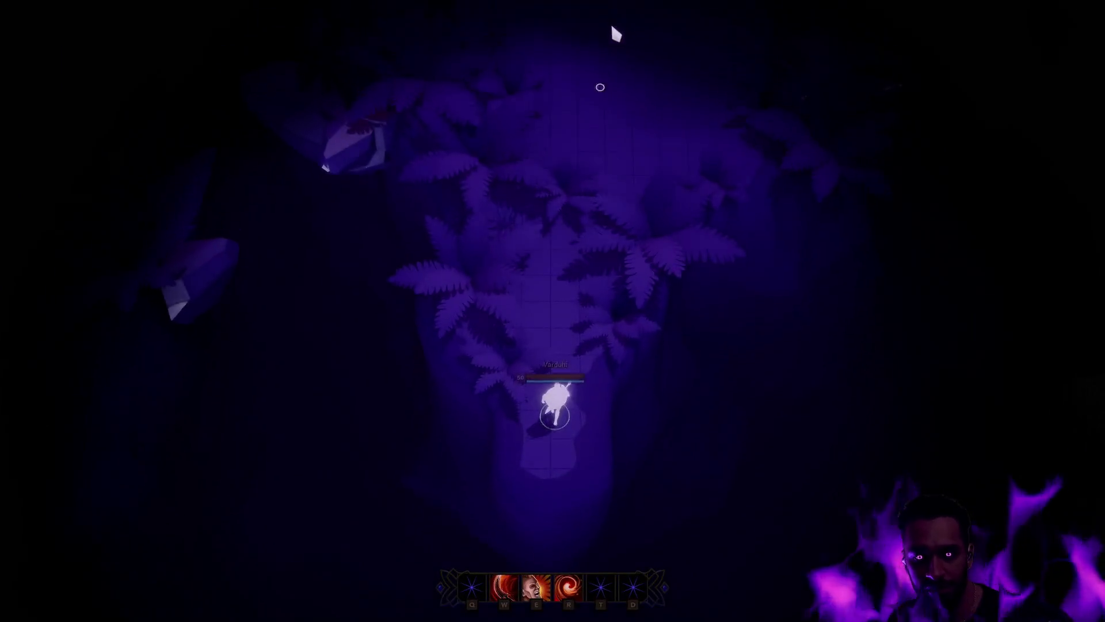
left_click(637, 214)
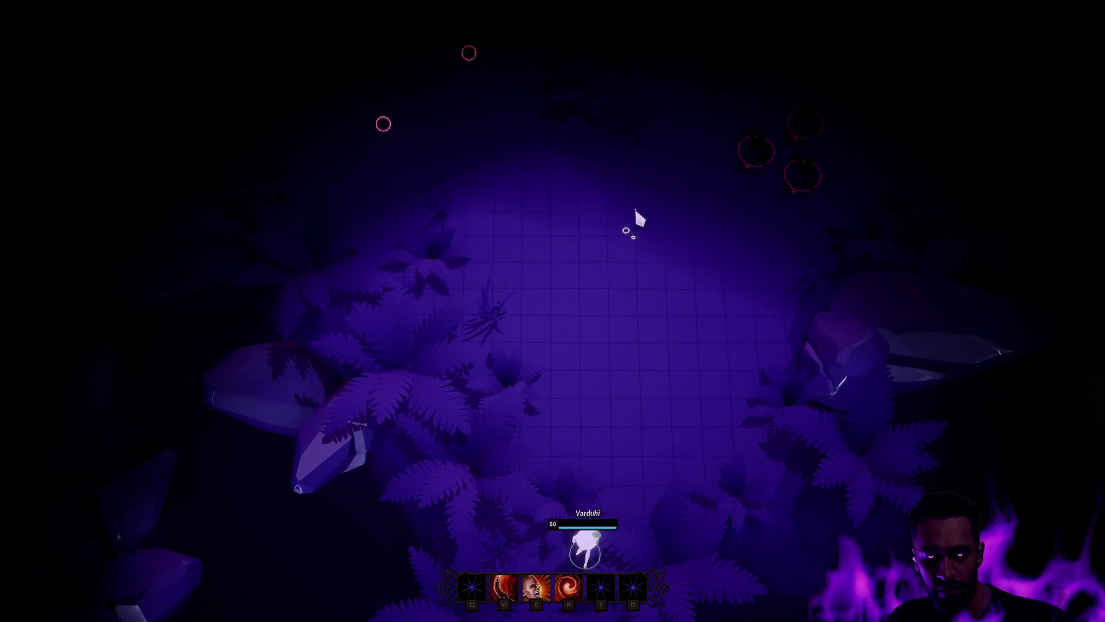
left_click(624, 183)
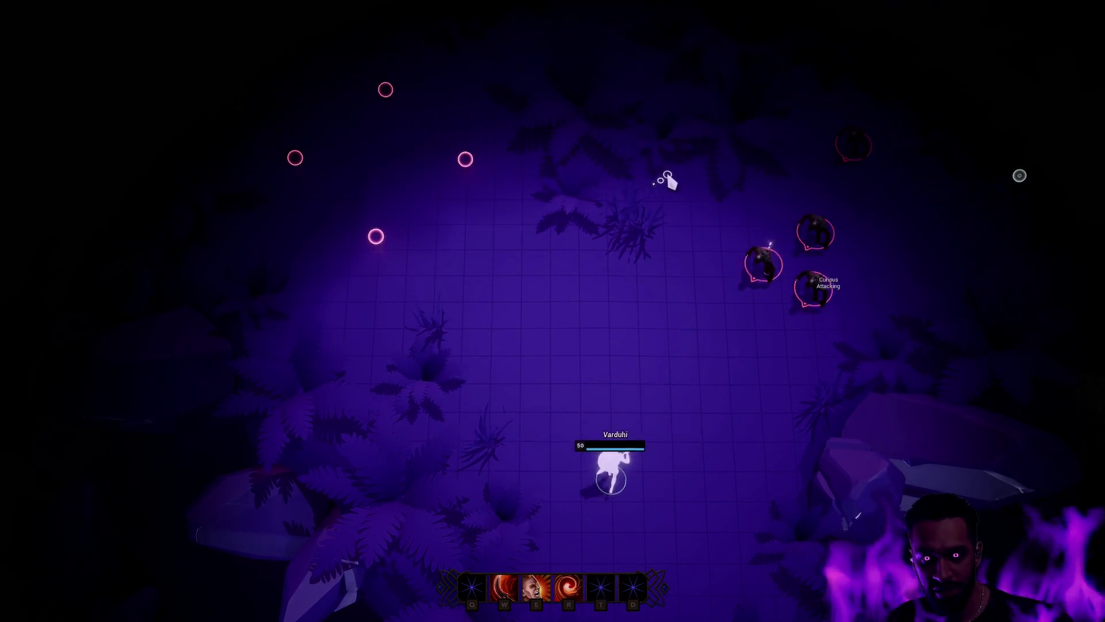
left_click(633, 113)
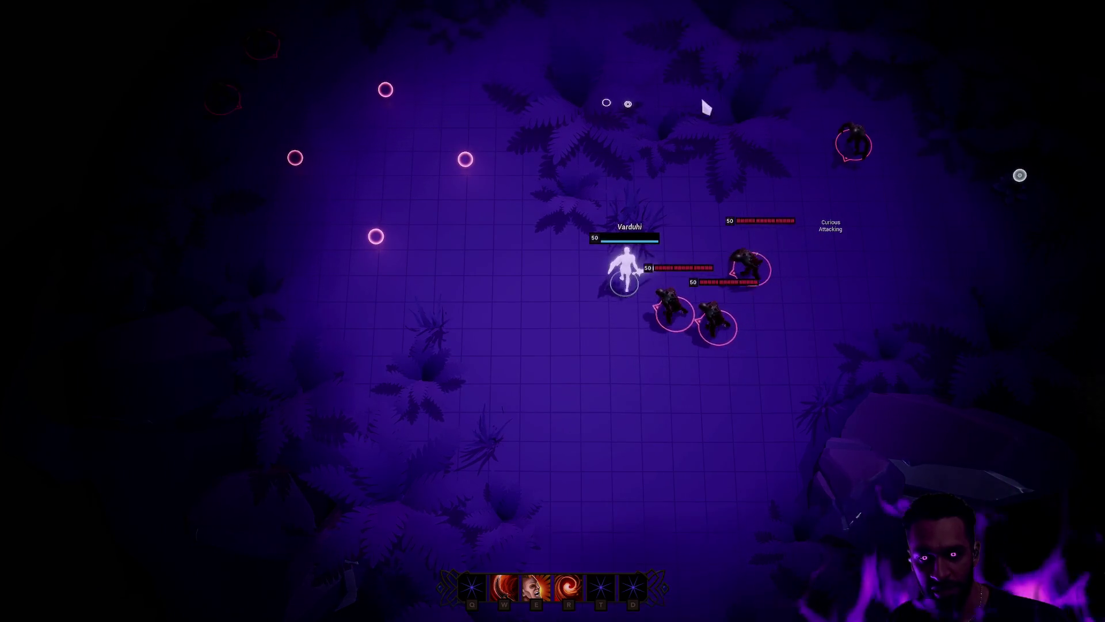
left_click(536, 104)
left_click(402, 226)
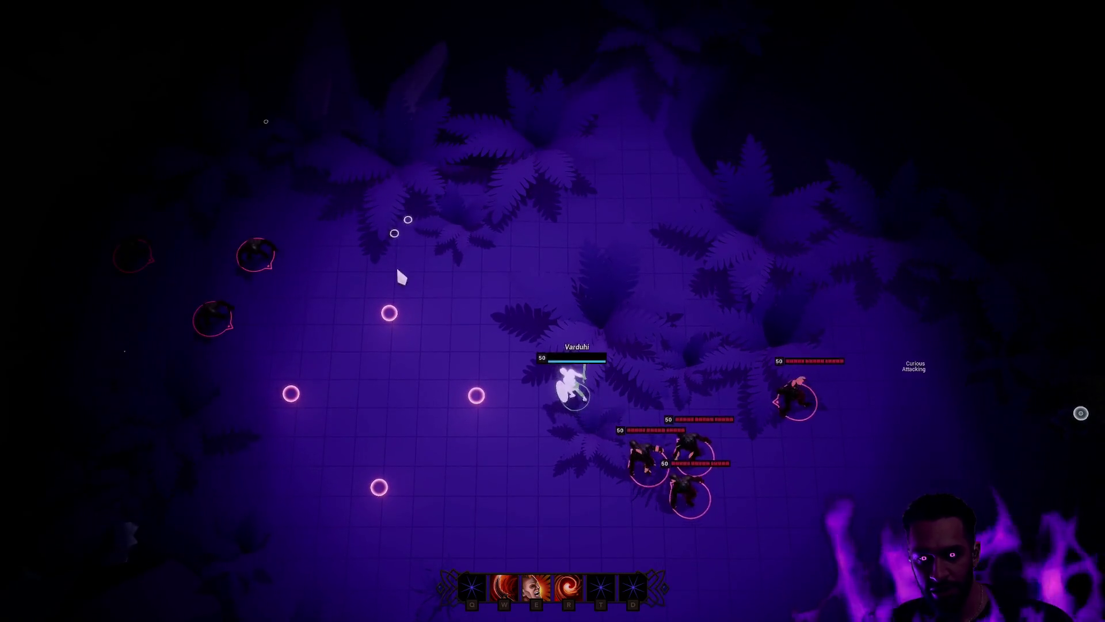
left_click(488, 475)
left_click(446, 255)
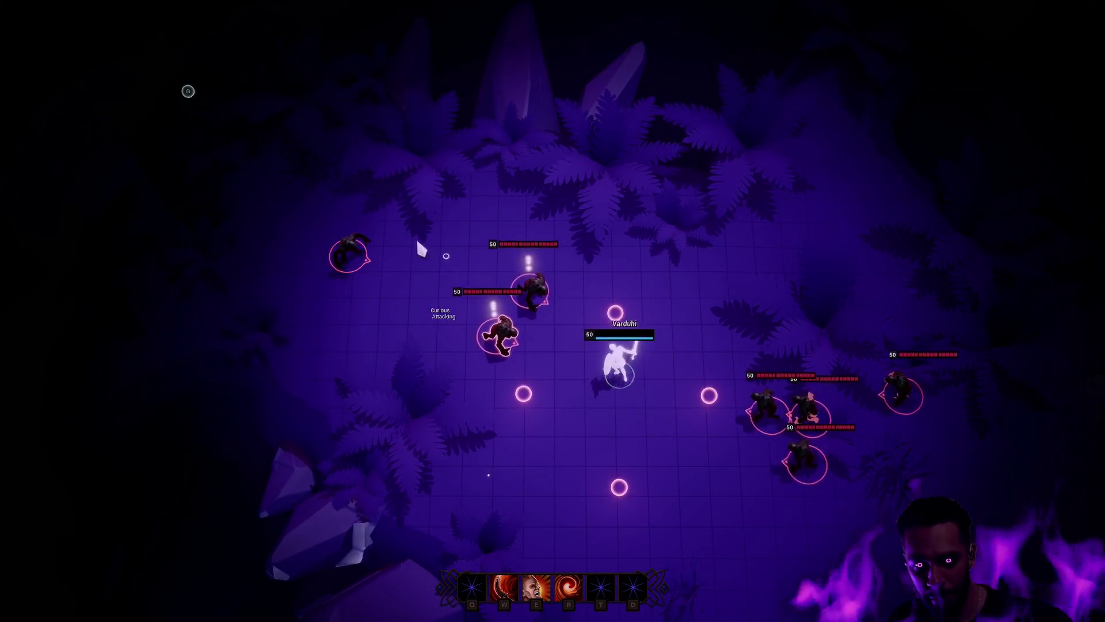
left_click(377, 287)
left_click(403, 290)
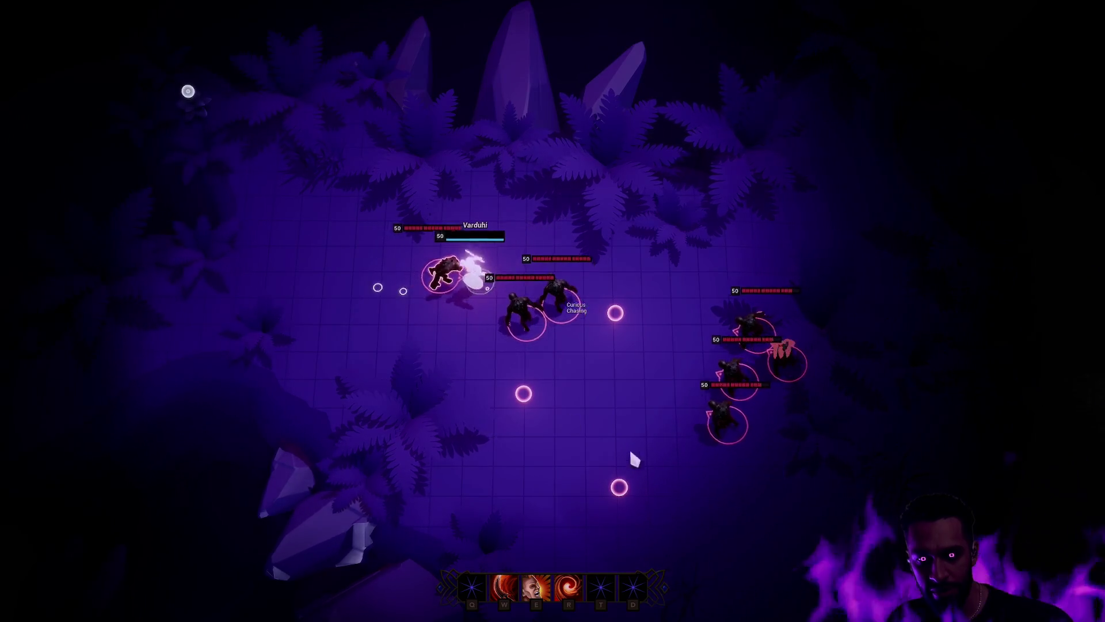
Step: Fight through the enemy pack with the E ring and W slash, then kite up-left
left_click(714, 327)
left_click(690, 413)
left_click(620, 420)
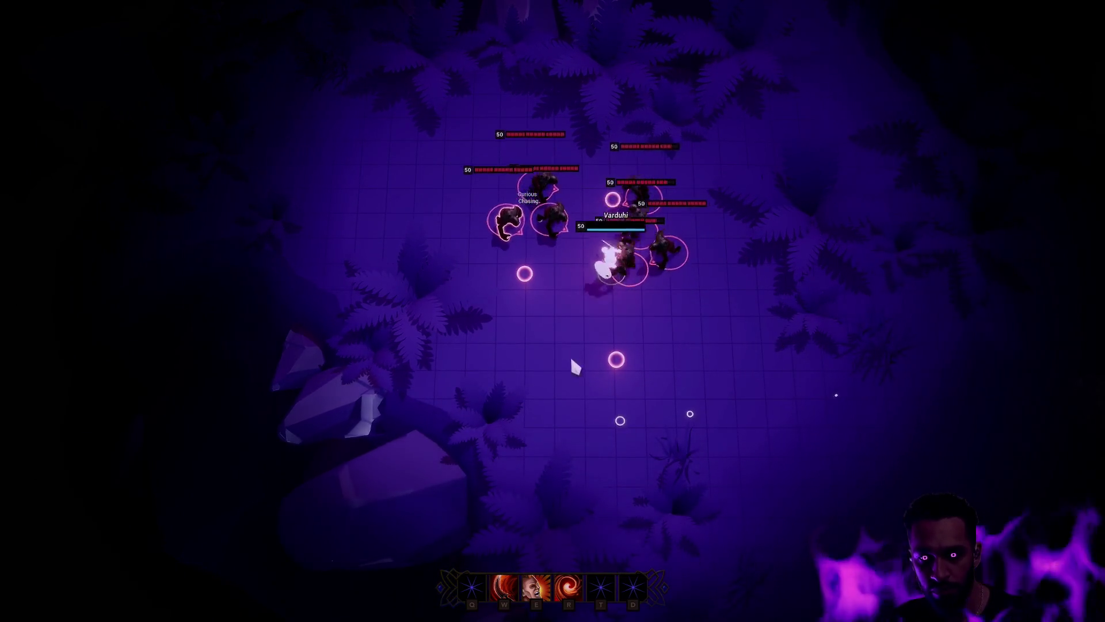
left_click(495, 444)
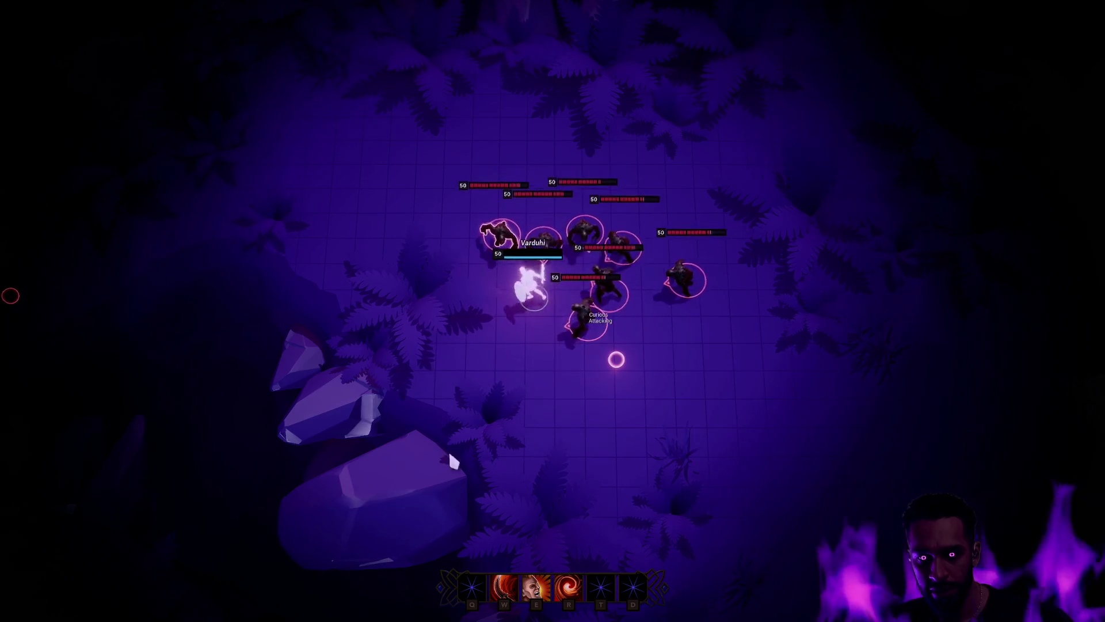
left_click(731, 253)
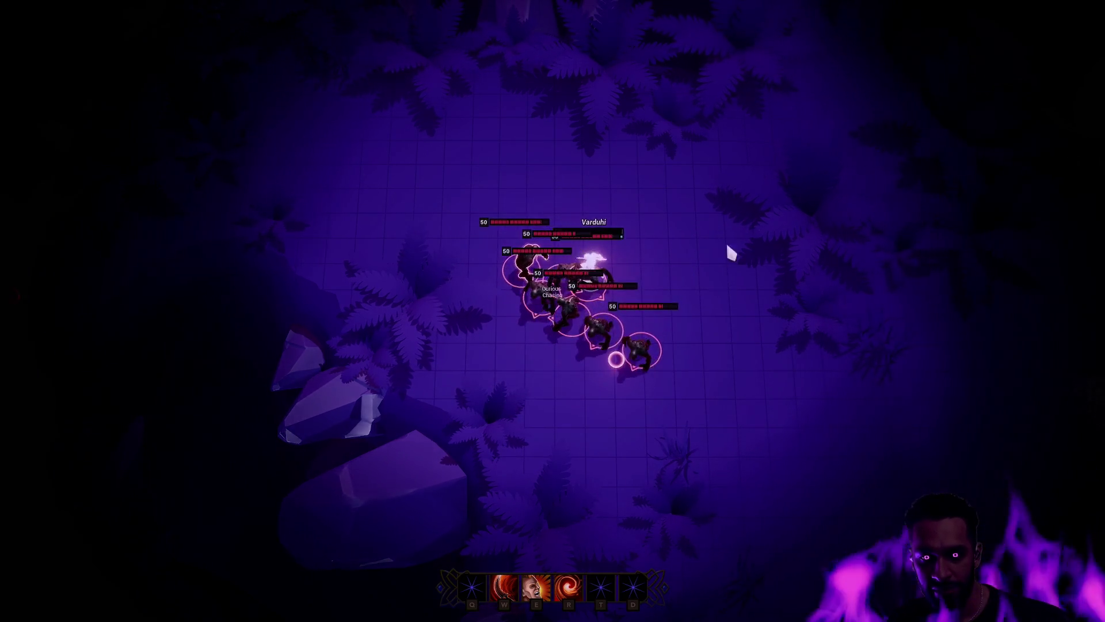
key("e")
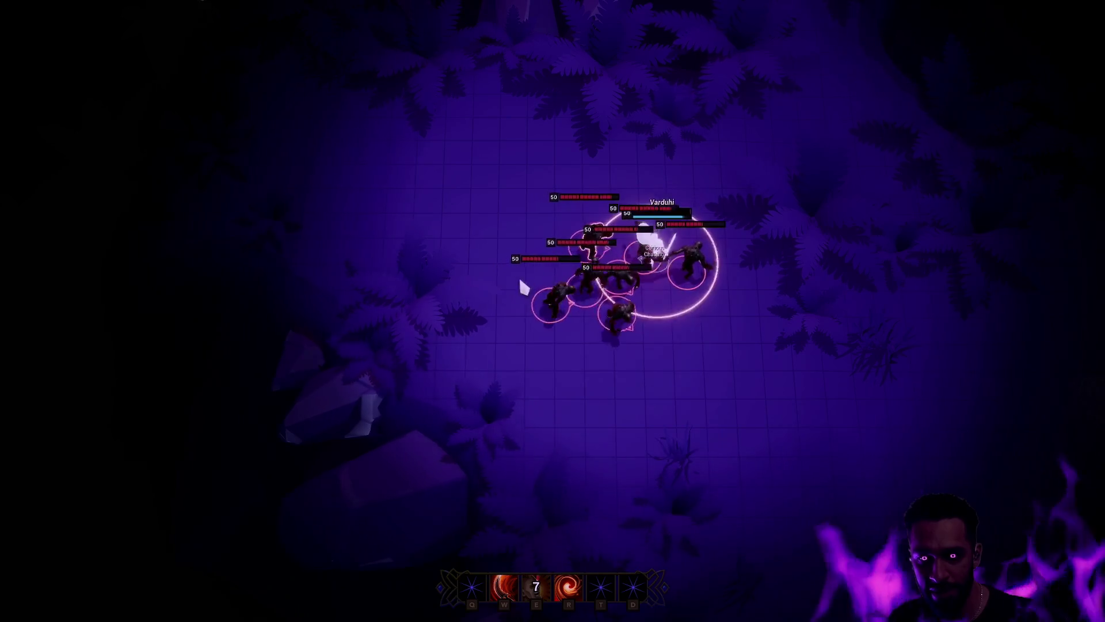
left_click(682, 390)
key("w")
left_click(647, 392)
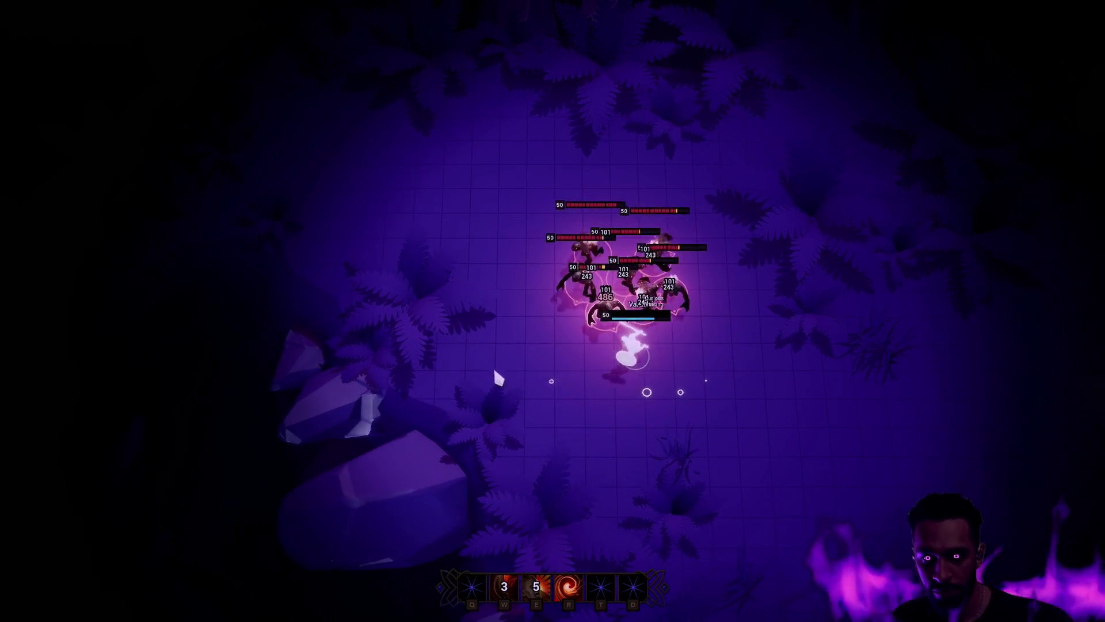
left_click(771, 343)
left_click(455, 272)
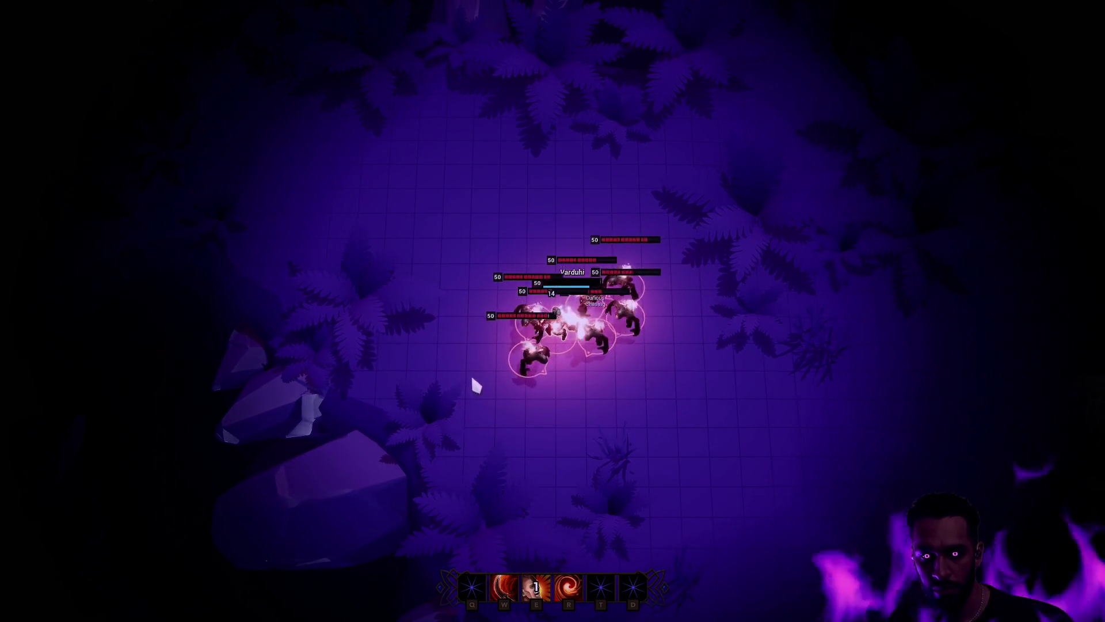
left_click(572, 395)
left_click(454, 340)
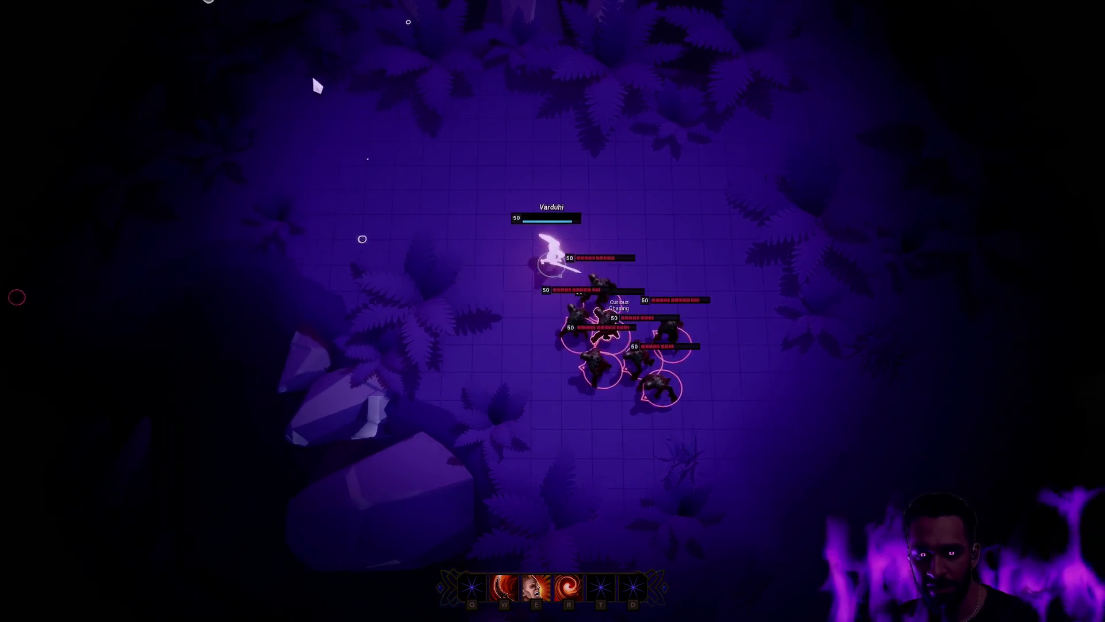
left_click(315, 81)
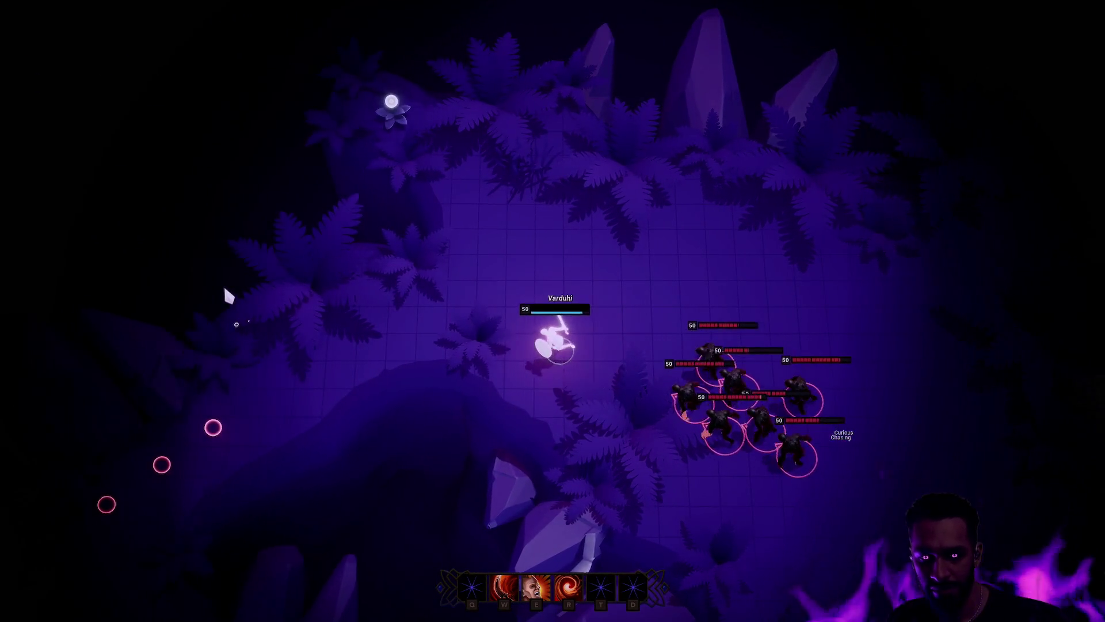
Step: Kite the chasing ghouls around the arena, hitting them with E dash-slashes and W slashes
left_click(253, 413)
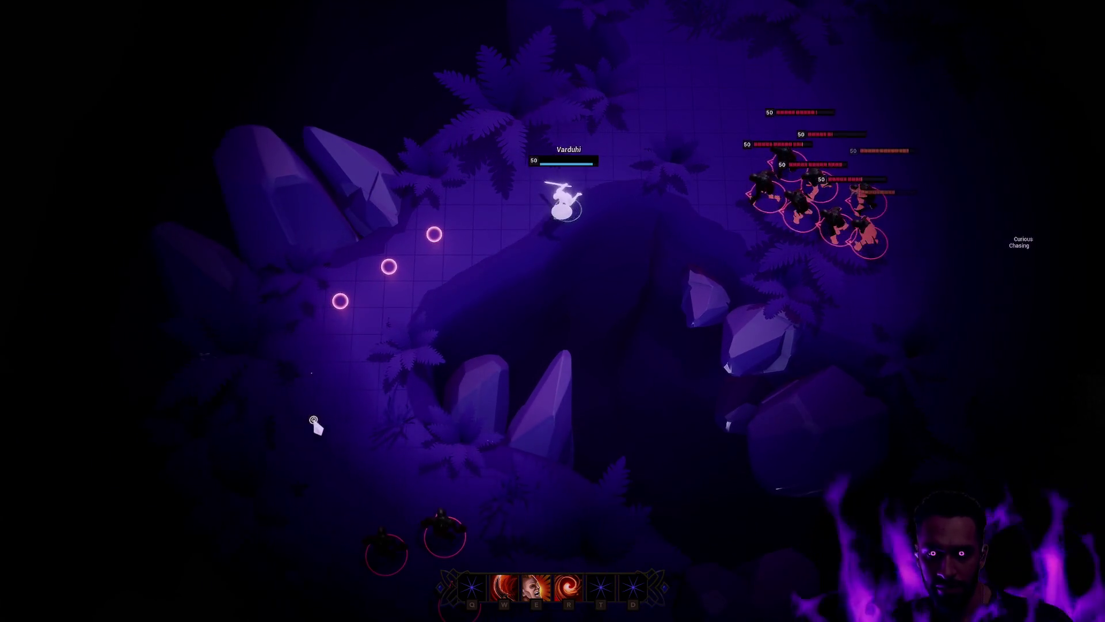
left_click(529, 102)
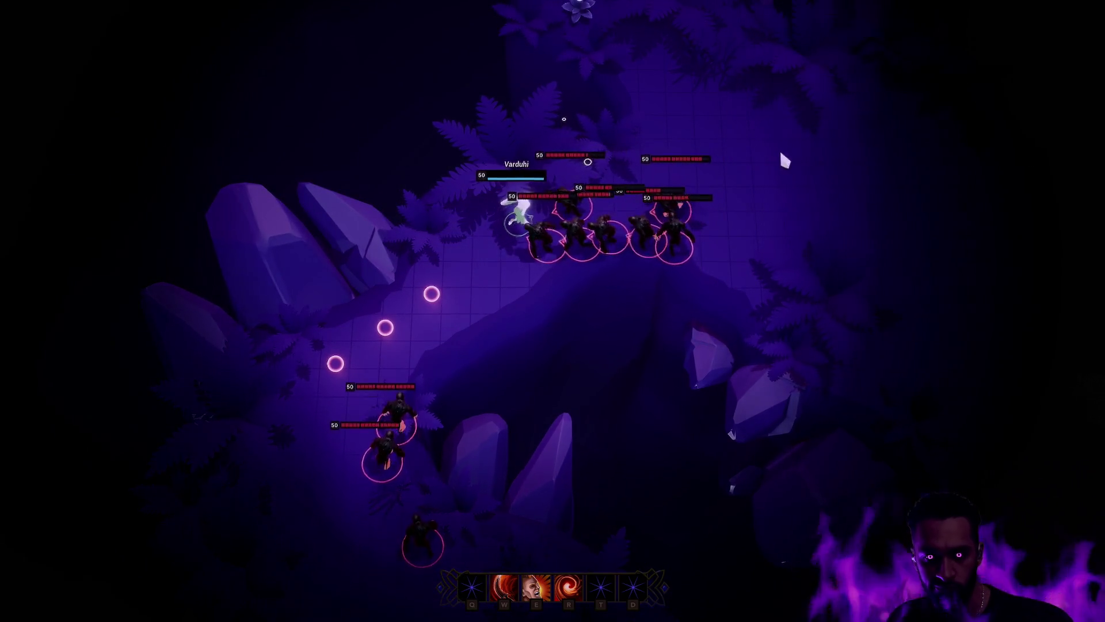
key("e")
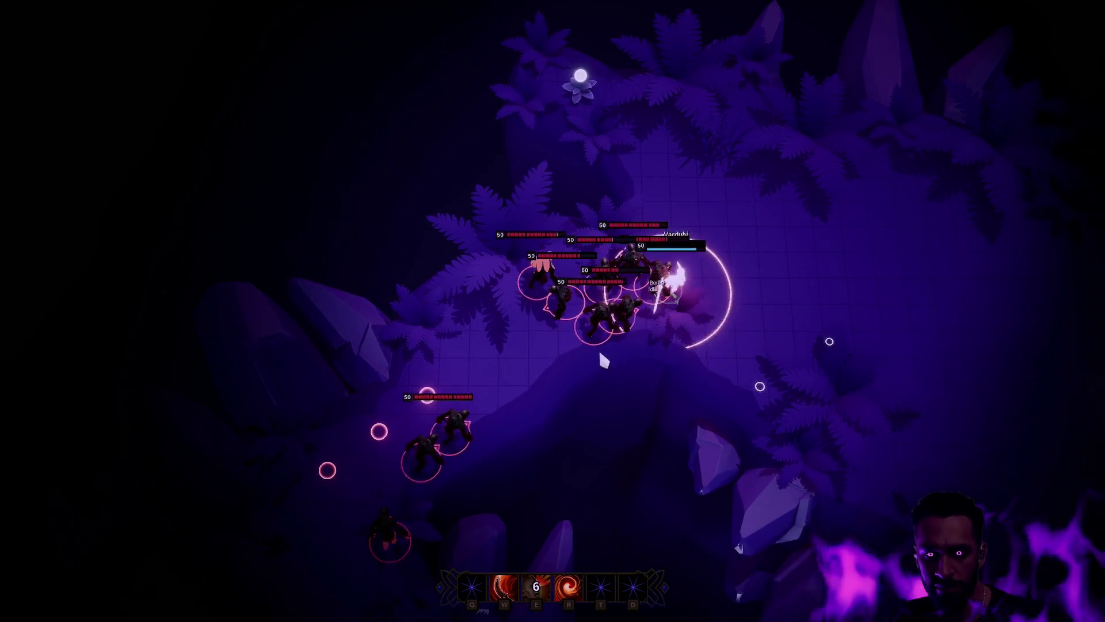
left_click(785, 328)
key("w")
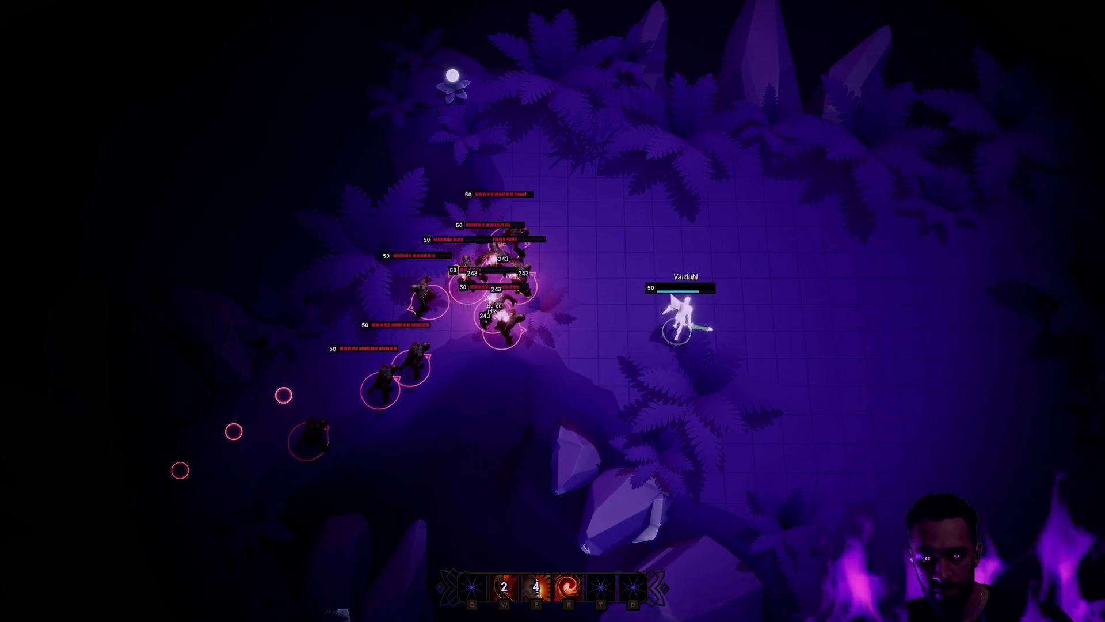
left_click(609, 371)
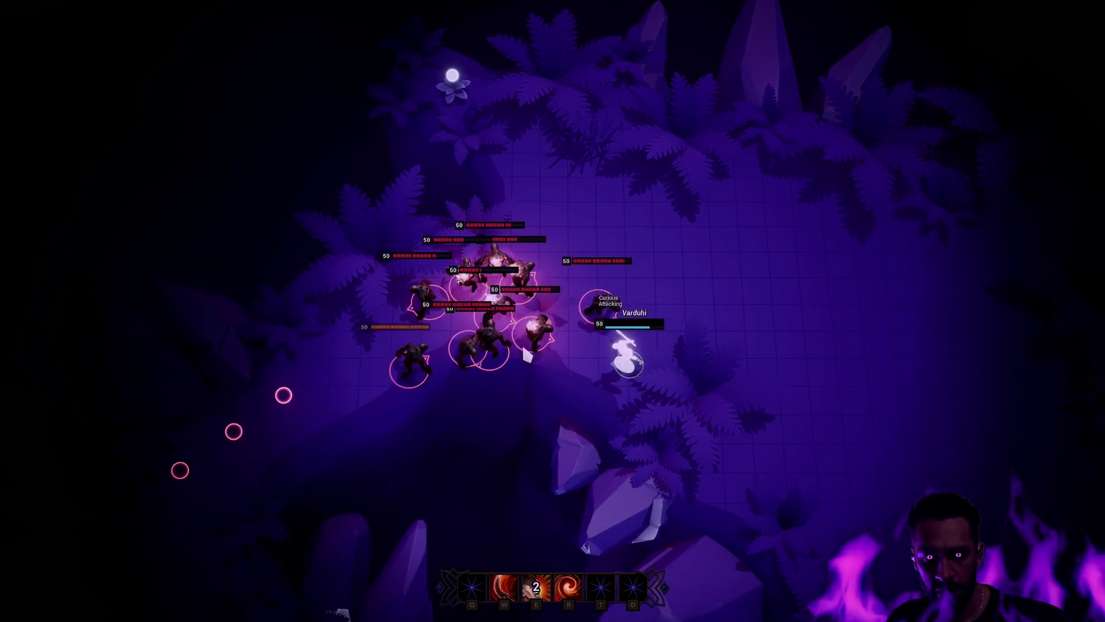
left_click(793, 178)
key("w")
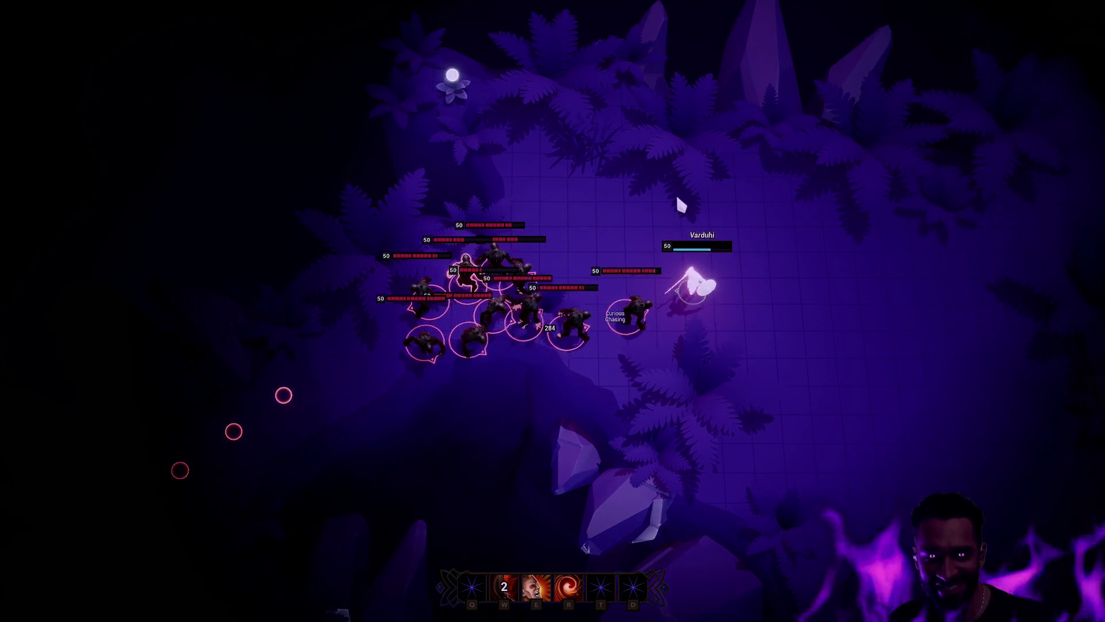
left_click(662, 164)
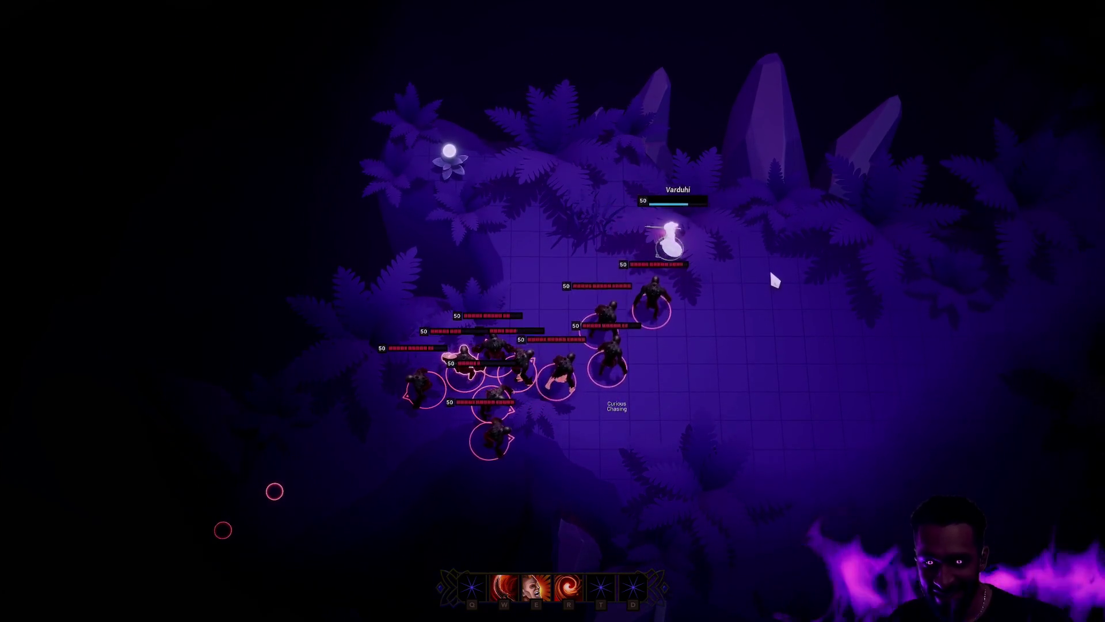
left_click(777, 282)
left_click(543, 161)
left_click(846, 308)
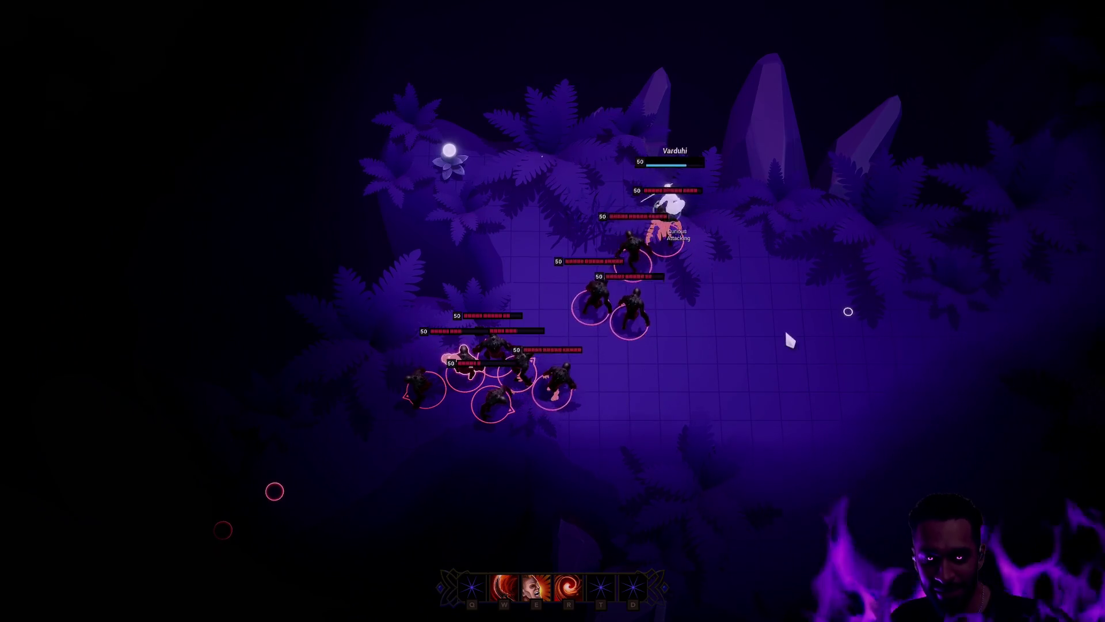
left_click(811, 372)
key("e")
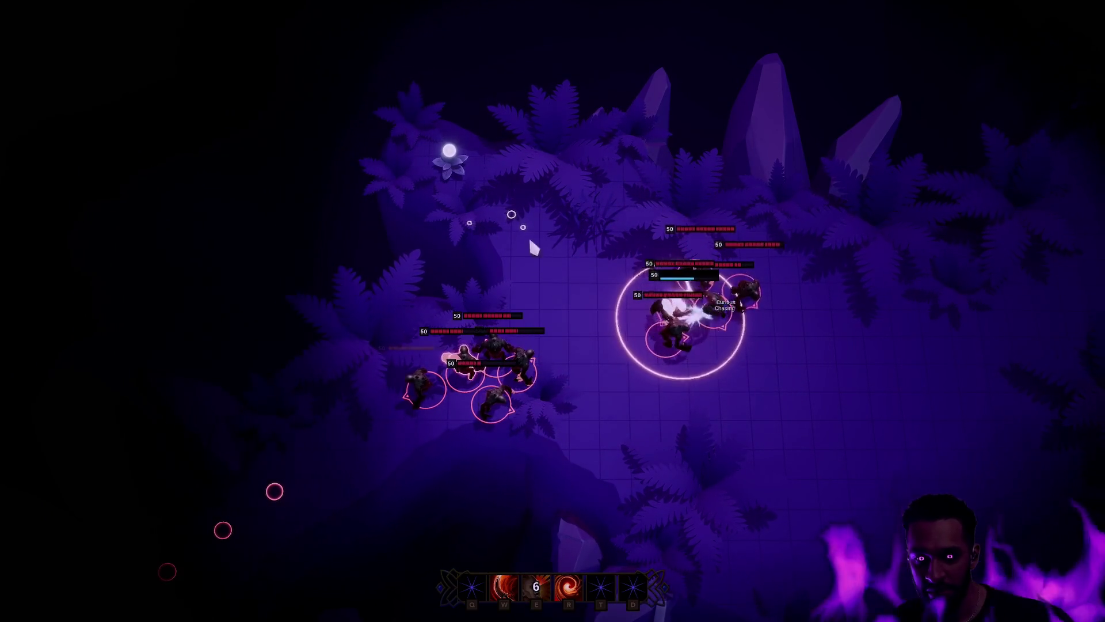
Step: Lead the pack across the arena, cast the R fire ability, then stop the play session
left_click(525, 198)
key("w")
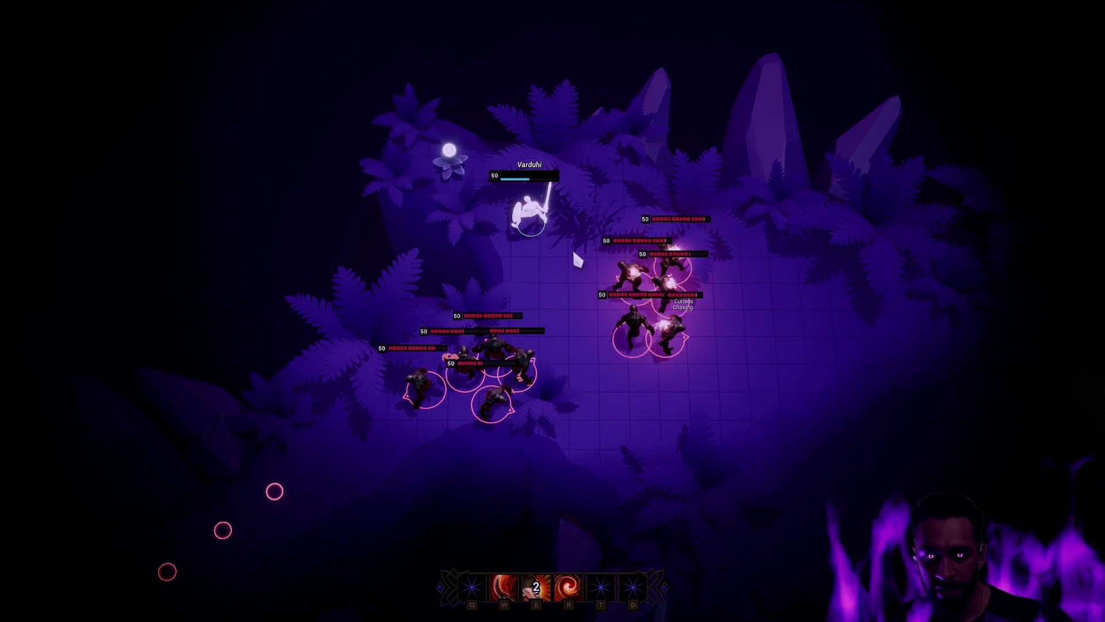
left_click(574, 253)
left_click(821, 246)
left_click(754, 327)
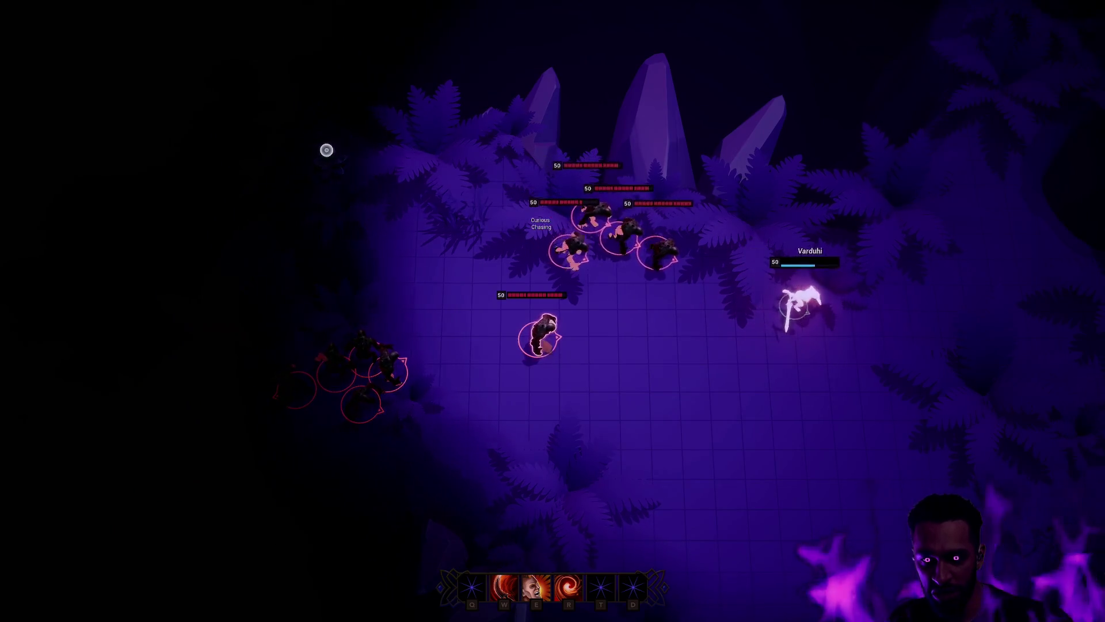
left_click(783, 454)
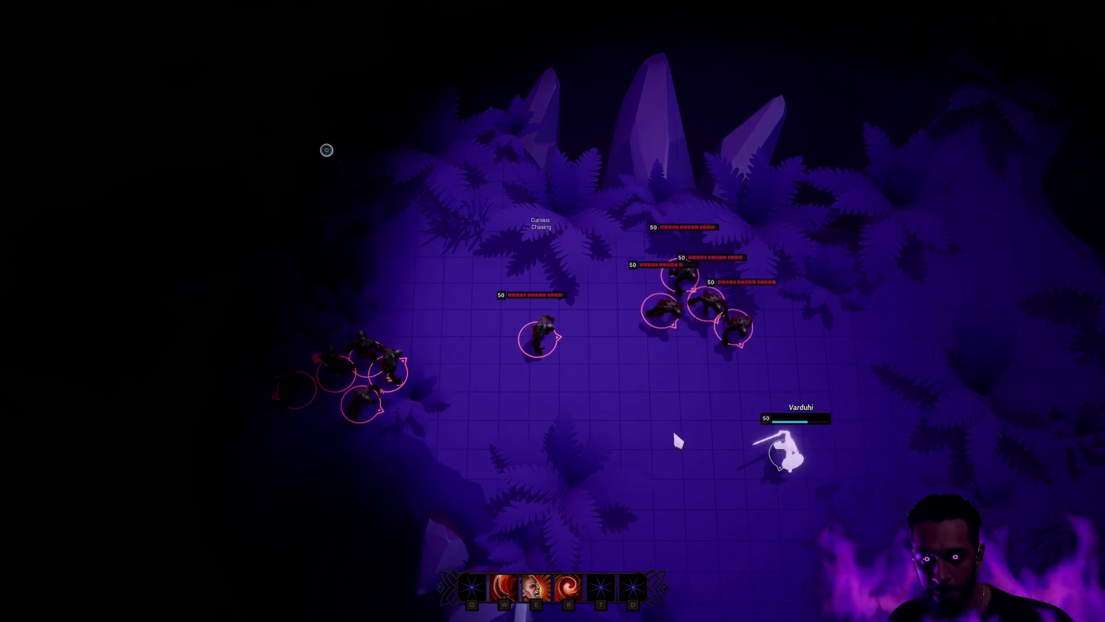
left_click(1001, 291)
mouse_move(987, 256)
left_mouse_down()
mouse_move(916, 225)
mouse_move(801, 200)
mouse_move(701, 202)
mouse_move(472, 262)
mouse_move(523, 481)
mouse_move(673, 474)
mouse_move(656, 547)
mouse_move(597, 535)
mouse_move(674, 554)
mouse_move(883, 510)
mouse_move(943, 446)
mouse_move(944, 374)
mouse_move(922, 321)
mouse_move(833, 273)
mouse_move(792, 234)
mouse_move(678, 192)
mouse_move(616, 184)
mouse_move(590, 223)
mouse_move(607, 255)
mouse_move(551, 261)
mouse_move(563, 291)
mouse_move(541, 340)
mouse_move(573, 387)
mouse_move(490, 426)
mouse_move(665, 503)
mouse_move(771, 533)
mouse_move(854, 486)
mouse_move(891, 363)
mouse_move(871, 291)
mouse_move(743, 214)
mouse_move(840, 221)
mouse_move(646, 182)
mouse_move(452, 227)
mouse_move(592, 365)
mouse_move(630, 450)
mouse_move(458, 444)
mouse_move(586, 418)
mouse_move(680, 521)
mouse_move(743, 525)
mouse_move(817, 570)
mouse_move(886, 464)
mouse_move(898, 365)
mouse_move(792, 259)
mouse_move(708, 239)
mouse_move(566, 251)
mouse_move(522, 266)
mouse_move(479, 302)
left_mouse_up()
key("r")
key("Escape")
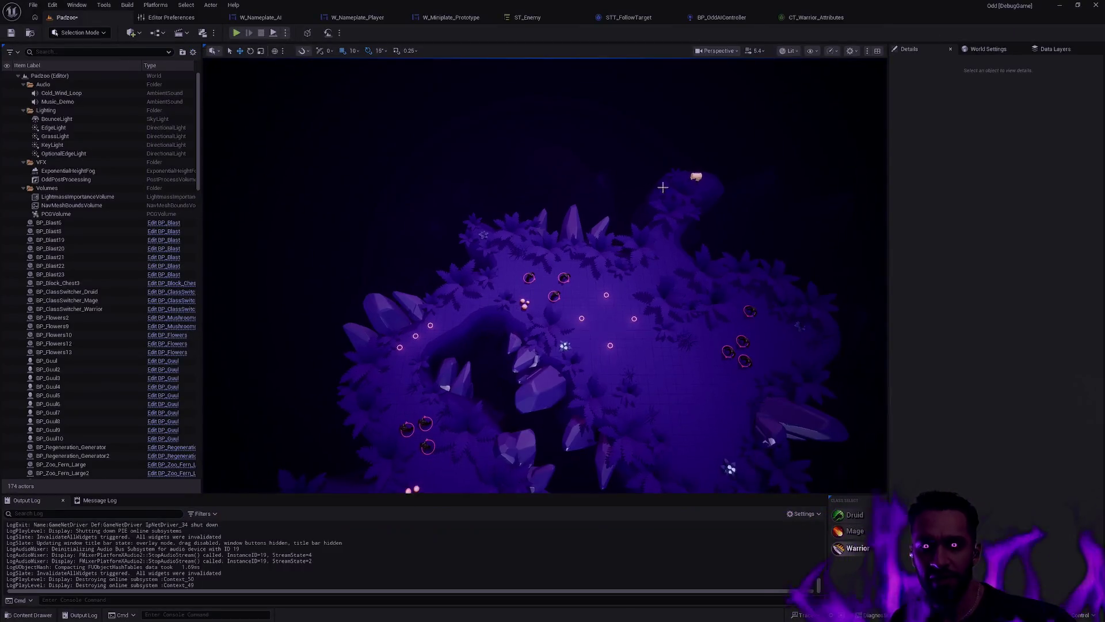
Step: Compare the BP_OddAIController event graph with the STT_FollowTarget task graph
left_click(716, 19)
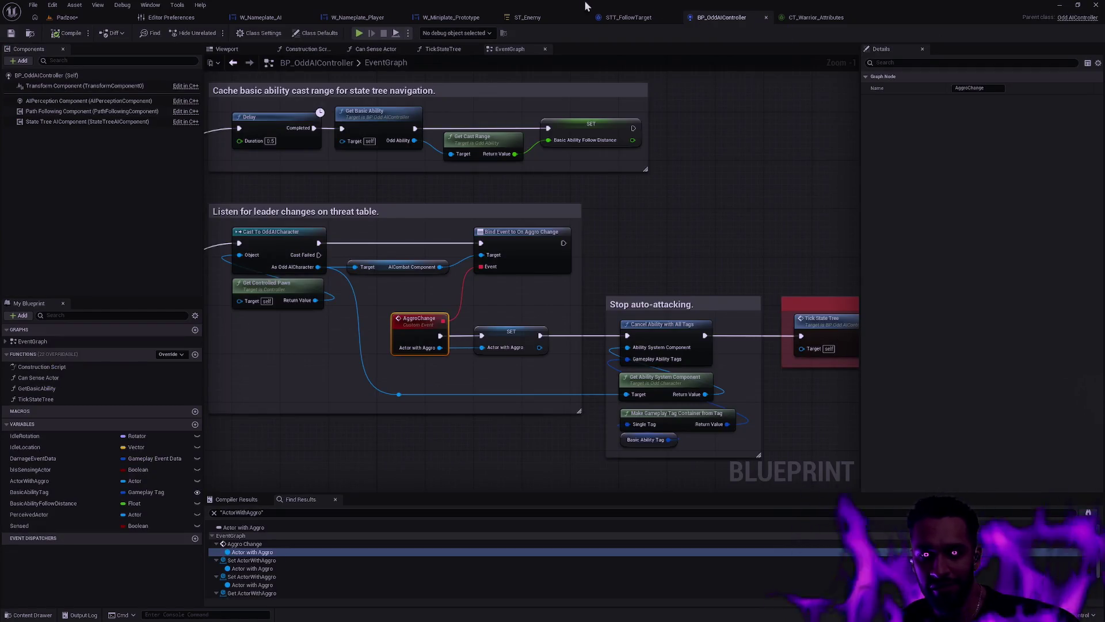
left_click(629, 21)
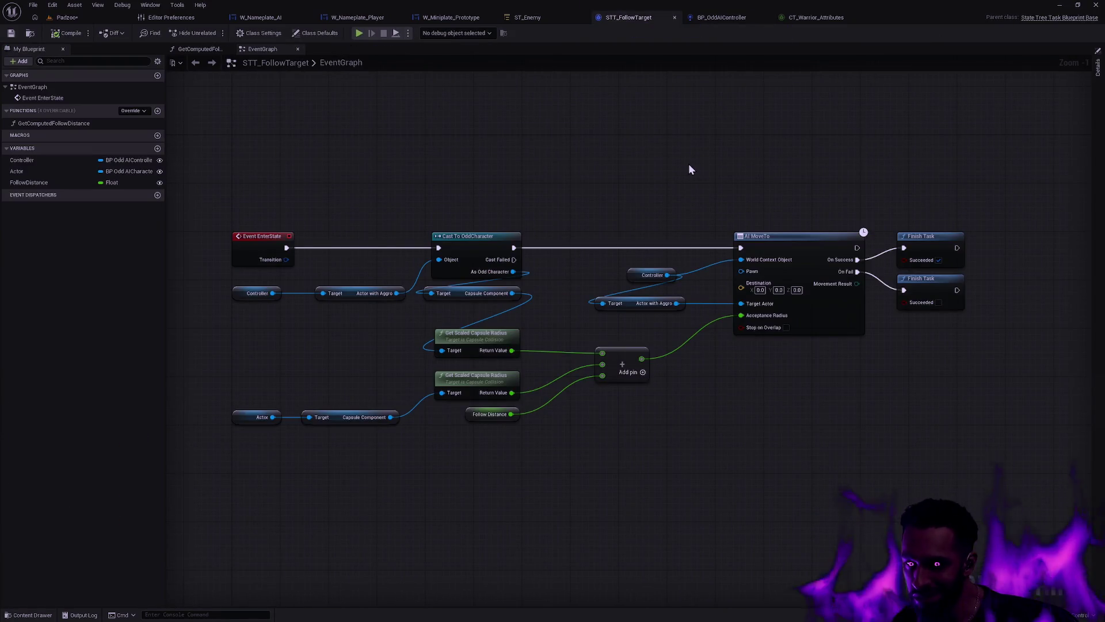
mouse_move(944, 194)
left_mouse_down()
mouse_move(715, 178)
mouse_move(958, 170)
left_mouse_up()
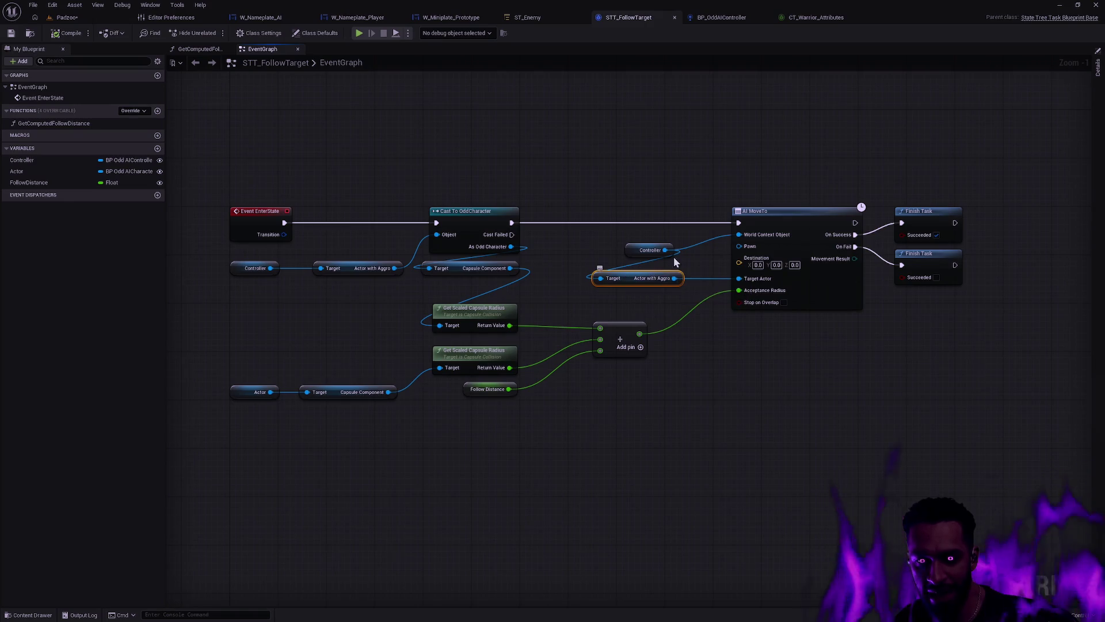
left_click(743, 19)
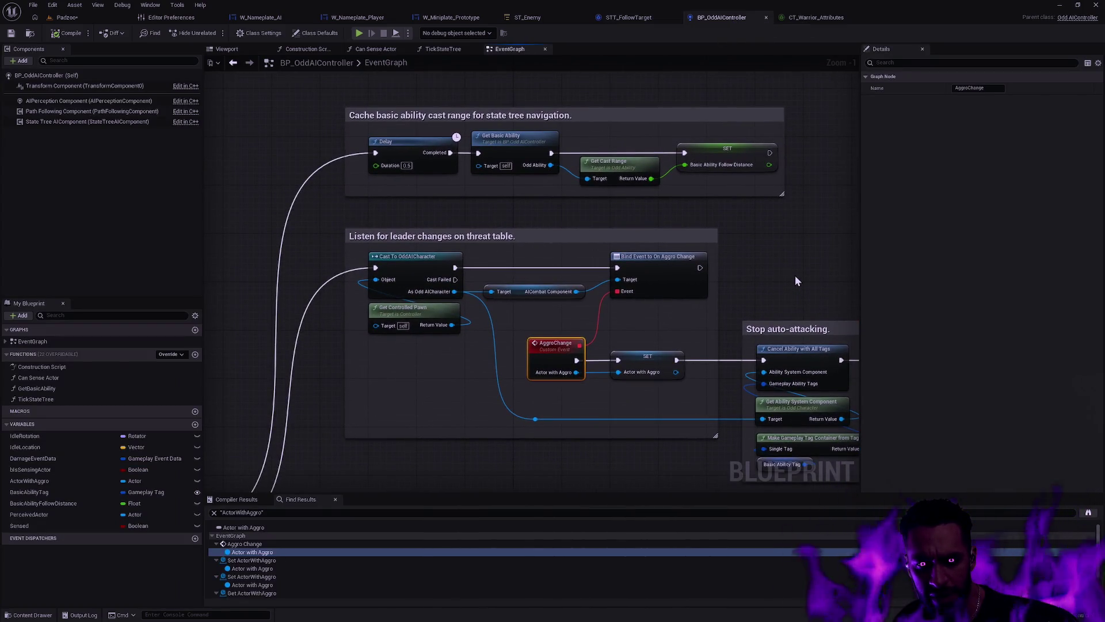
left_click_drag(542, 405, 449, 342)
Step: Inspect the Actor with Aggro setters in the perception comment box, including Cast and Send Gameplay Event
left_click(259, 568)
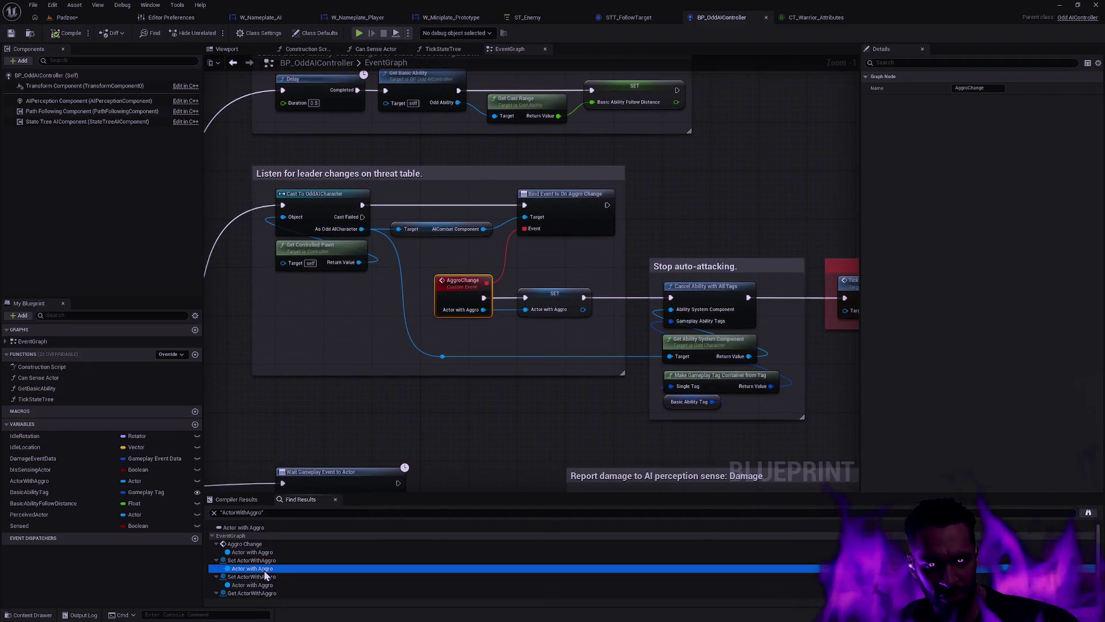
scroll(472, 411, "down", 3)
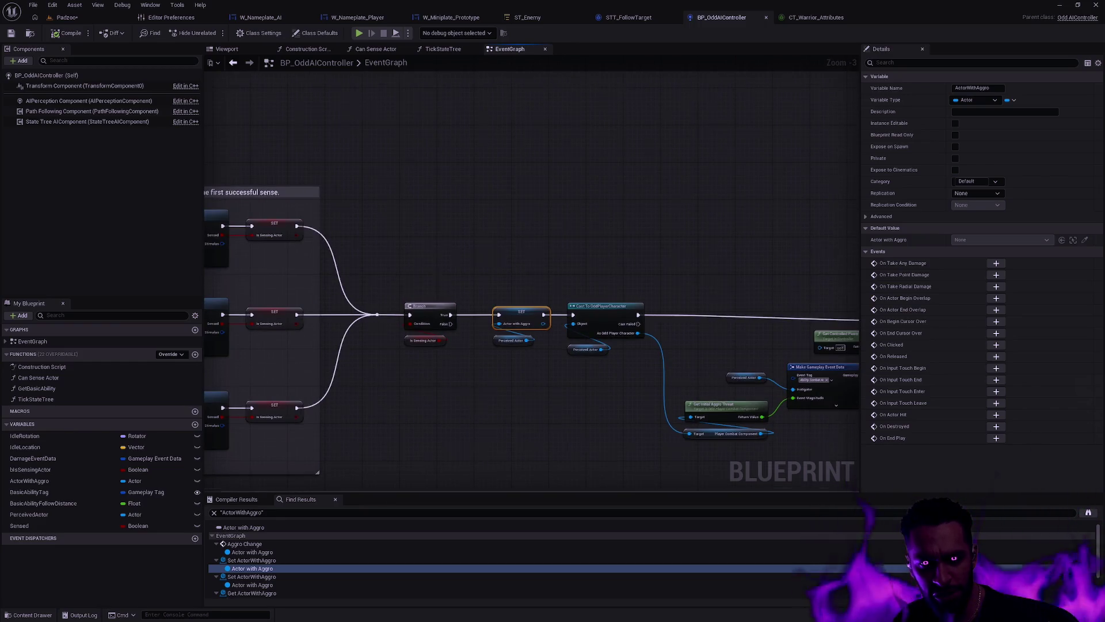
left_click_drag(416, 390, 593, 364)
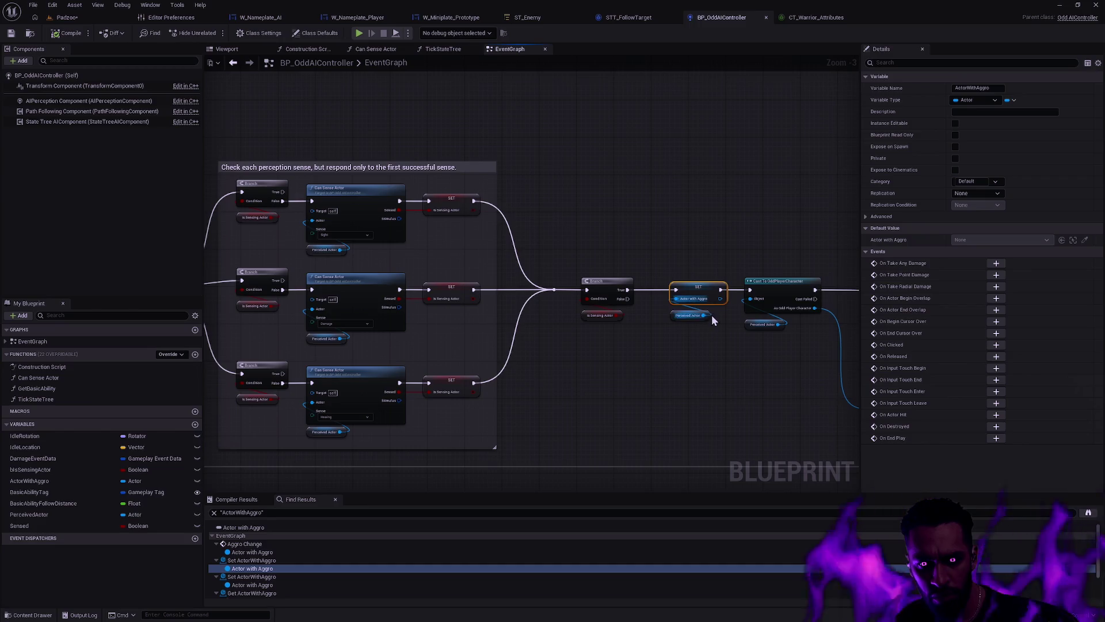
mouse_move(626, 346)
left_mouse_down()
mouse_move(1090, 329)
mouse_move(585, 353)
left_mouse_up()
left_click_drag(741, 360, 465, 339)
scroll(501, 337, "up", 3)
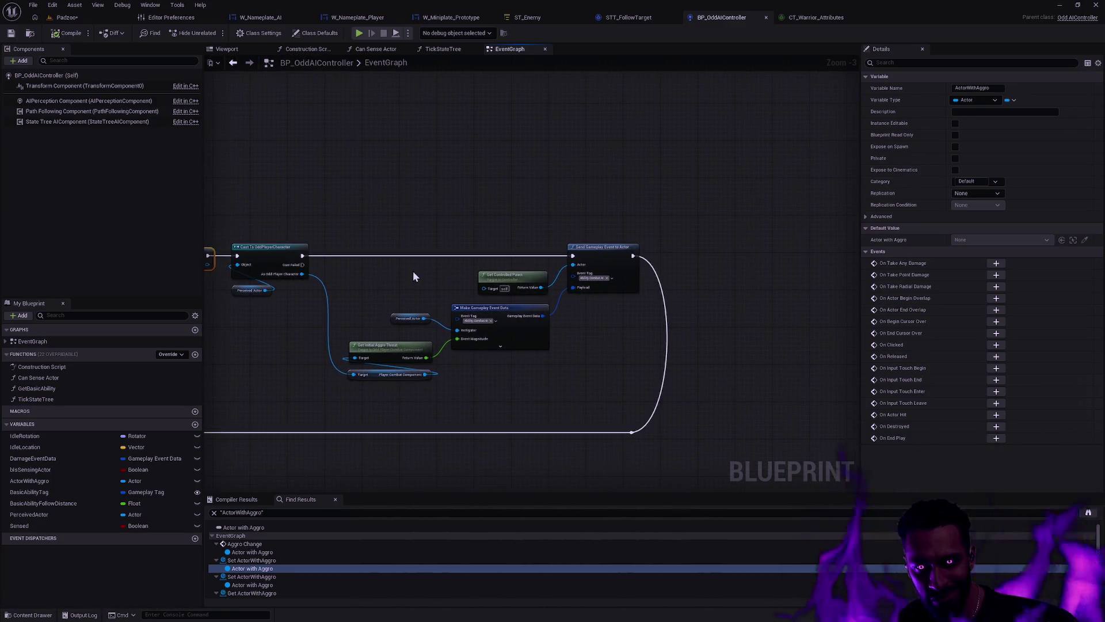
left_click_drag(505, 274, 506, 271)
scroll(614, 337, "down", 3)
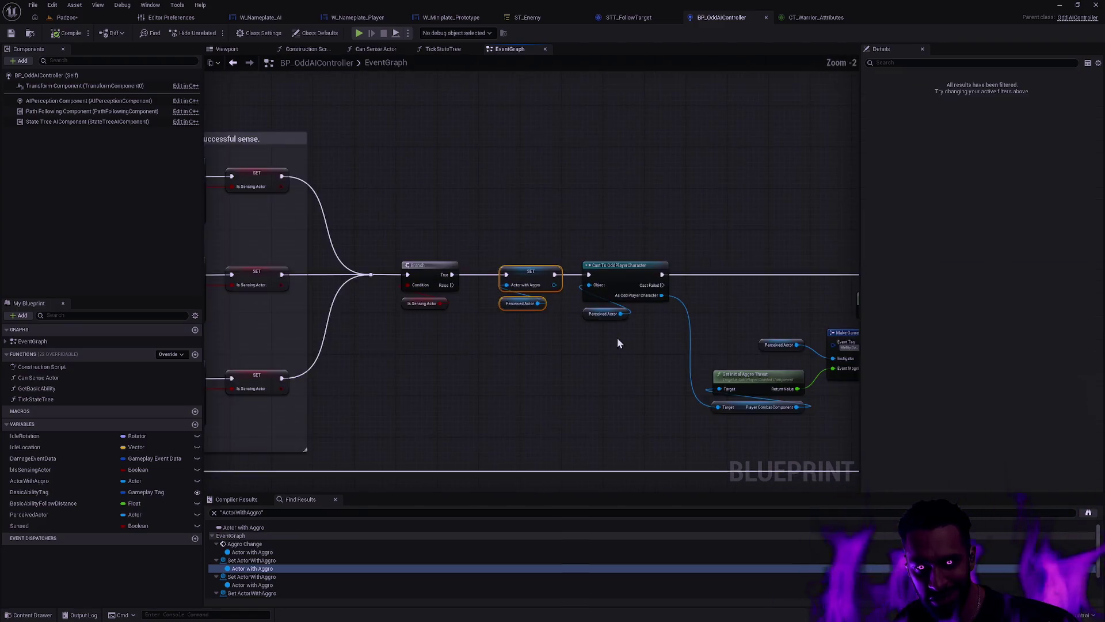
Step: Jump to STT_FollowTarget's Actor with Aggro node, select AI MoveTo, and search AIMoveTo in Rider
double_click(265, 597)
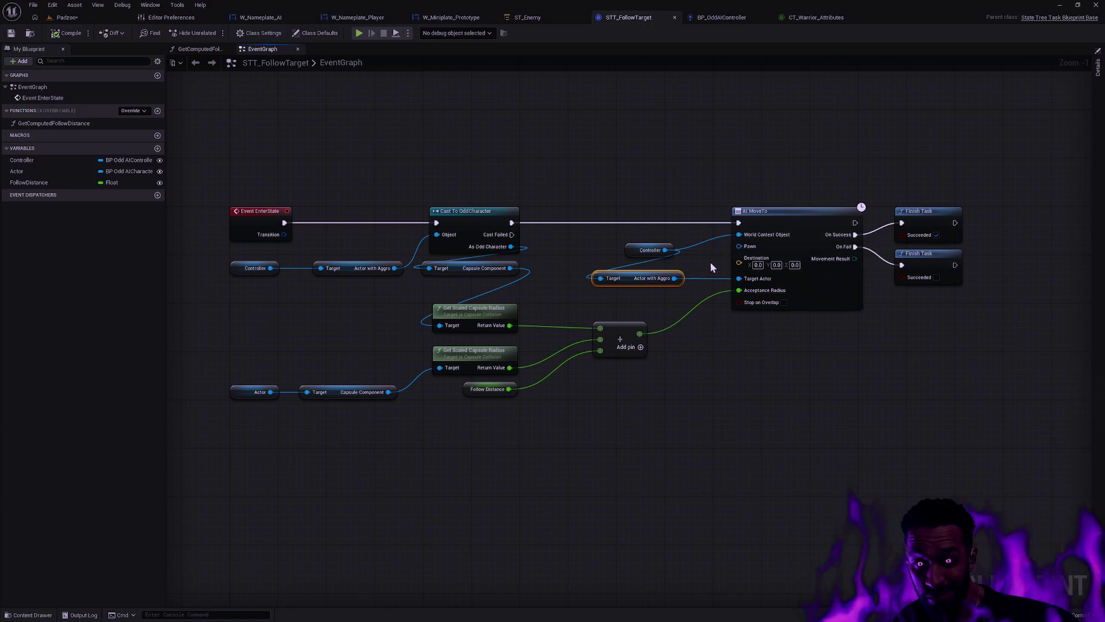
left_click(819, 286)
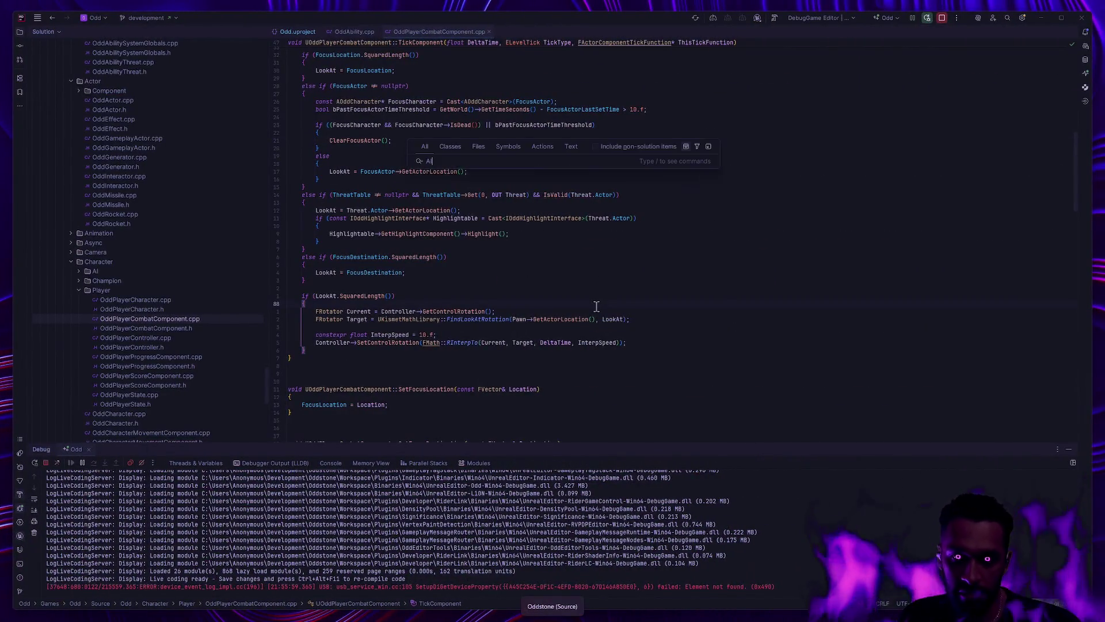
type("MoveTo")
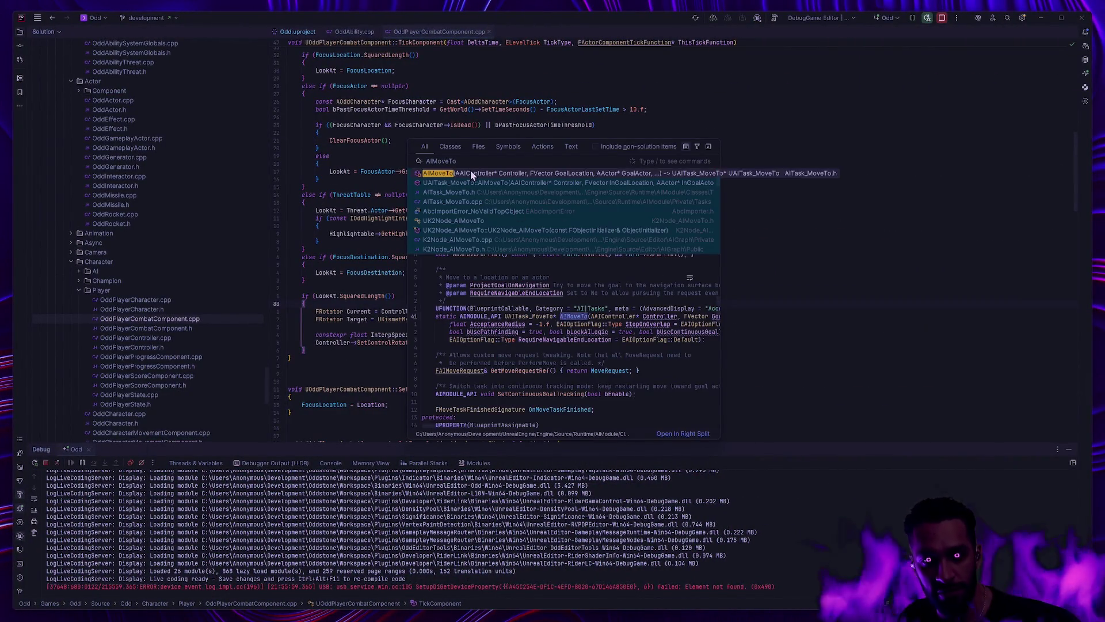
Step: Open AIMoveTo's declaration in AITask_MoveTo.h and follow it to the definition in AITask_MoveTo.cpp
key("Return")
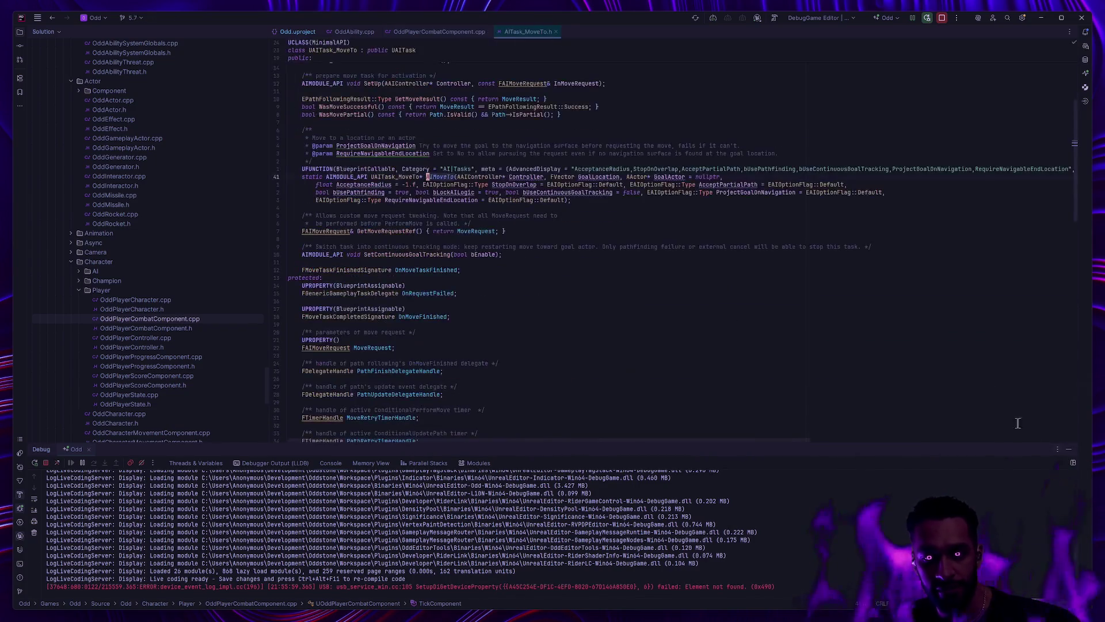
left_click(1085, 449)
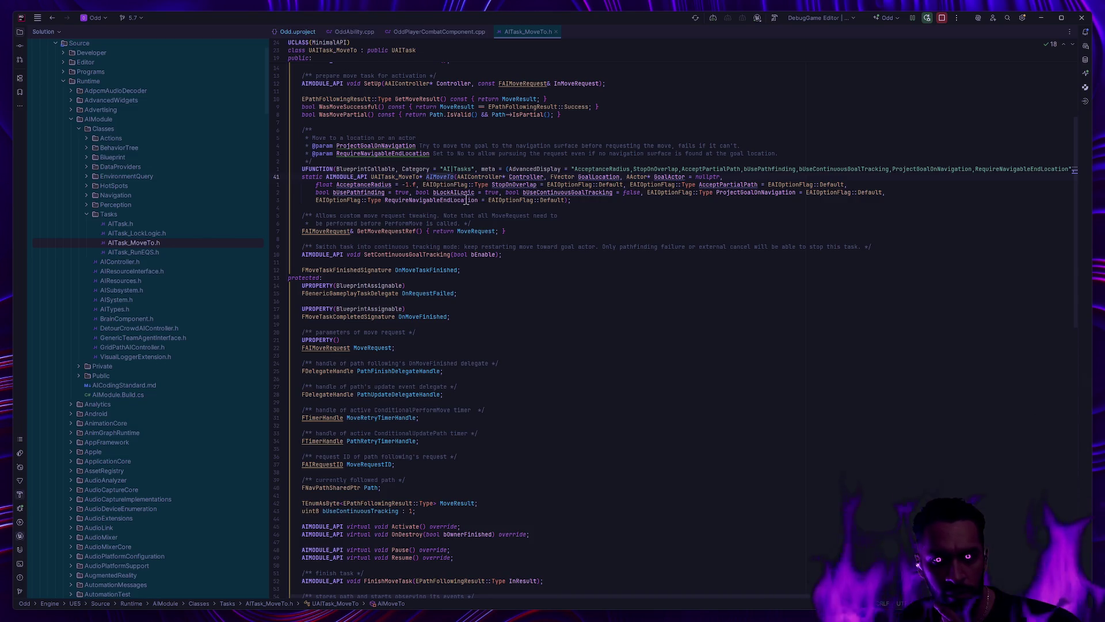
mouse_move(467, 201)
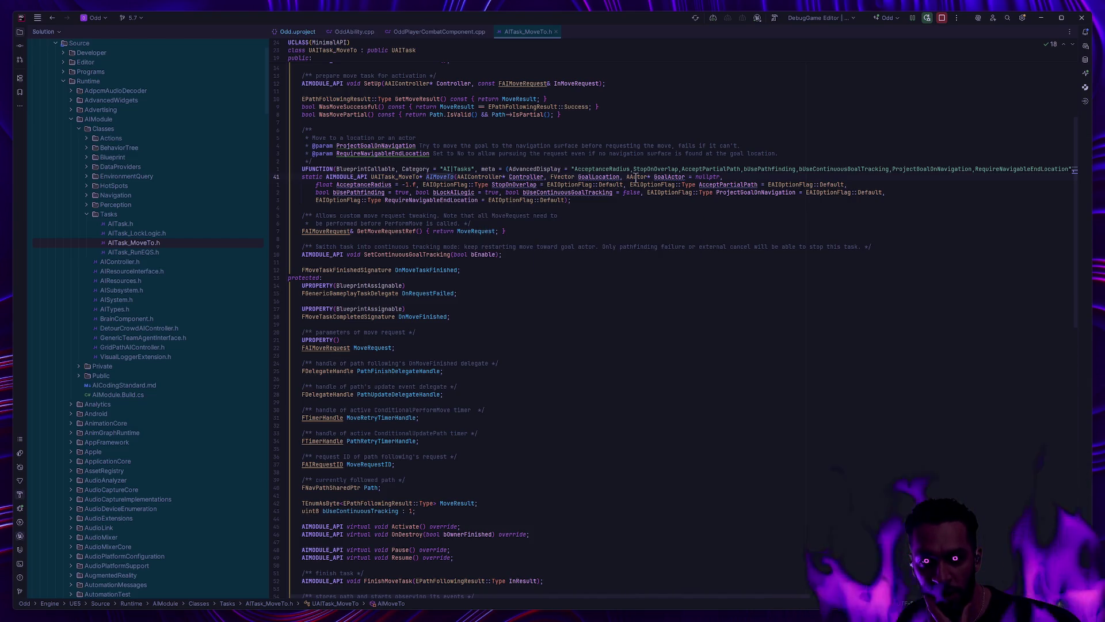
left_click(441, 178, "ctrl")
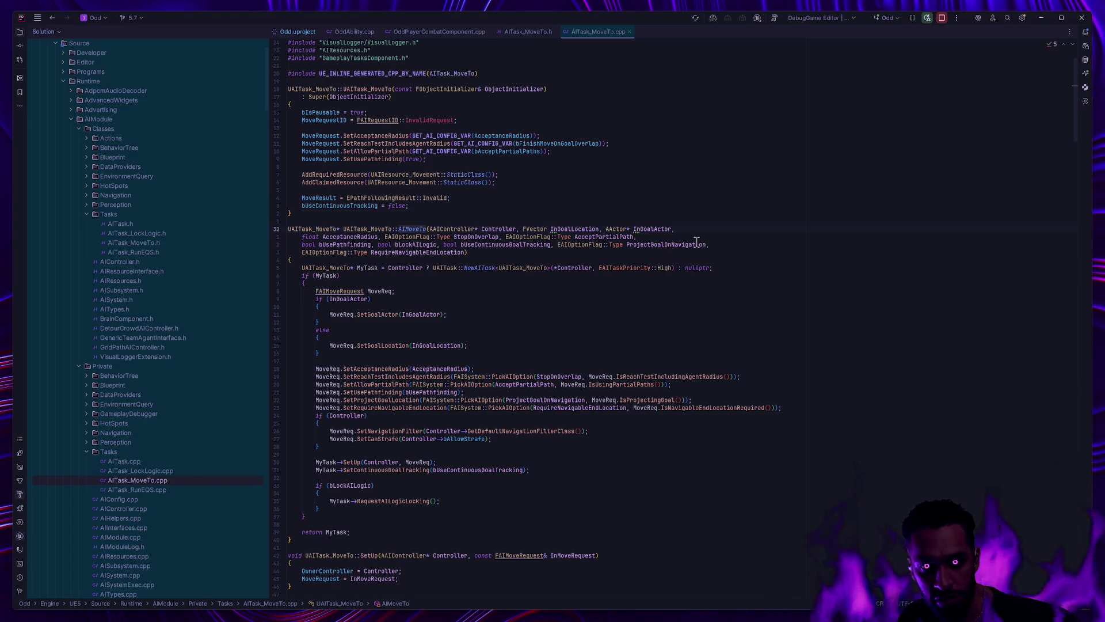
mouse_move(431, 252)
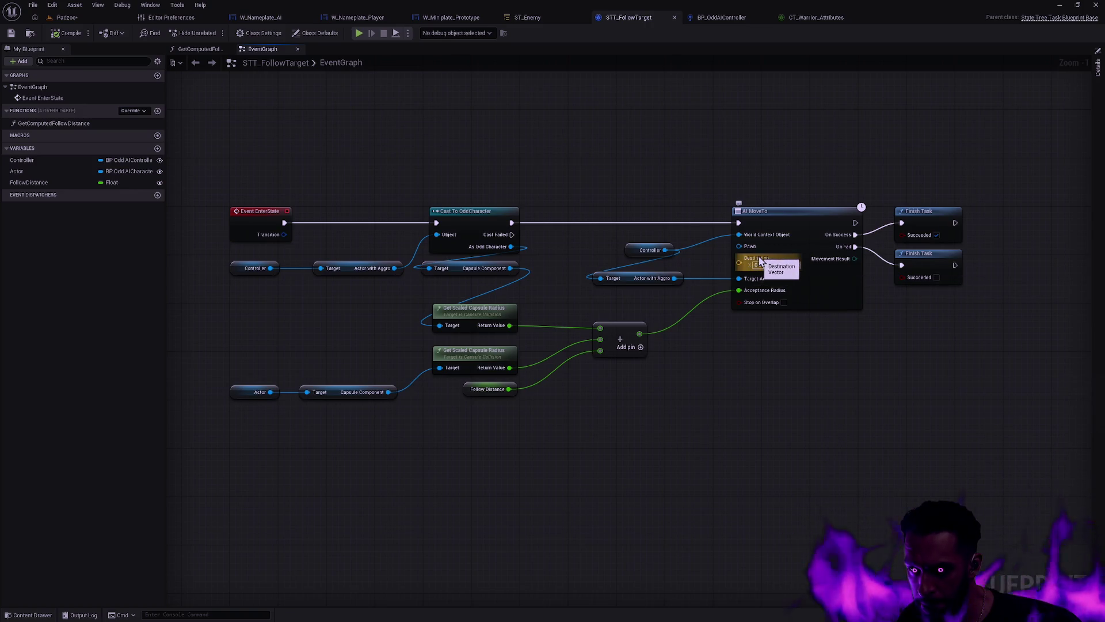
Step: Read FAIMoveRequest::SetGoalLocation in AITypes.cpp, then return to the STT_FollowTarget graph in Unreal
double_click(745, 268)
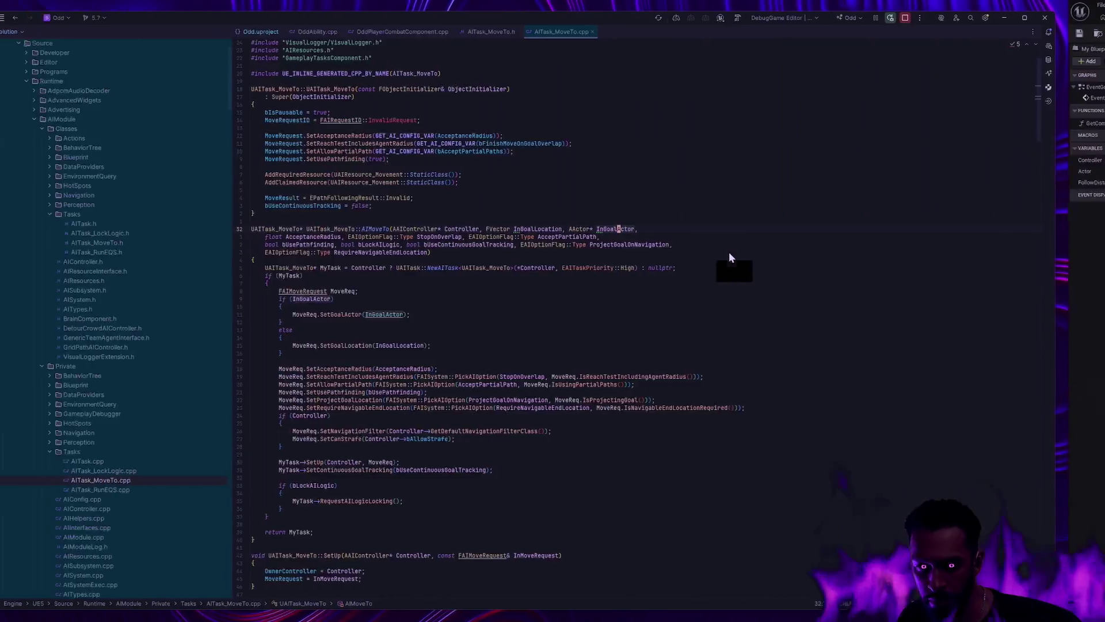
left_click(378, 347, "ctrl")
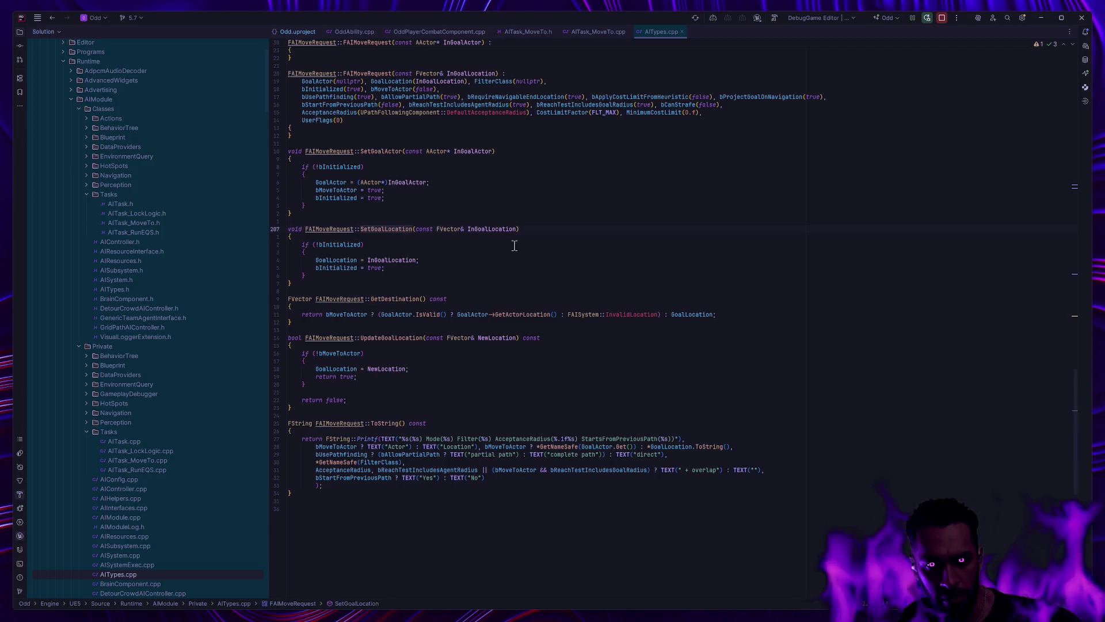
key("alt+Tab")
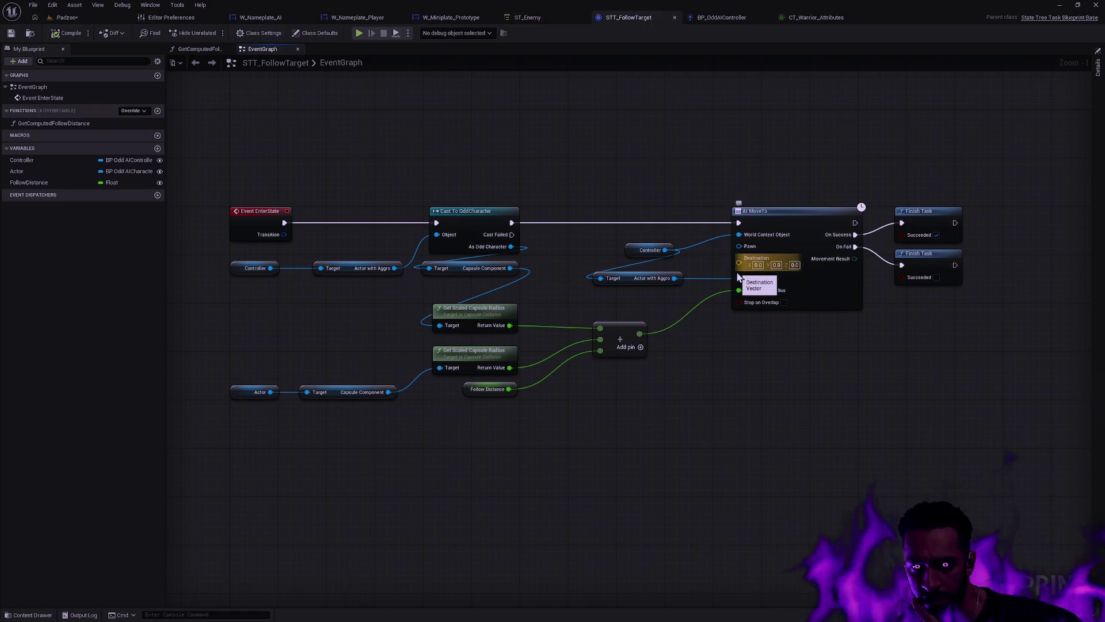
Step: Start a fullscreen Padzoo play-test and walk the hero up toward the enemy group
left_click(68, 18)
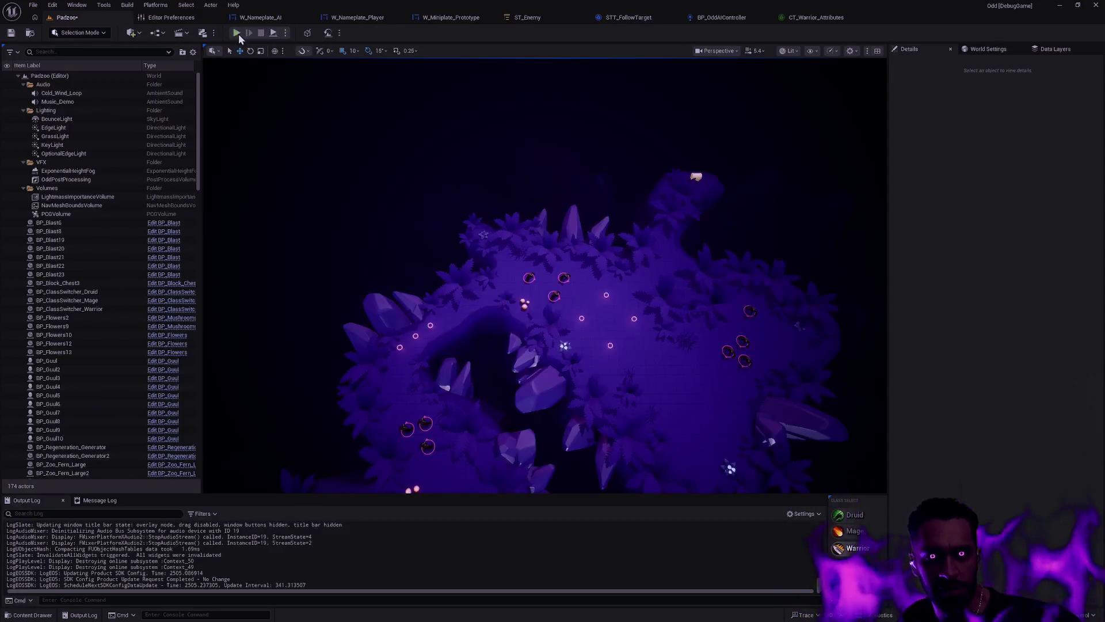
left_click(236, 33)
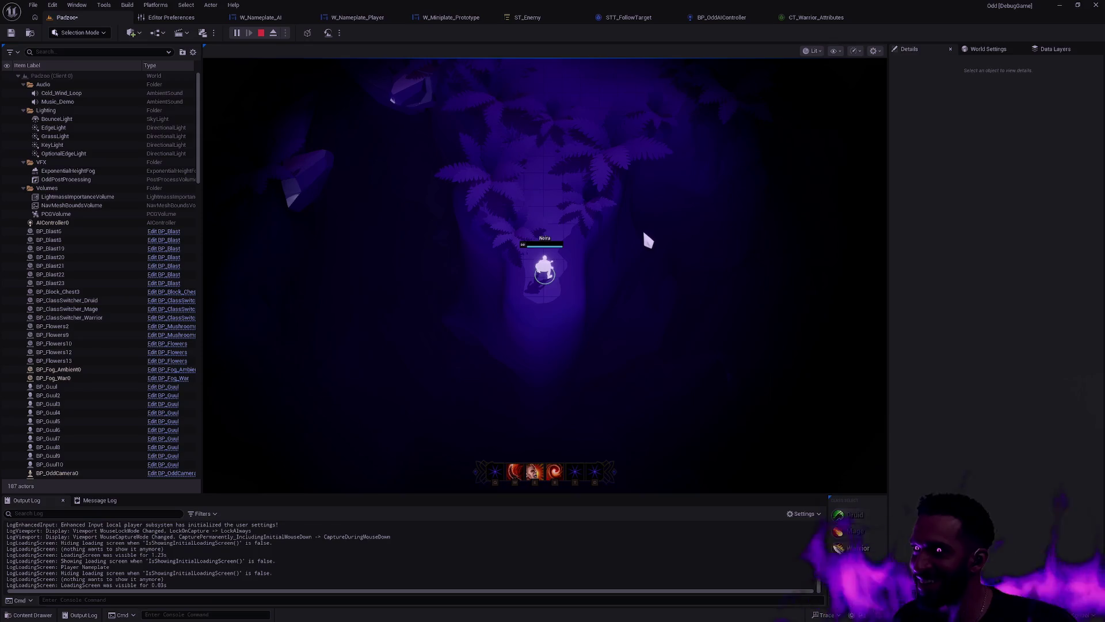
key("w")
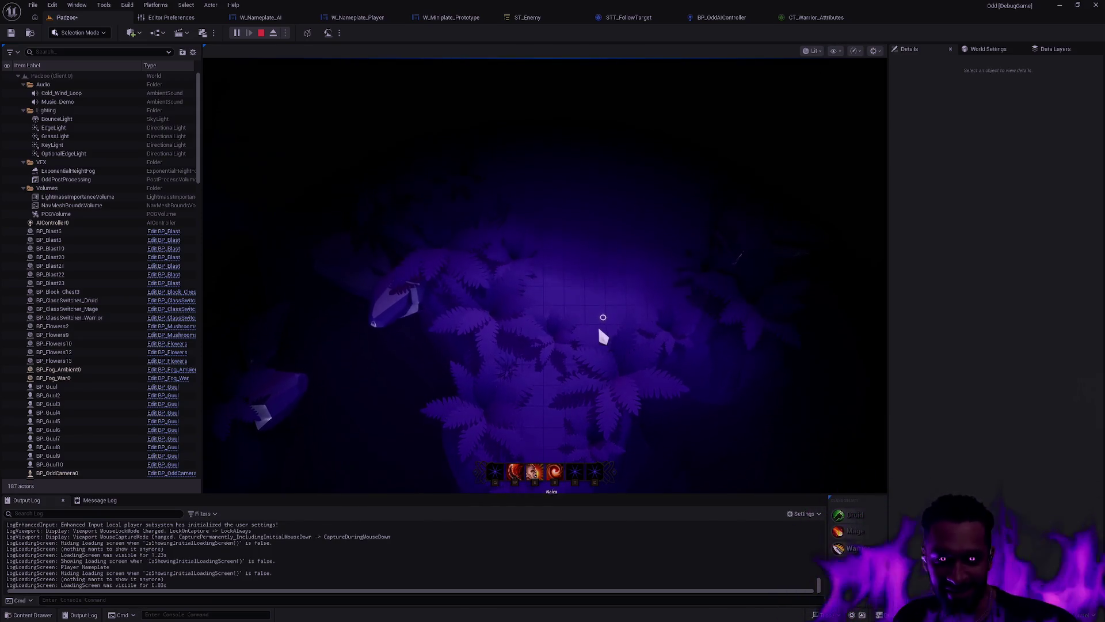
left_click(527, 271)
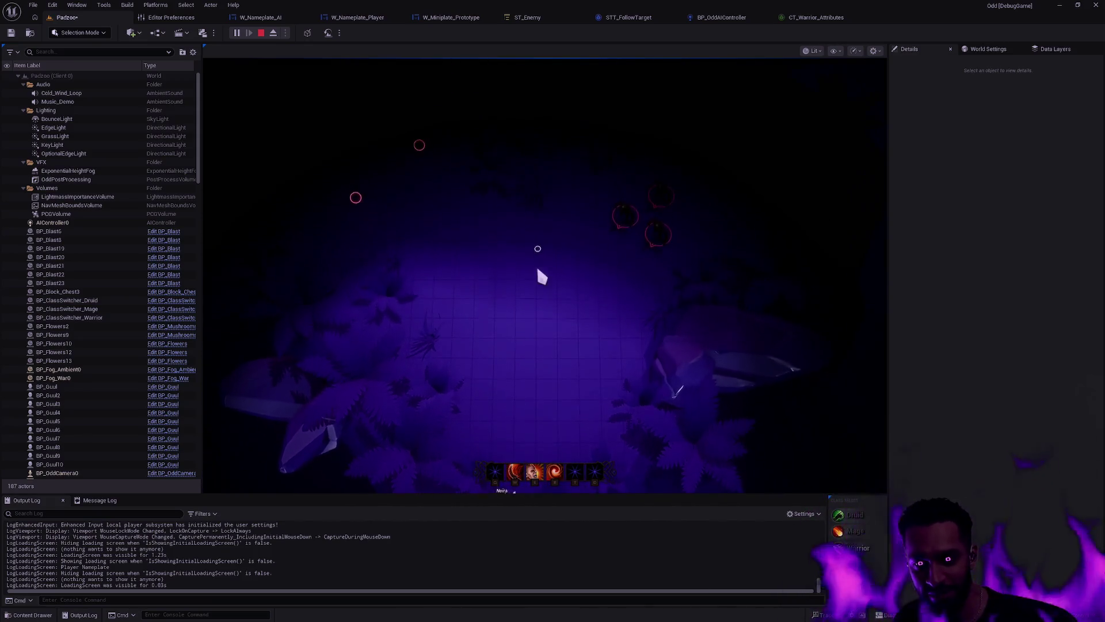
left_click(478, 275)
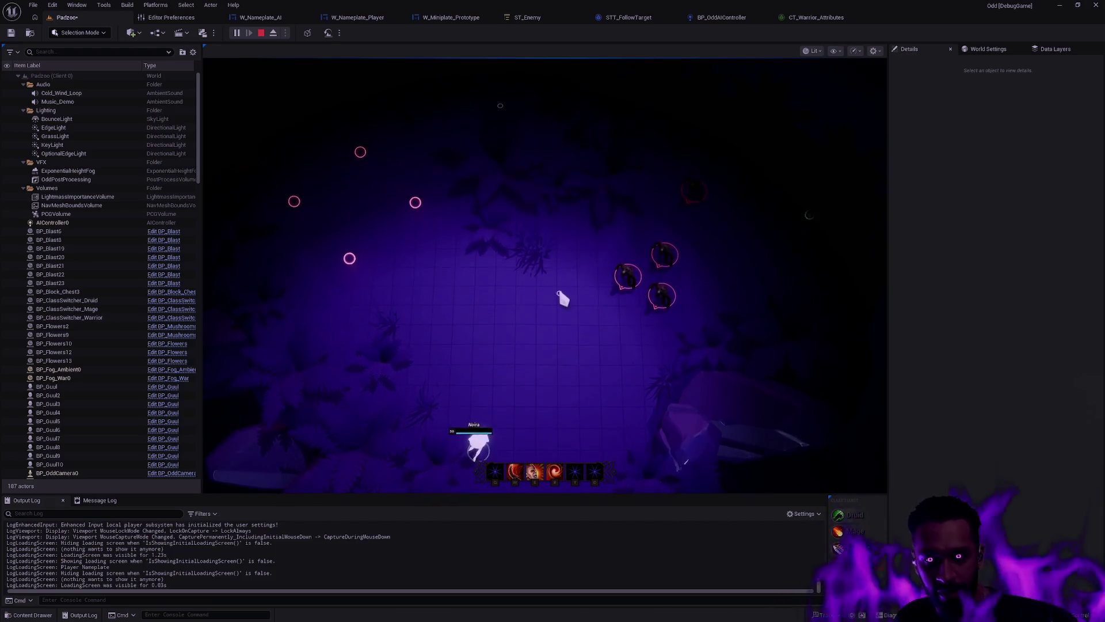
key("F11")
left_click(493, 170)
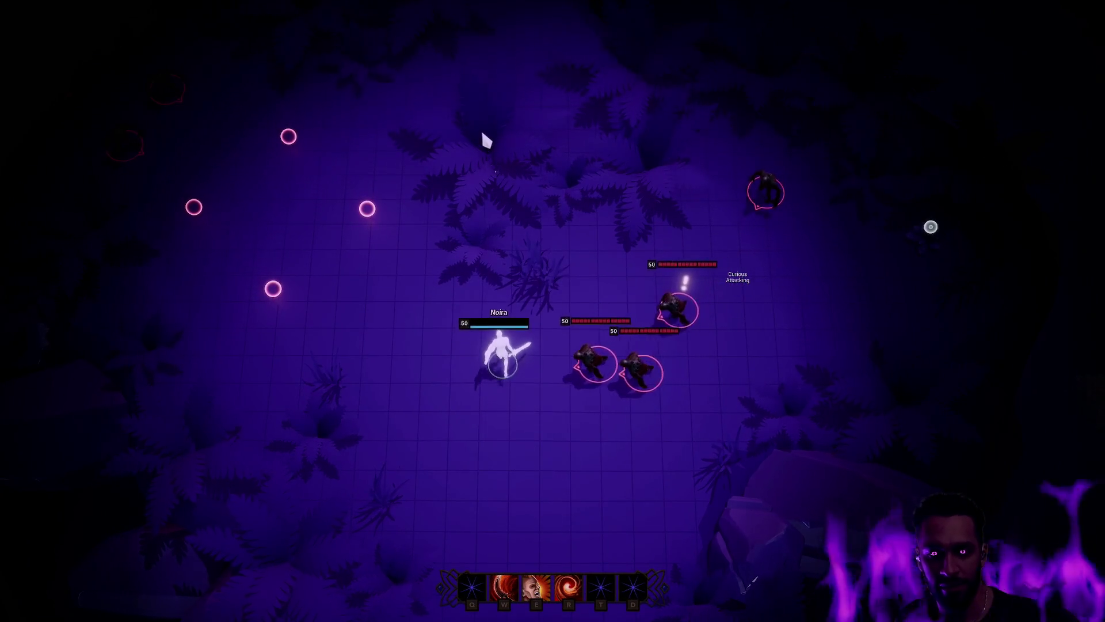
left_click(636, 123)
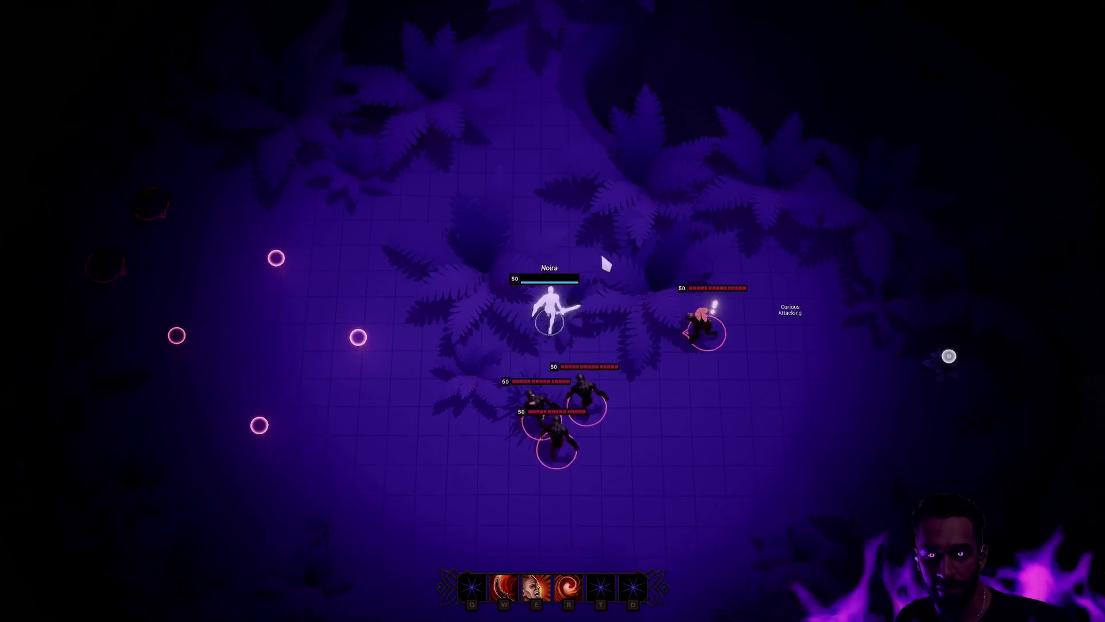
Step: Fight the enemy pack as Noira with E slashes and W casts, running among them
key("e")
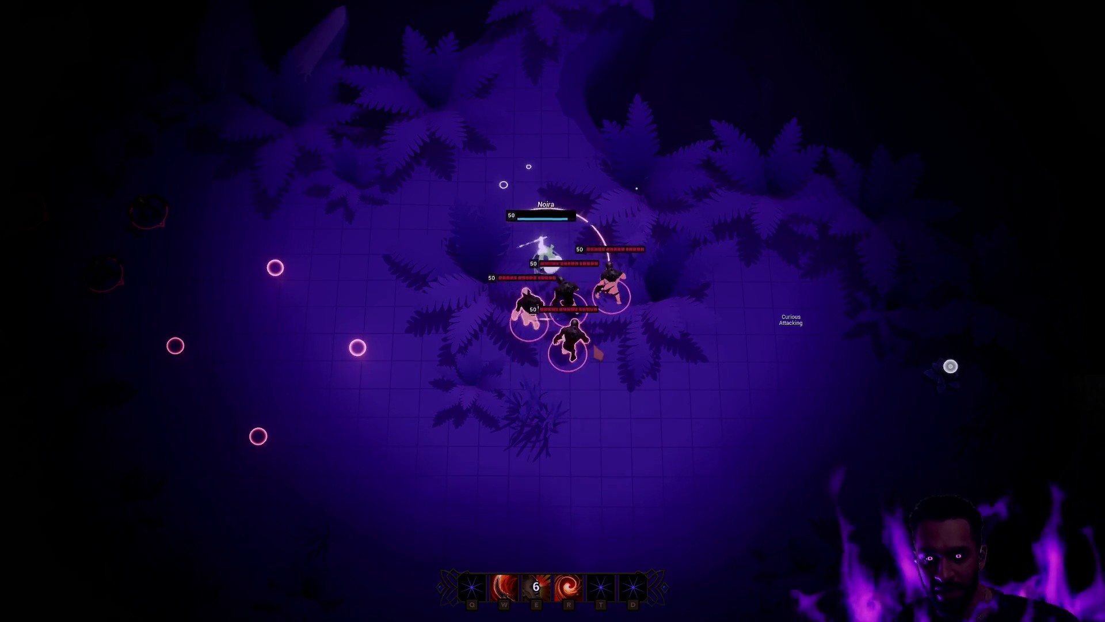
key("w")
left_click(710, 461)
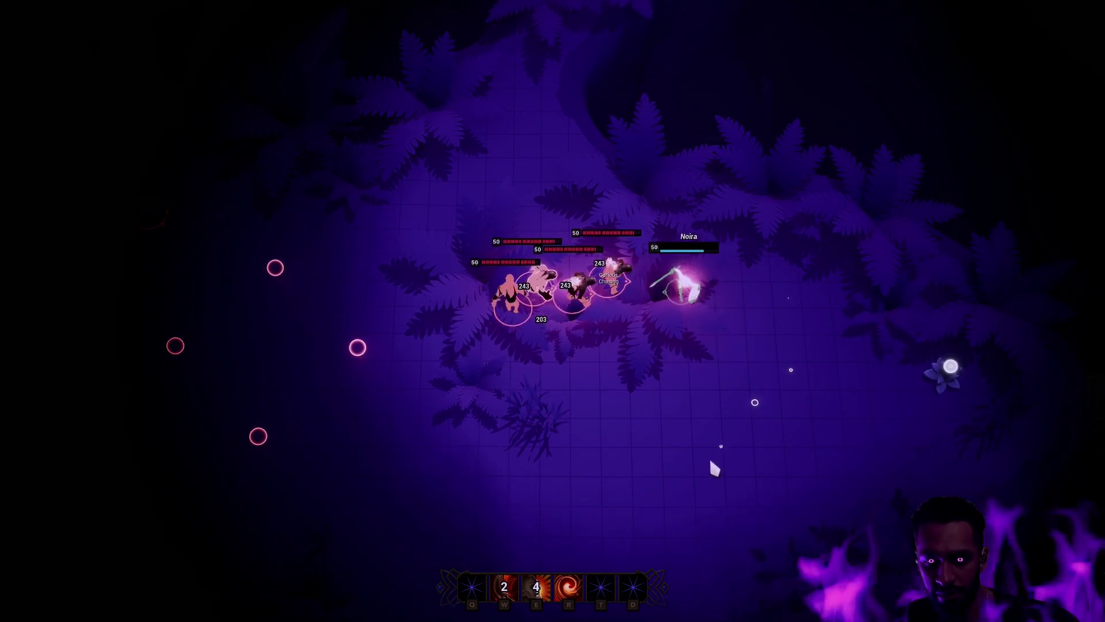
left_click(541, 328)
key("w")
left_click(527, 404)
key("e")
key("w")
left_click(700, 471)
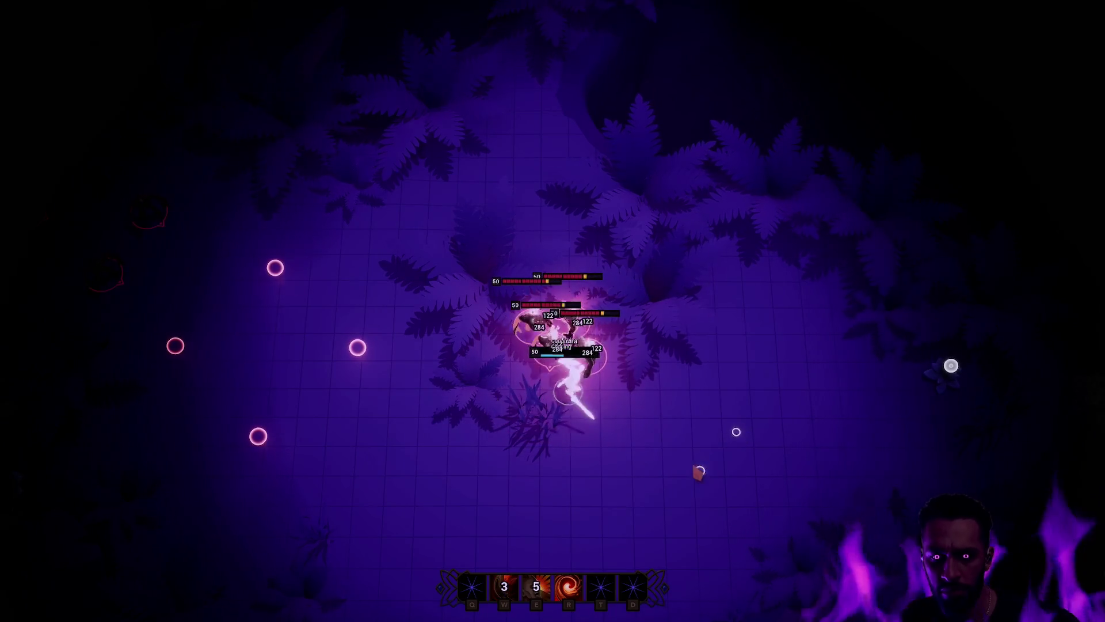
left_click(755, 458)
left_click(776, 284)
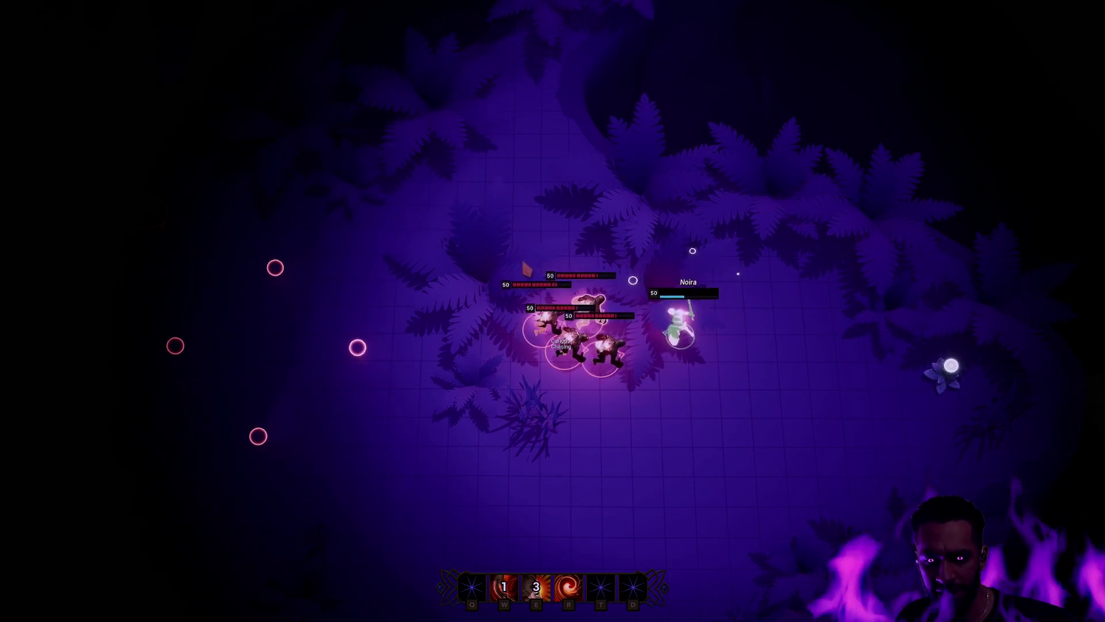
key("w")
Step: Keep fighting with R, E ring and W dash, then stop play with Esc and open the console
left_click(838, 379)
key("r")
left_click(481, 503)
left_click(407, 511)
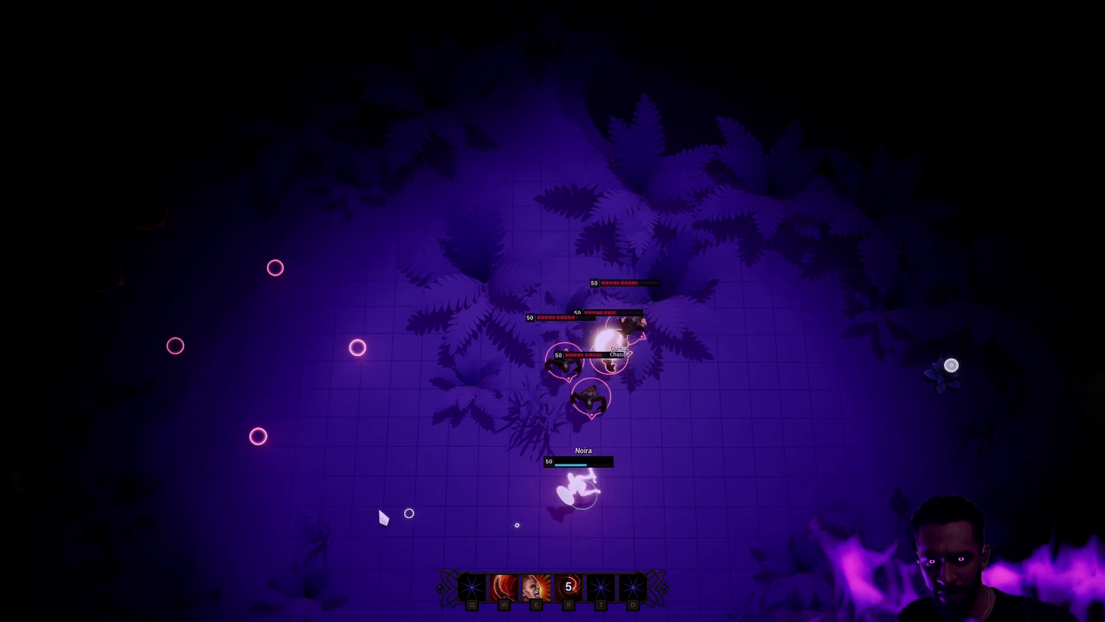
key("e")
left_click(679, 376)
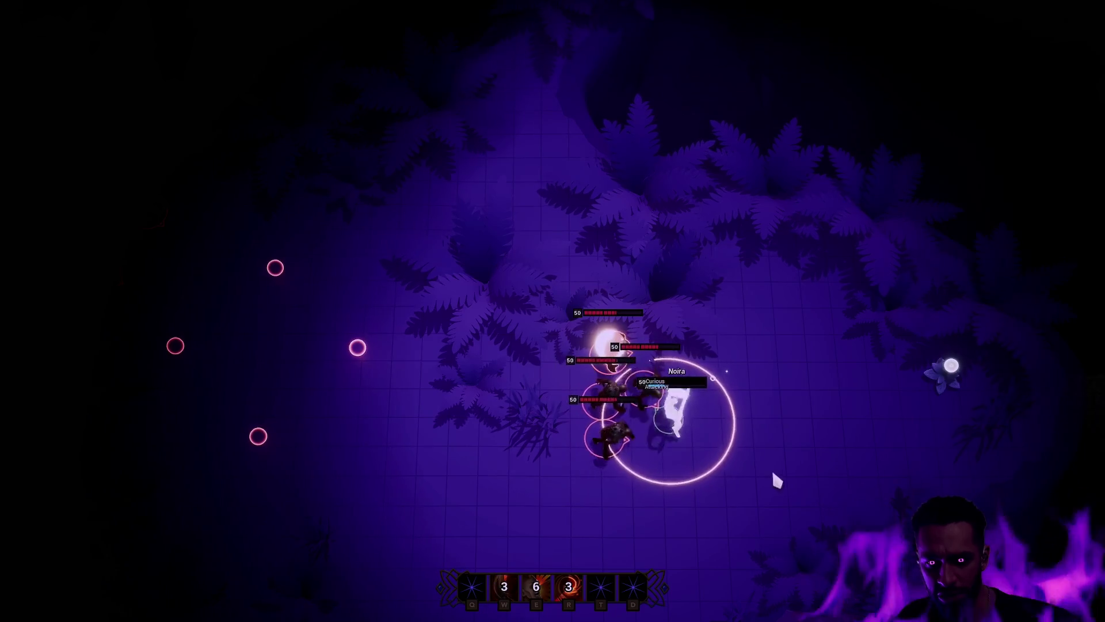
key("w")
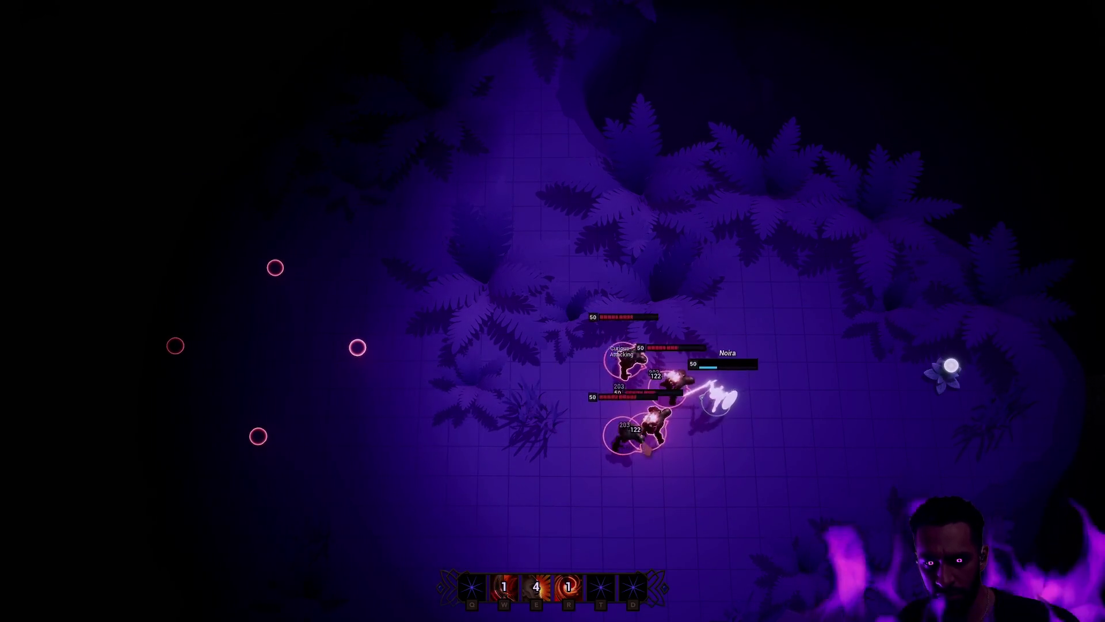
left_click(574, 403)
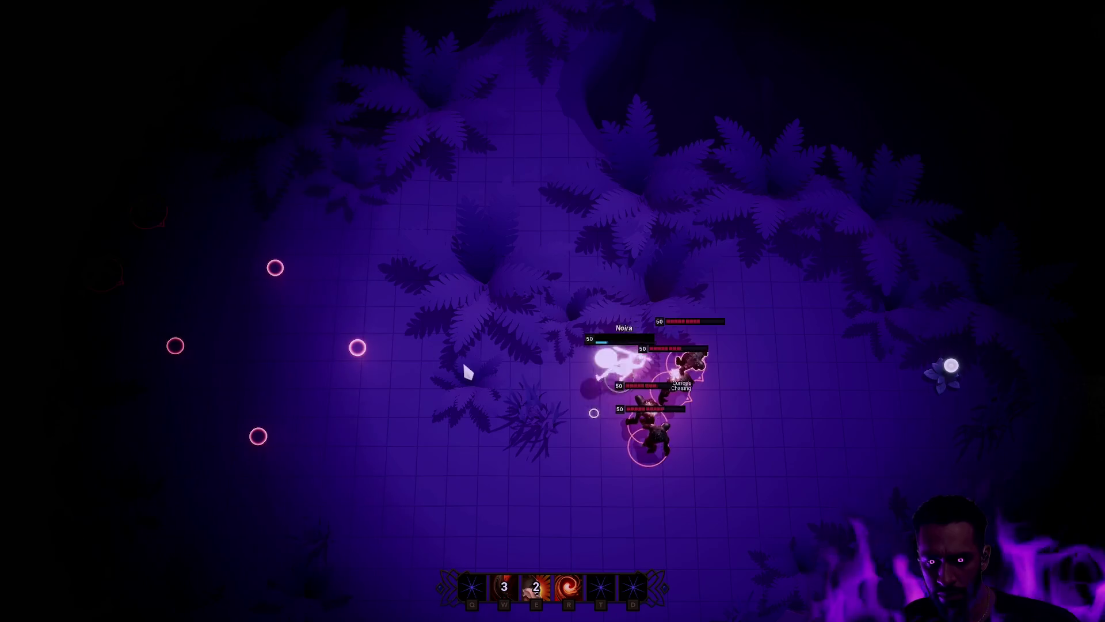
key("w")
left_click(582, 227)
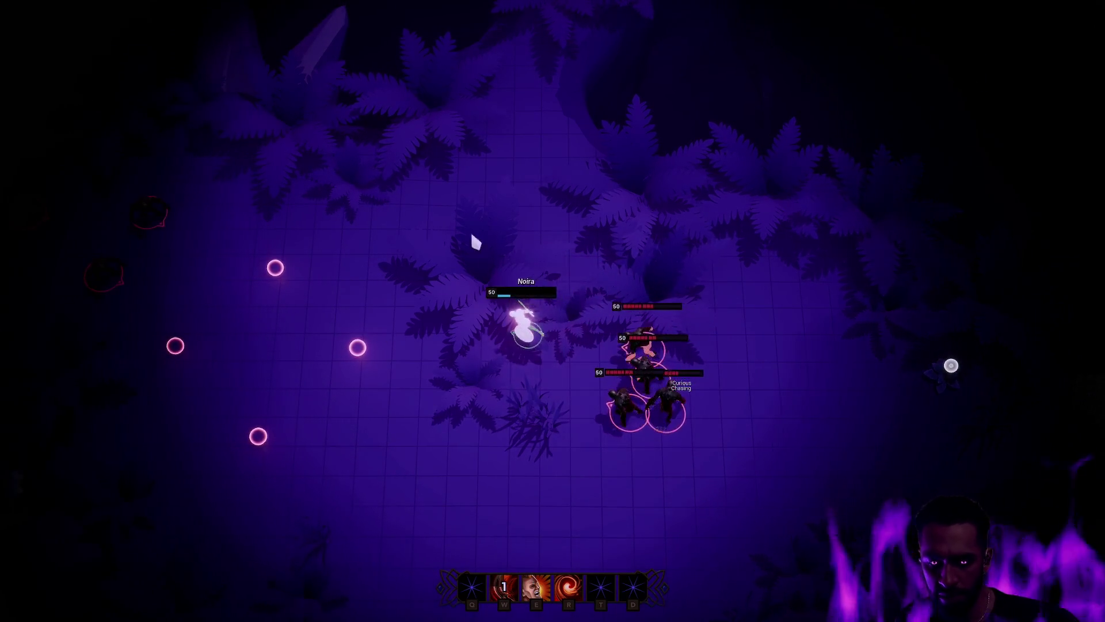
left_click(539, 382)
key("e")
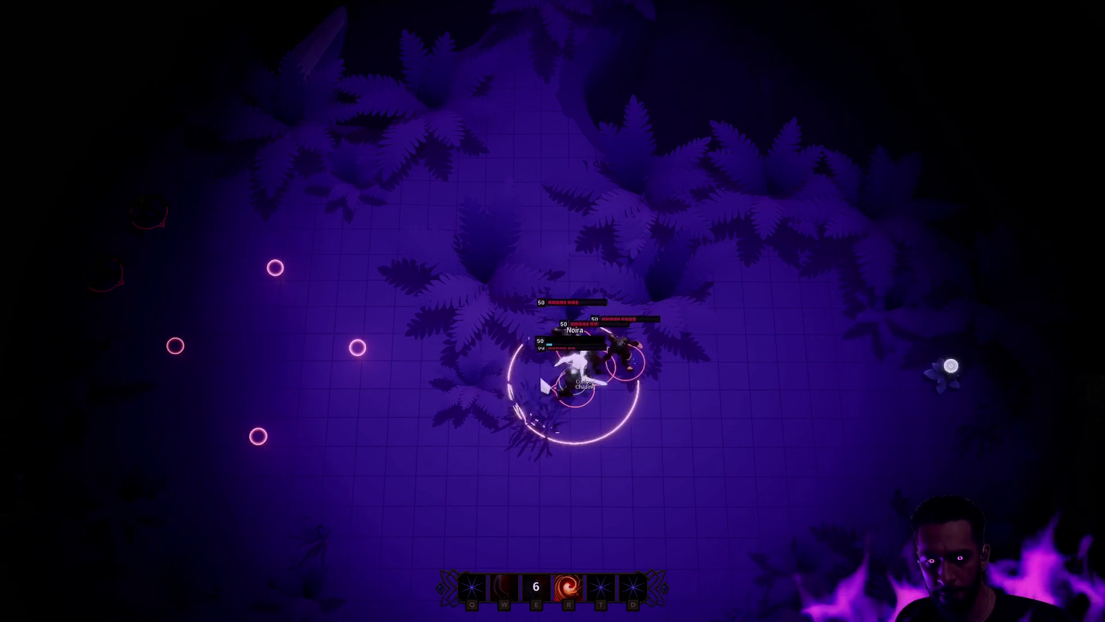
key("Escape")
key("grave")
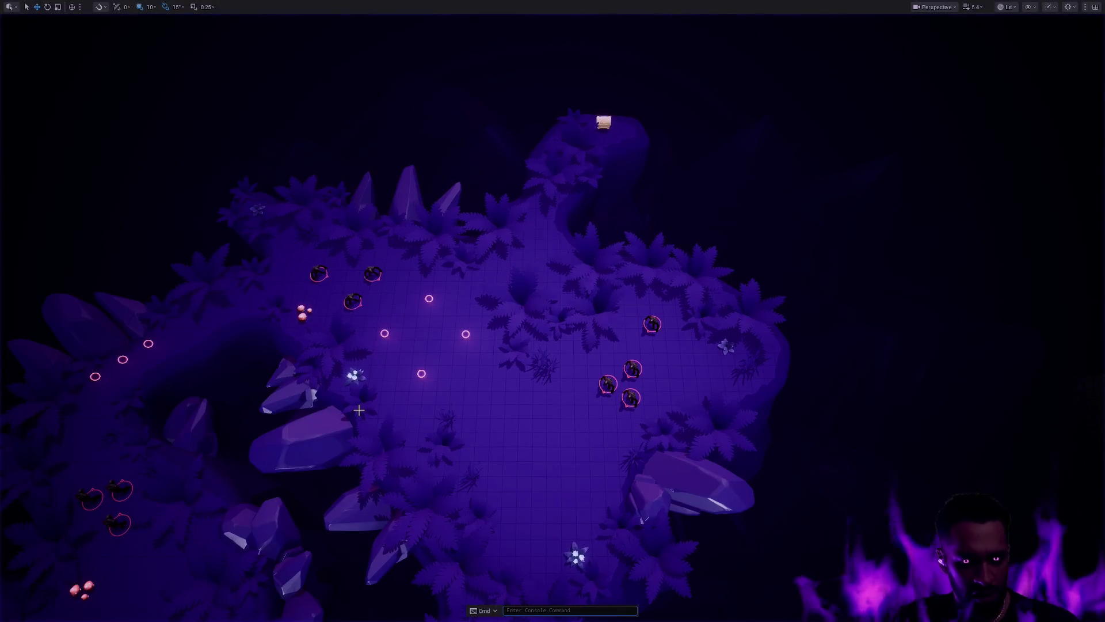
Step: Restore the editor layout, start a new play-test and run 'AbilitySystem.IgnoreCosts 1'
key("F11")
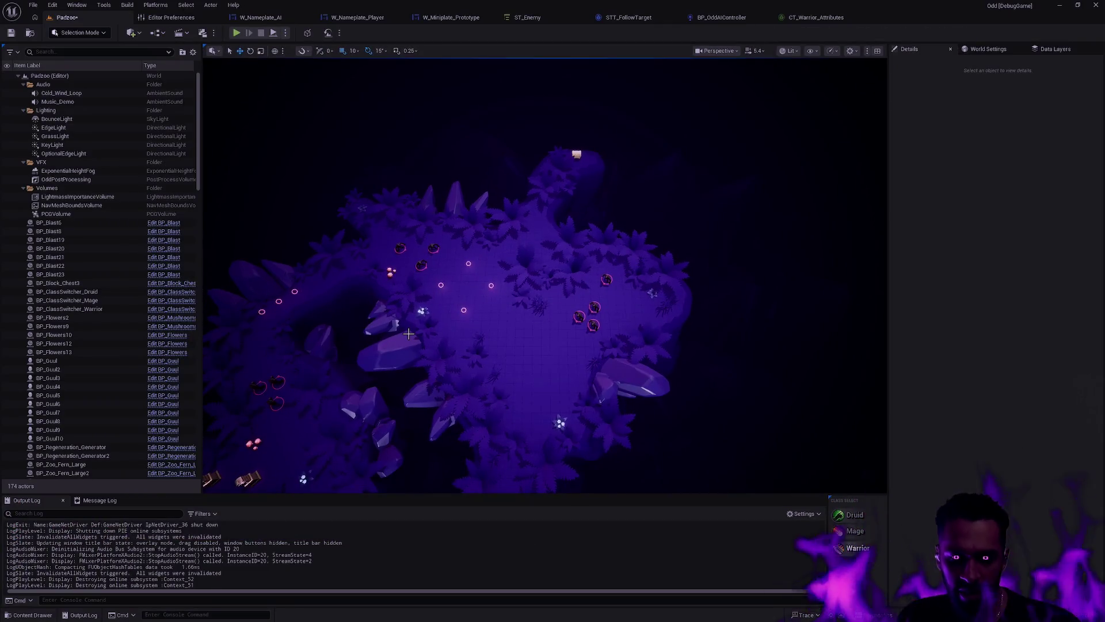
key("alt+p")
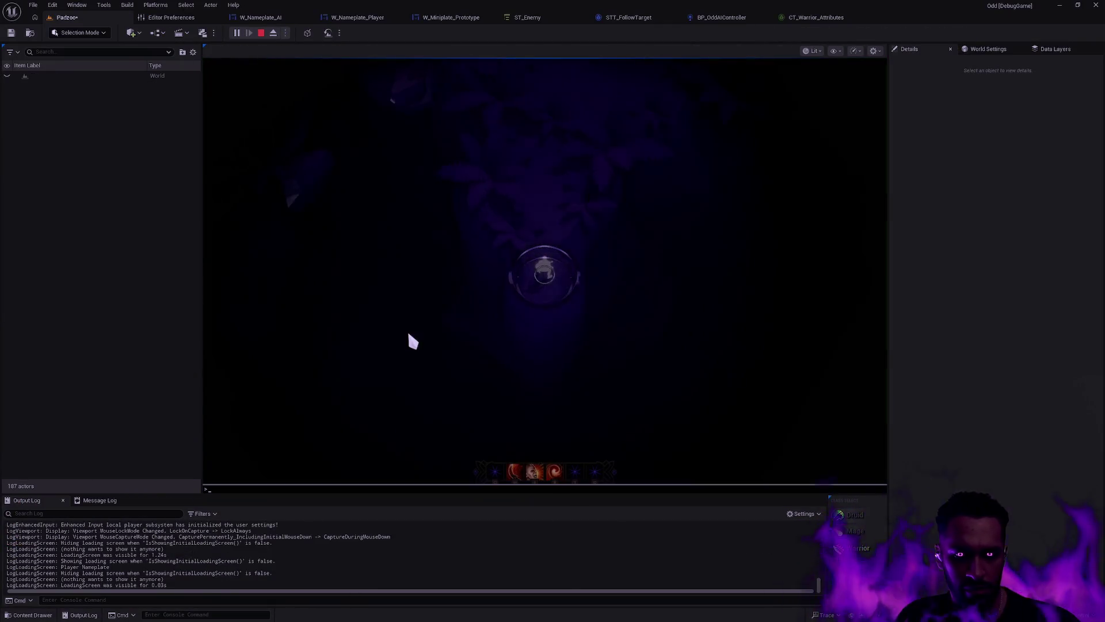
type("AbilitySystem.IgnoreCosts 1")
key("Return")
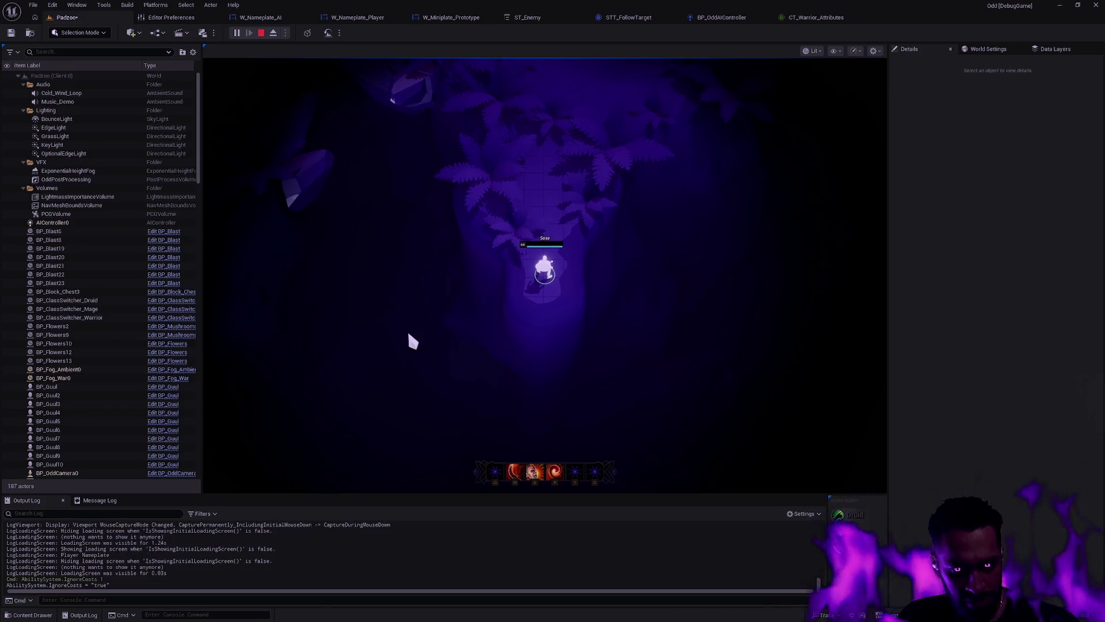
Step: In fullscreen, walk Sose up to the enemies, flee down-left from three chasers, and cast R
left_click(585, 107)
key("F11")
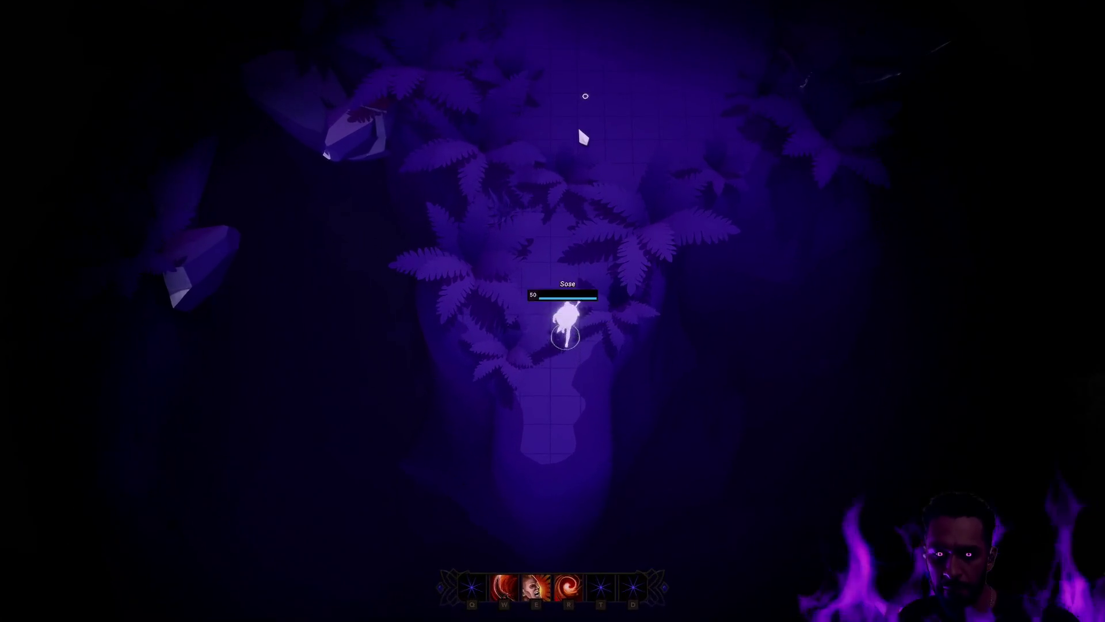
left_click(522, 147)
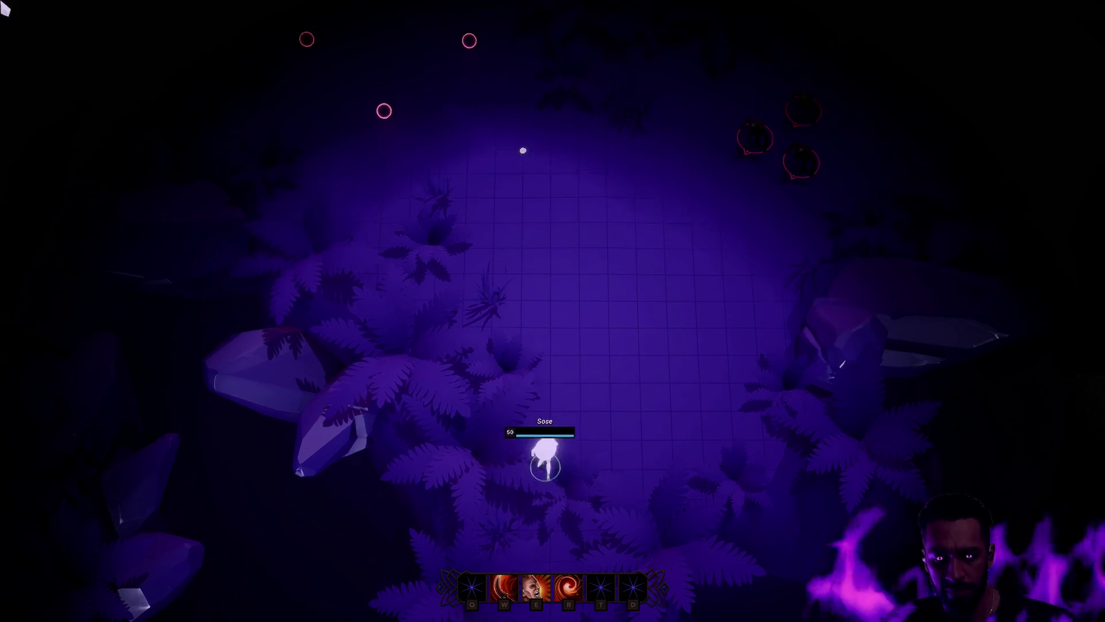
left_click(491, 223)
left_click(592, 278)
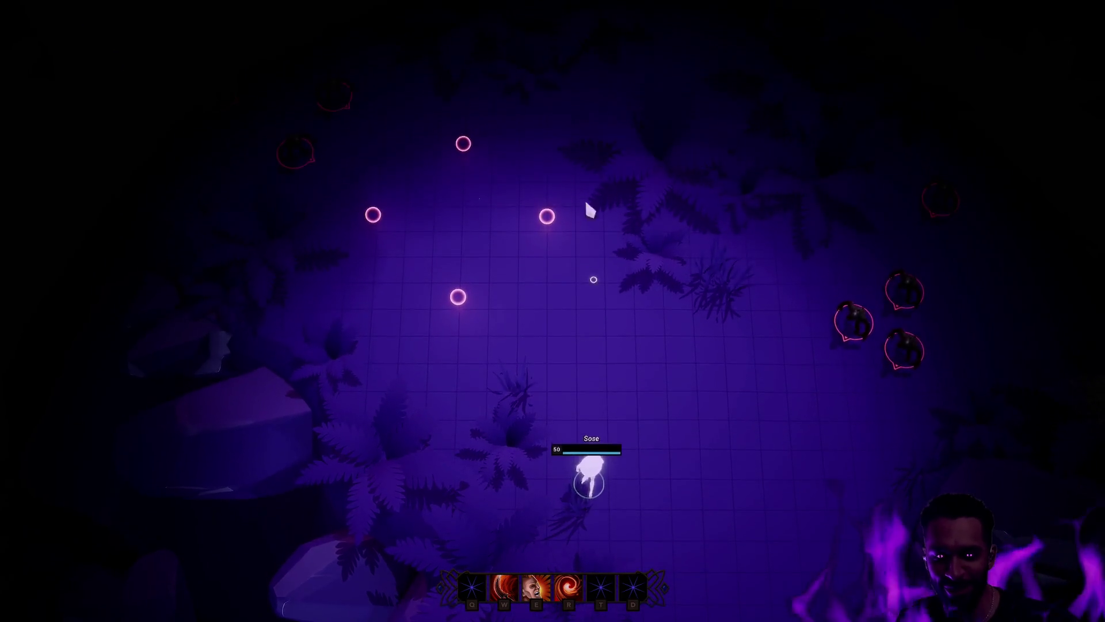
left_click(592, 288)
left_click(478, 309)
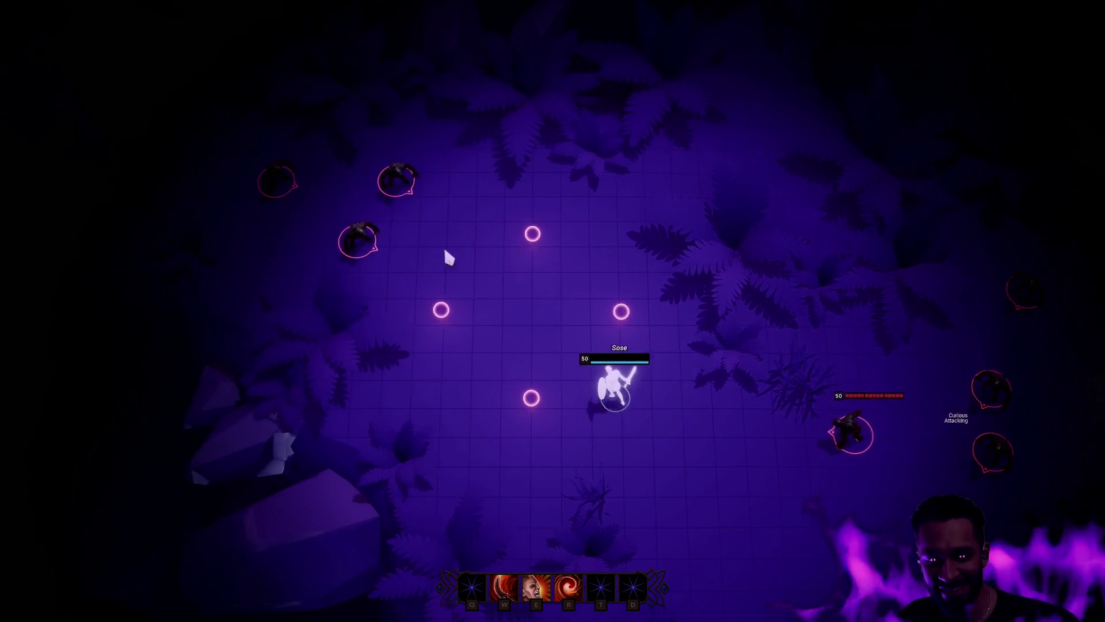
left_click(498, 253)
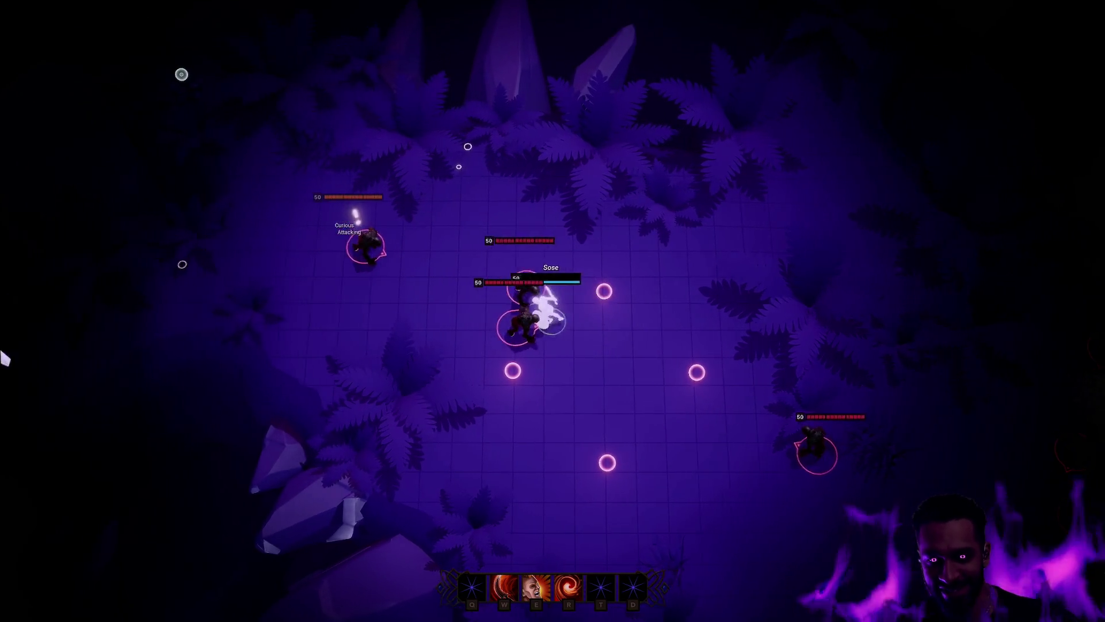
left_click(465, 255)
left_click(521, 226)
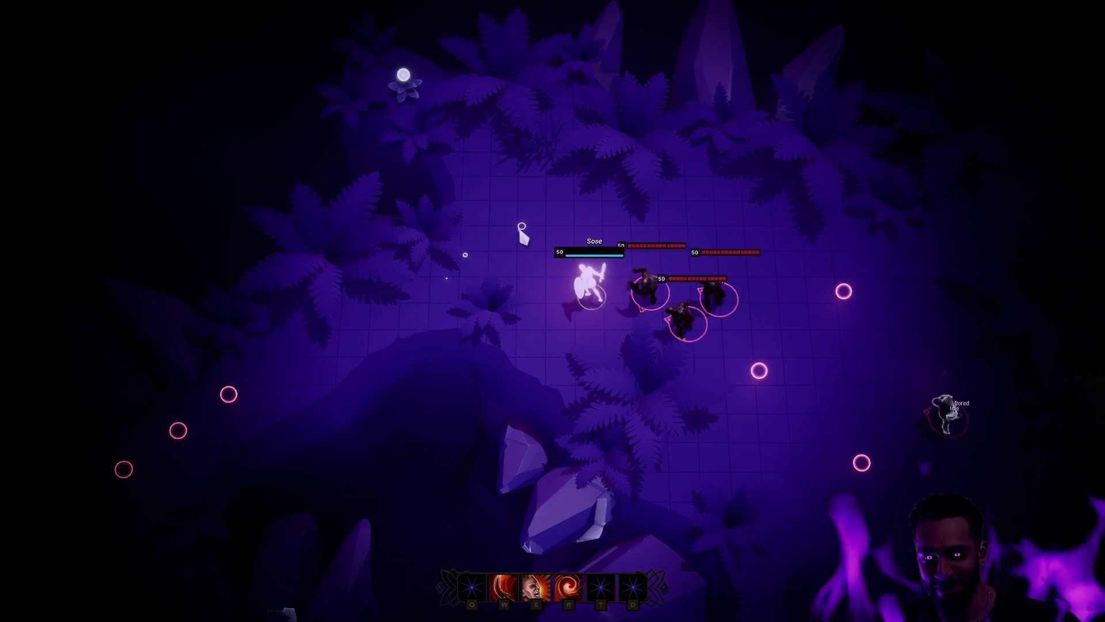
left_click(303, 360)
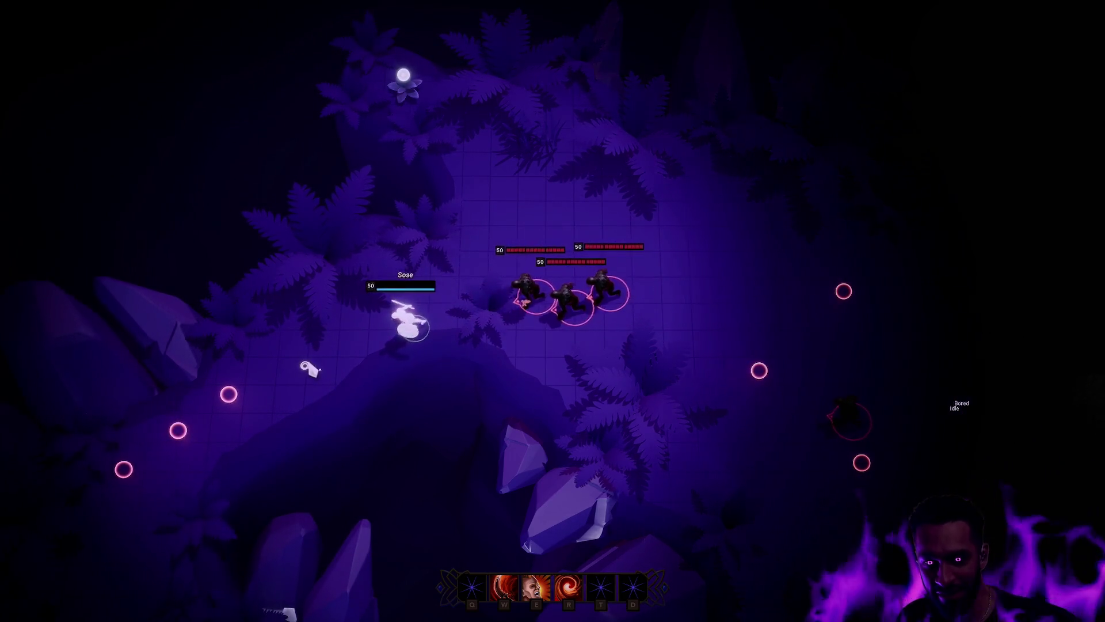
left_click(74, 574)
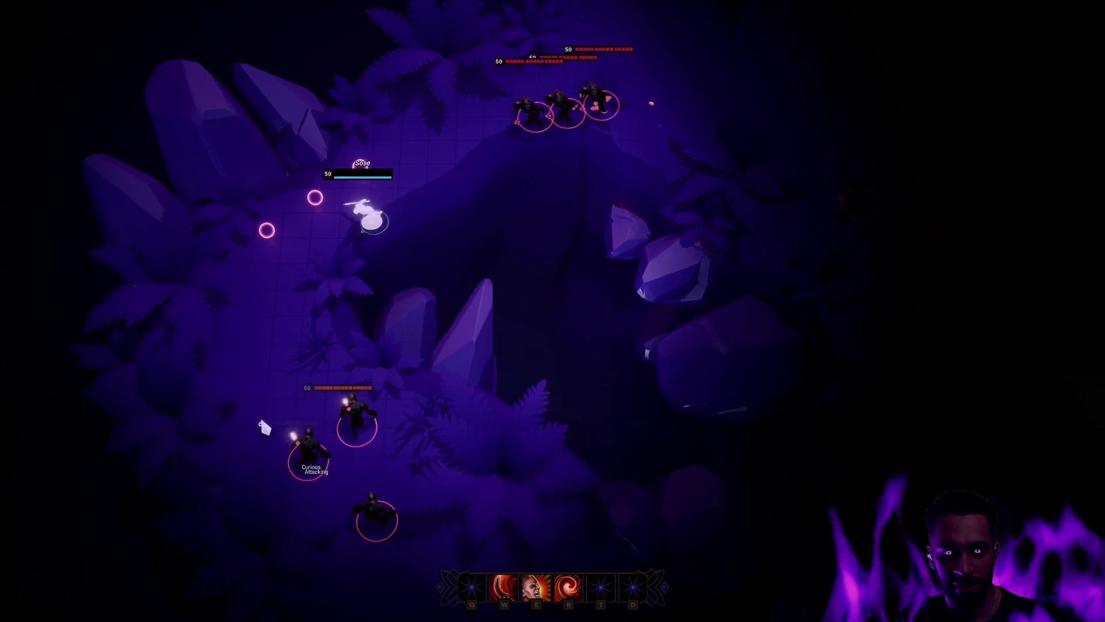
key("r")
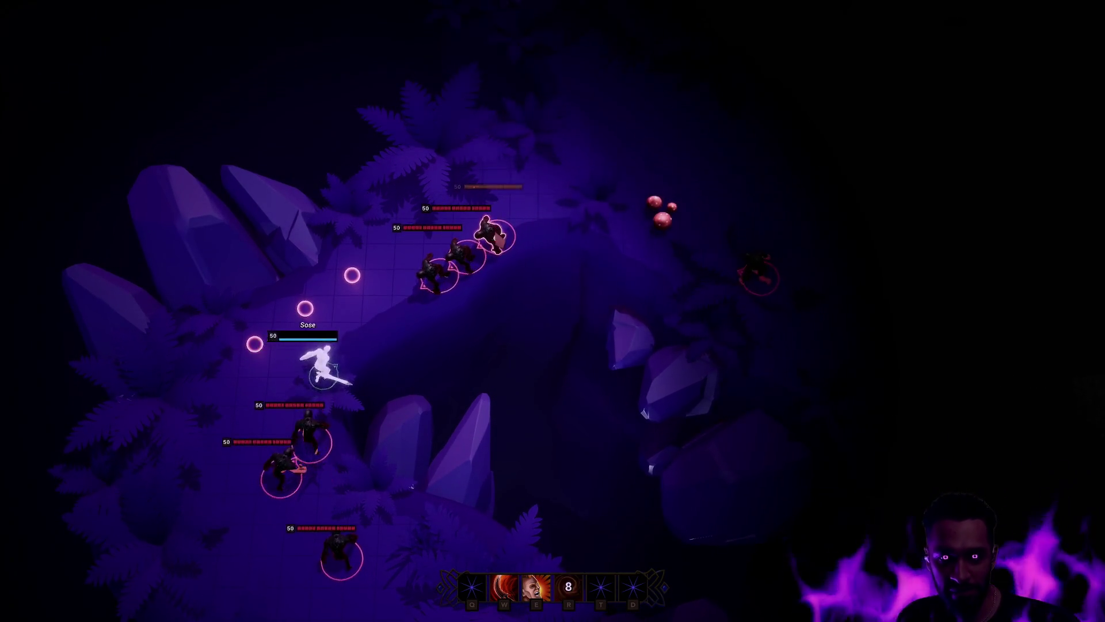
Step: Lead the chasing enemies around the arena and cast the E ring ability around Sose
left_click(620, 114)
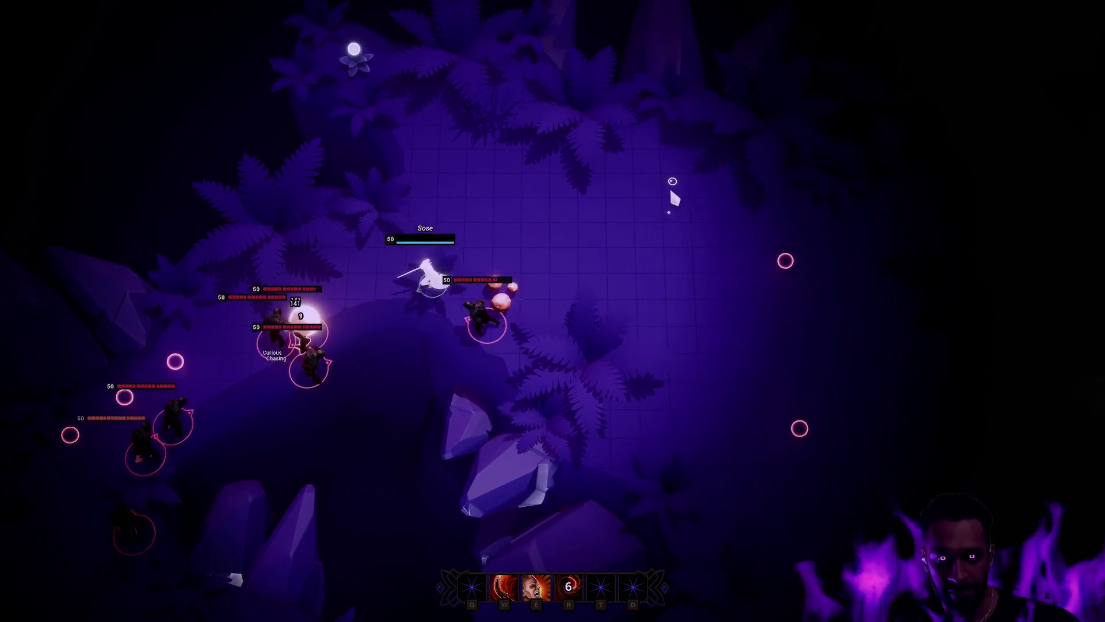
left_click(662, 184)
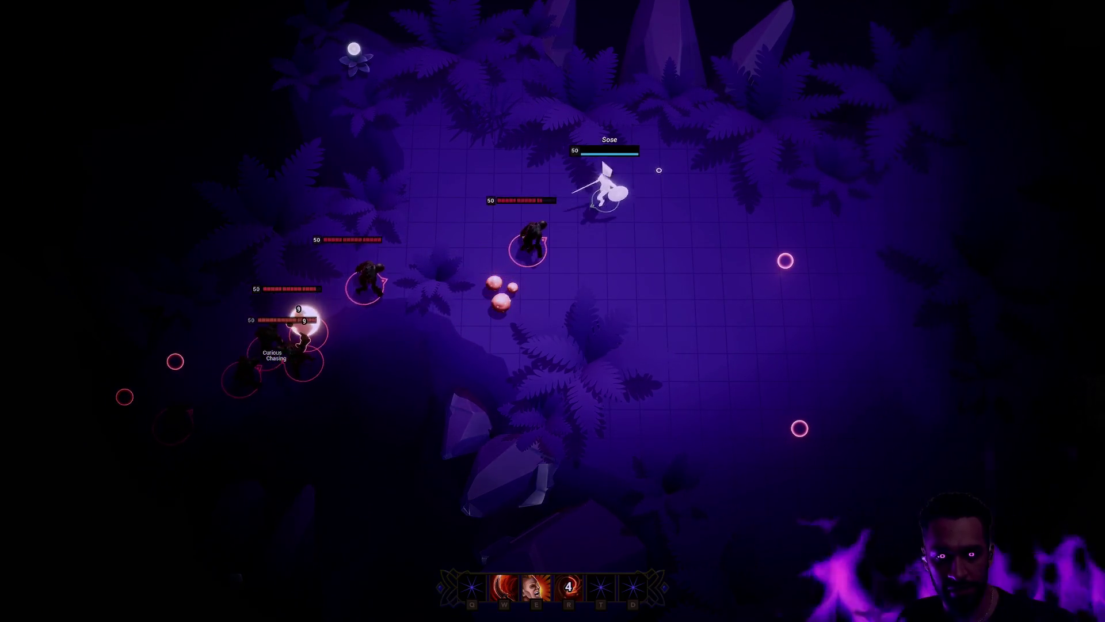
left_click(824, 424)
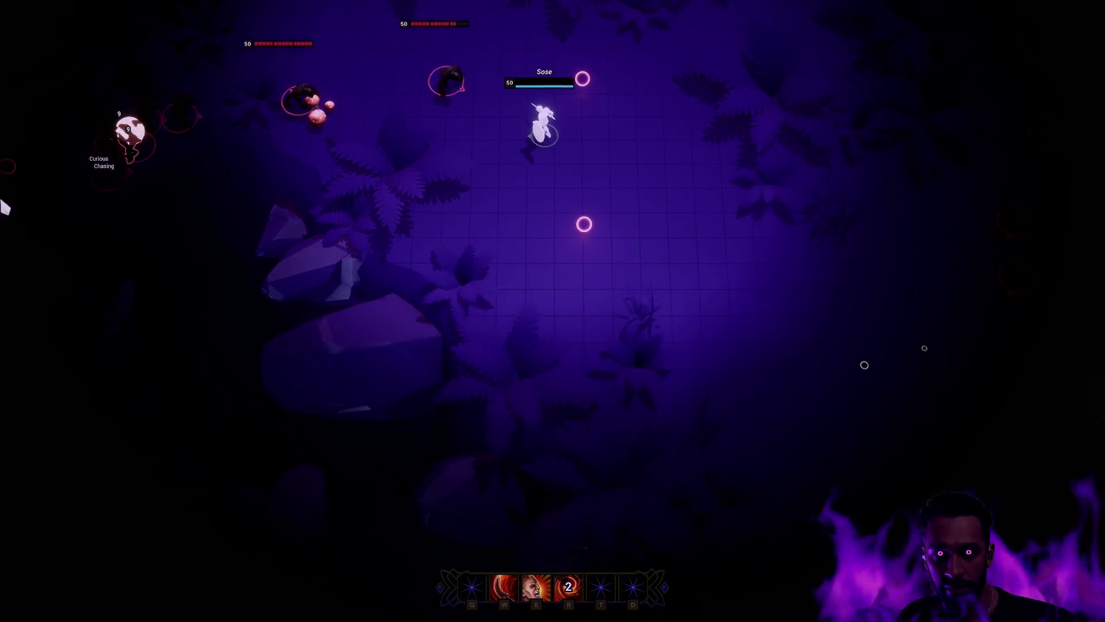
left_click(727, 124)
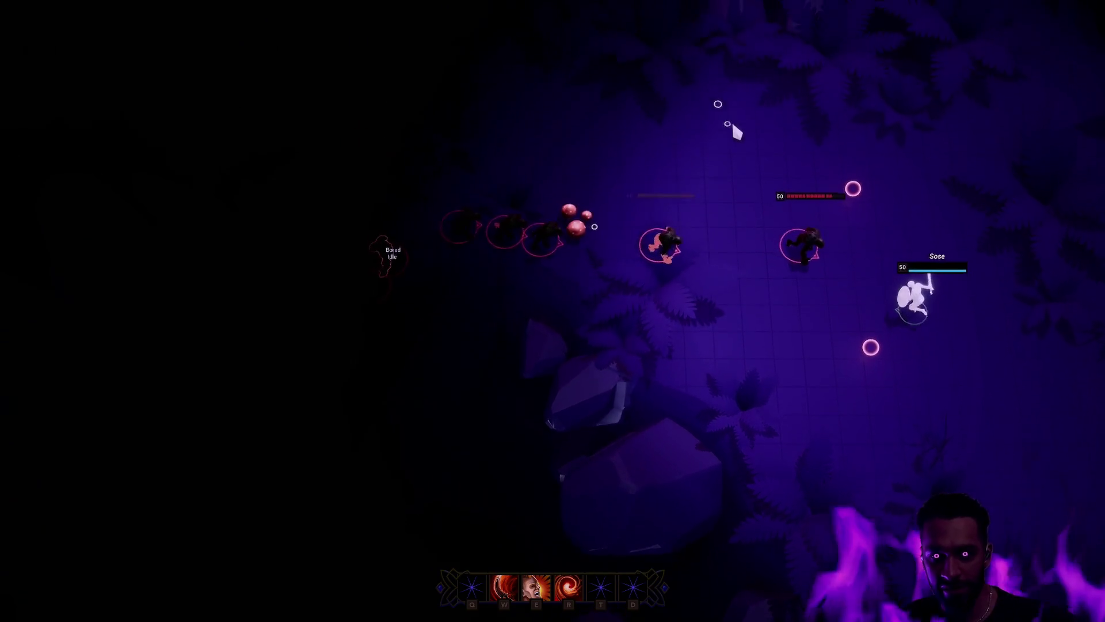
left_click(570, 116)
left_click(552, 90)
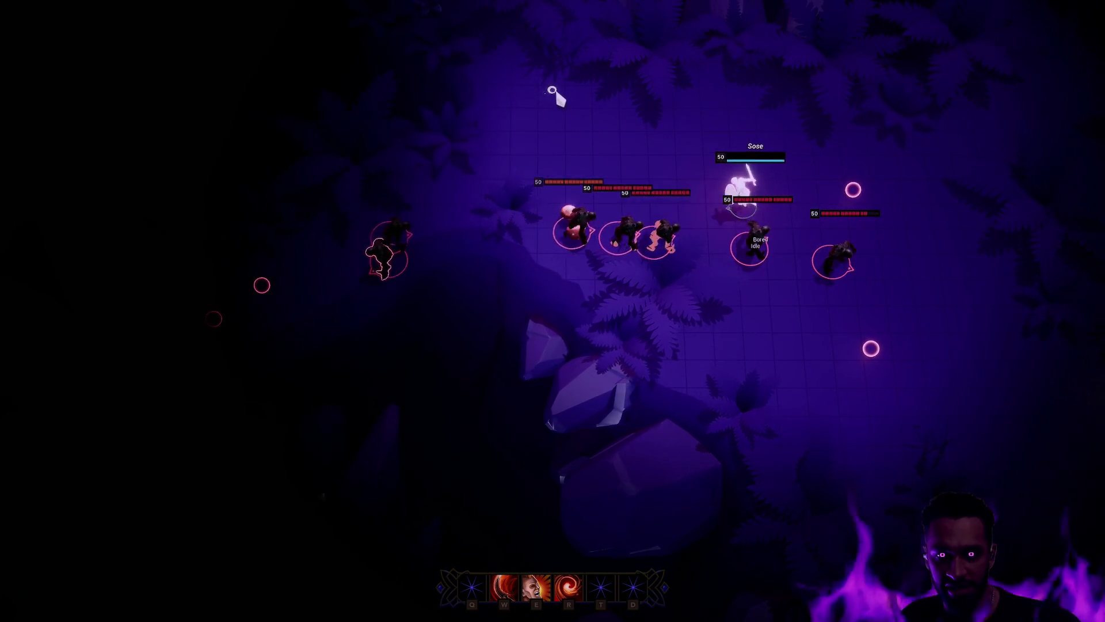
left_click(535, 95)
left_click(455, 141)
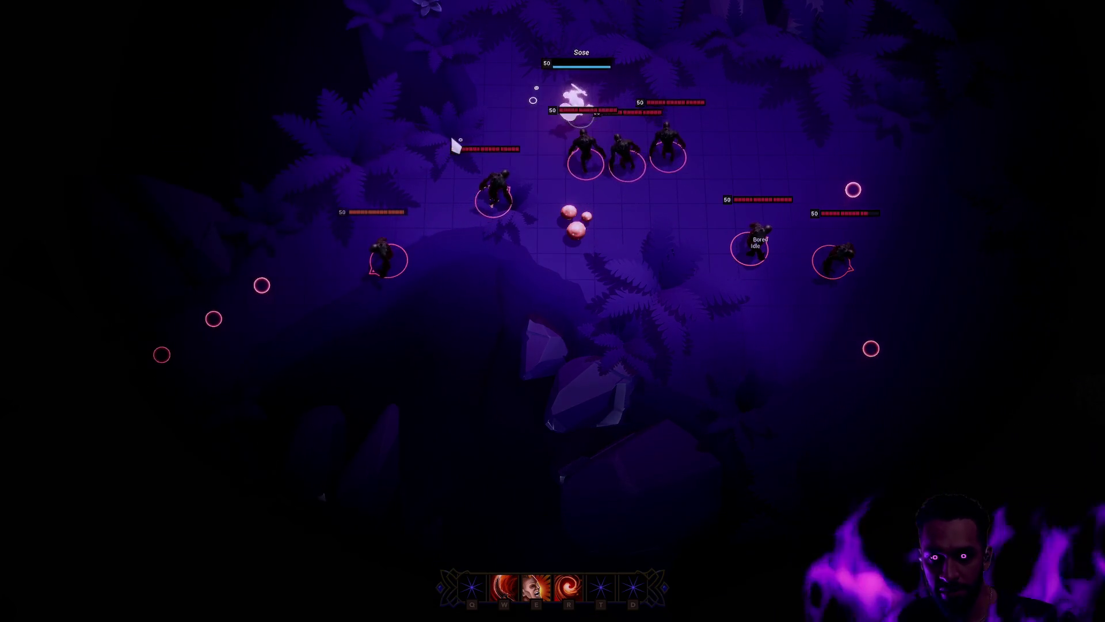
left_click(719, 322)
key("e")
Step: Attack beside the enemies with another E ring and right-click moves, then leave fullscreen with F11
left_click(806, 331)
left_click(836, 156)
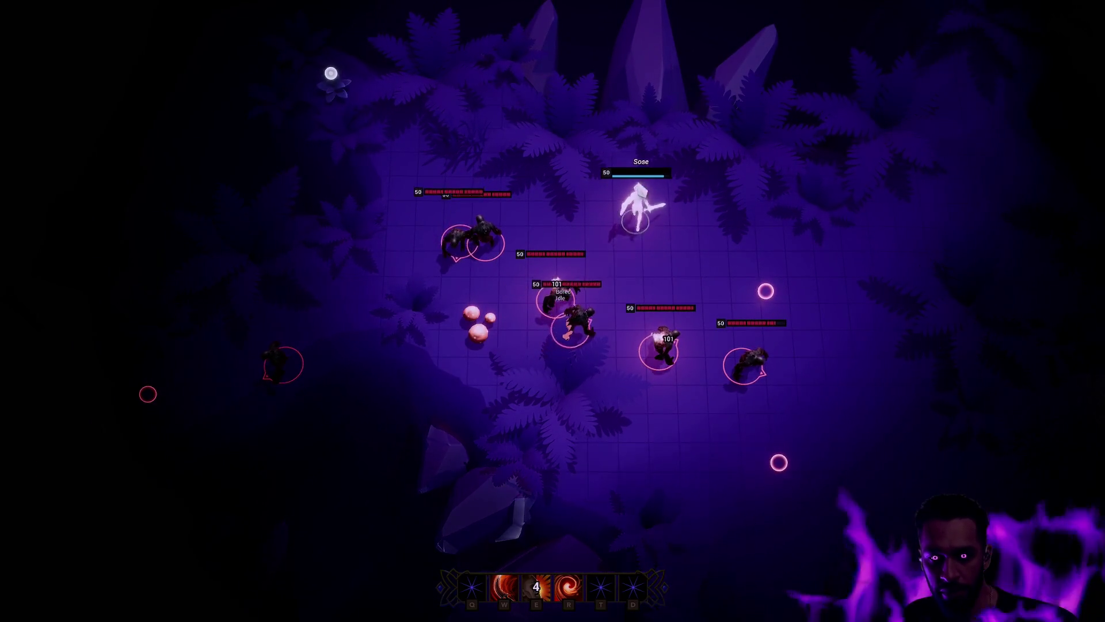
left_click(719, 246)
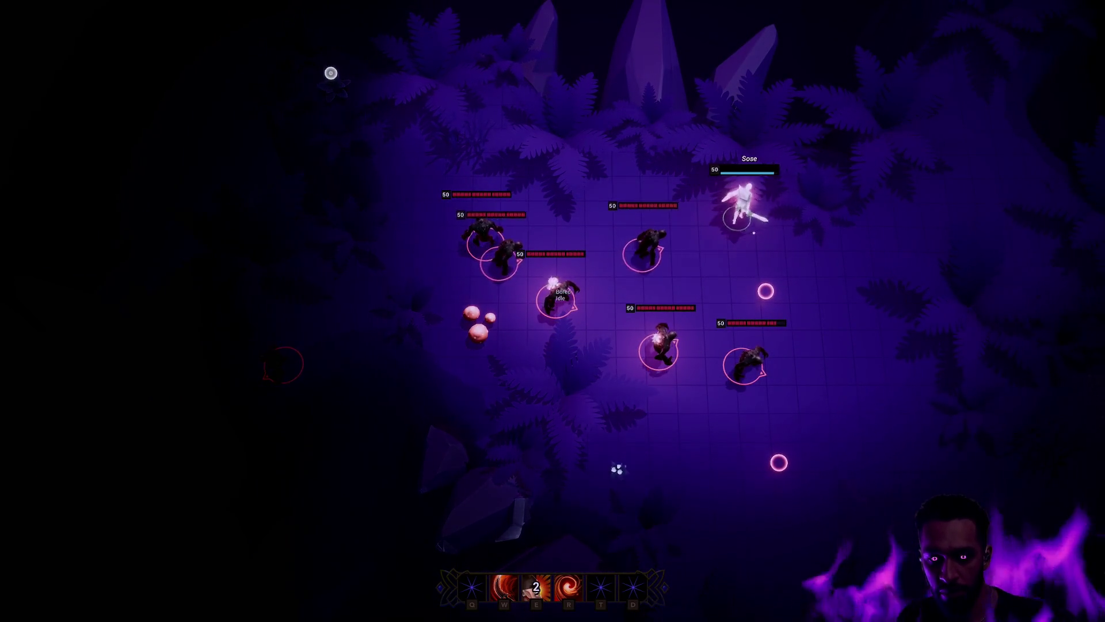
left_click(678, 424)
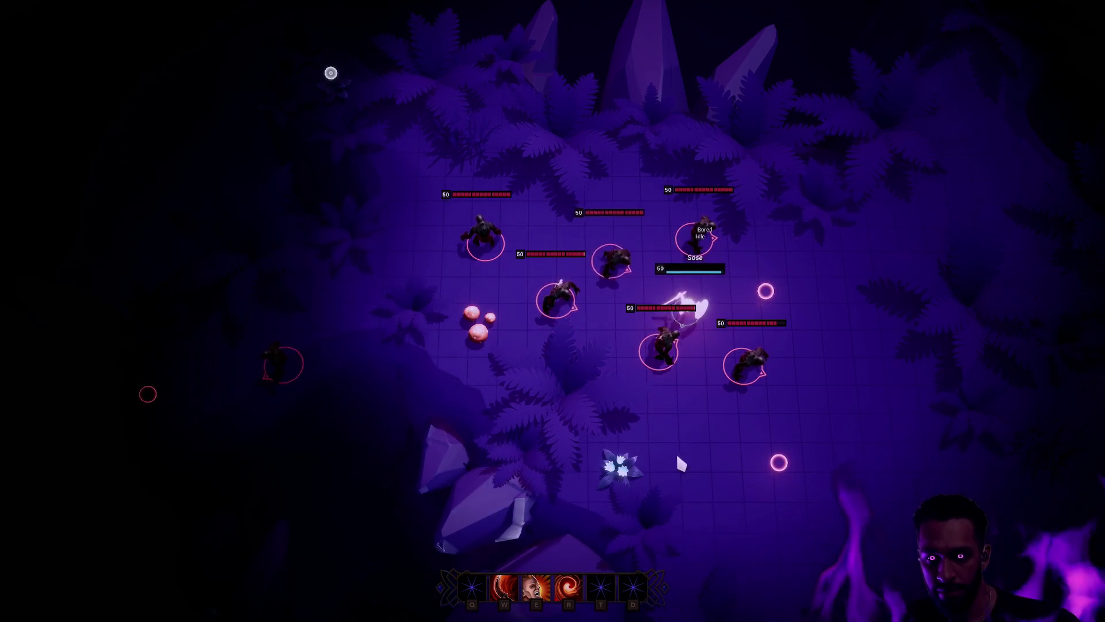
left_click(806, 334)
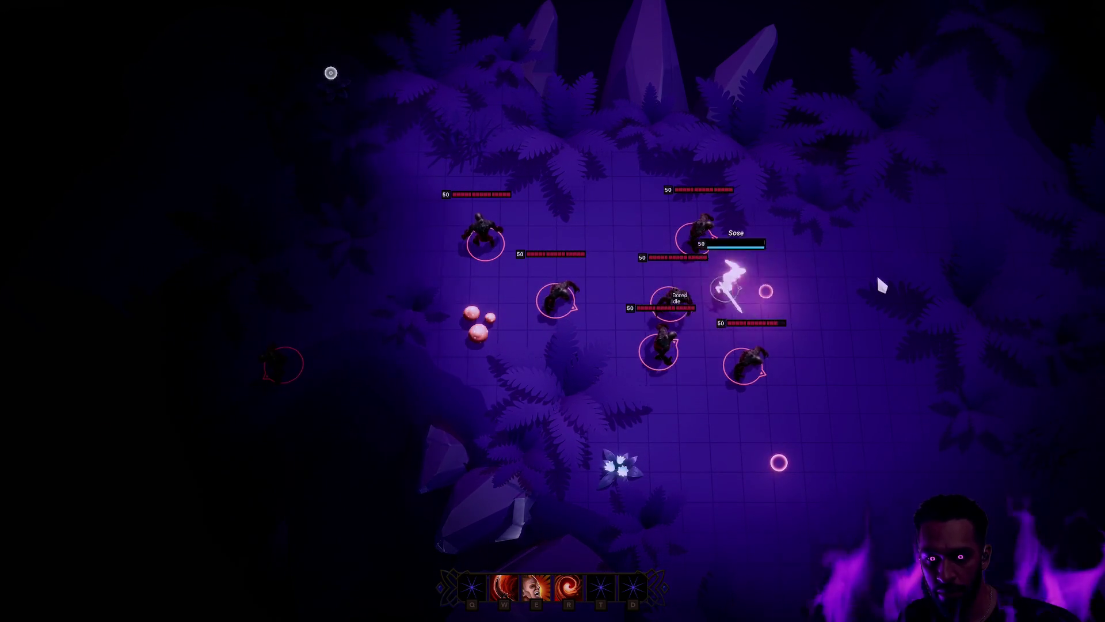
left_click(850, 254)
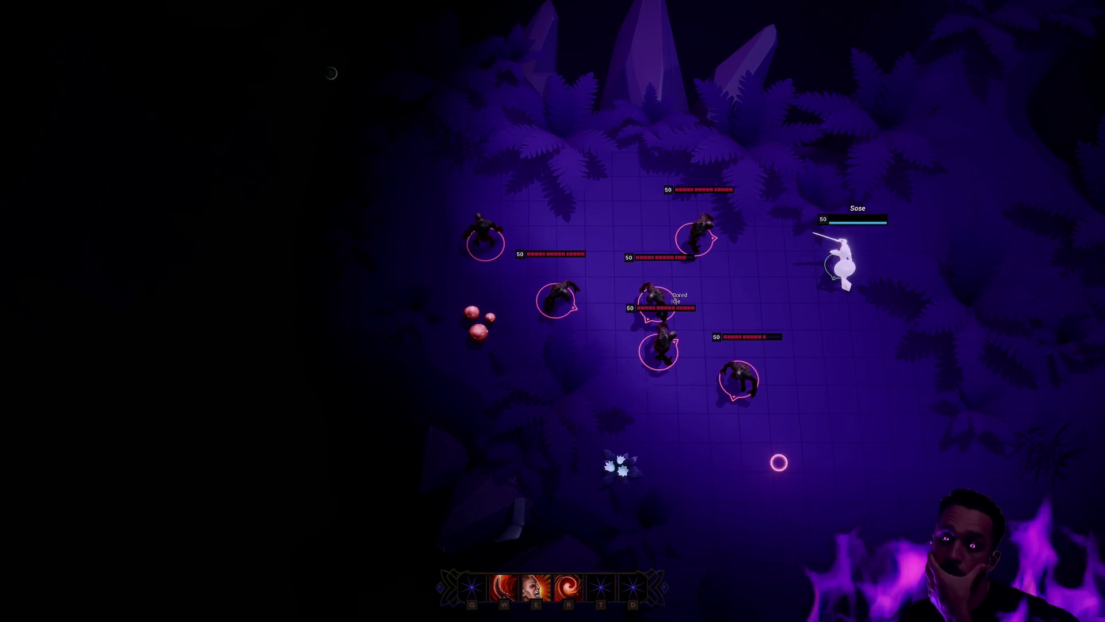
left_click(780, 274)
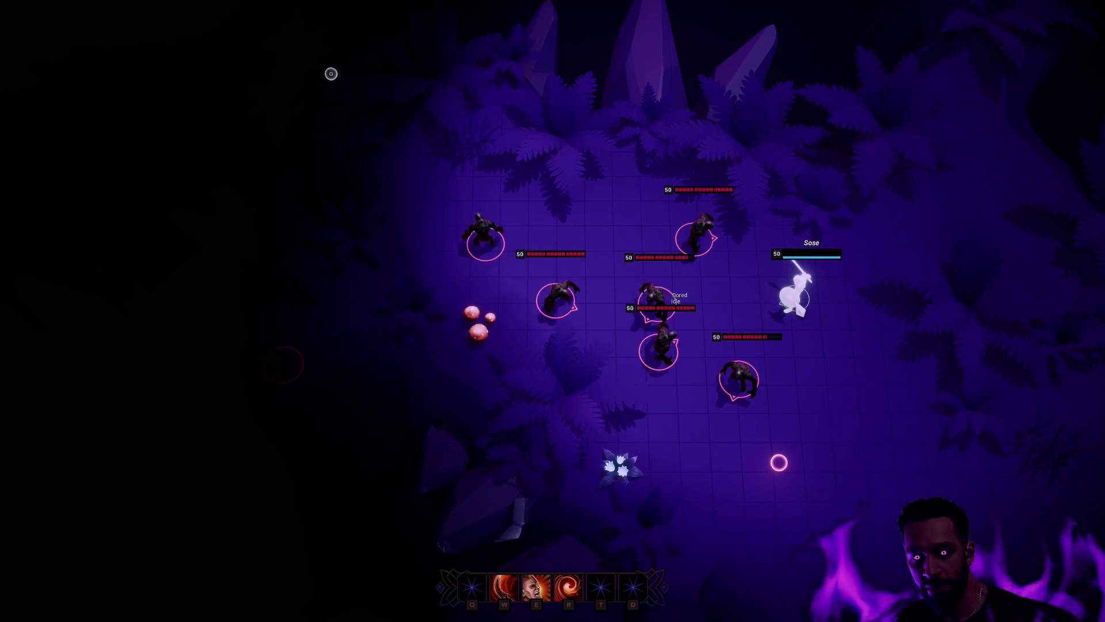
key("e")
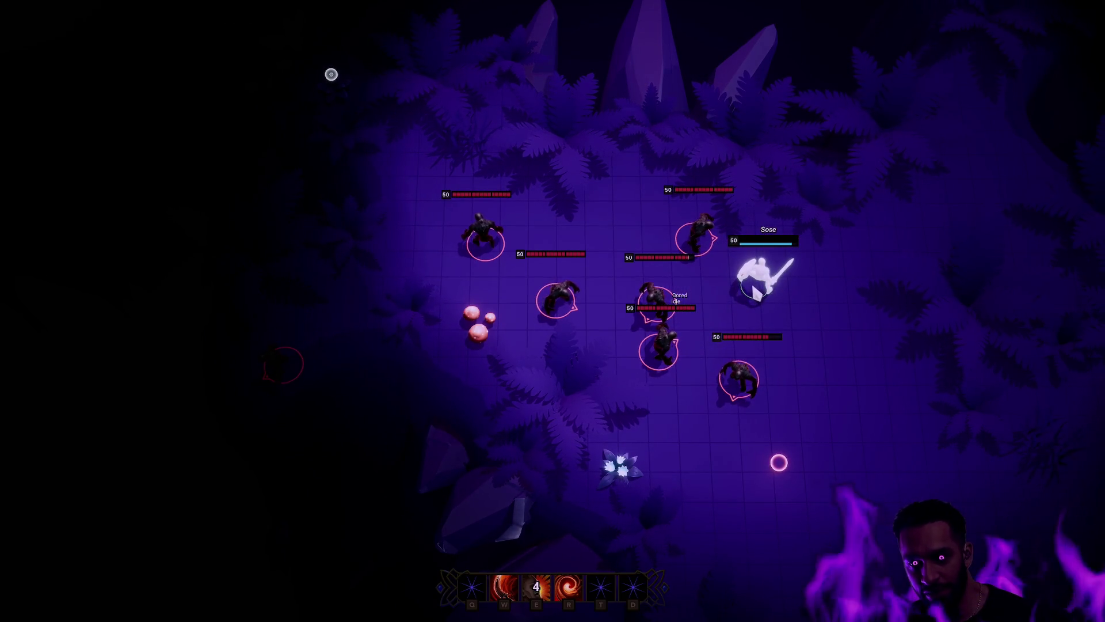
right_click(629, 253)
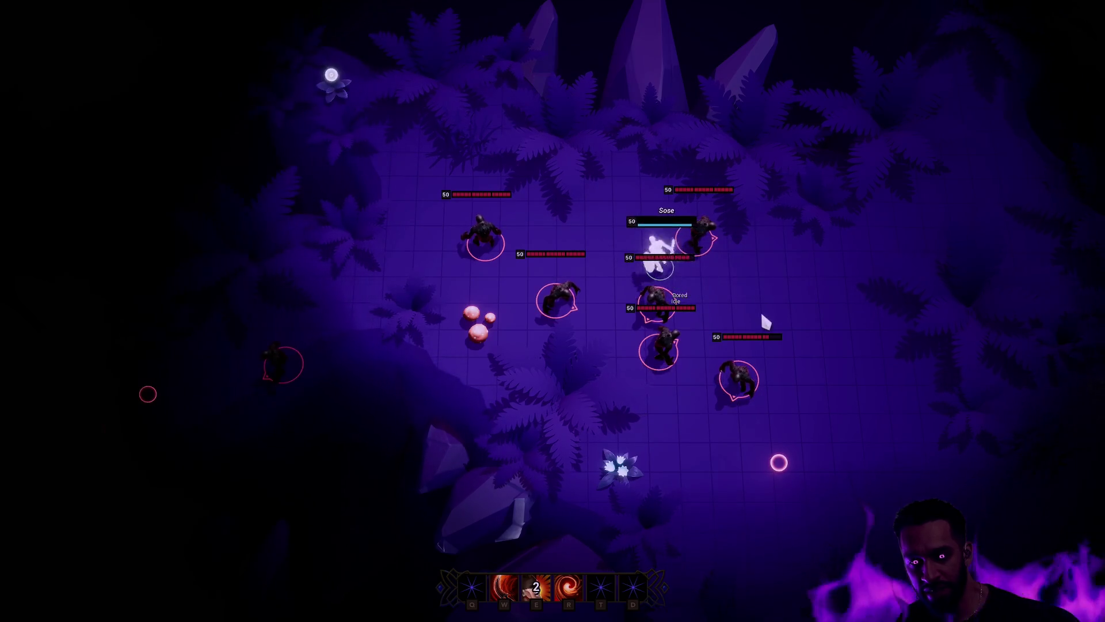
right_click(738, 308)
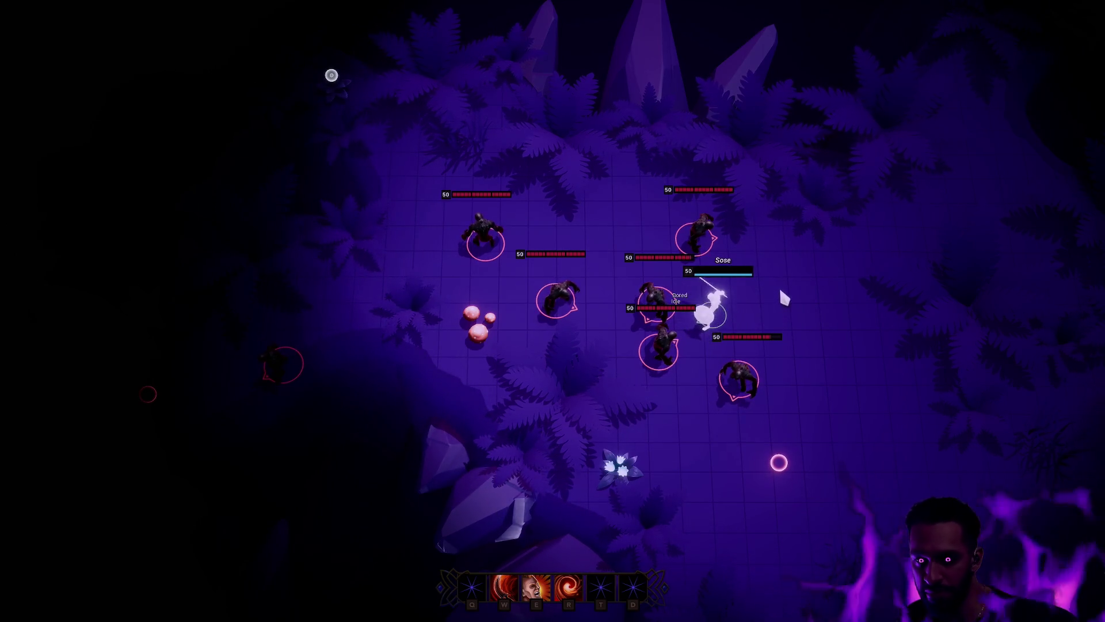
right_click(758, 248)
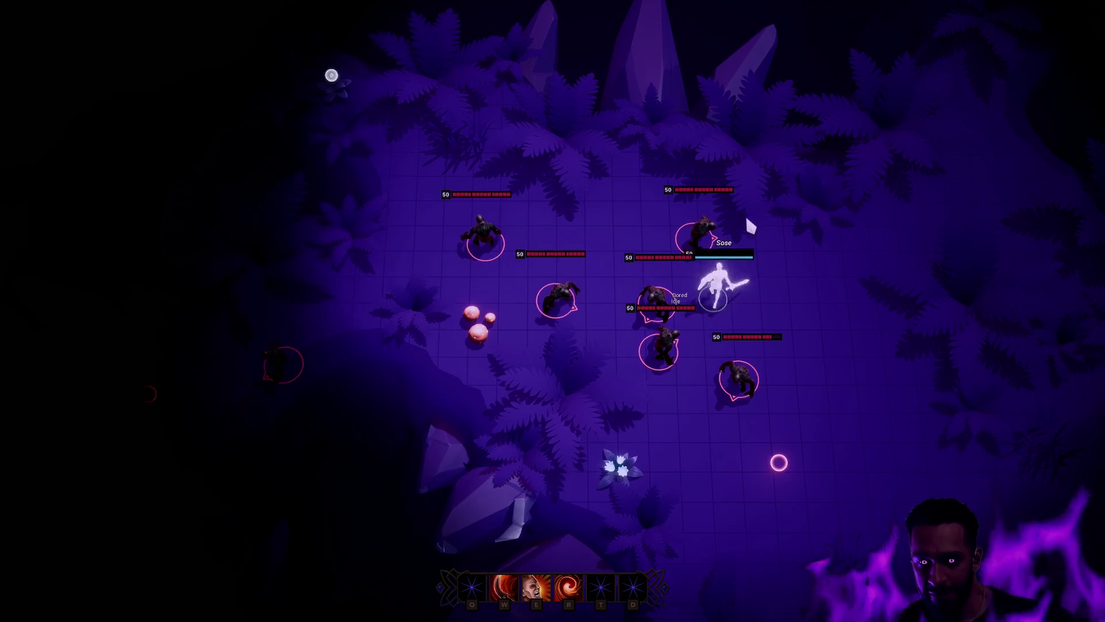
right_click(826, 370)
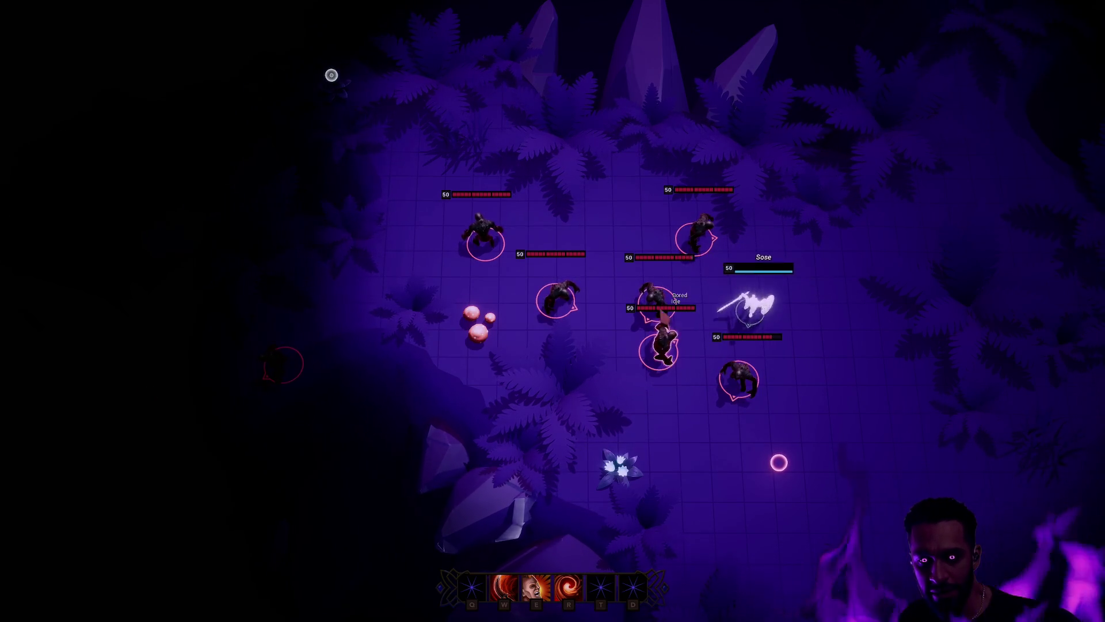
key("F11")
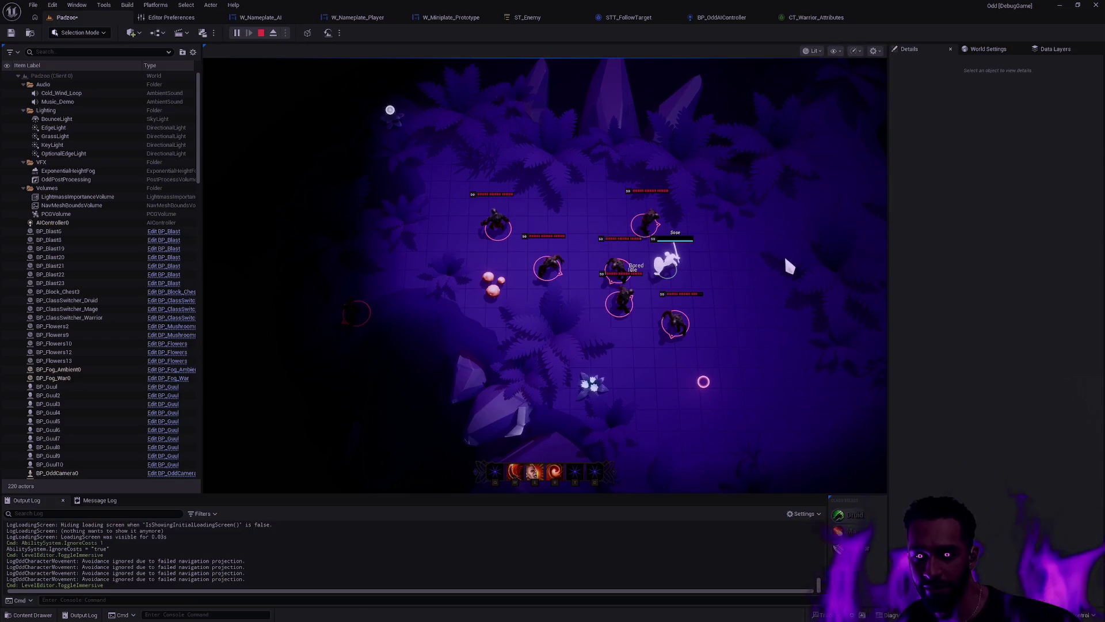
Step: In ST_Enemy, collapse and re-expand Curious to check its Attacking and Chasing children, then return to BP_OddAIController
left_click(537, 18)
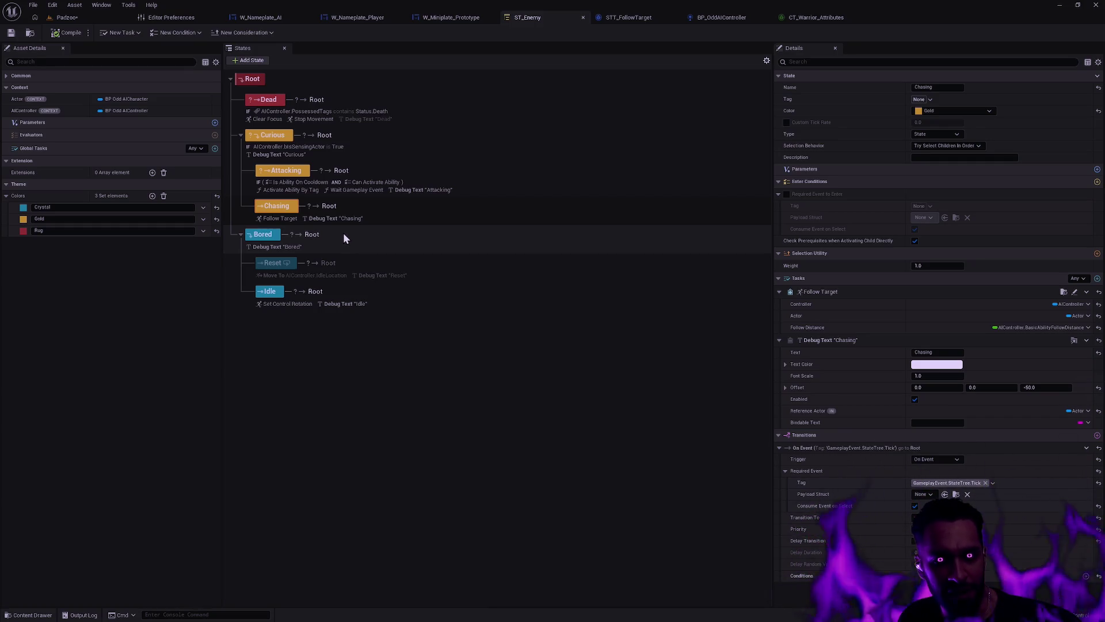
left_click(241, 136)
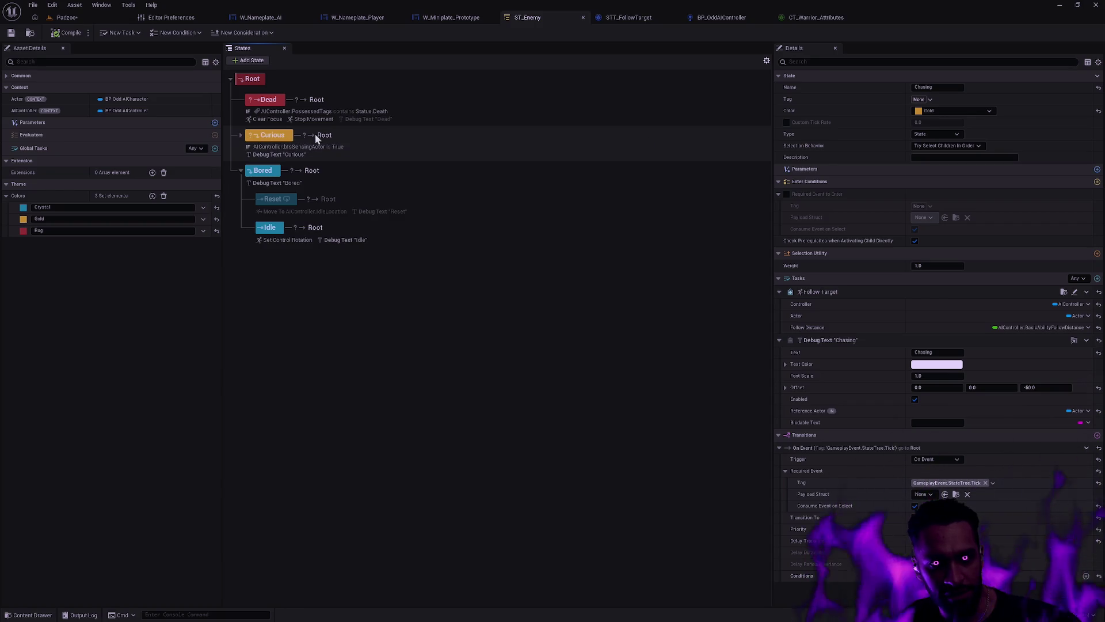
left_click(241, 136)
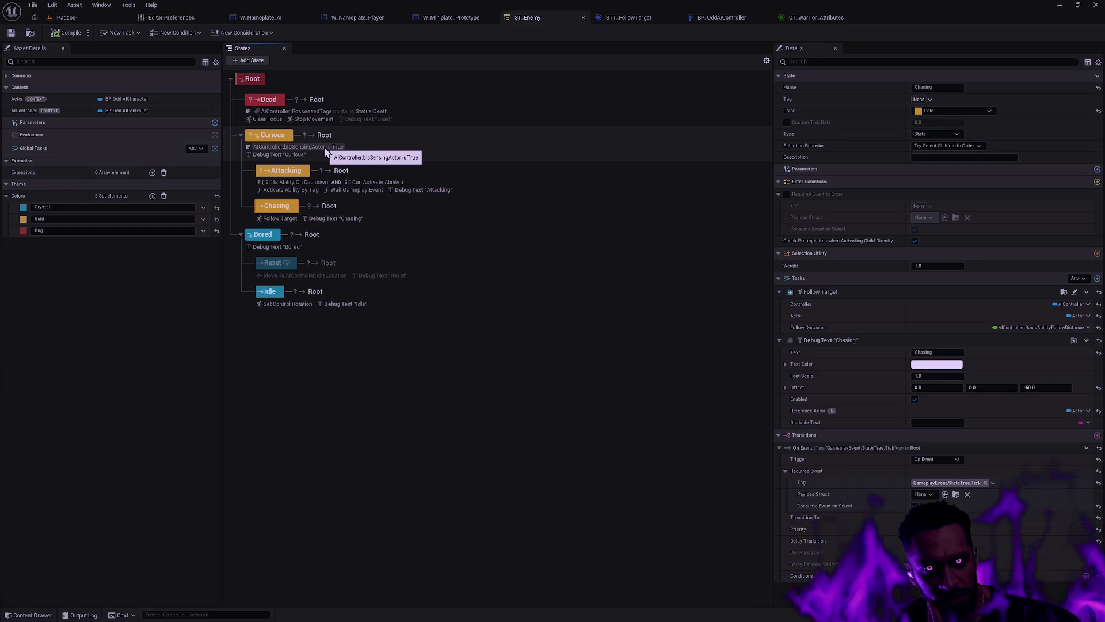
left_click(725, 19)
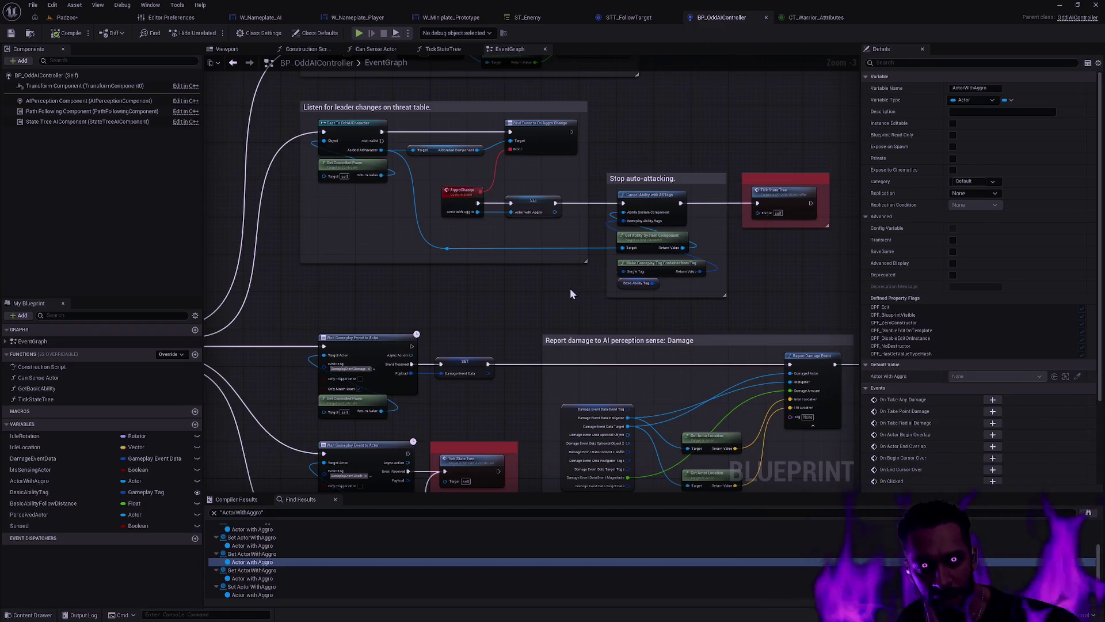
Step: Pan to the Is Sensing Actor getter and run Find References on the bIsSensingActor variable
left_click_drag(572, 273, 608, 120)
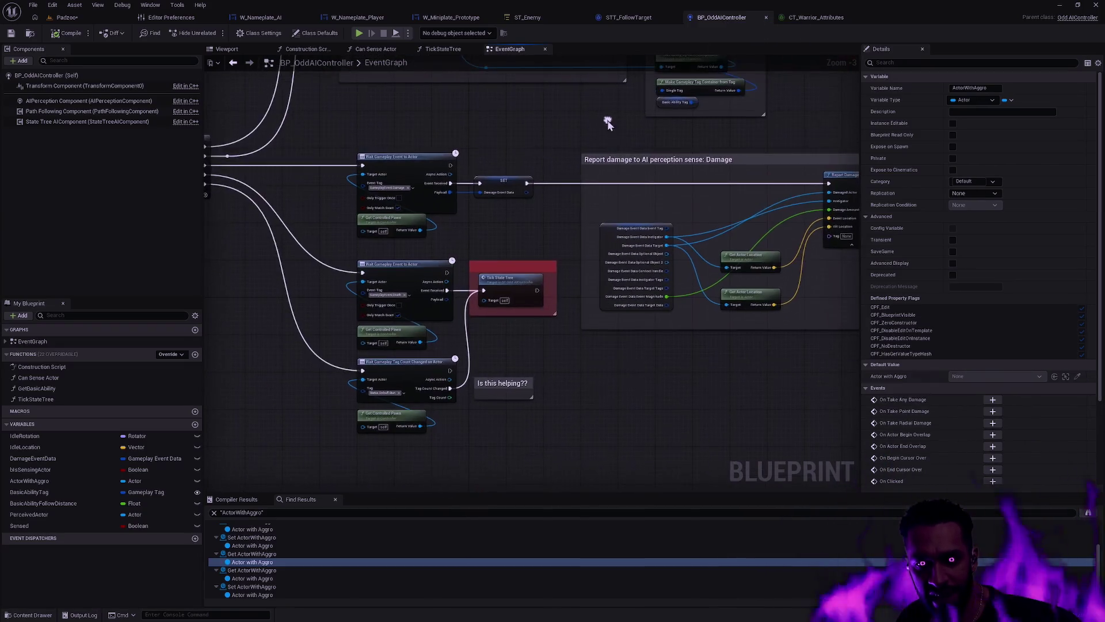
left_click_drag(550, 278, 182, 319)
scroll(626, 287, "down", 4)
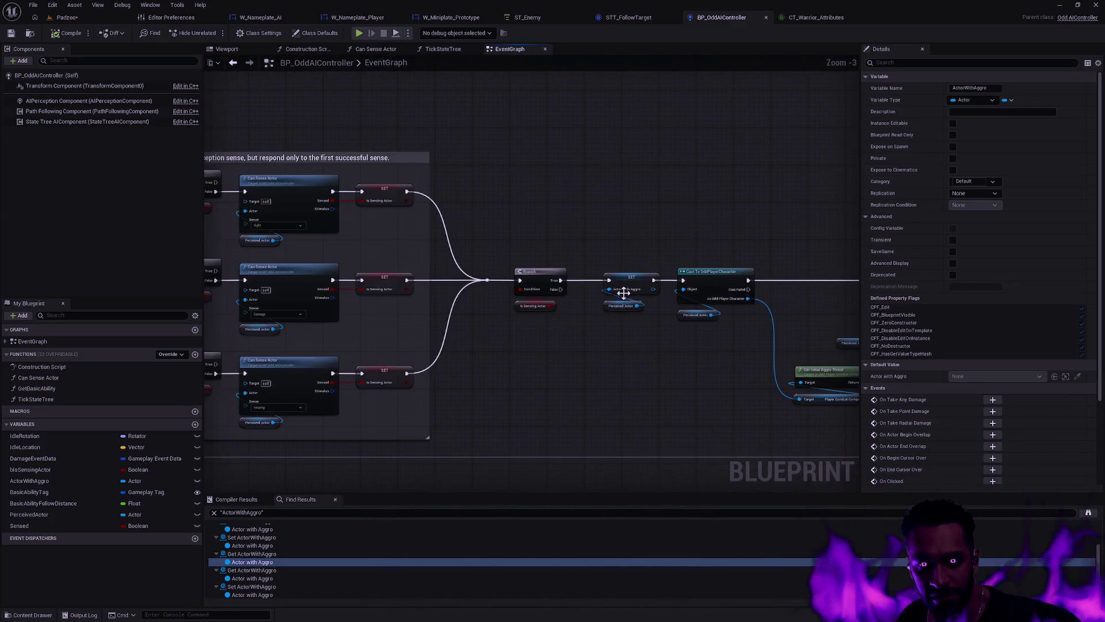
left_click(515, 286)
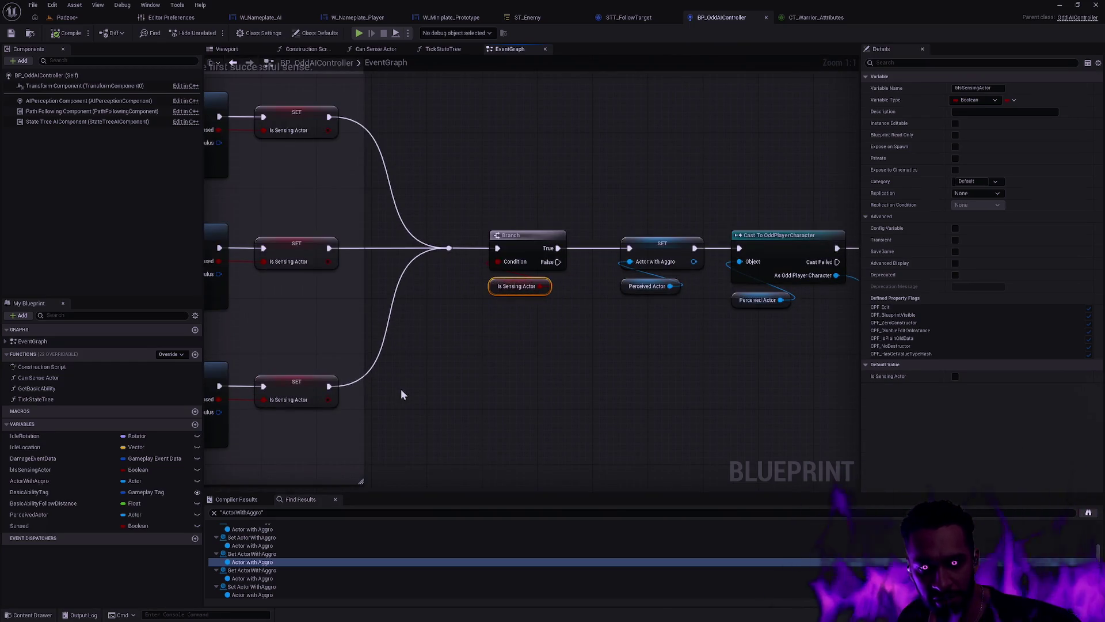
right_click(46, 469)
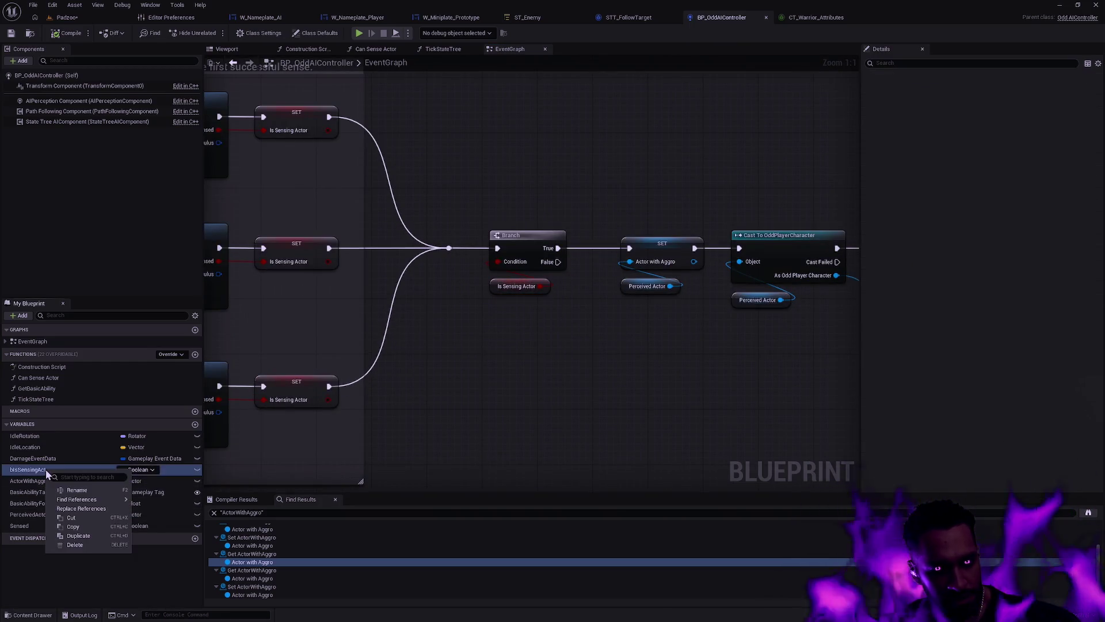
mouse_move(99, 499)
left_click(153, 500)
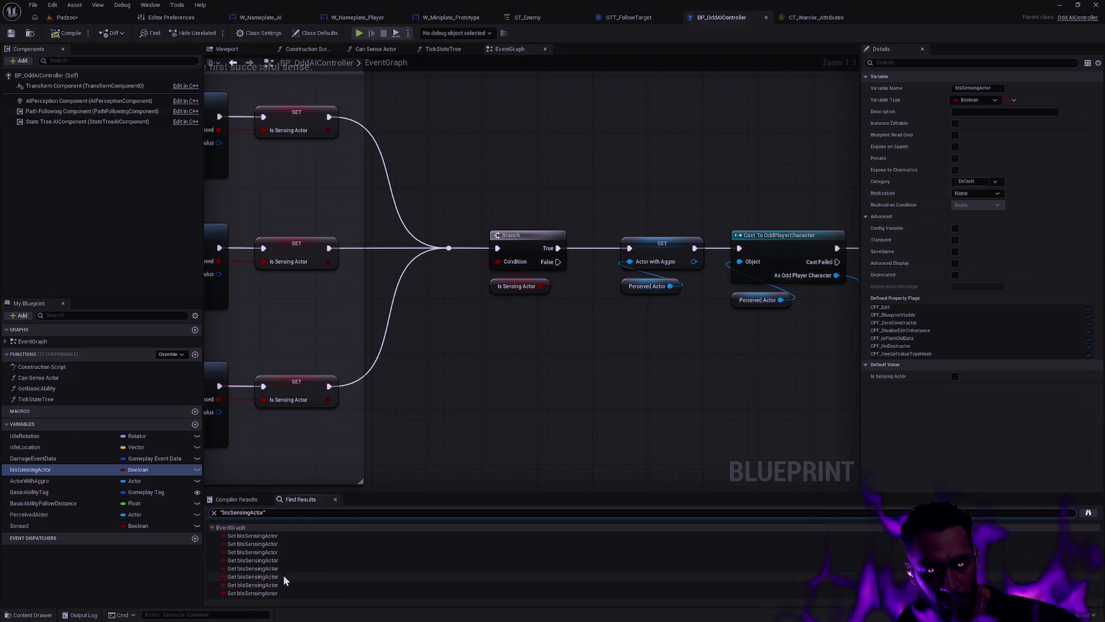
Step: Jump through the Set and Get bIsSensingActor results to the Branch reading Is Sensing Actor
left_click(253, 535)
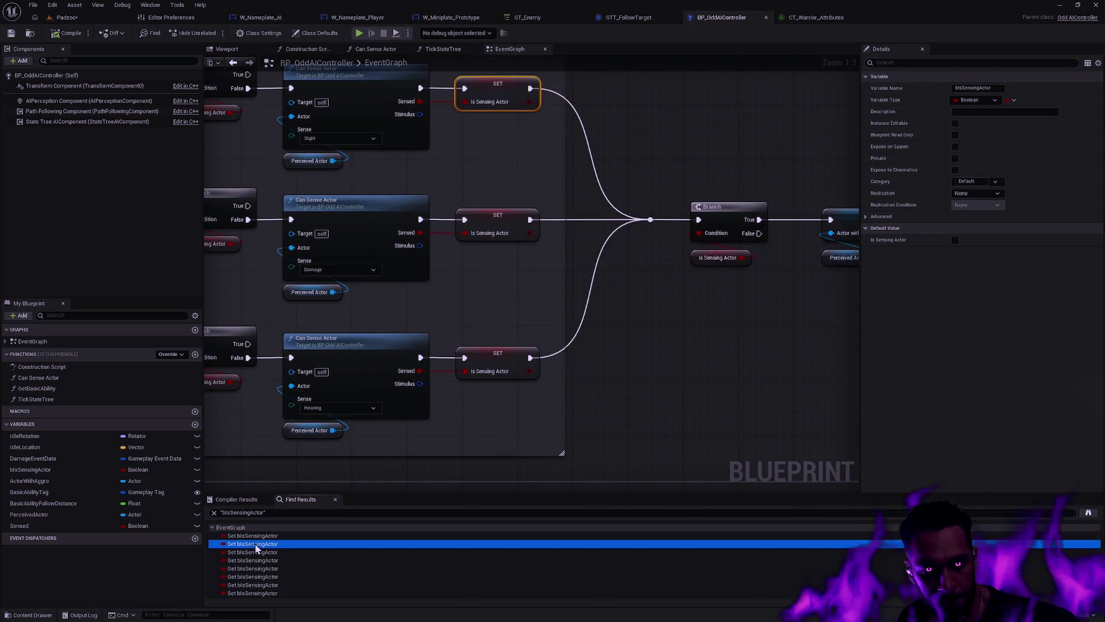
left_click(256, 560)
left_click(482, 382)
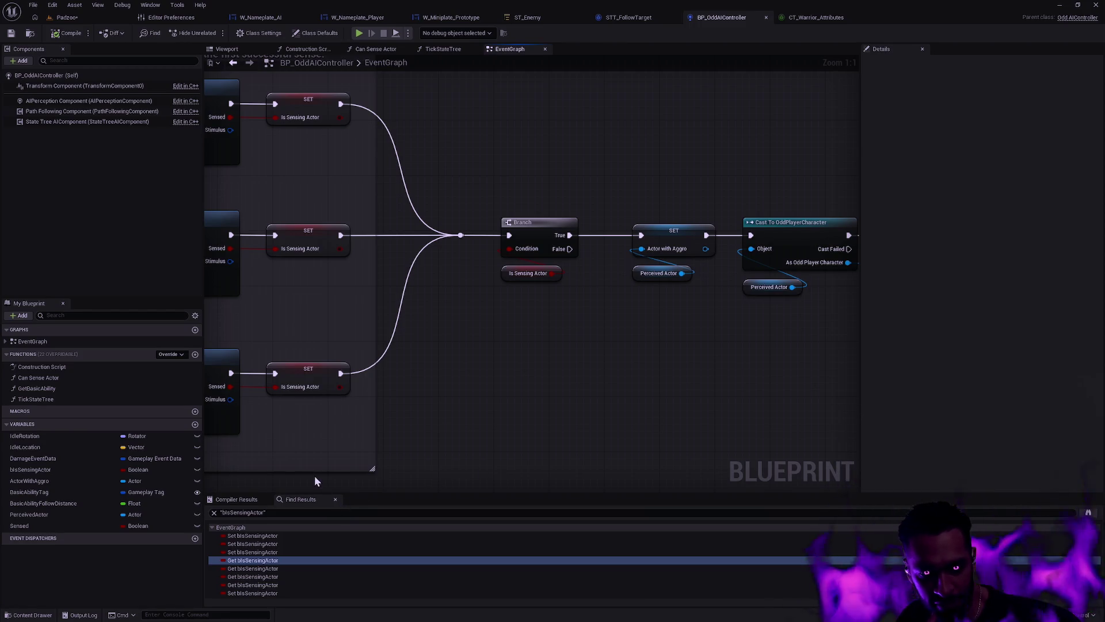
scroll(482, 330, "down", 7)
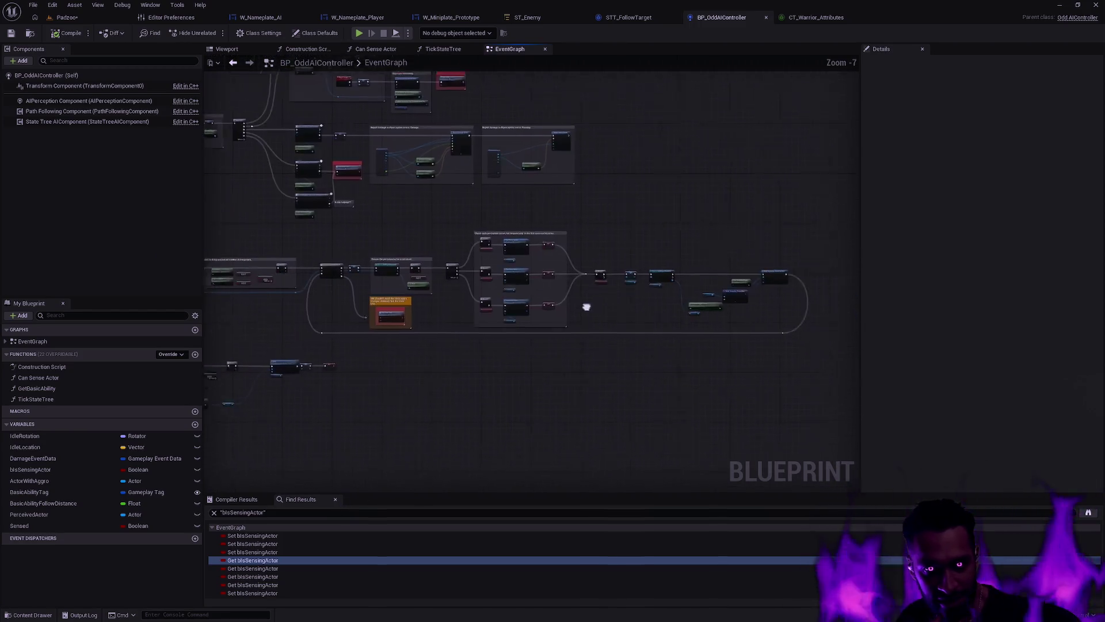
scroll(621, 319, "up", 3)
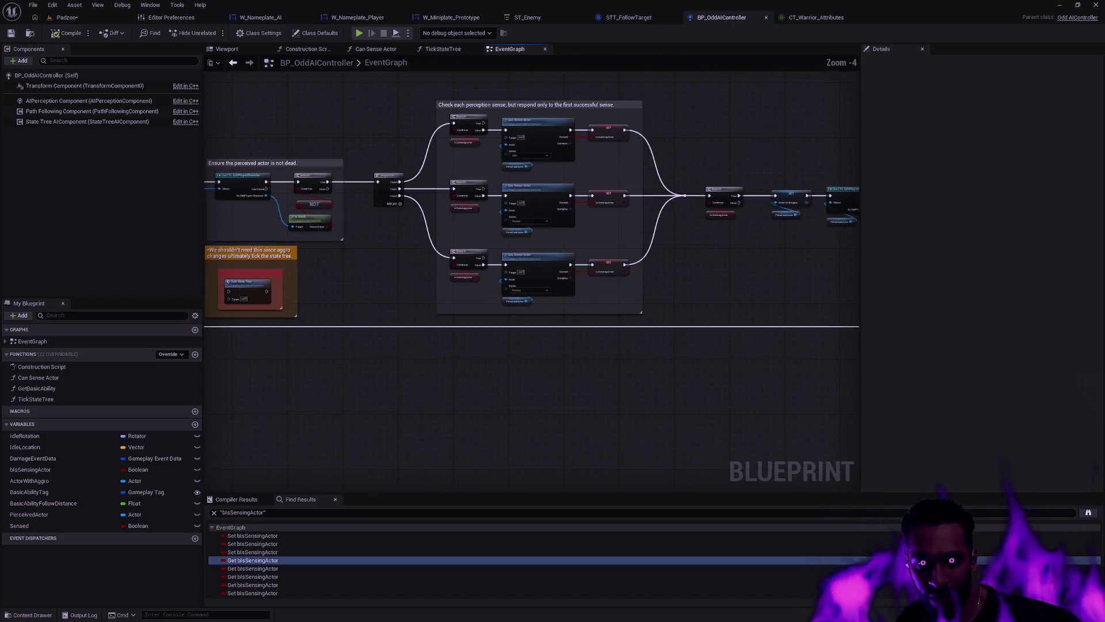
left_click_drag(523, 316, 600, 266)
Step: Close Find Results and frame the sense checks, Branch, Actor with Aggro and Cast To OddPlayerCharacter
left_click(335, 499)
scroll(481, 397, "up", 3)
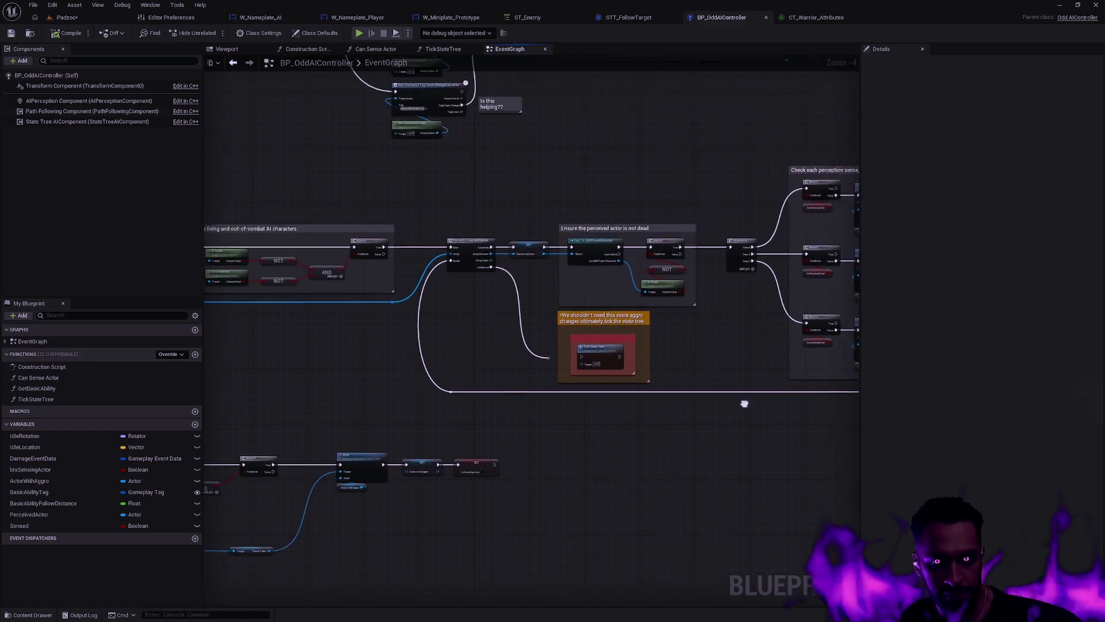
mouse_move(482, 397)
left_mouse_down()
mouse_move(627, 426)
mouse_move(333, 432)
left_mouse_up()
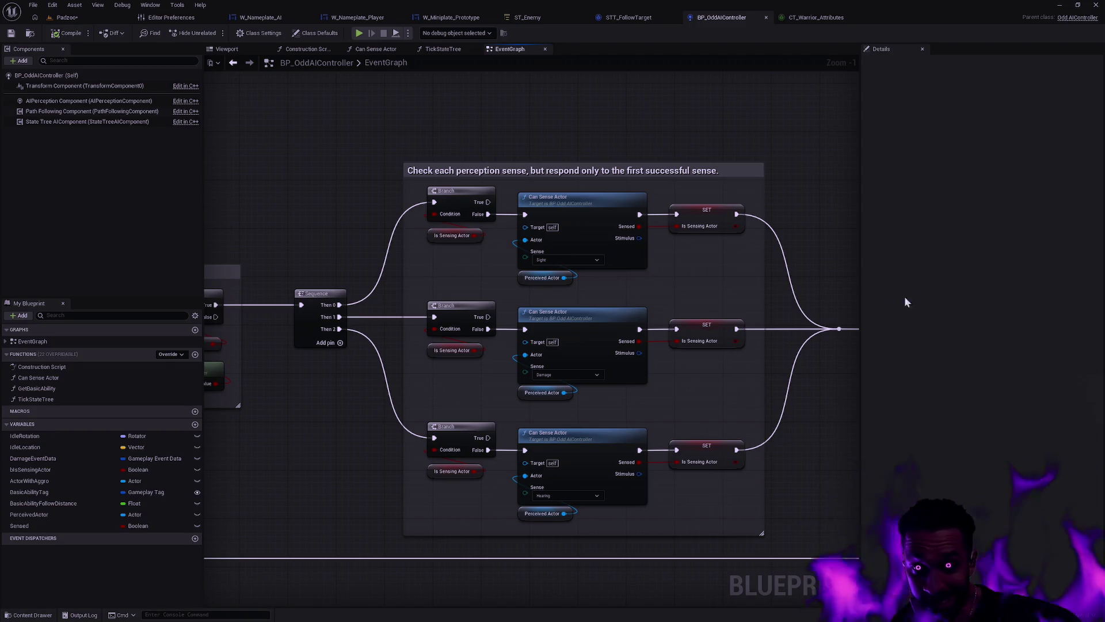
mouse_move(722, 383)
left_mouse_down()
mouse_move(559, 355)
mouse_move(619, 387)
mouse_move(555, 420)
left_mouse_up()
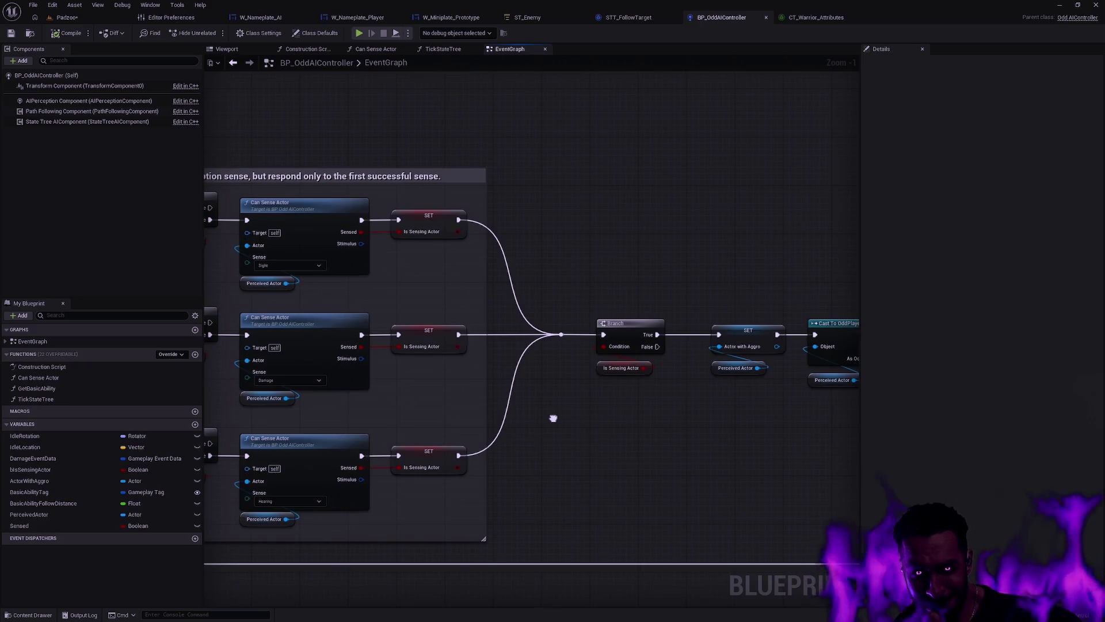
left_click_drag(635, 353, 515, 347)
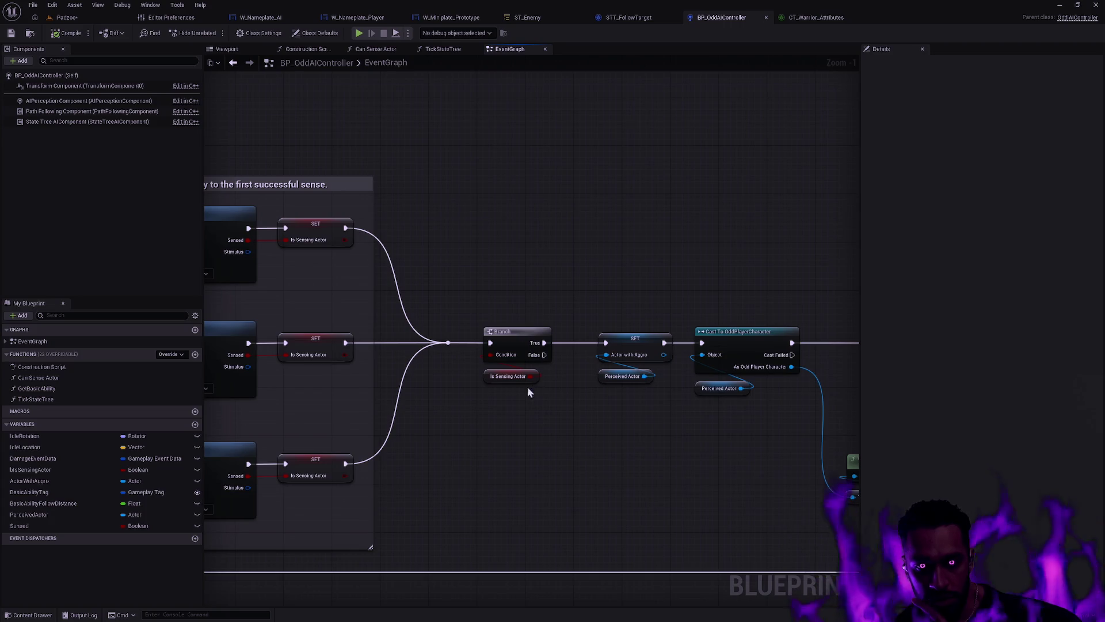
left_click_drag(552, 376, 553, 377)
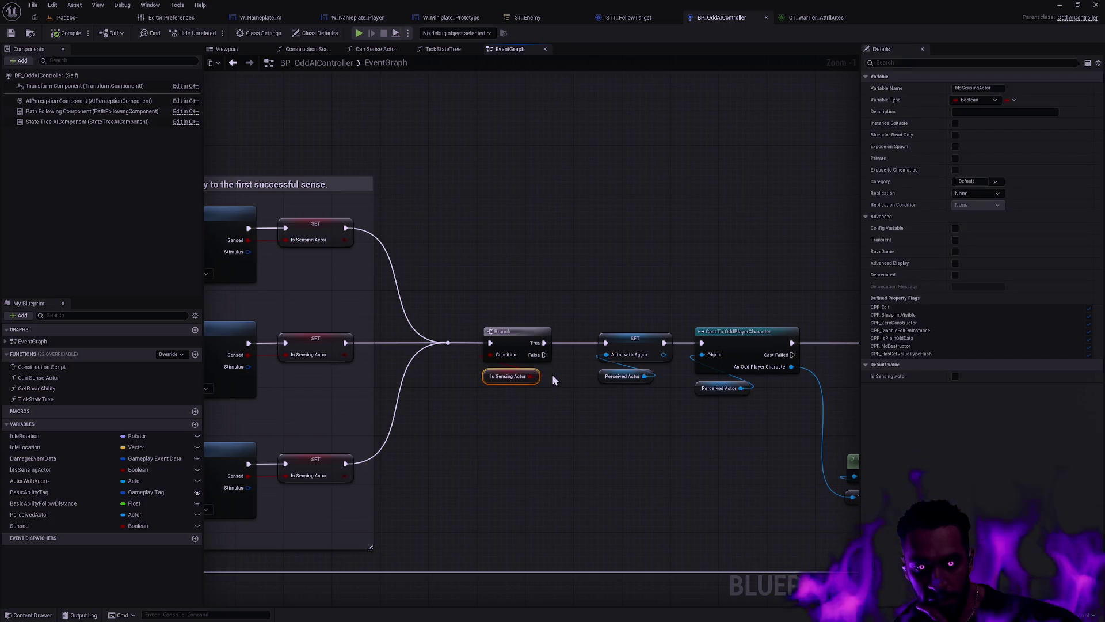
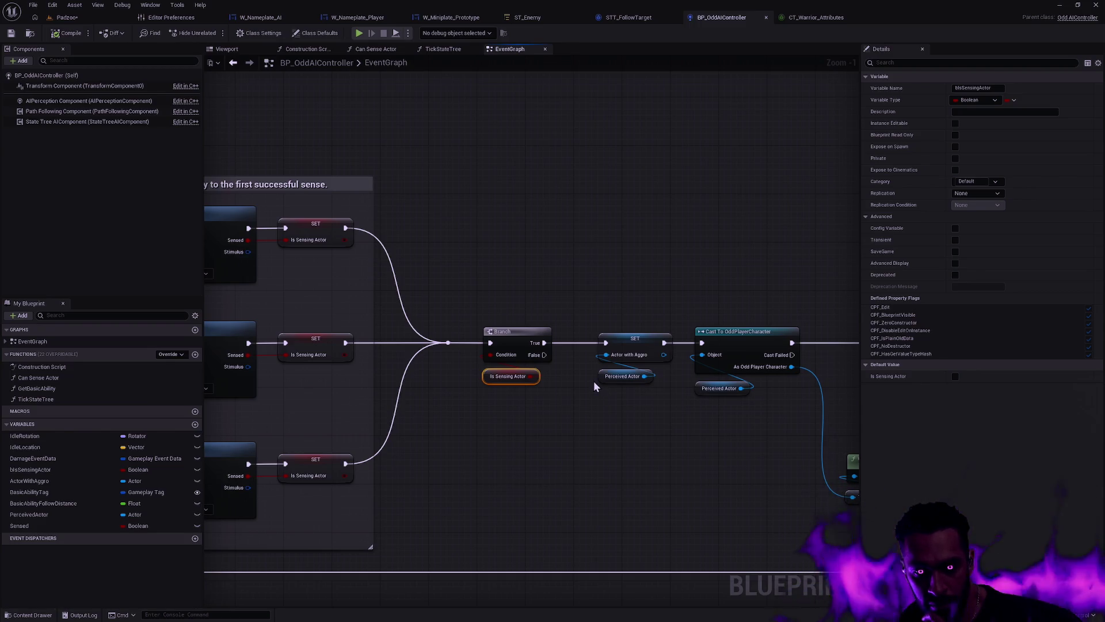
Step: Add a Print String reading UH 'OH on the Branch False output and start a play-test
left_click_drag(544, 355, 596, 449)
type("print")
key("Return")
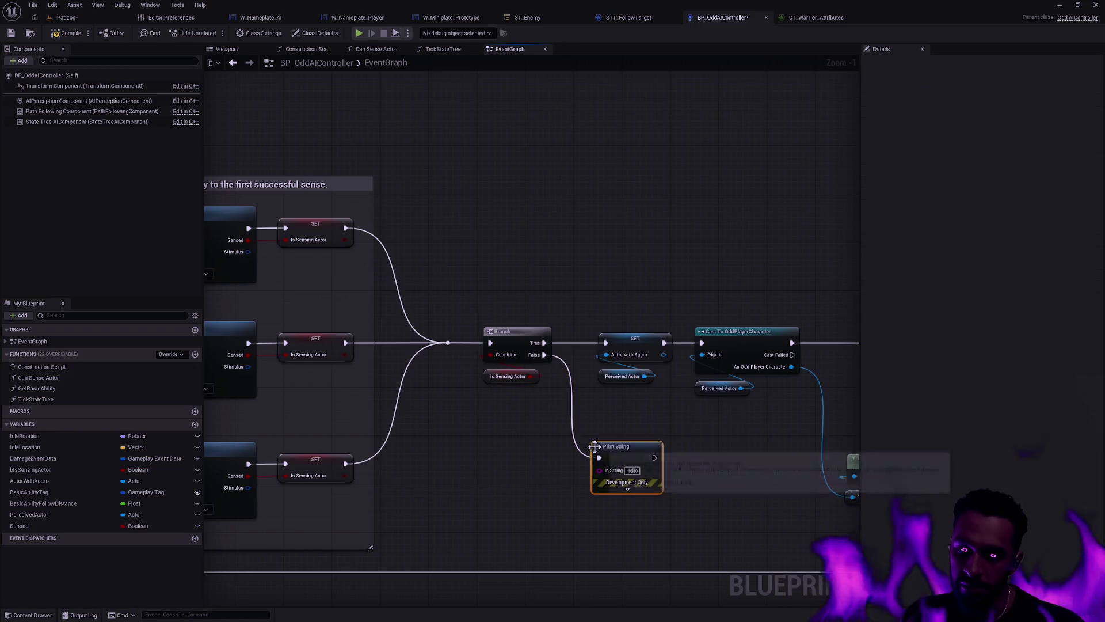
left_click(632, 470)
type("UH")
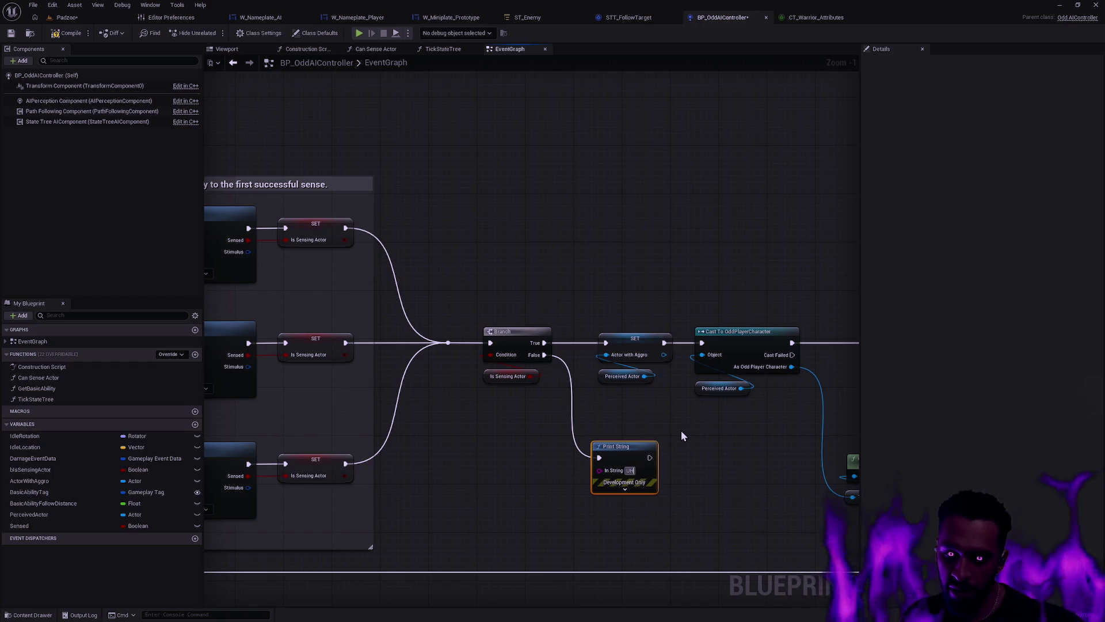
type(" 'OH")
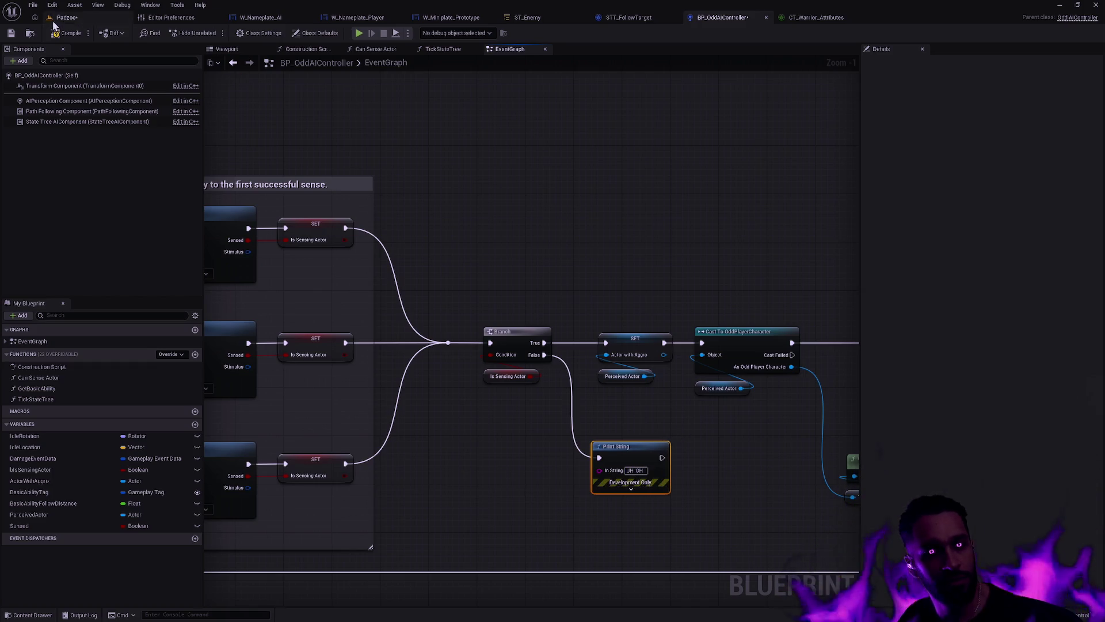
key("alt+p")
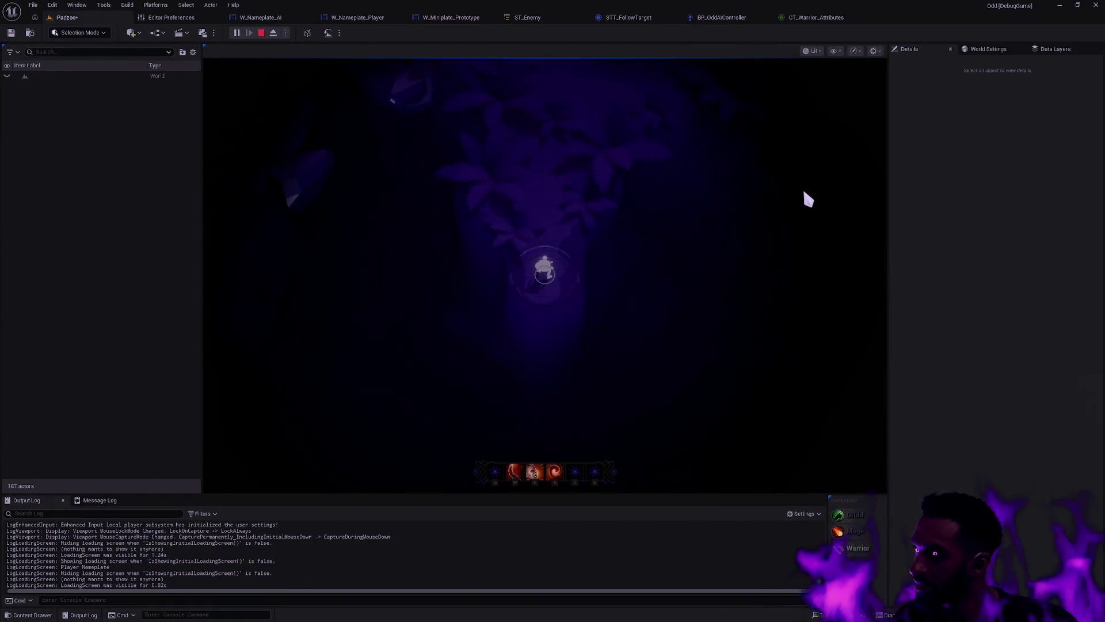
Step: In fullscreen, lead the hero into the enemy group, casting E and R abilities
key("F11")
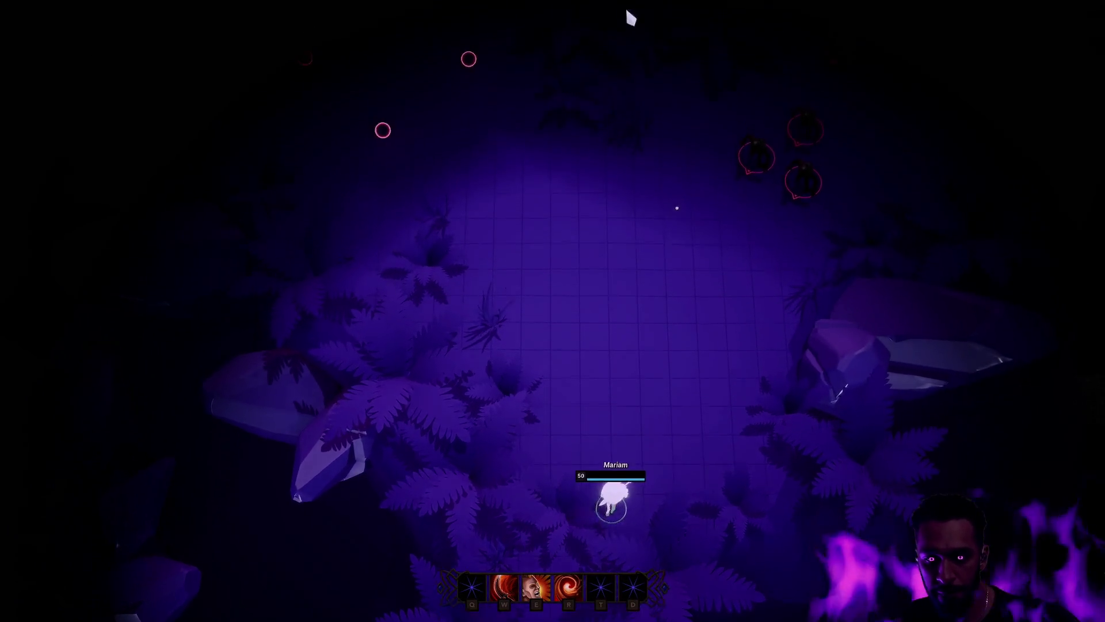
right_click(754, 157)
key("e")
key("r")
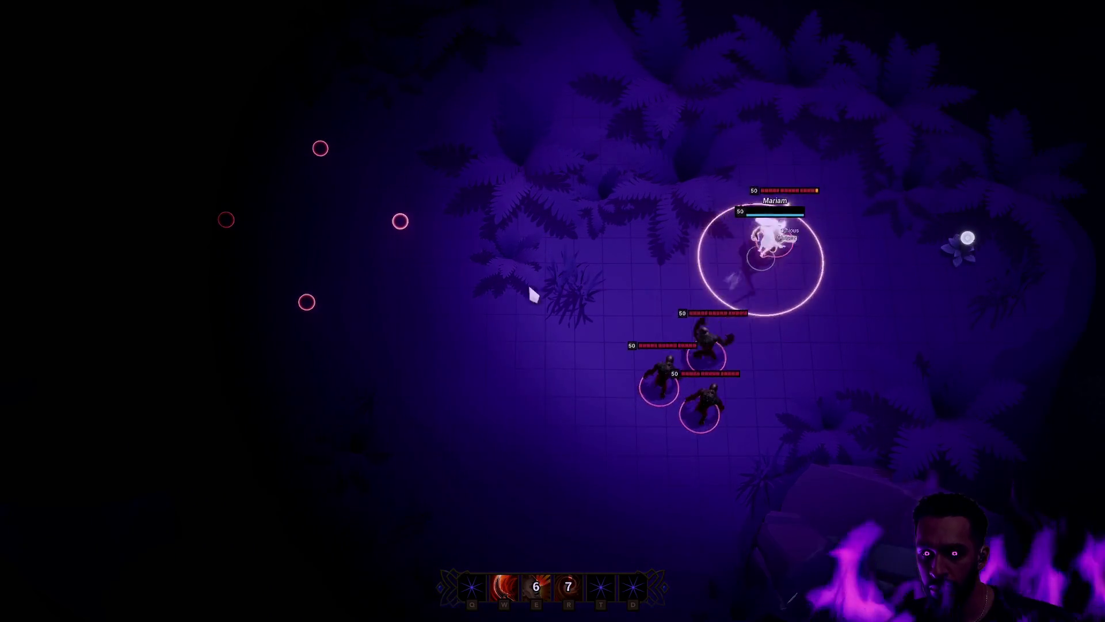
right_click(536, 287)
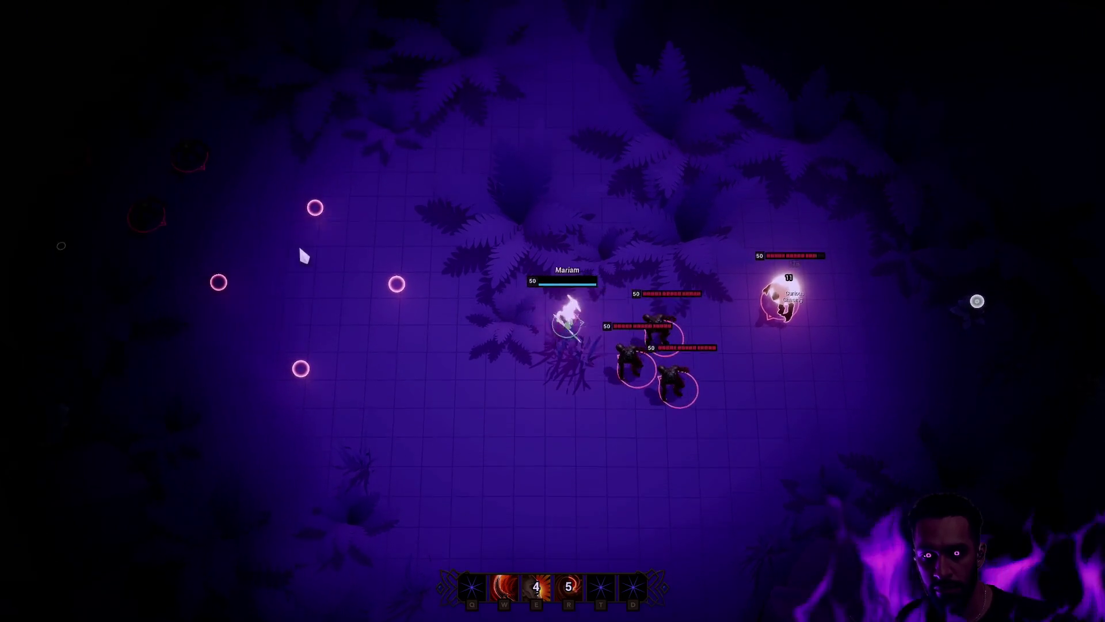
right_click(300, 251)
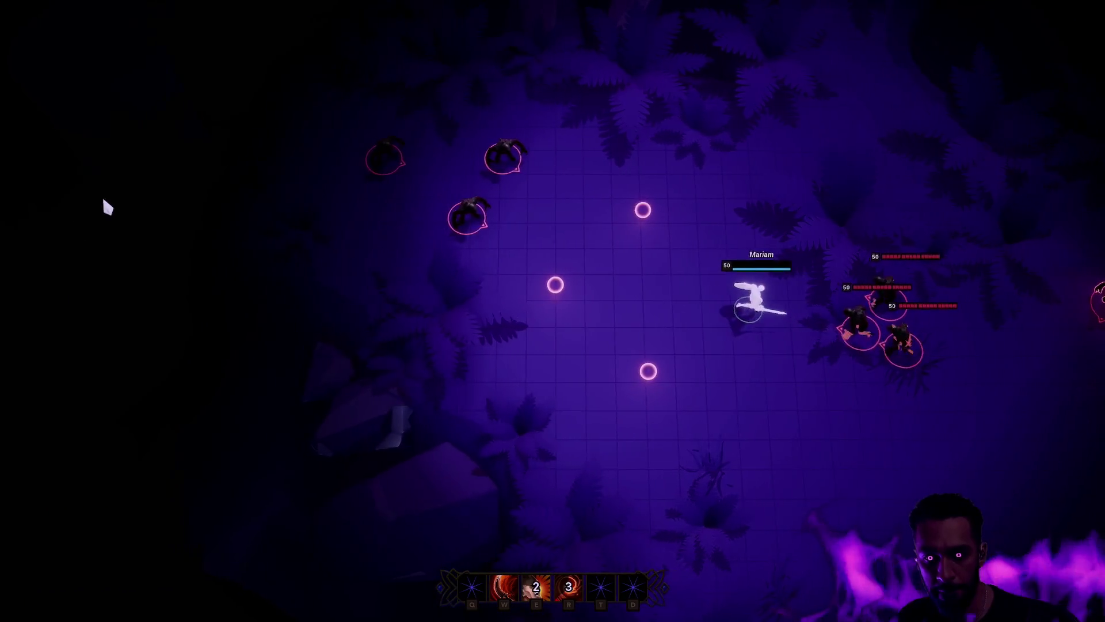
right_click(453, 160)
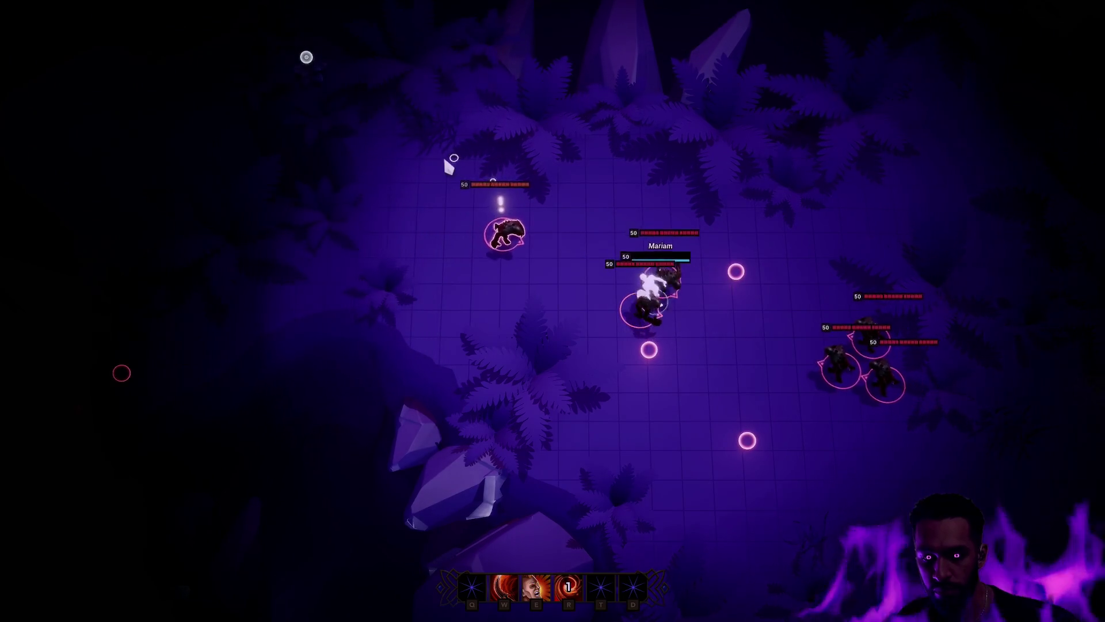
Step: Keep kiting and fighting the enemies up to the crystal, then stop the play session
key("e")
right_click(228, 254)
right_click(164, 282)
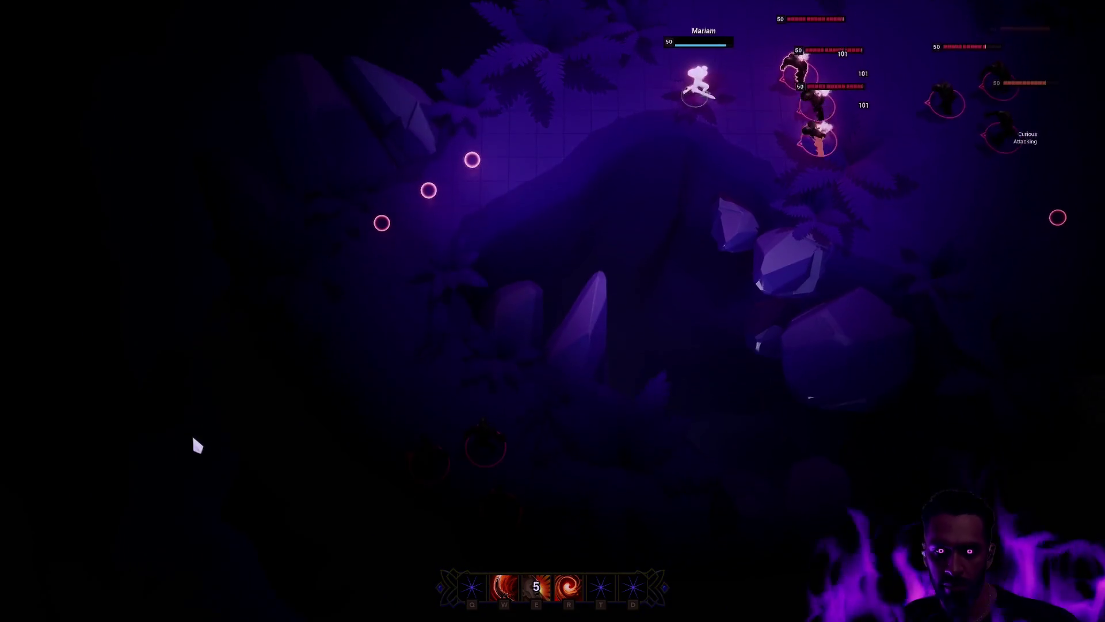
right_click(197, 445)
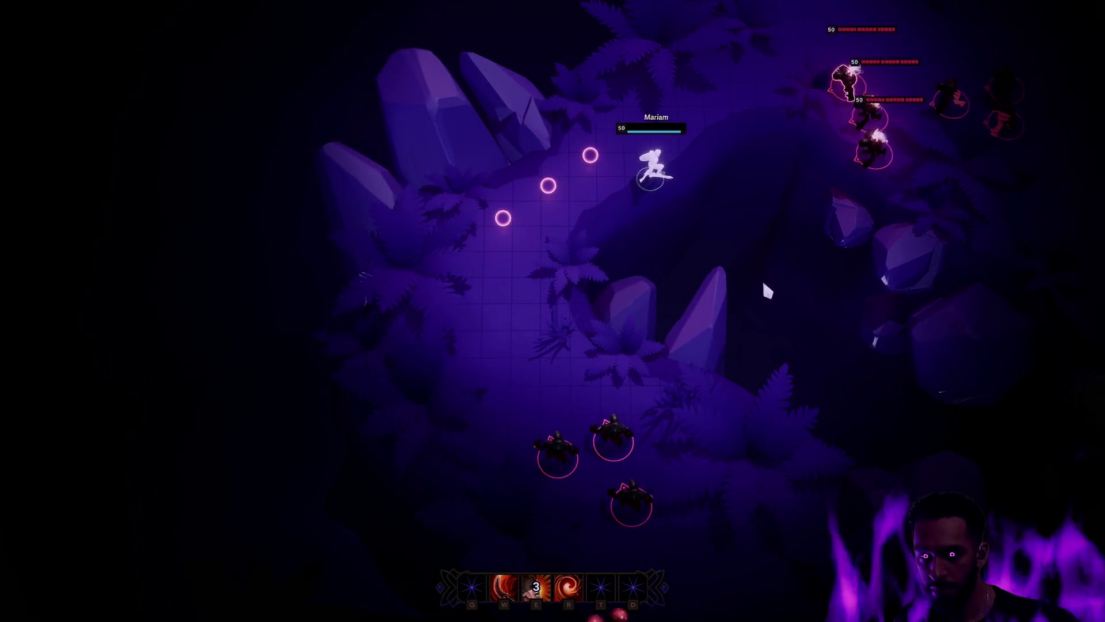
right_click(549, 348)
key("r")
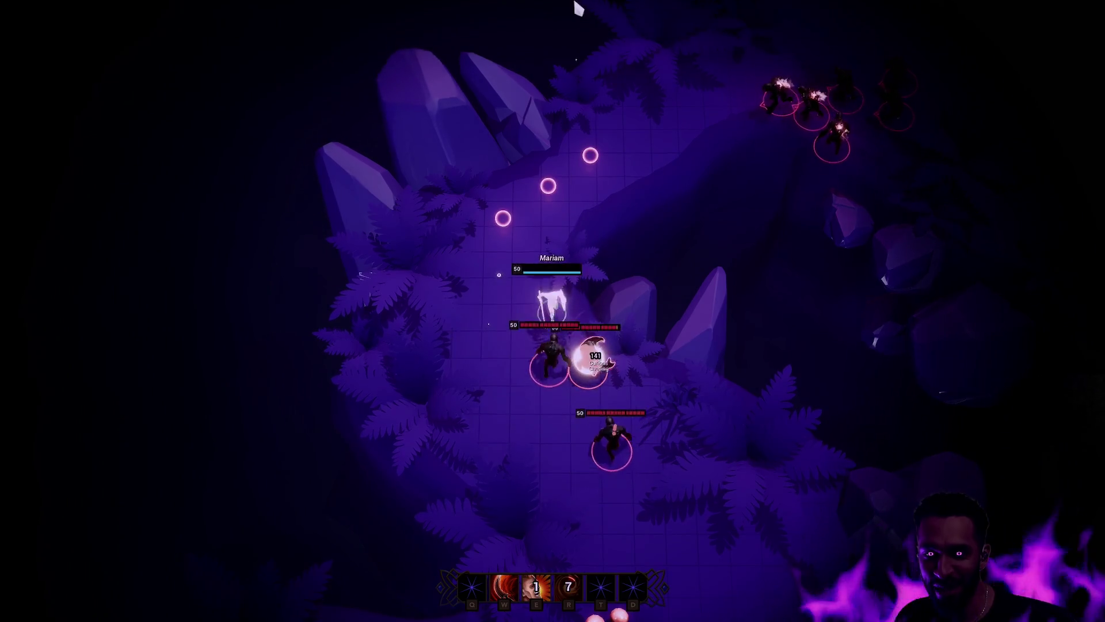
right_click(389, 329)
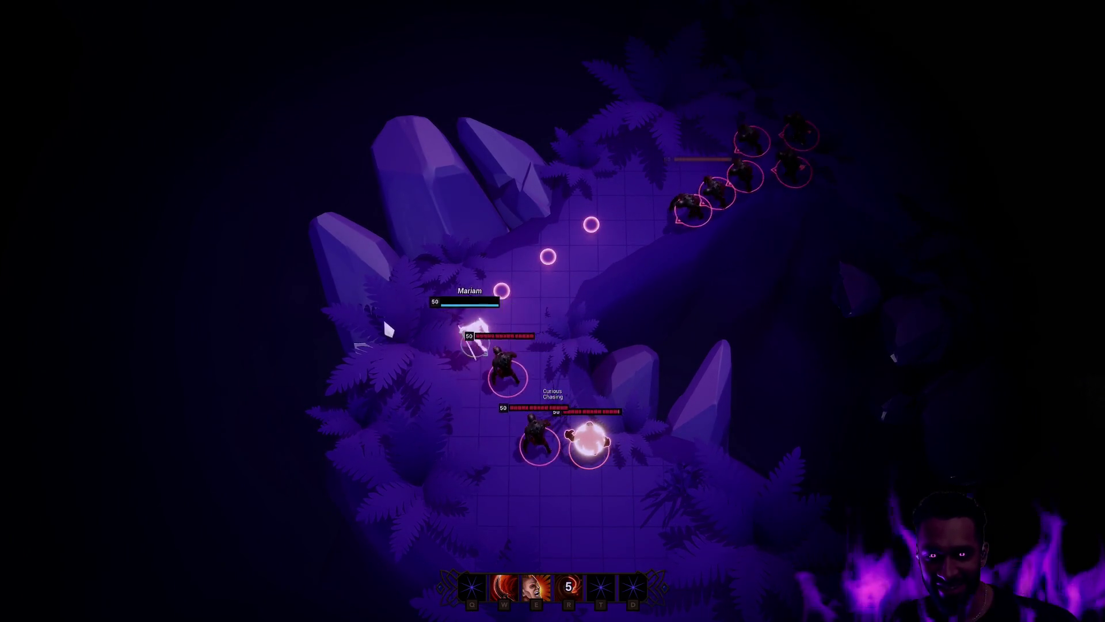
right_click(505, 210)
key("e")
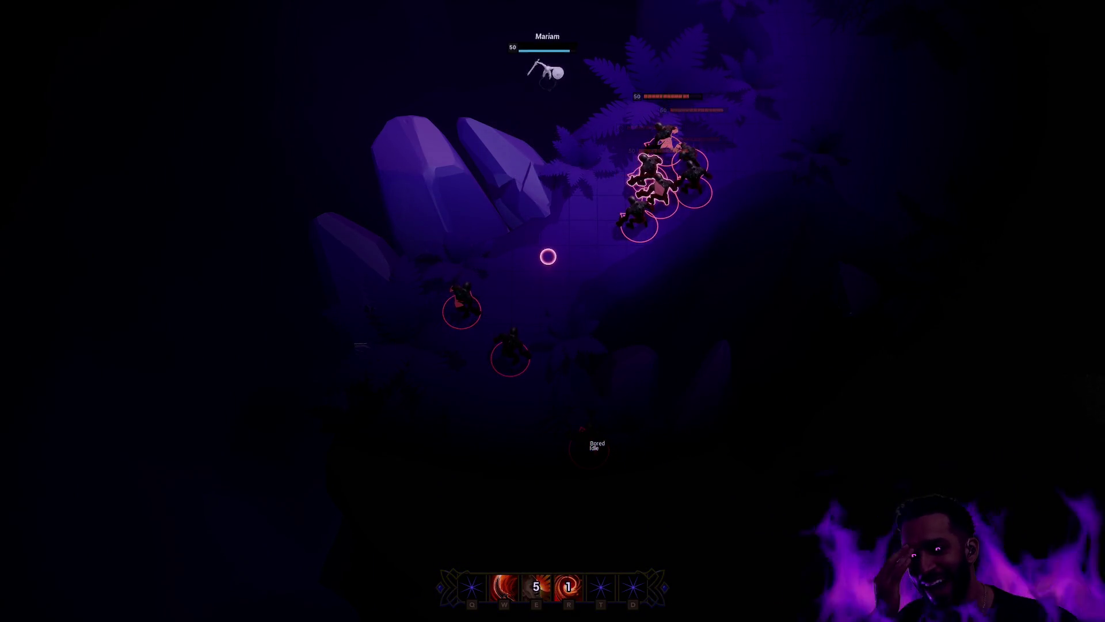
key("Escape")
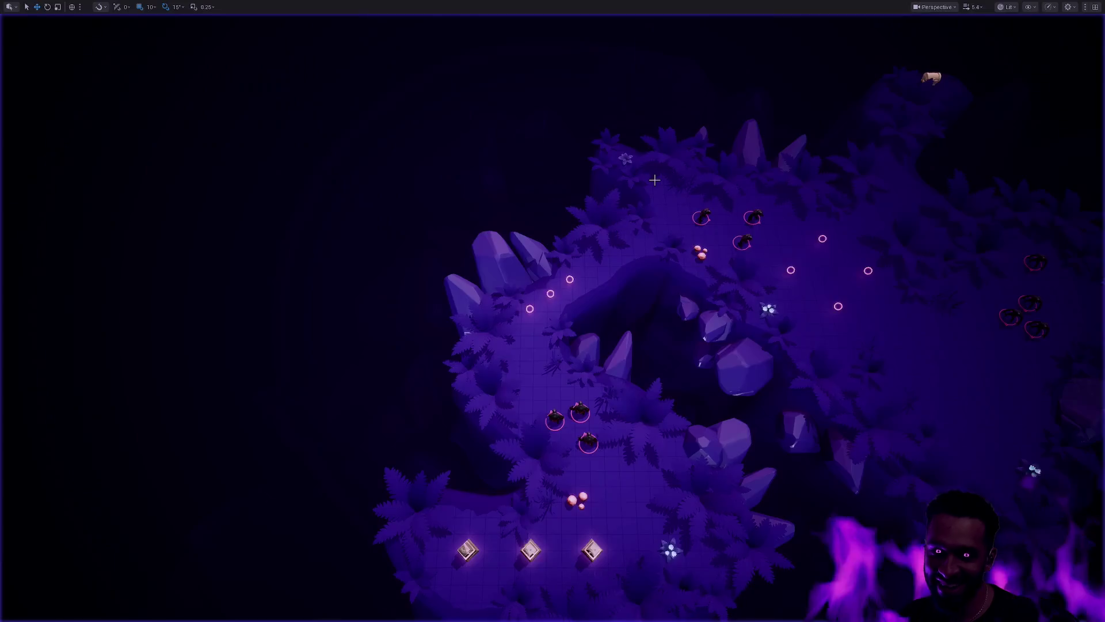
key("alt+p")
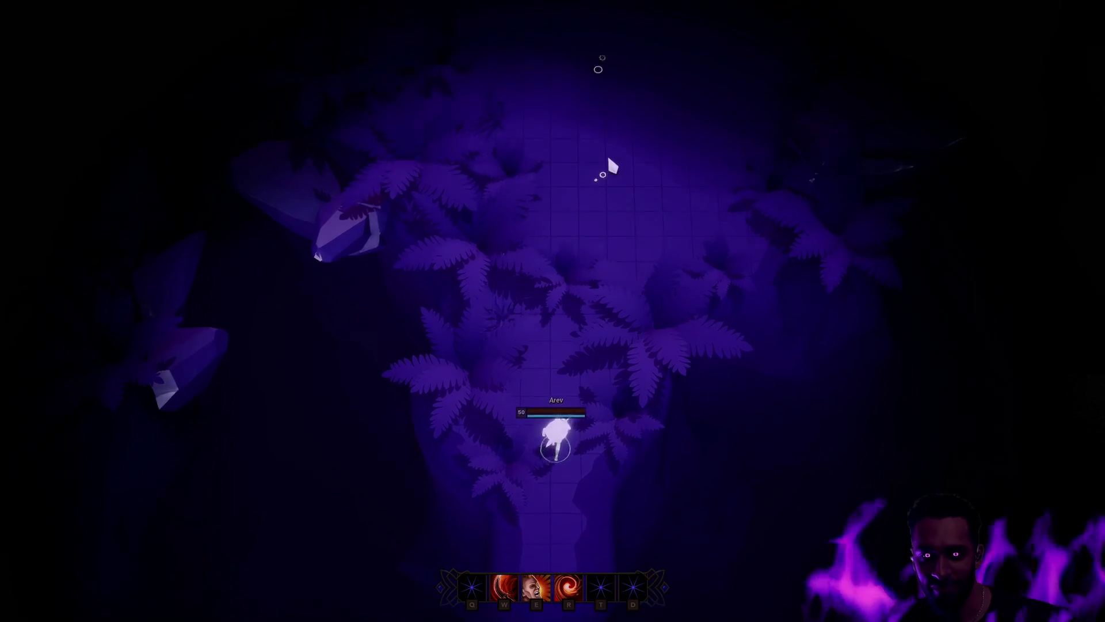
right_click(537, 214)
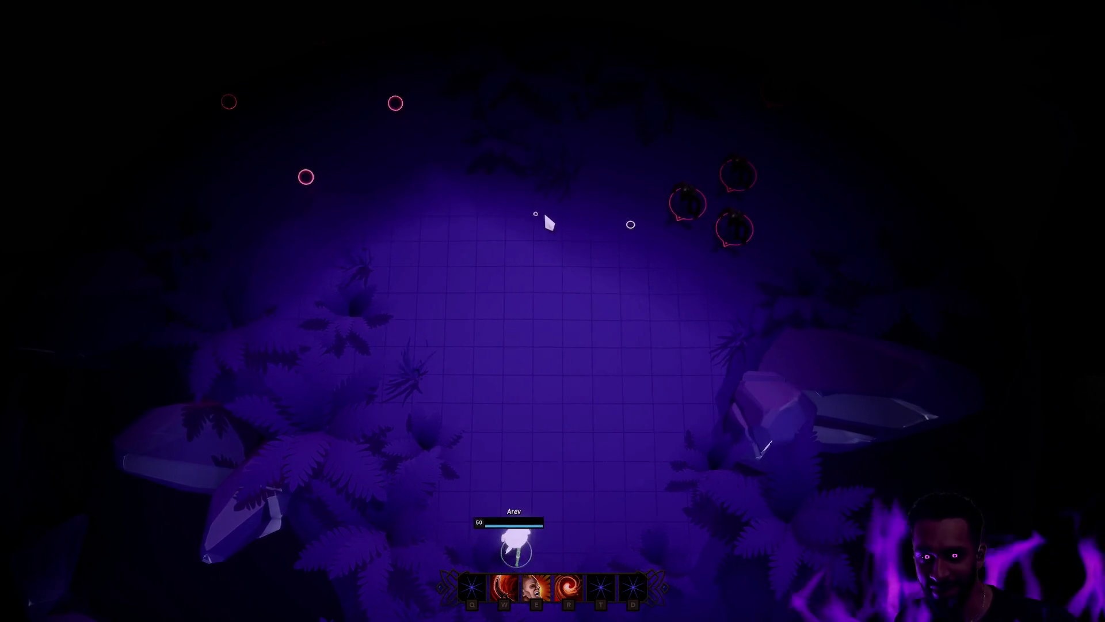
right_click(561, 145)
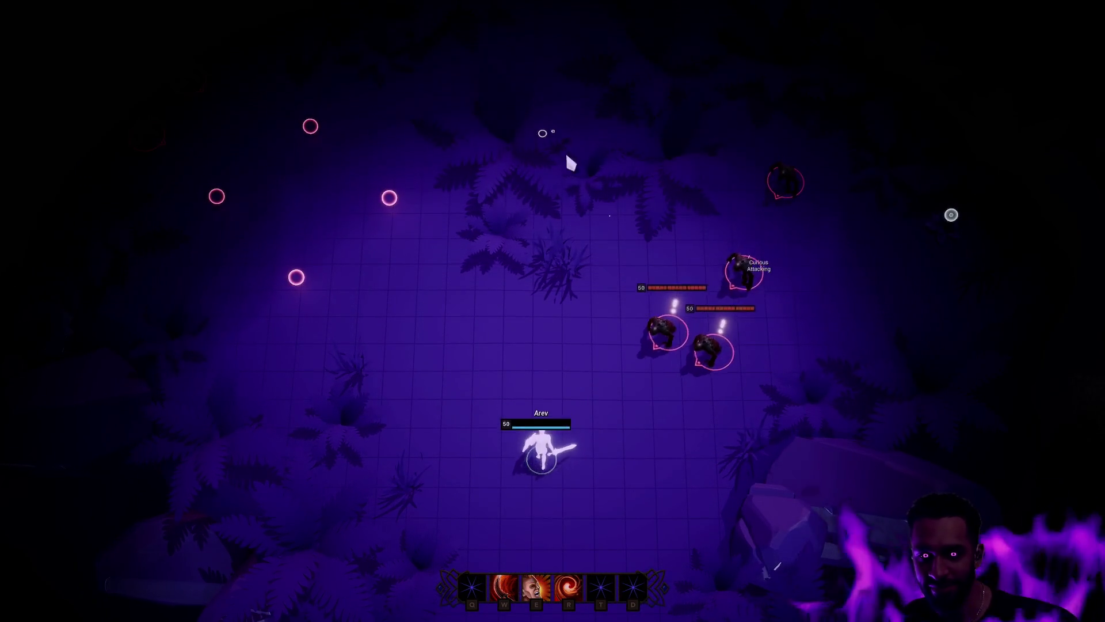
right_click(550, 100)
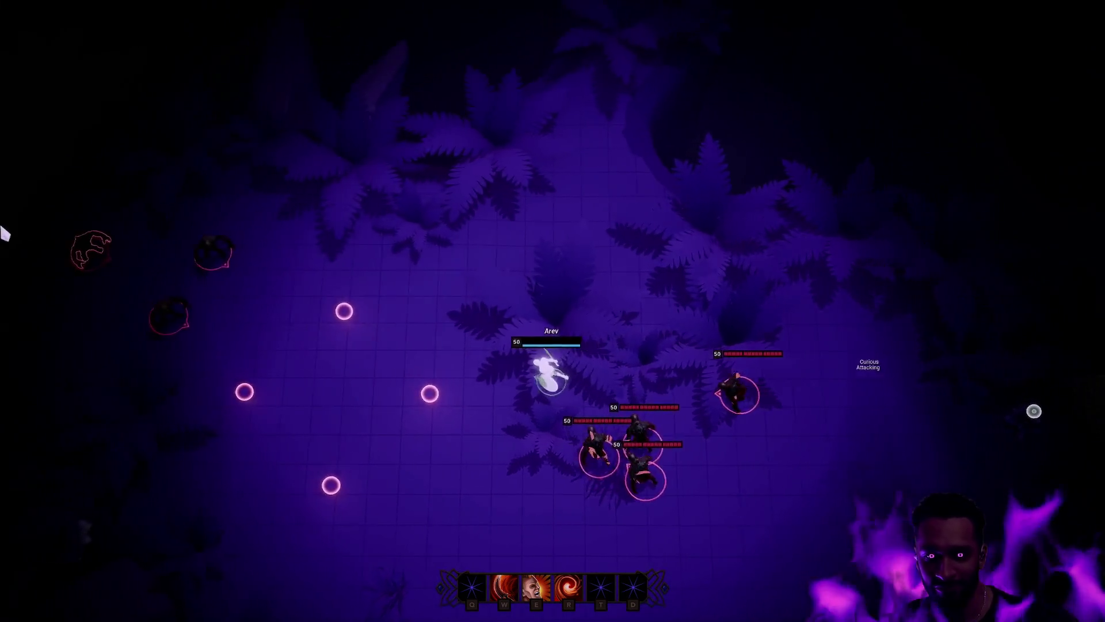
right_click(396, 291)
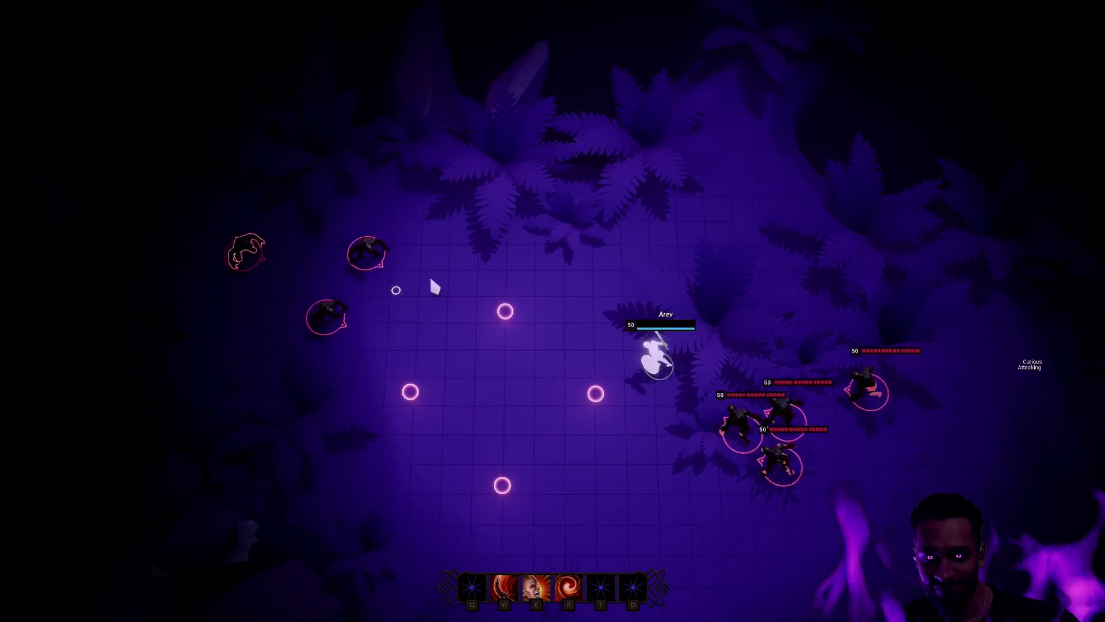
right_click(521, 218)
right_click(332, 219)
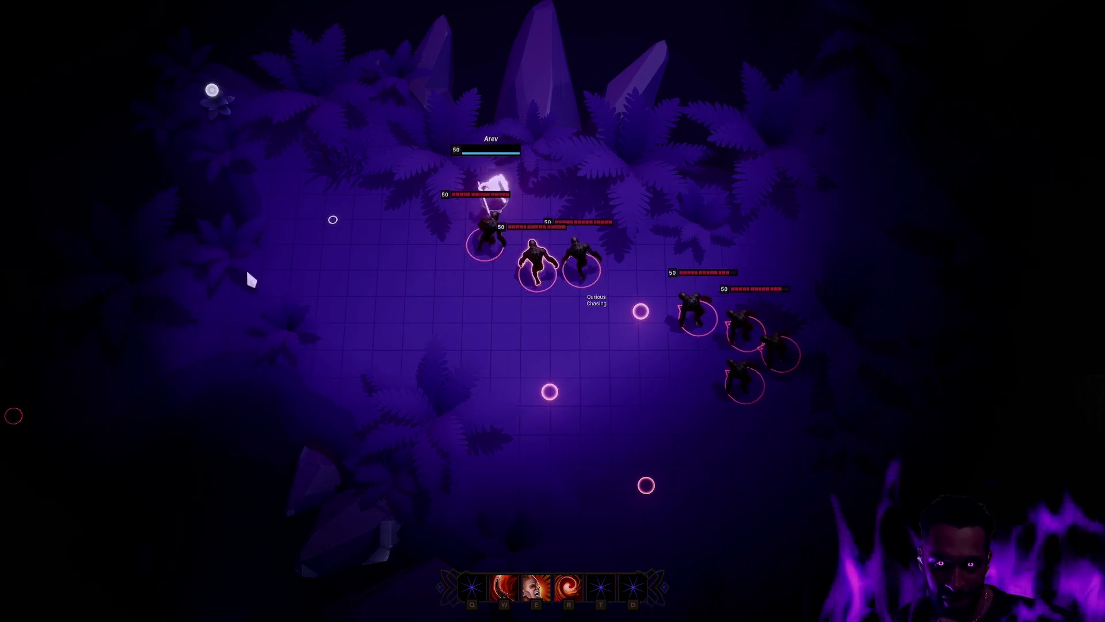
right_click(185, 338)
right_click(130, 334)
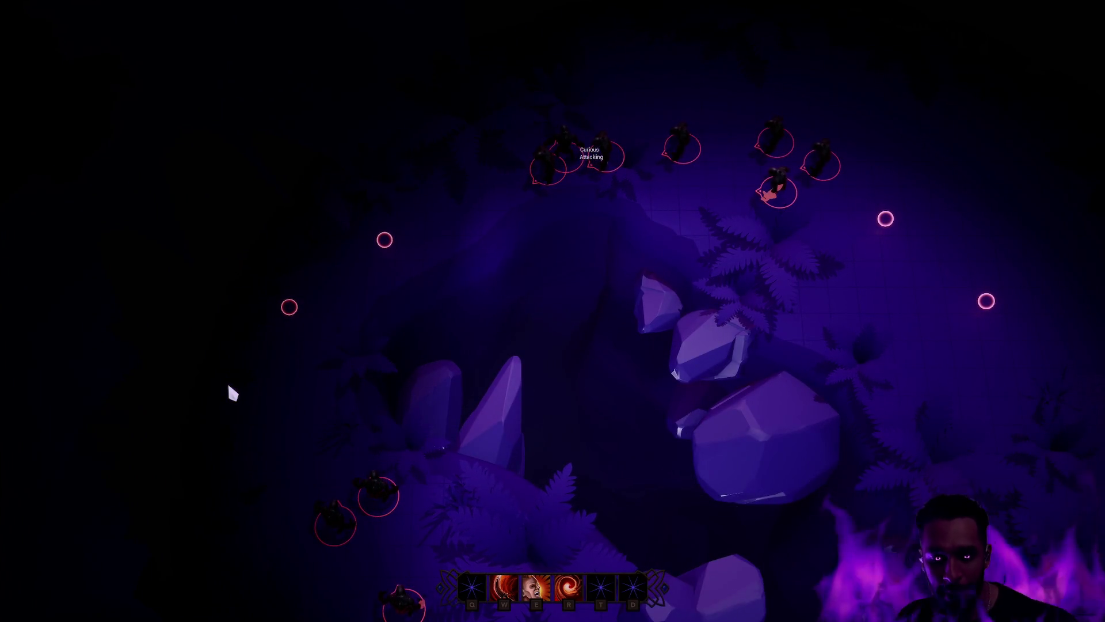
key("Escape")
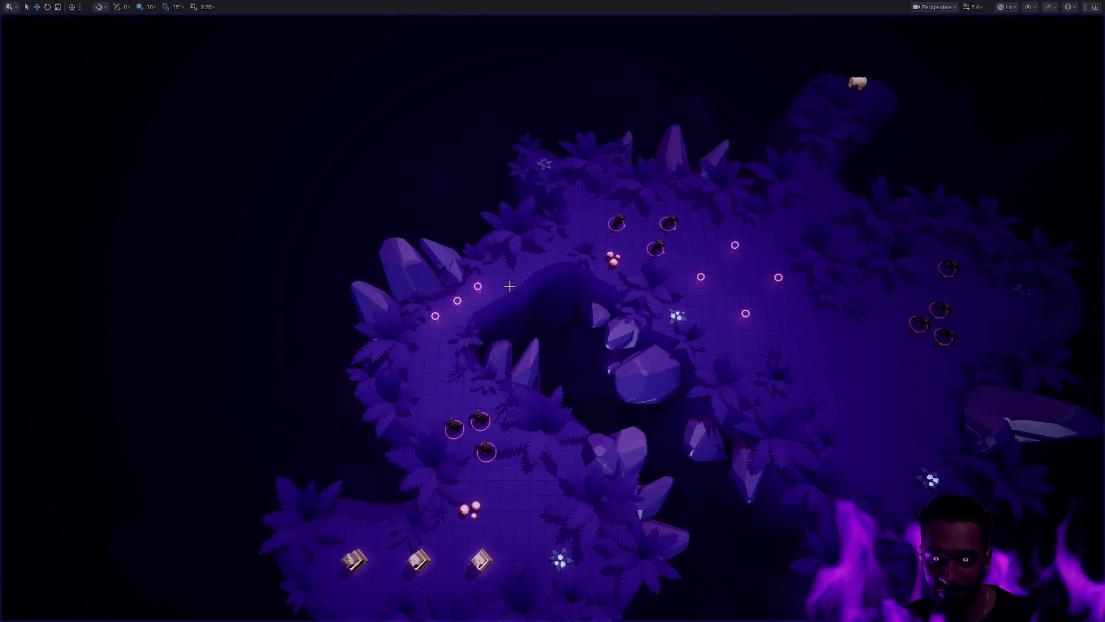
key("alt+p")
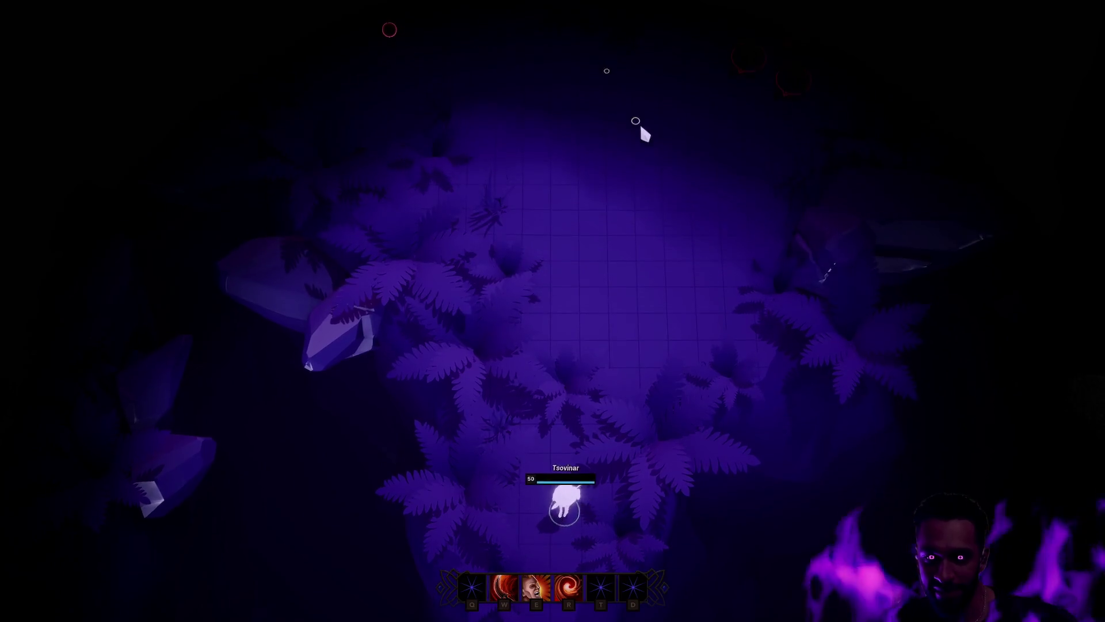
Step: Walk the character up-right toward the enemies, then kite down-left casting W and E abilities
left_click(599, 195)
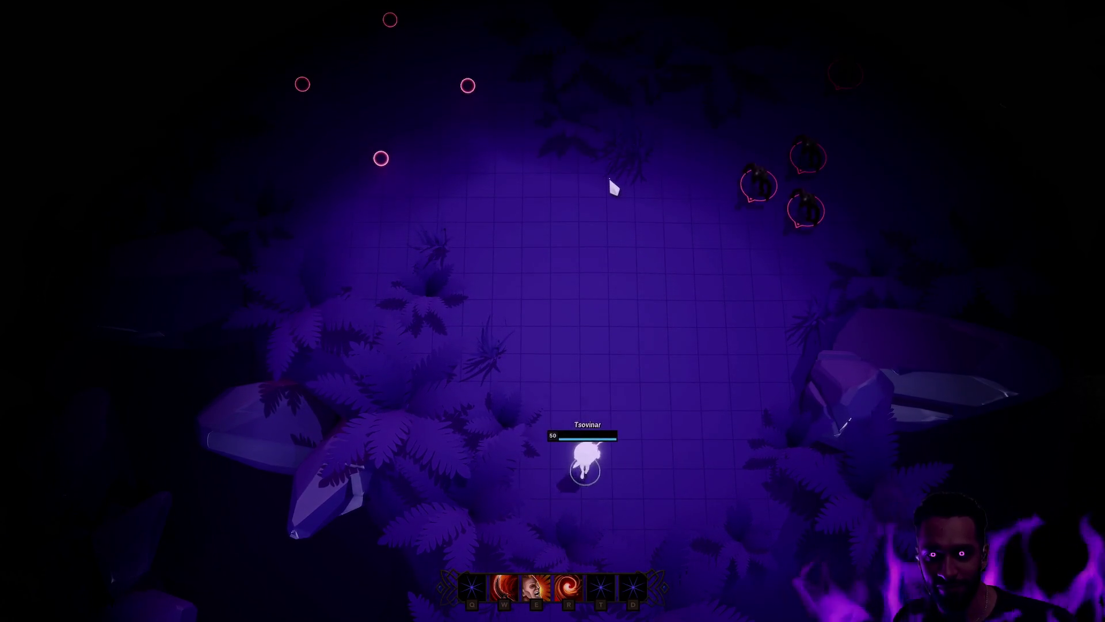
left_click(619, 149)
left_click(667, 199)
left_click(743, 237)
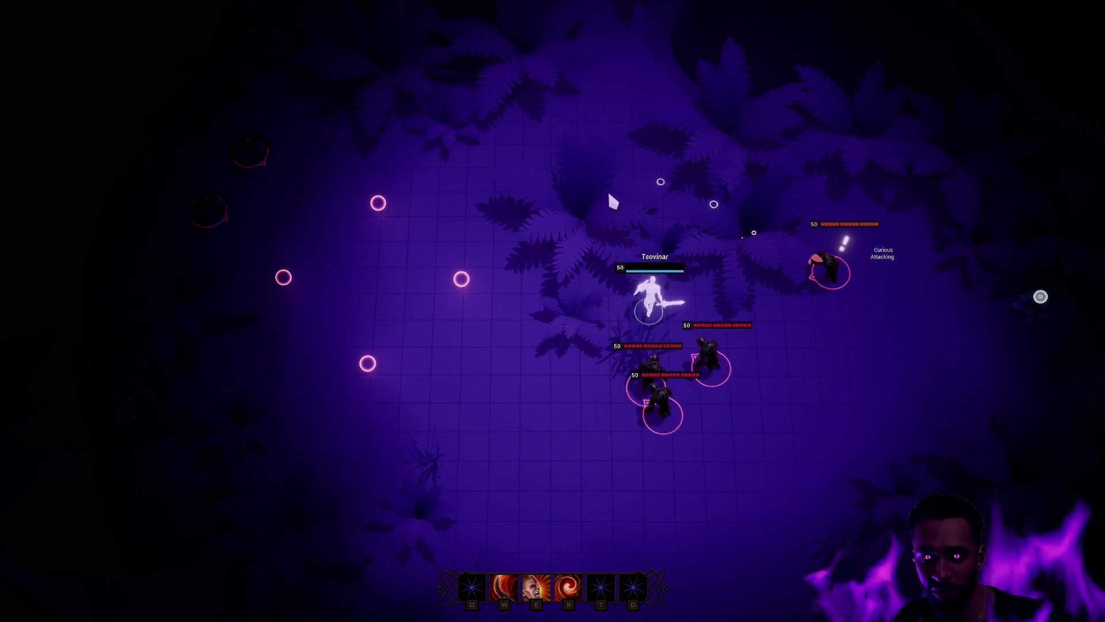
left_click(598, 311)
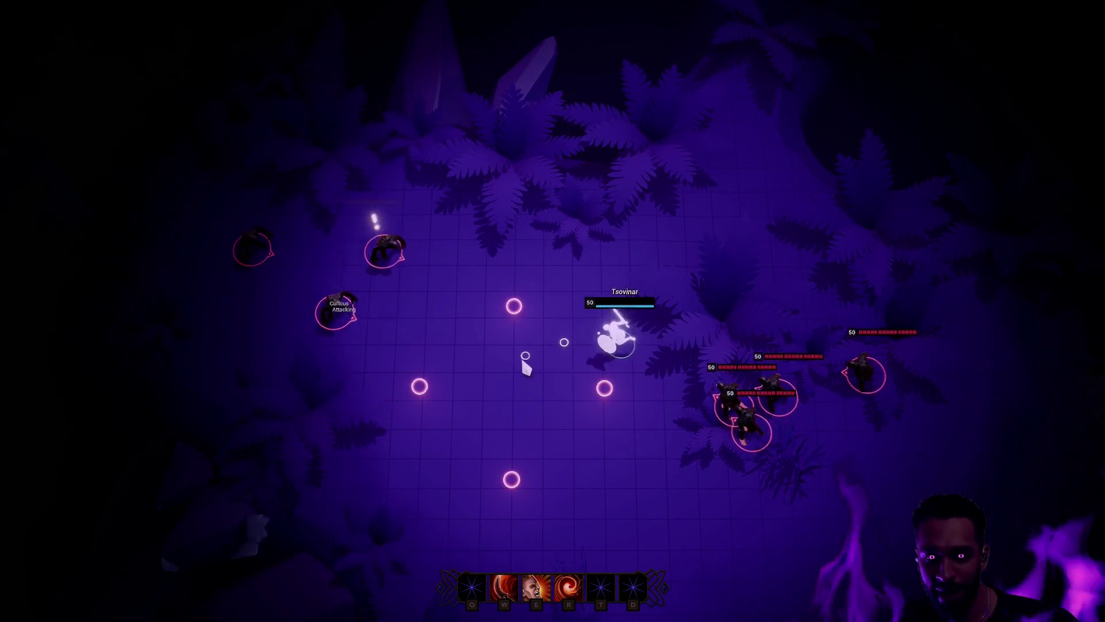
left_click(507, 459)
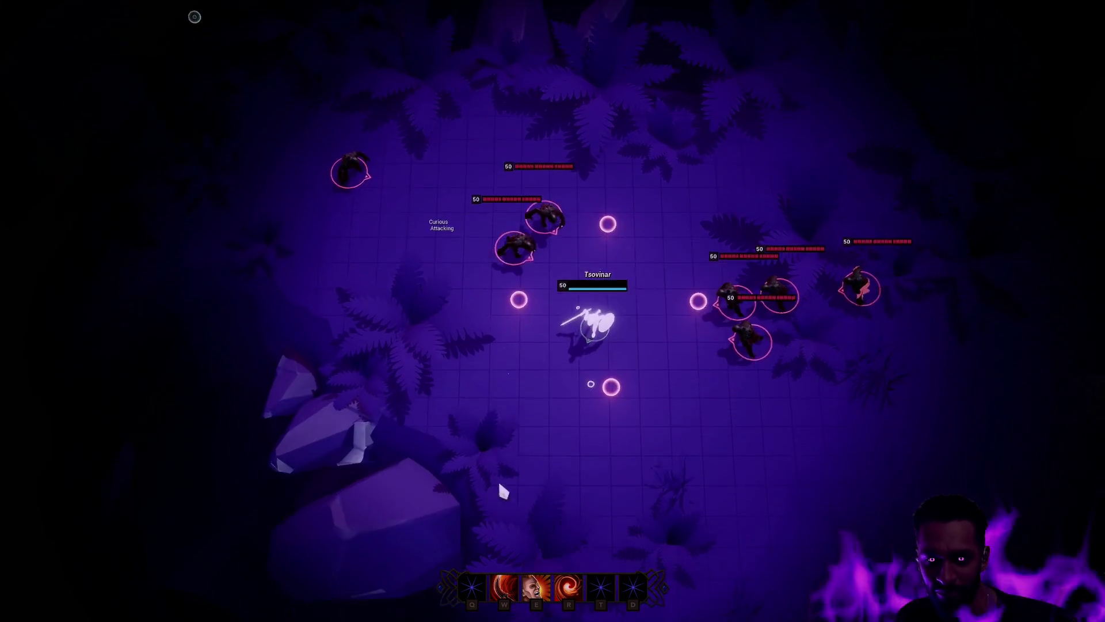
left_click(373, 455)
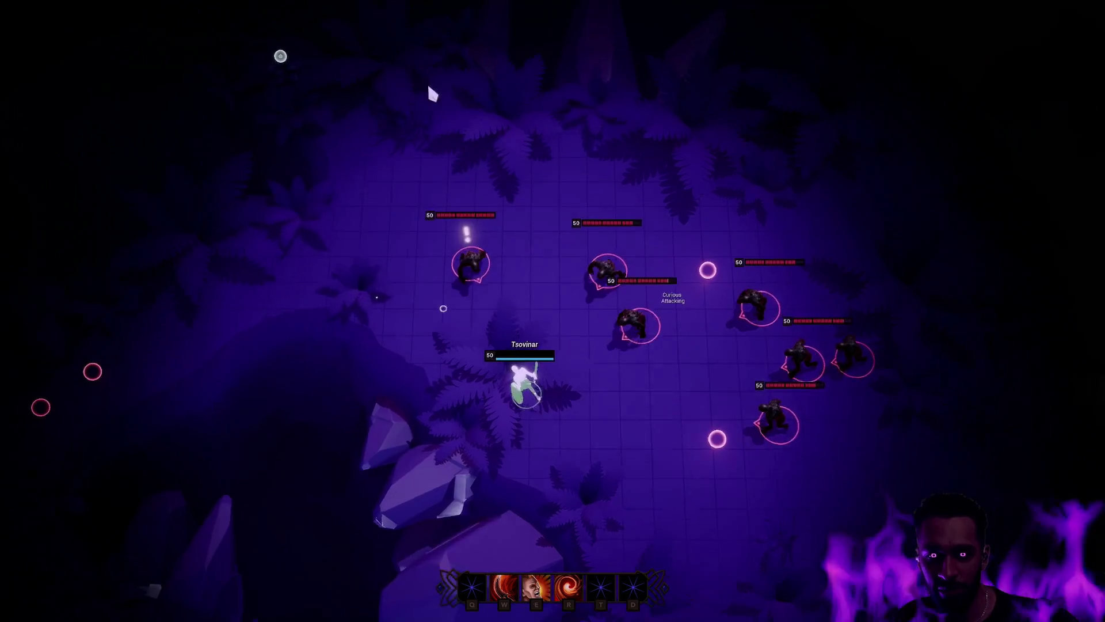
key("w")
key("e")
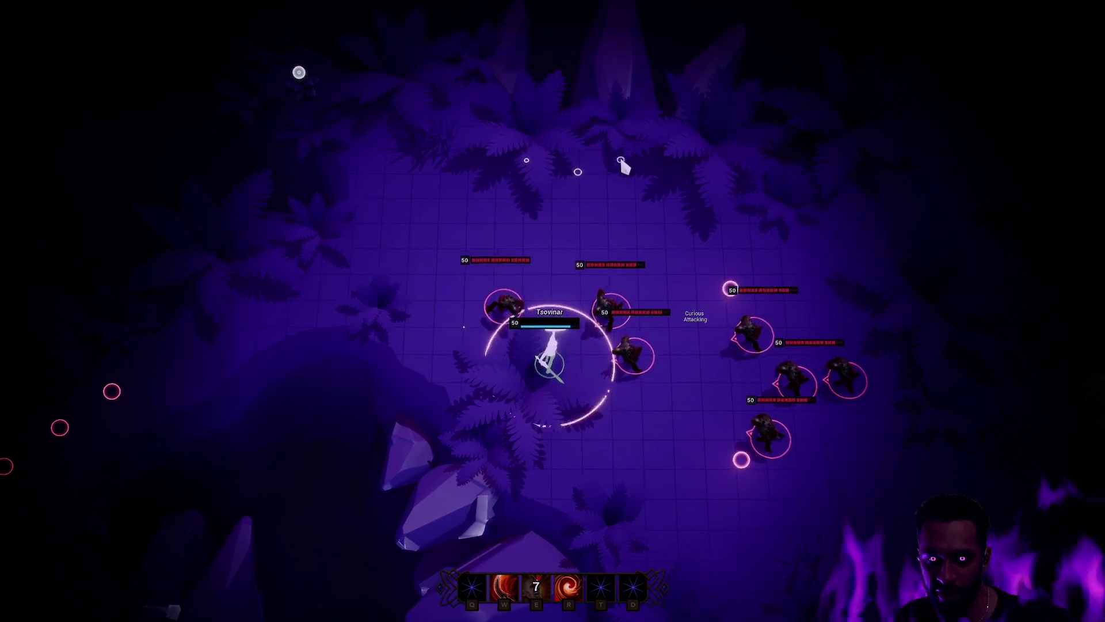
left_click(369, 287)
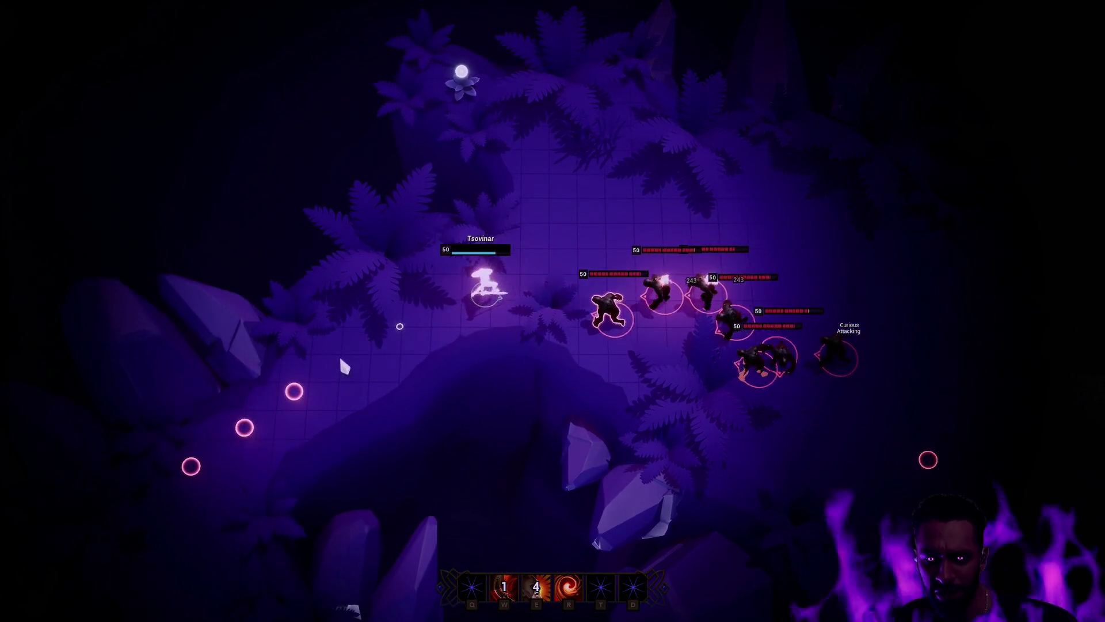
left_click(344, 366)
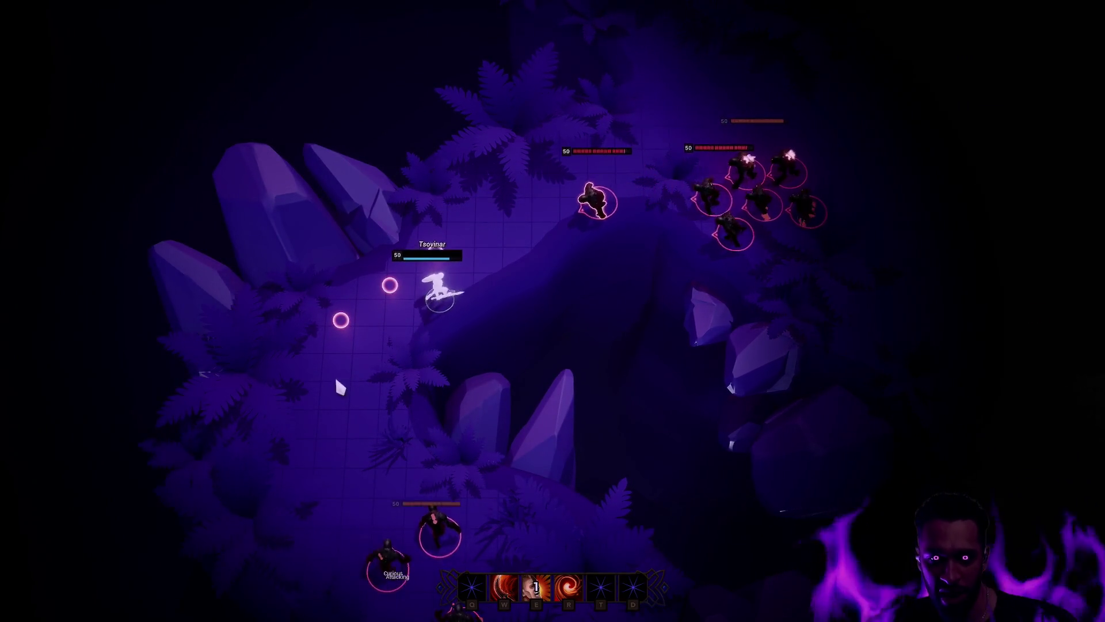
left_click(428, 437)
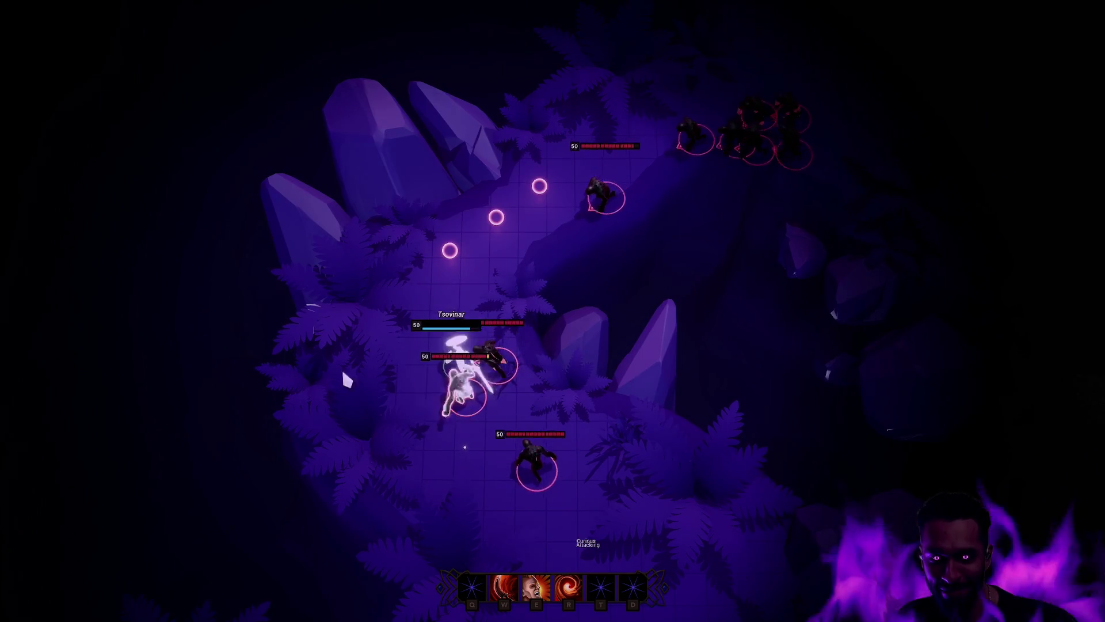
key("w")
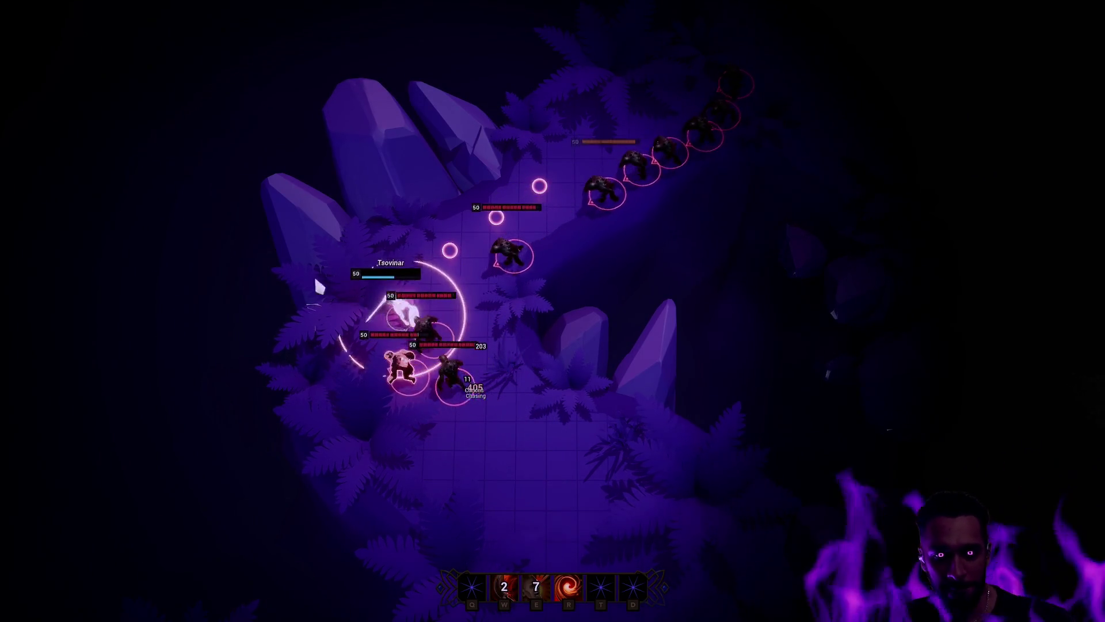
Step: Fight through the enemy pack near the crystals with W, E and R abilities, kiting them right
right_click(282, 382)
key("w")
key("r")
right_click(448, 167)
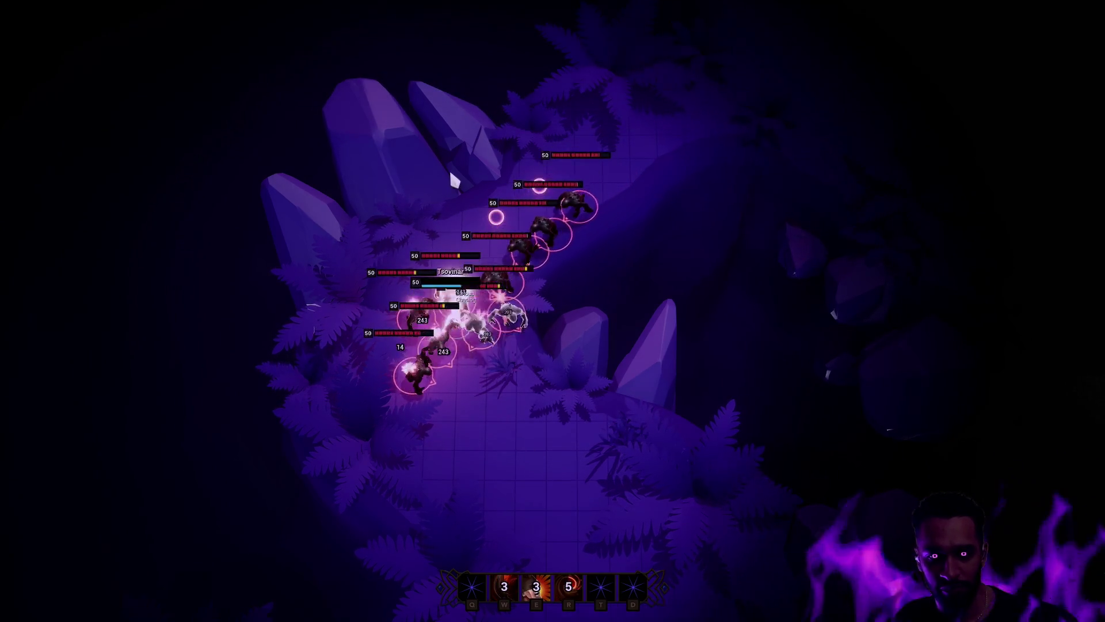
right_click(510, 509)
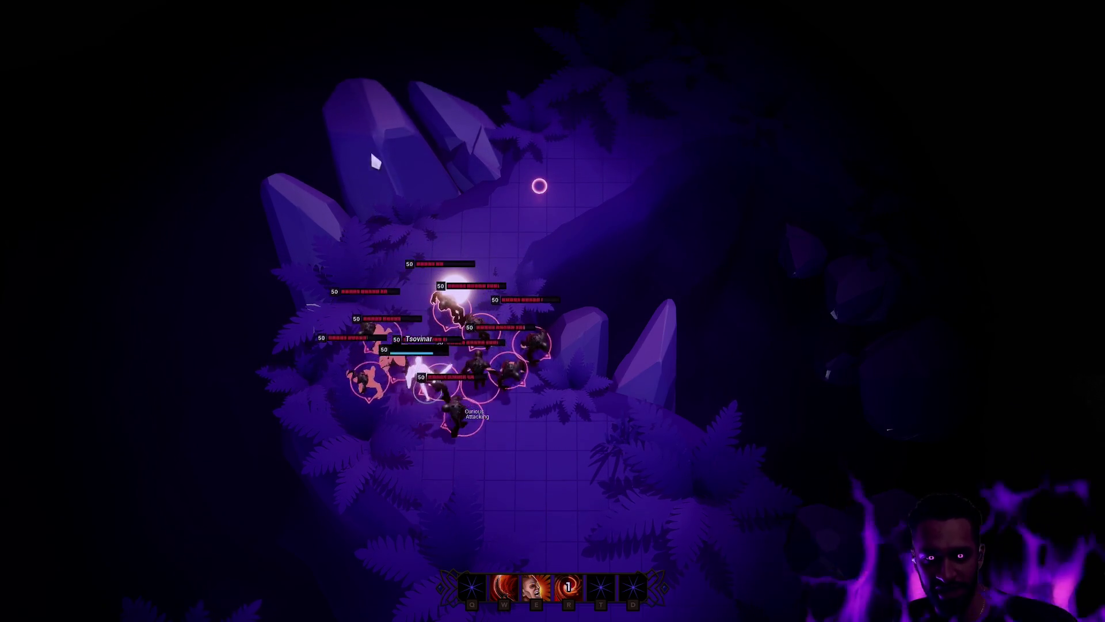
right_click(424, 173)
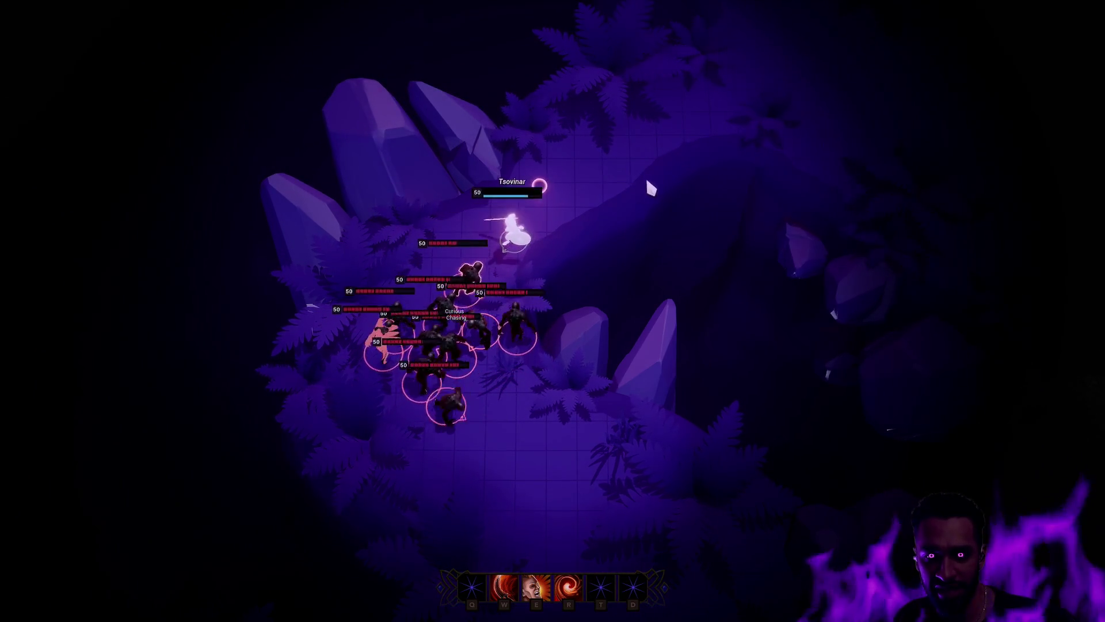
key("e")
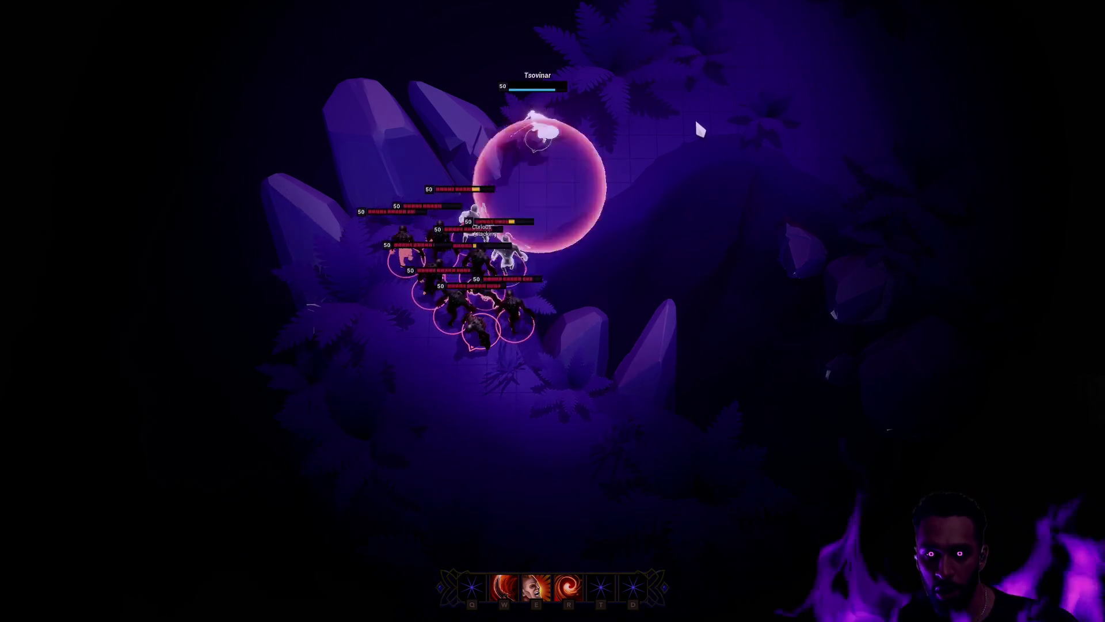
right_click(692, 115)
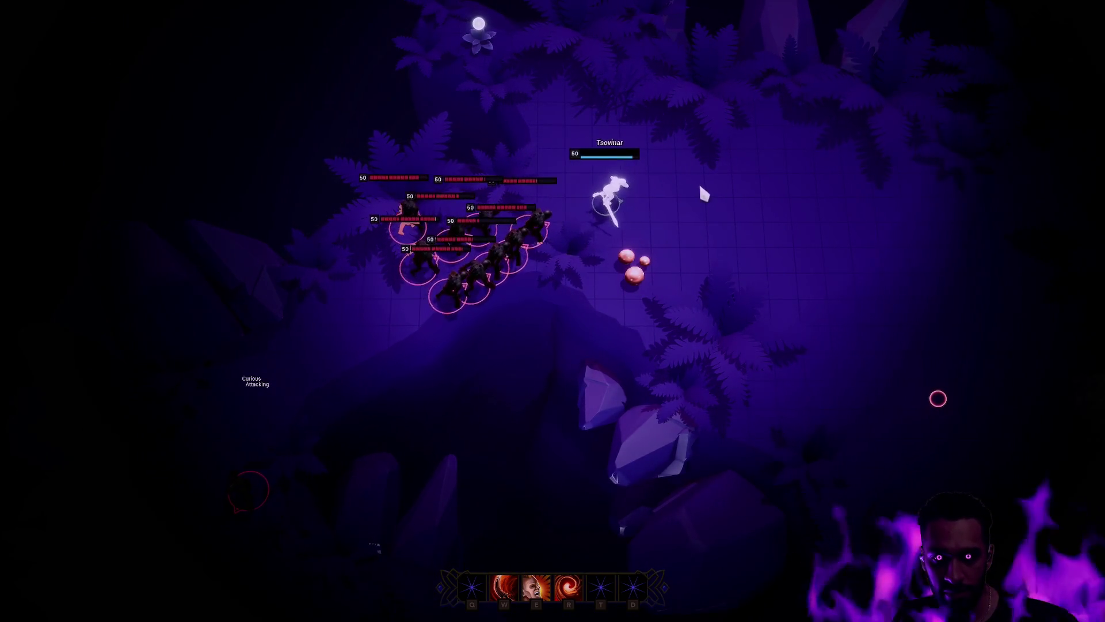
key("e")
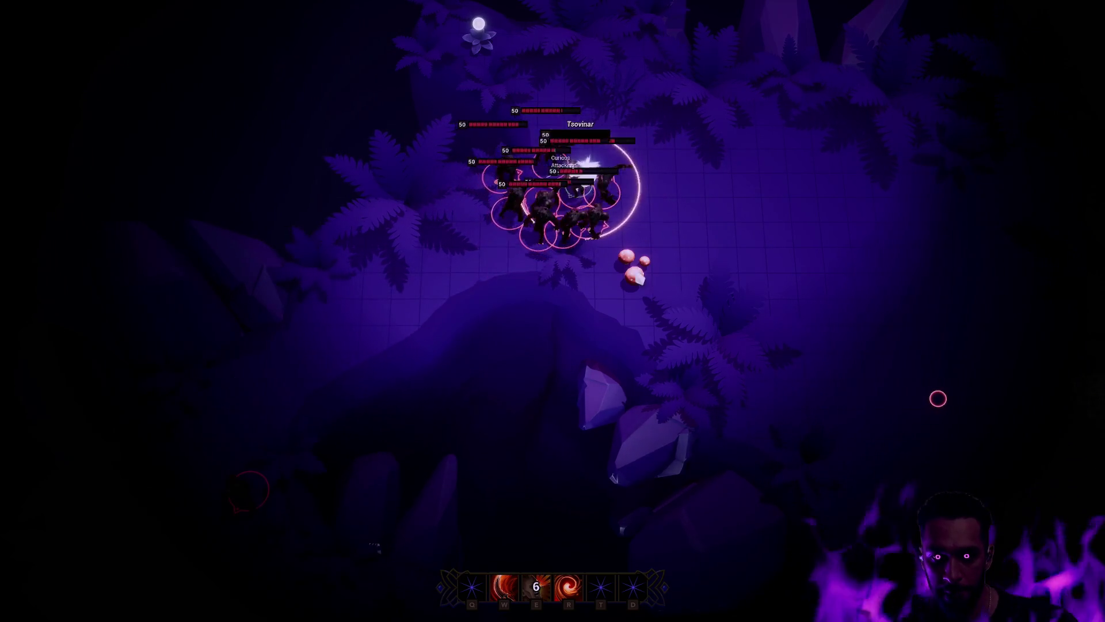
key("w")
right_click(787, 264)
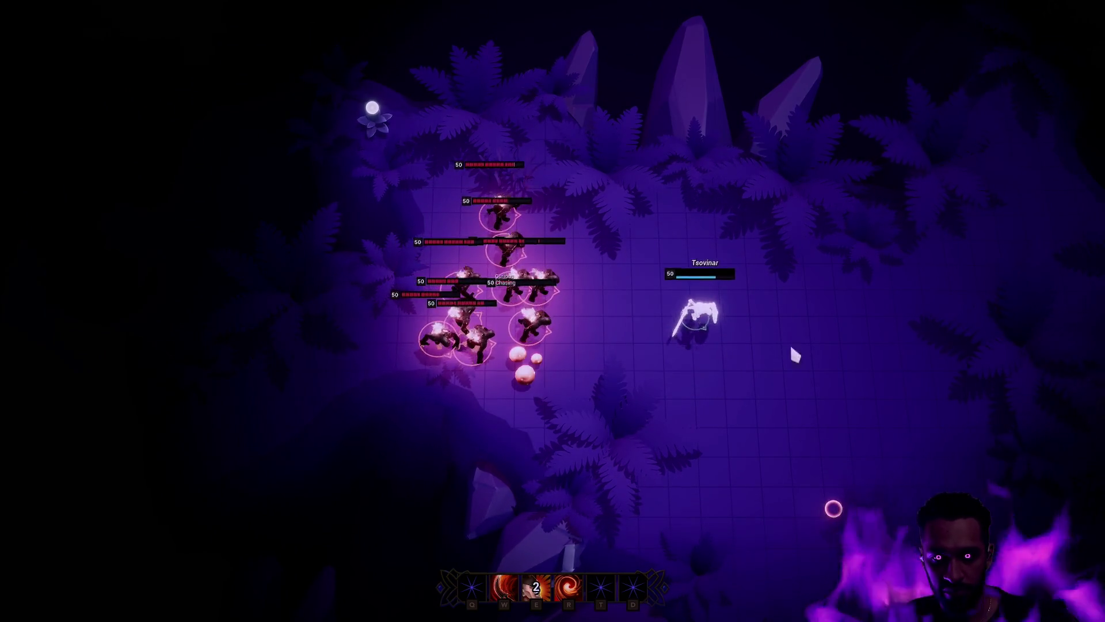
Step: Leave fullscreen, kite the enemies a bit more, and return to the BP_OddAIController event graph
key("F11")
right_click(666, 323)
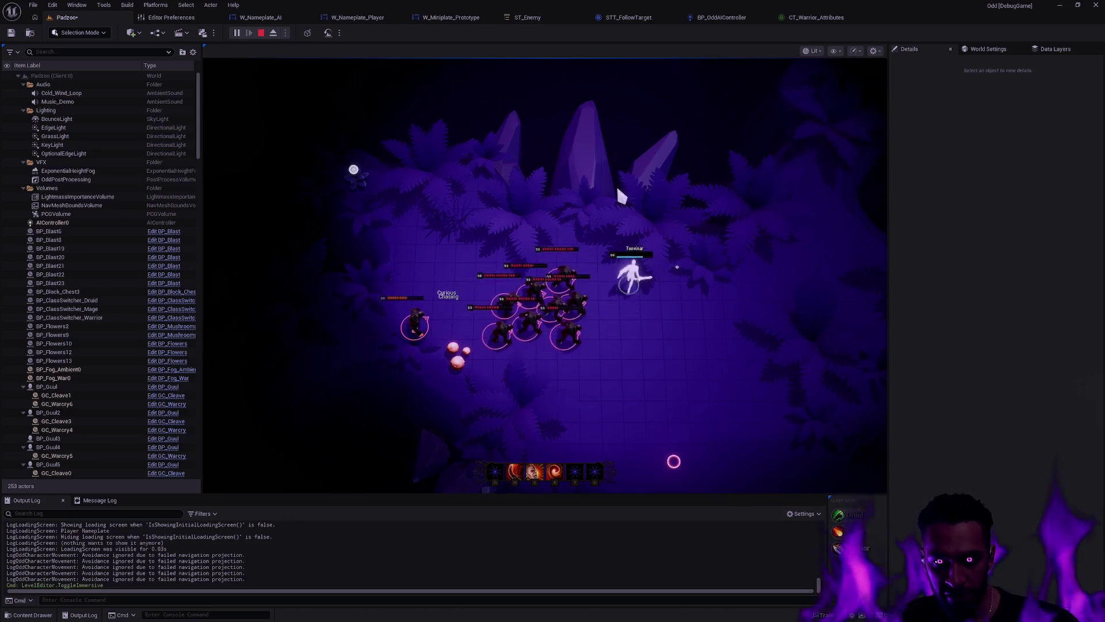
right_click(506, 172)
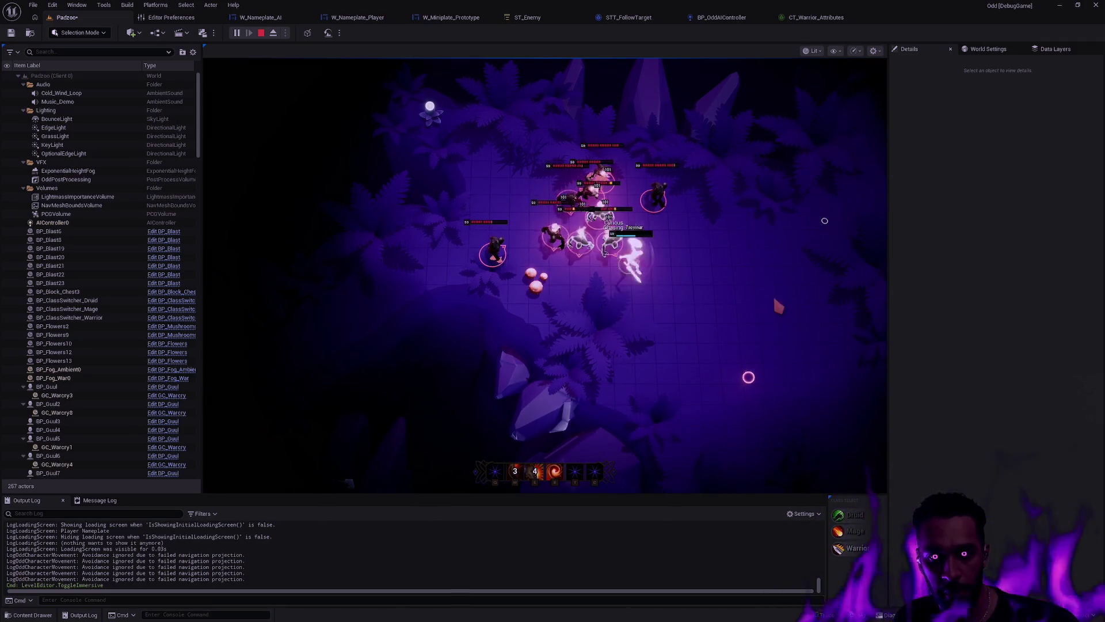
left_click(727, 15)
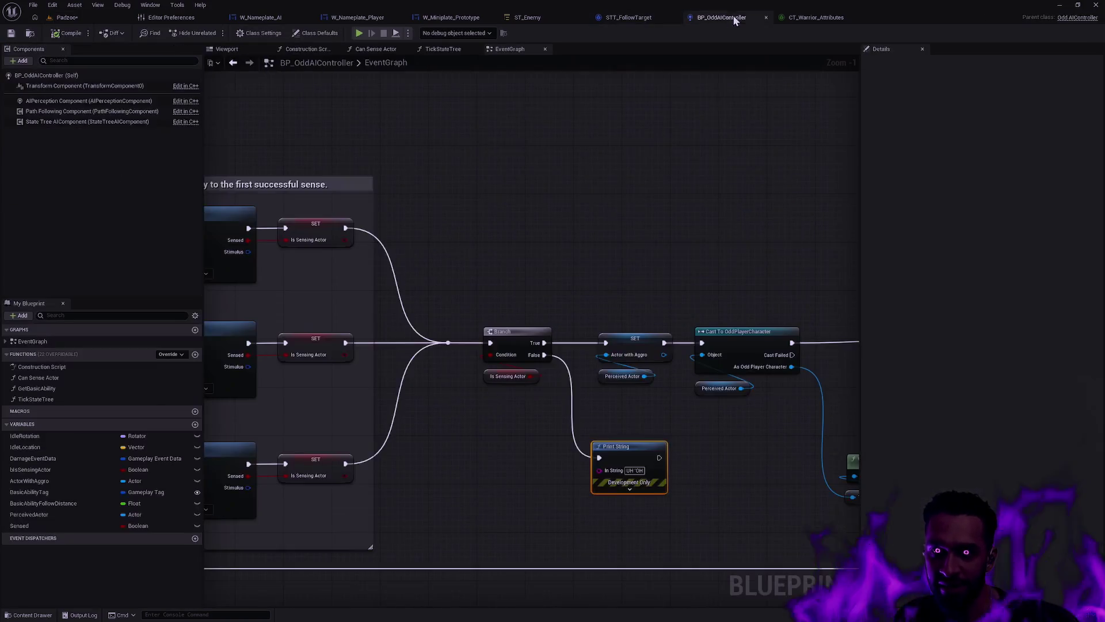
scroll(529, 362, "down", 5)
scroll(691, 368, "up", 6)
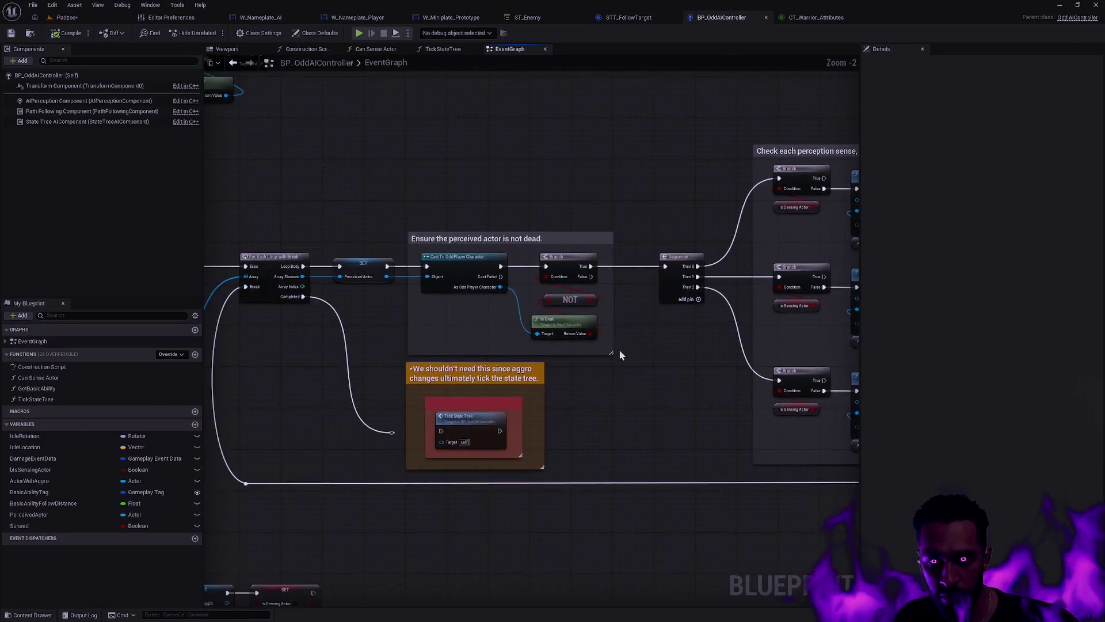
mouse_move(692, 369)
left_mouse_down()
mouse_move(547, 350)
mouse_move(560, 356)
left_mouse_up()
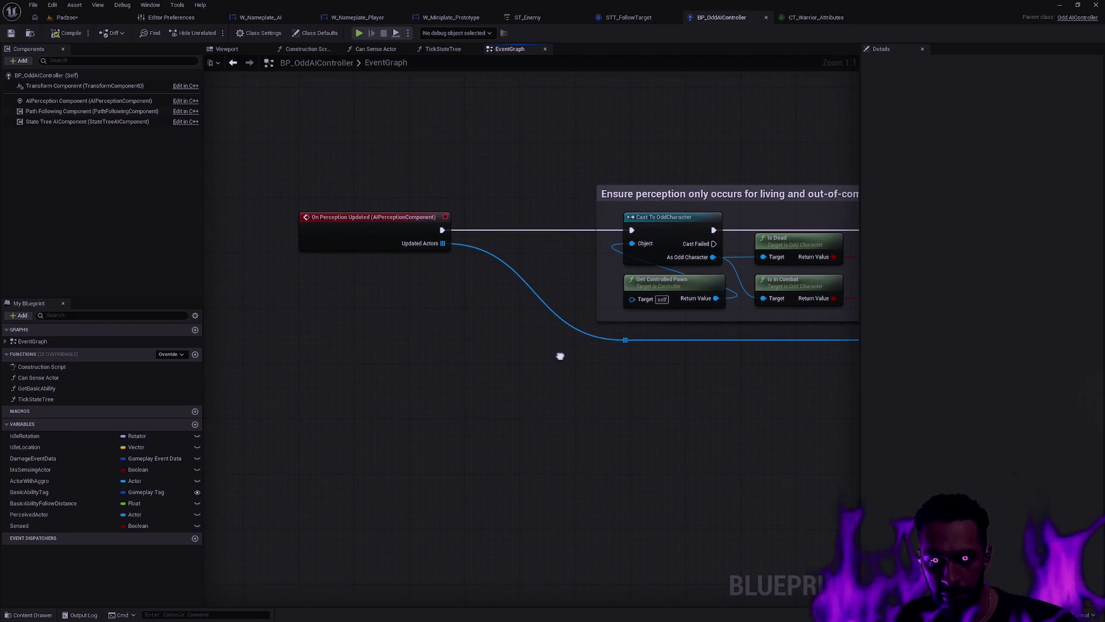
mouse_move(806, 377)
left_mouse_down()
mouse_move(770, 382)
mouse_move(637, 353)
mouse_move(509, 371)
left_mouse_up()
left_click_drag(612, 383, 340, 391)
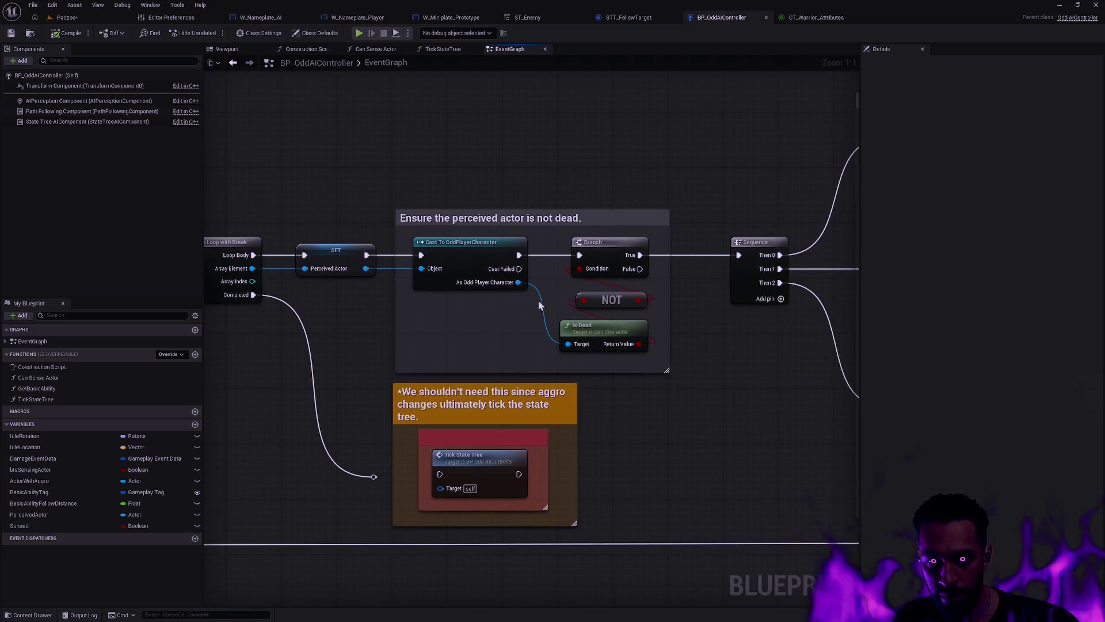
scroll(782, 341, "down", 2)
left_click_drag(782, 340, 519, 346)
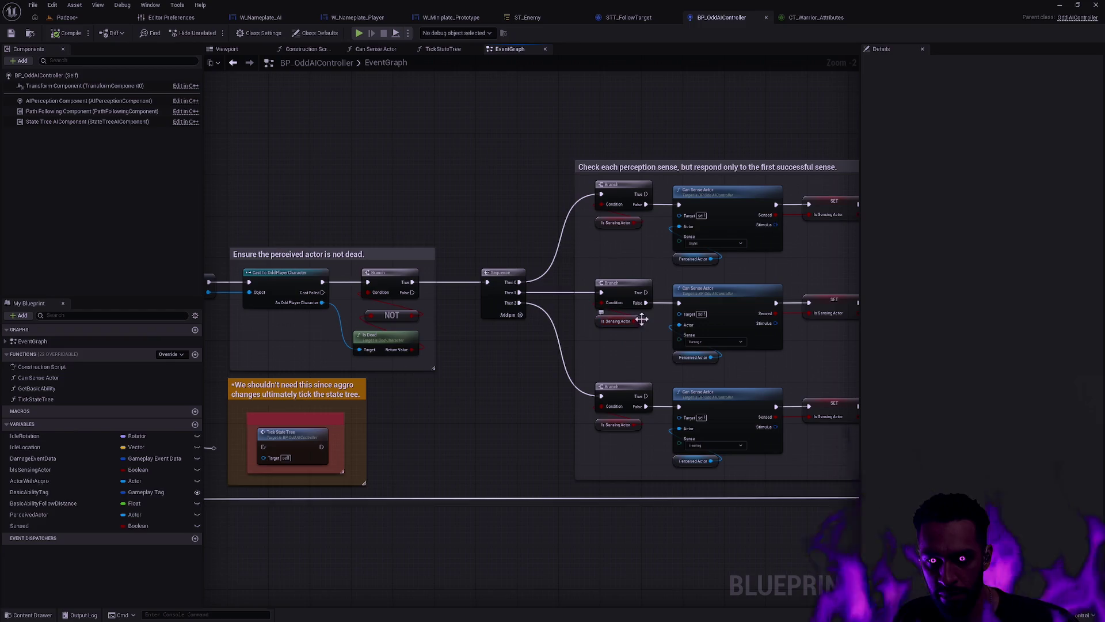
scroll(658, 322, "up", 2)
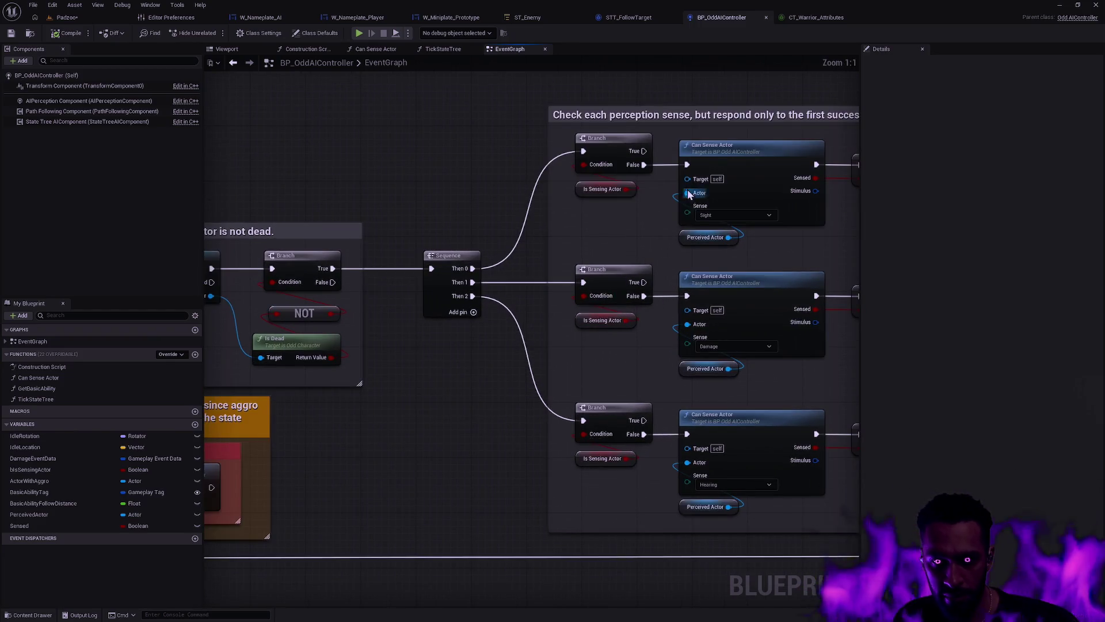
scroll(629, 166, "down", 2)
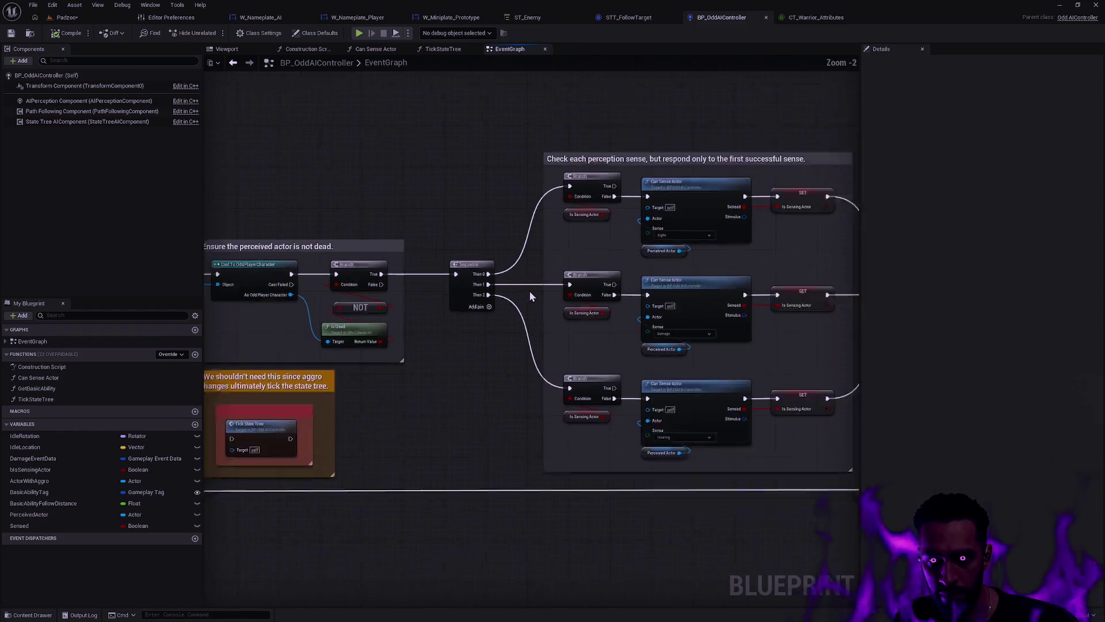
scroll(655, 368, "down", 1)
scroll(658, 373, "up", 3)
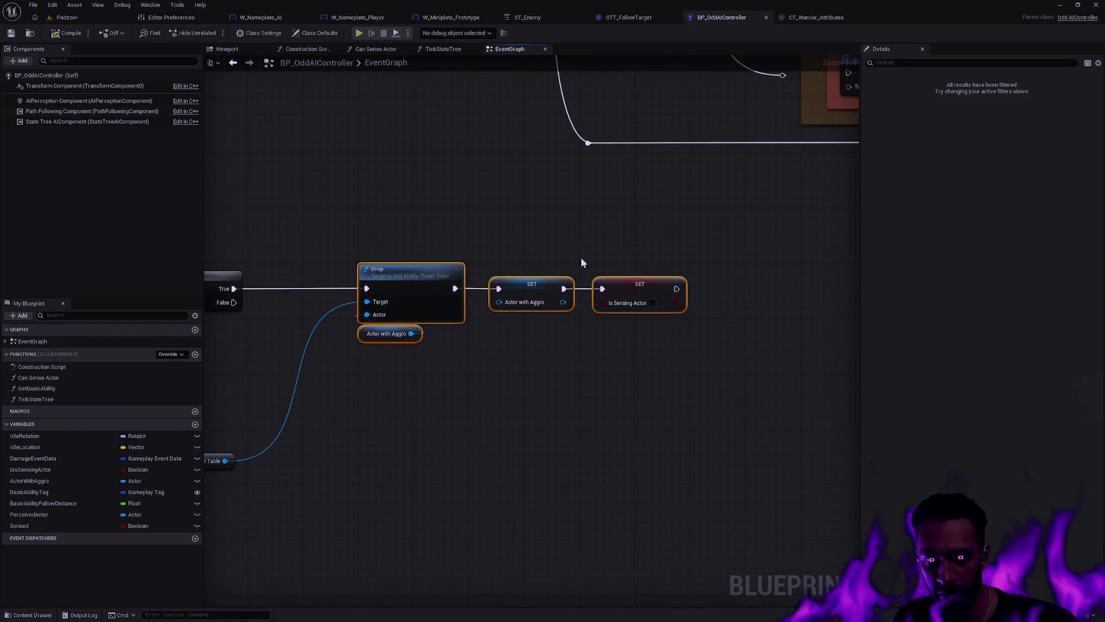
scroll(633, 239, "down", 1)
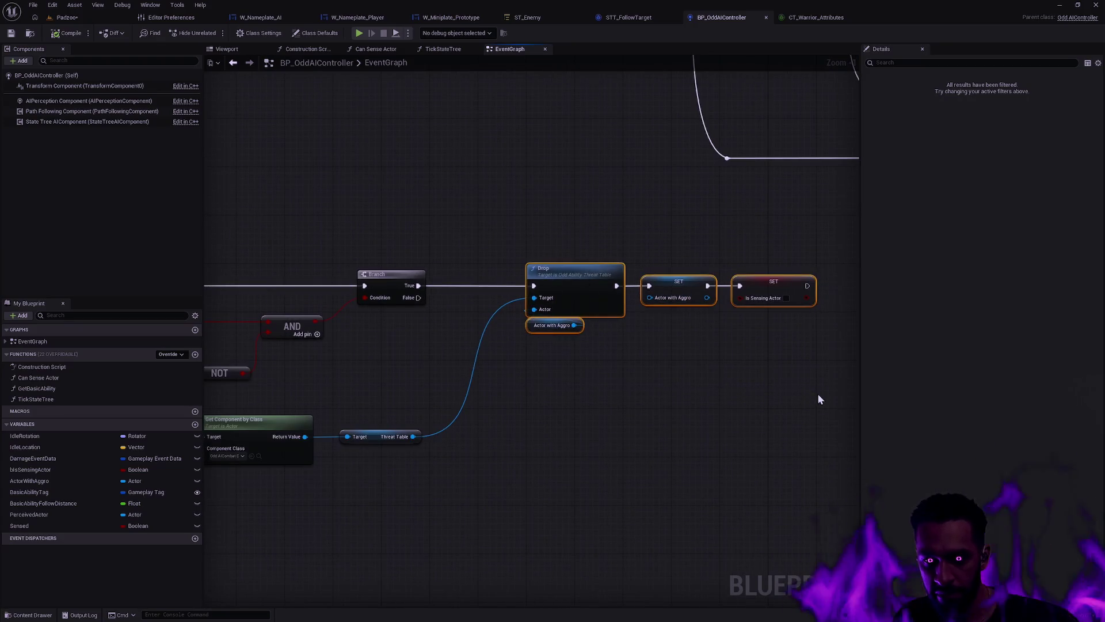
scroll(567, 235, "down", 2)
left_click_drag(746, 319, 482, 175)
scroll(482, 176, "down", 2)
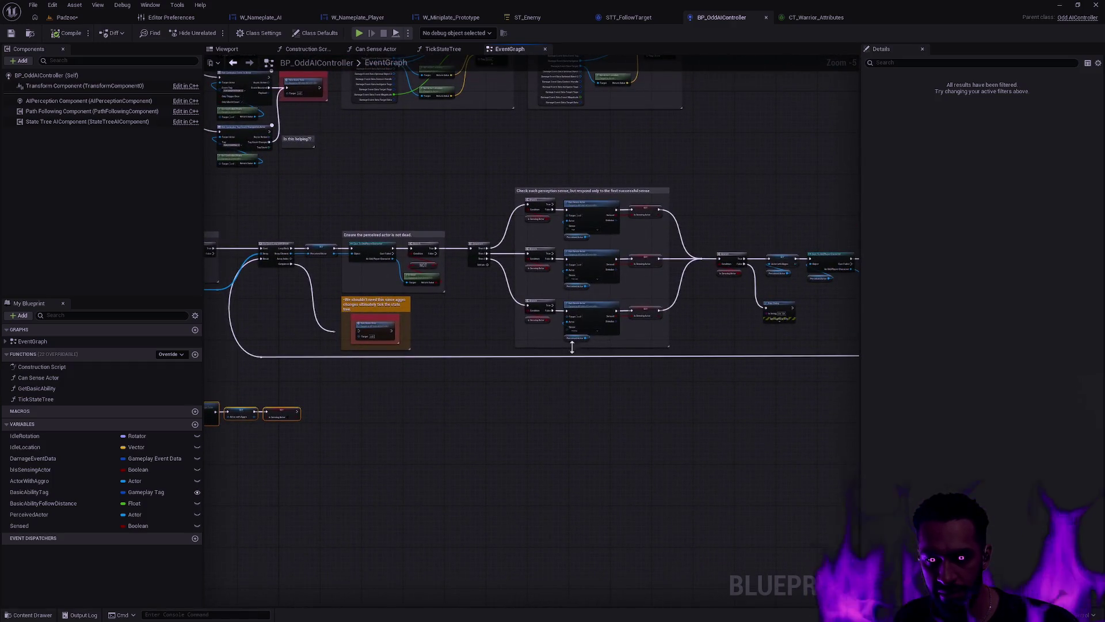
scroll(561, 346, "up", 3)
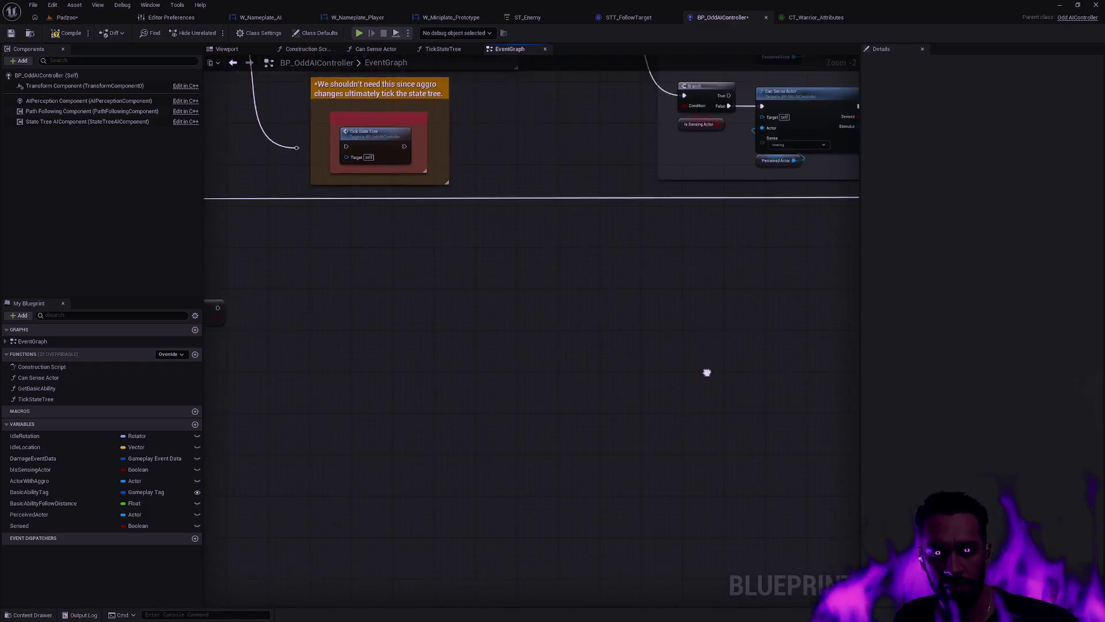
scroll(635, 375, "up", 3)
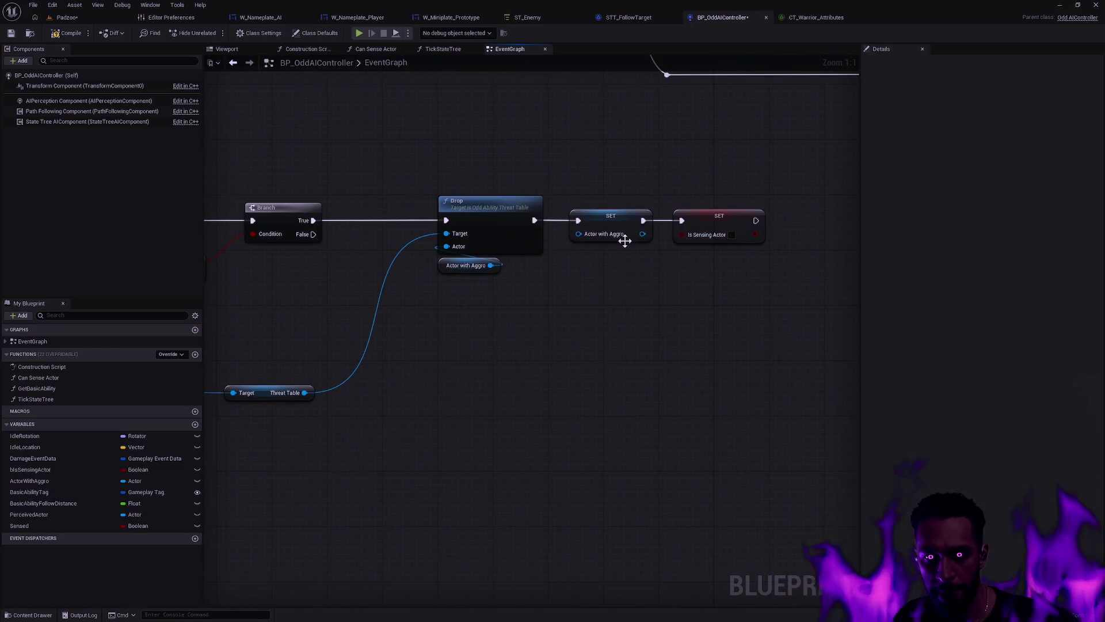
Step: Attach an 'OH NO!' Print String after the Is Sensing Actor SET node, then play-test from Padzoo
left_click_drag(572, 288, 647, 156)
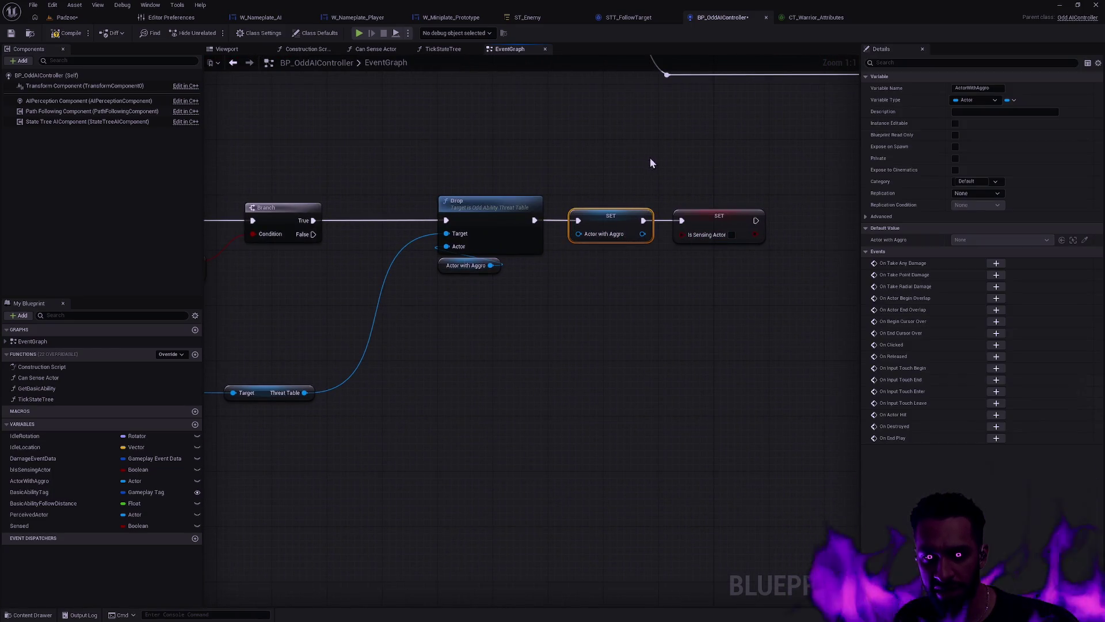
left_click_drag(693, 337, 778, 177)
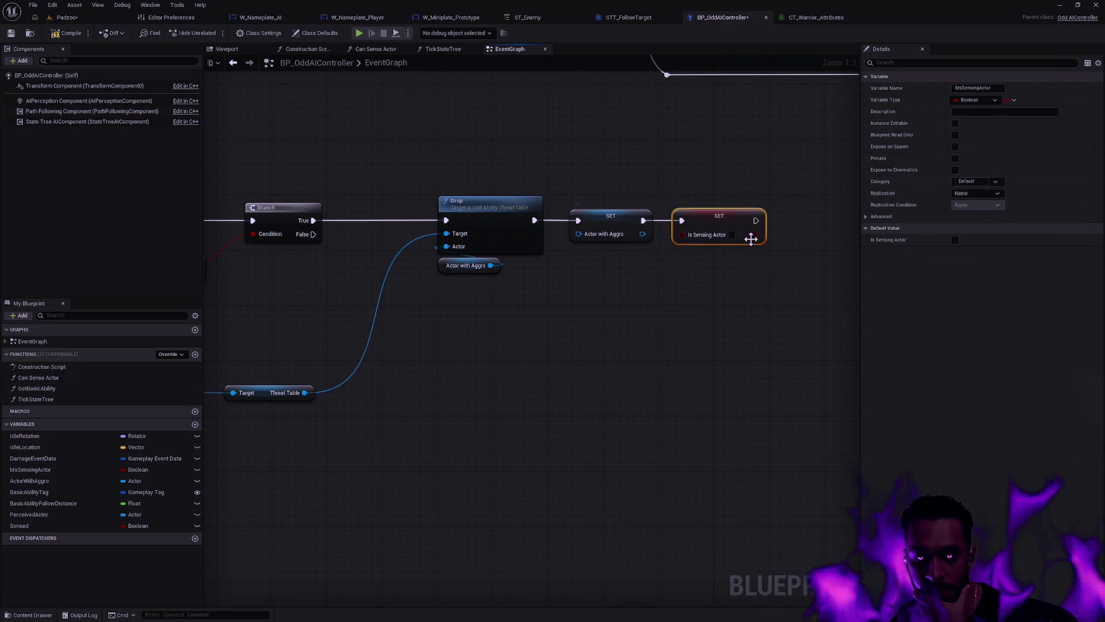
left_click_drag(789, 224, 789, 225)
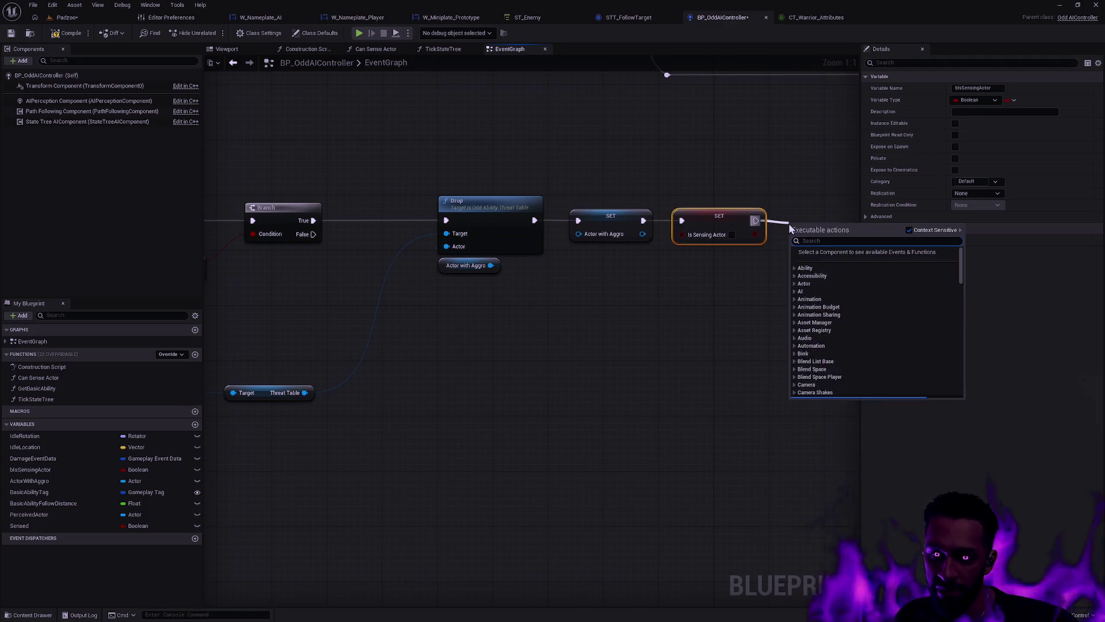
type("print")
key("Return")
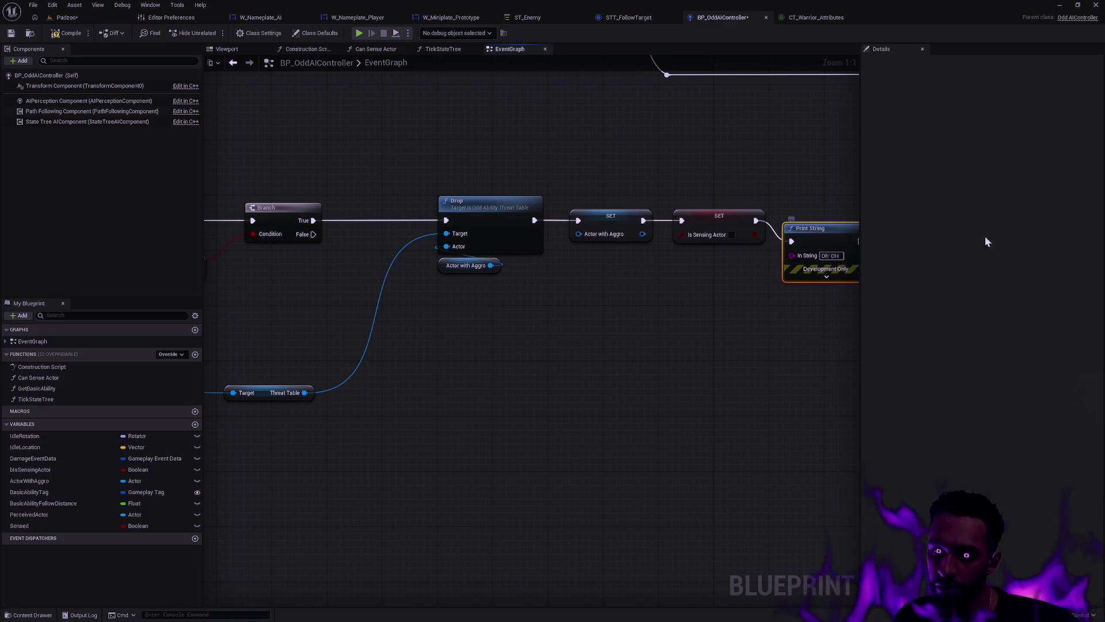
left_click_drag(809, 175, 712, 183)
type("OH NO!")
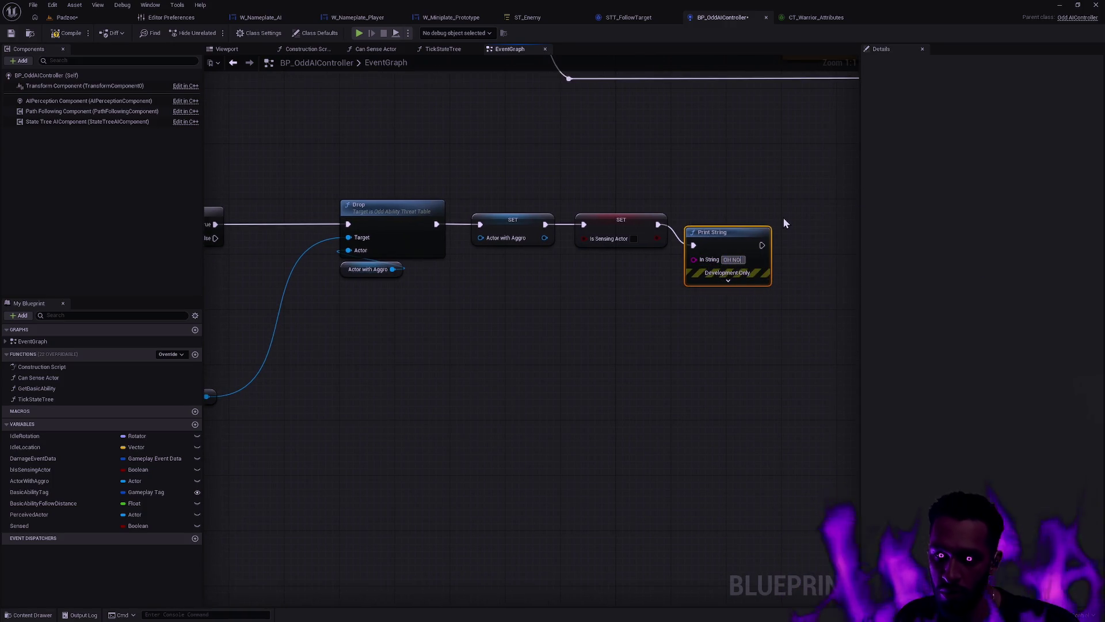
key("Return")
left_click_drag(736, 234, 750, 213)
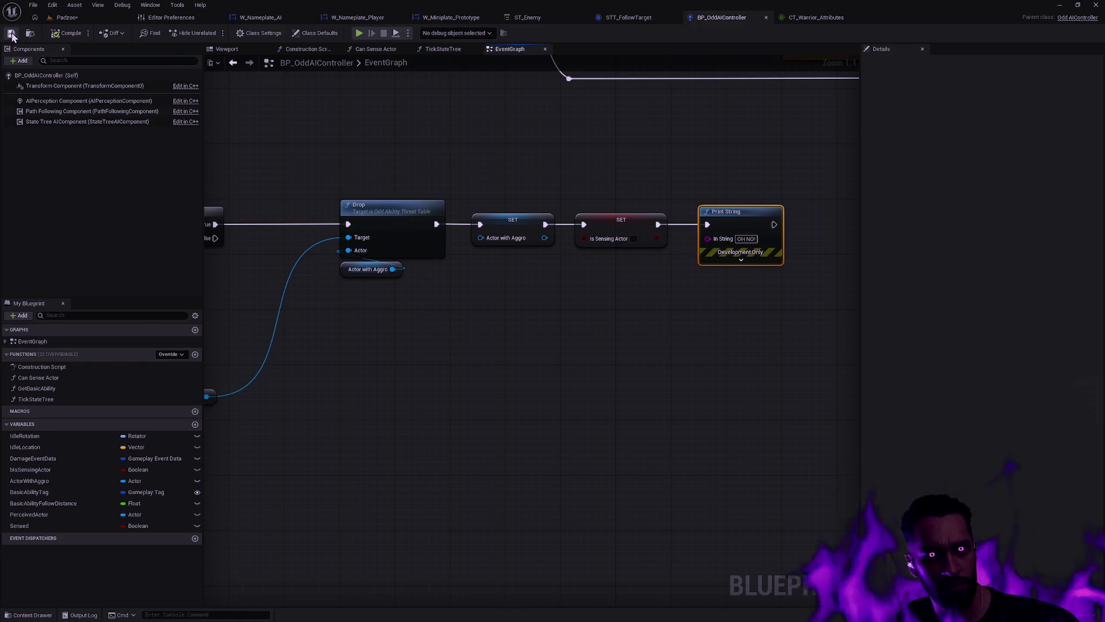
left_click(67, 17)
key("alt+p")
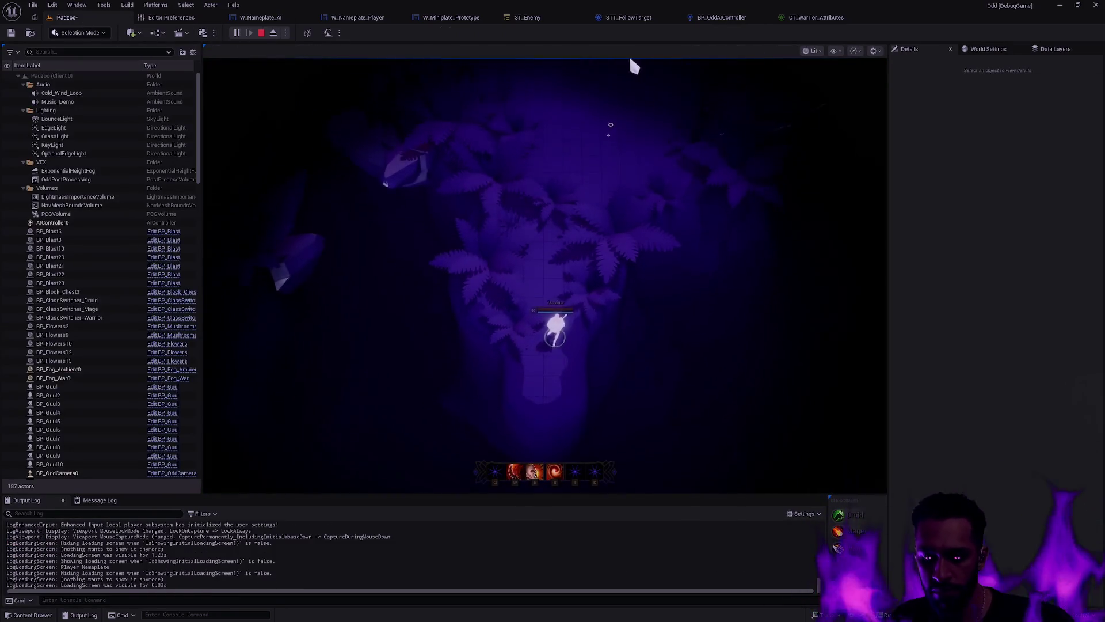
Step: In fullscreen, walk the hero toward and away from the enemies, then stop Play In Editor
key("F11")
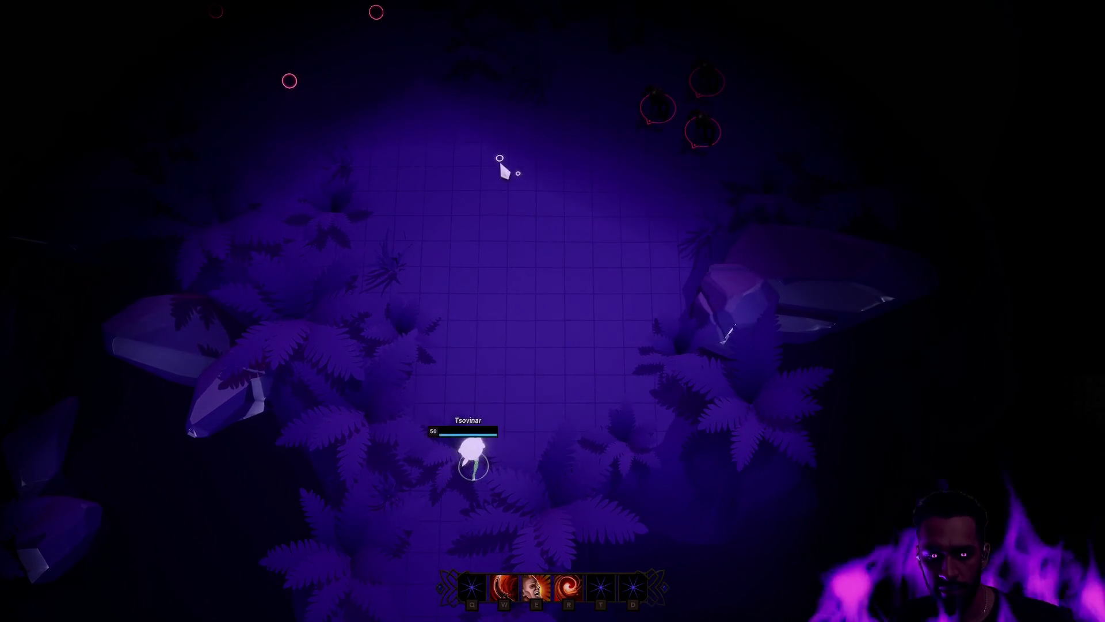
right_click(499, 157)
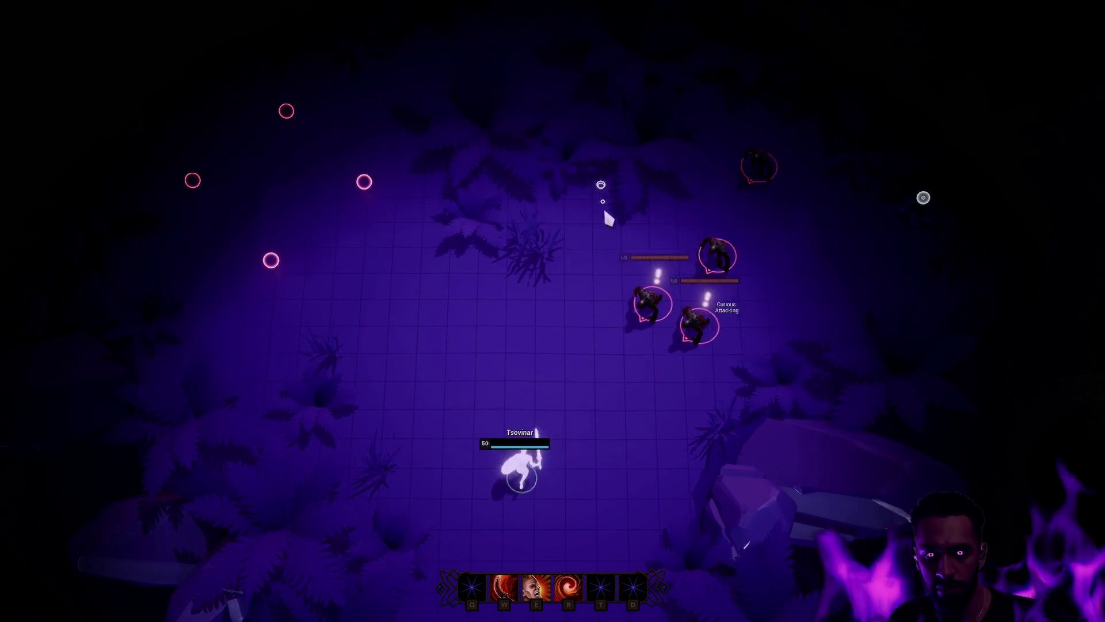
right_click(673, 113)
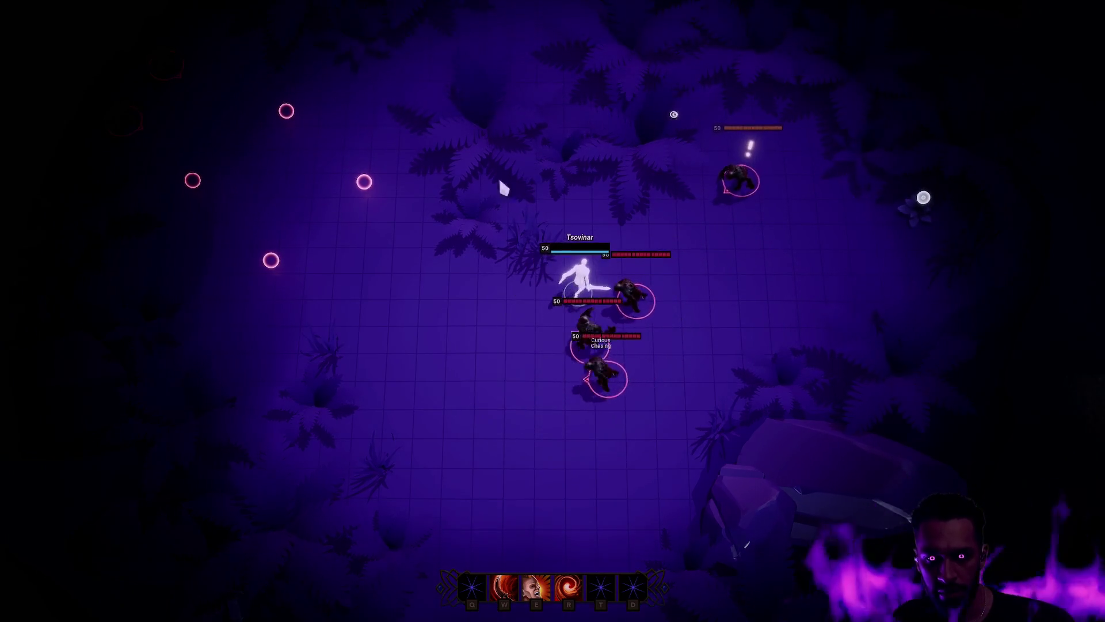
right_click(110, 141)
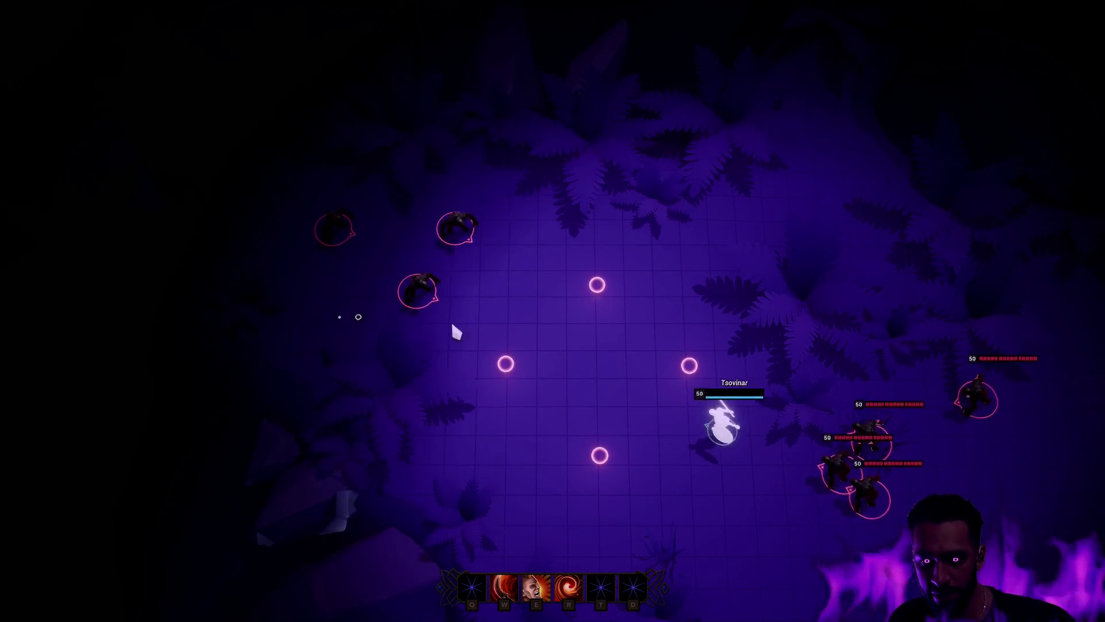
right_click(418, 210)
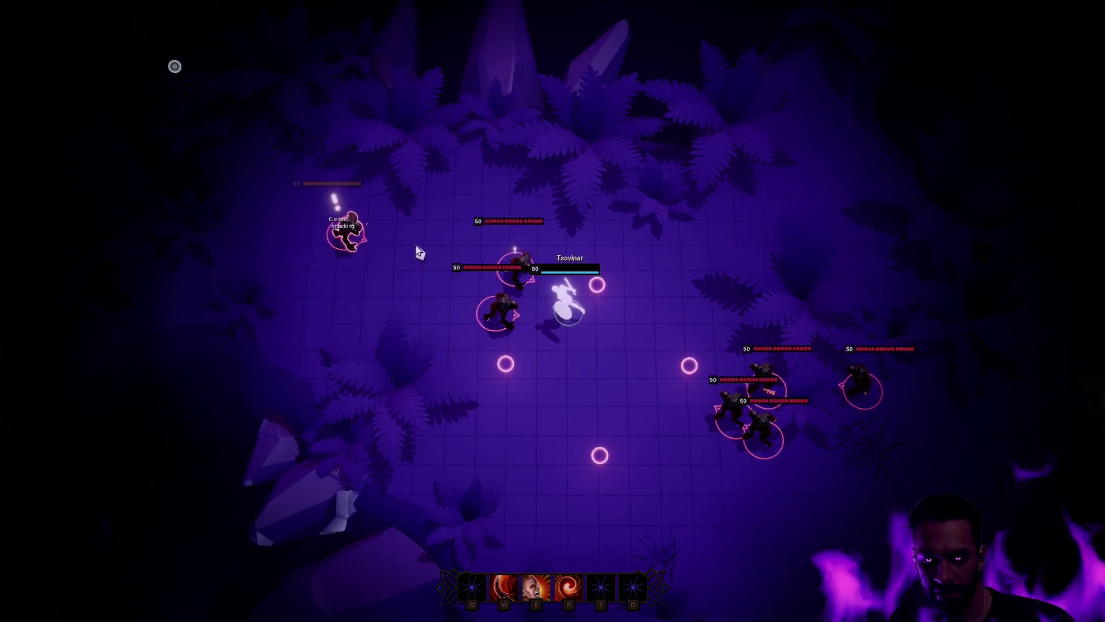
key("Escape")
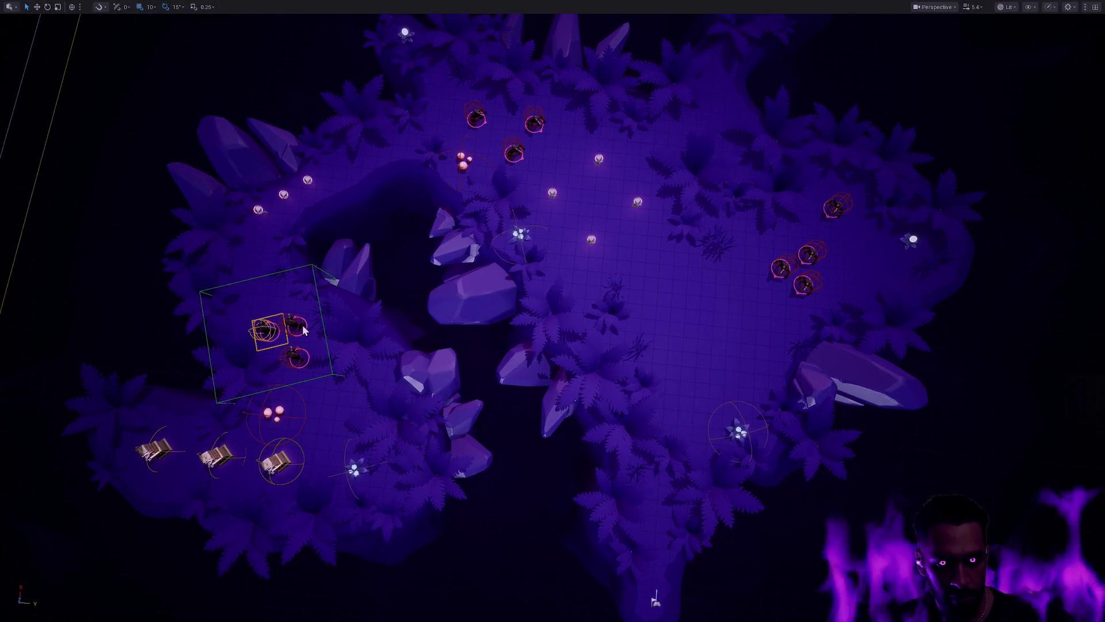
Step: Drag the lower-left and top-centre enemy groups toward the middle of the level
left_click_drag(333, 416, 718, 324)
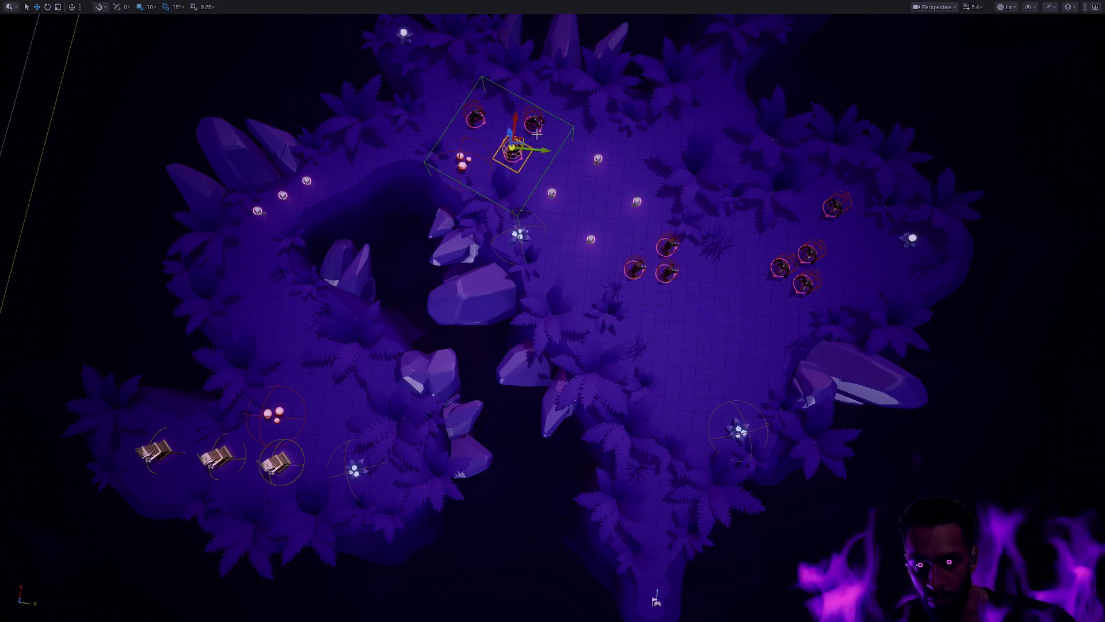
mouse_move(486, 104)
left_mouse_down()
mouse_move(726, 322)
mouse_move(688, 317)
left_mouse_up()
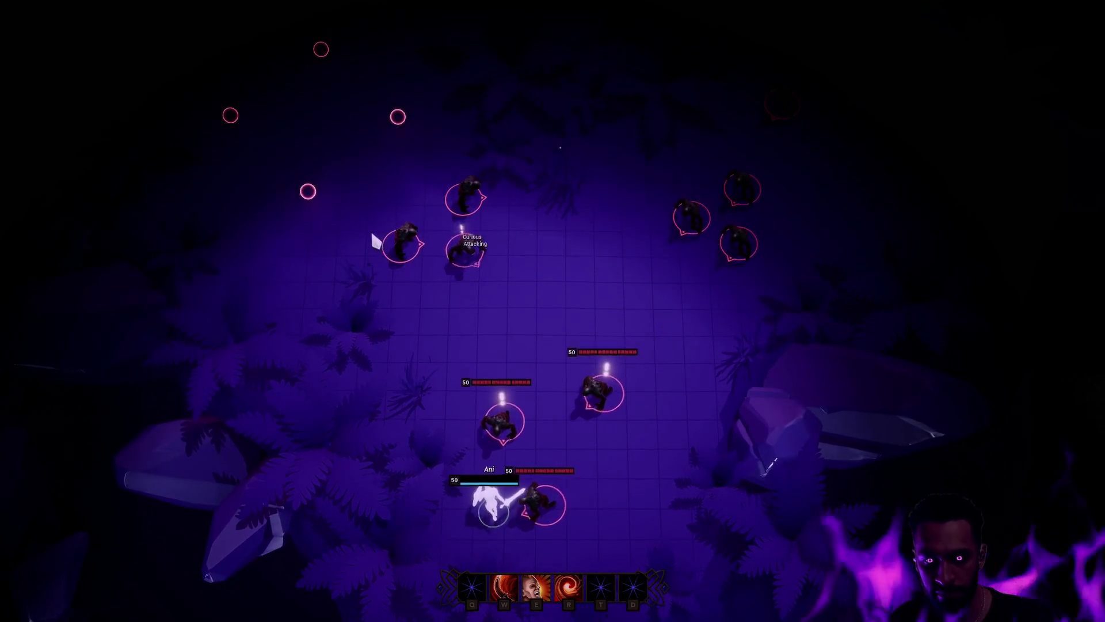
Step: Move Ani into the enemy pack, cast E and R, then kite left and exit fullscreen
right_click(599, 239)
key("e")
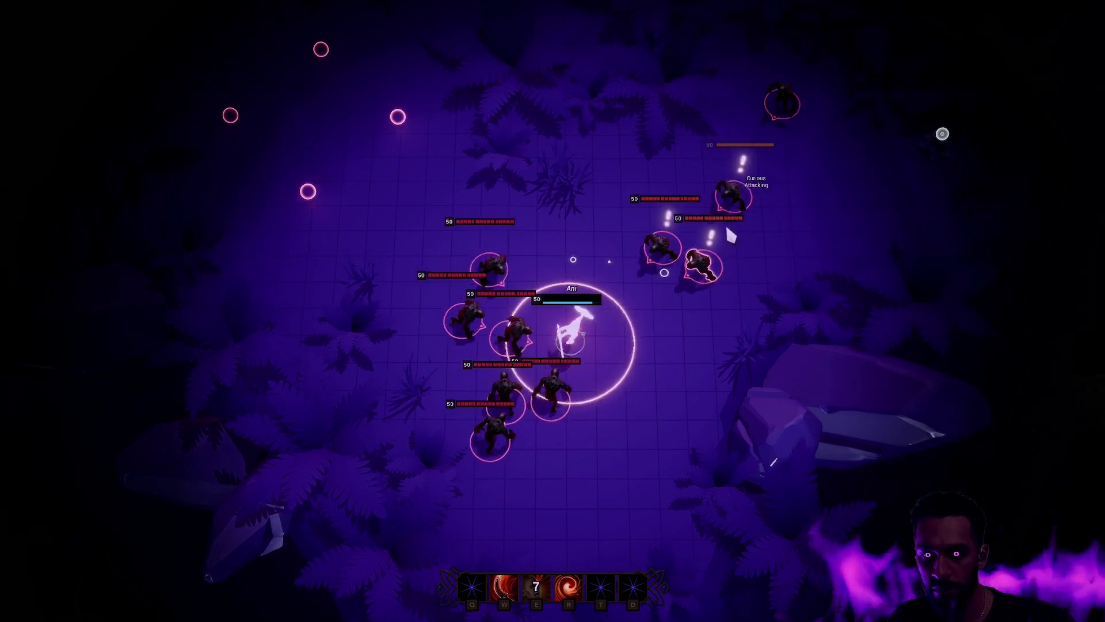
right_click(727, 212)
key("r")
right_click(452, 221)
right_click(302, 492)
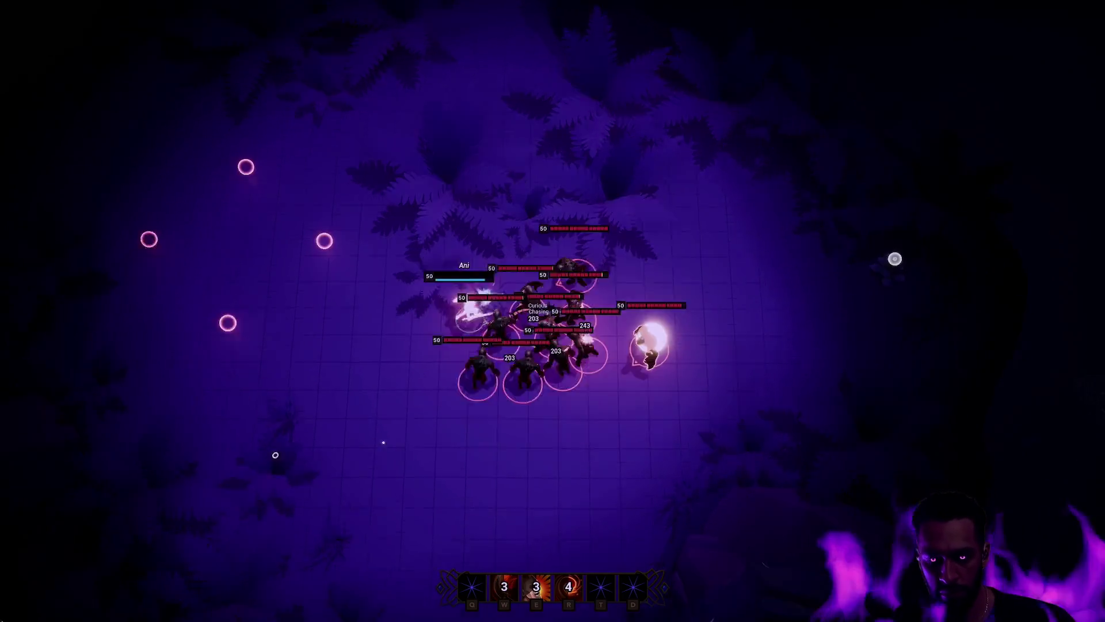
key("F11")
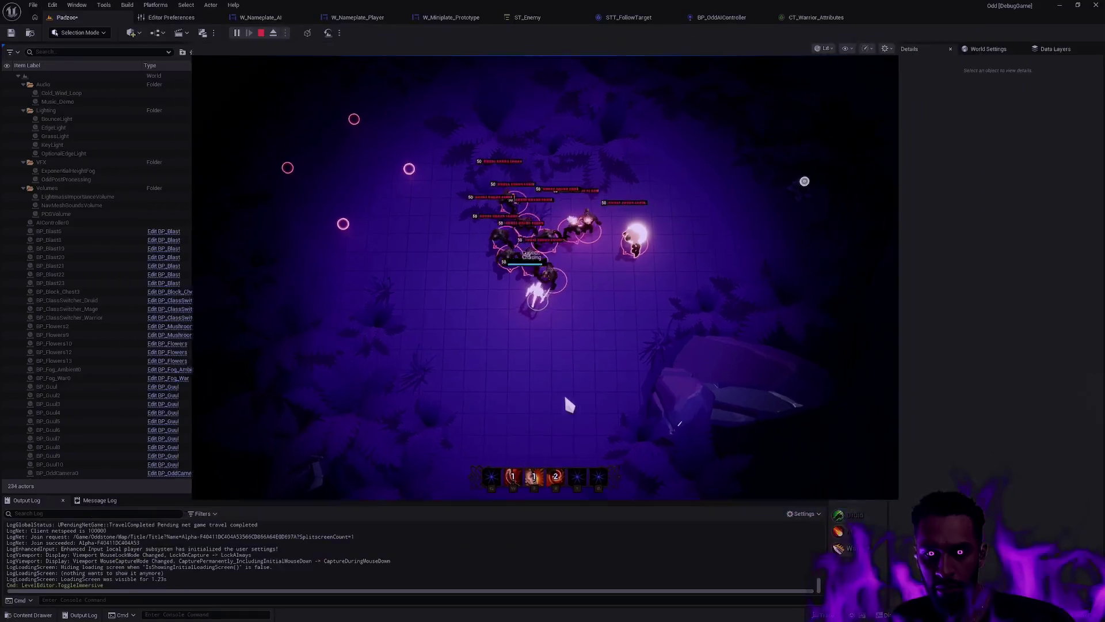
Step: Dash in and out of the pack with Q, W and E abilities, then return to fullscreen
key("e")
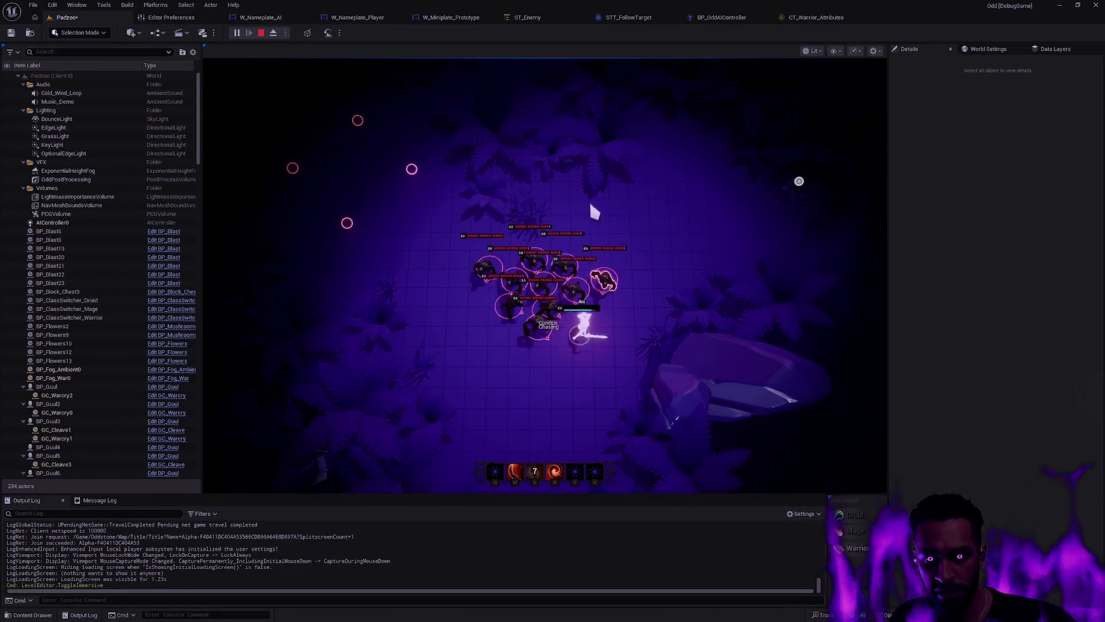
key("w")
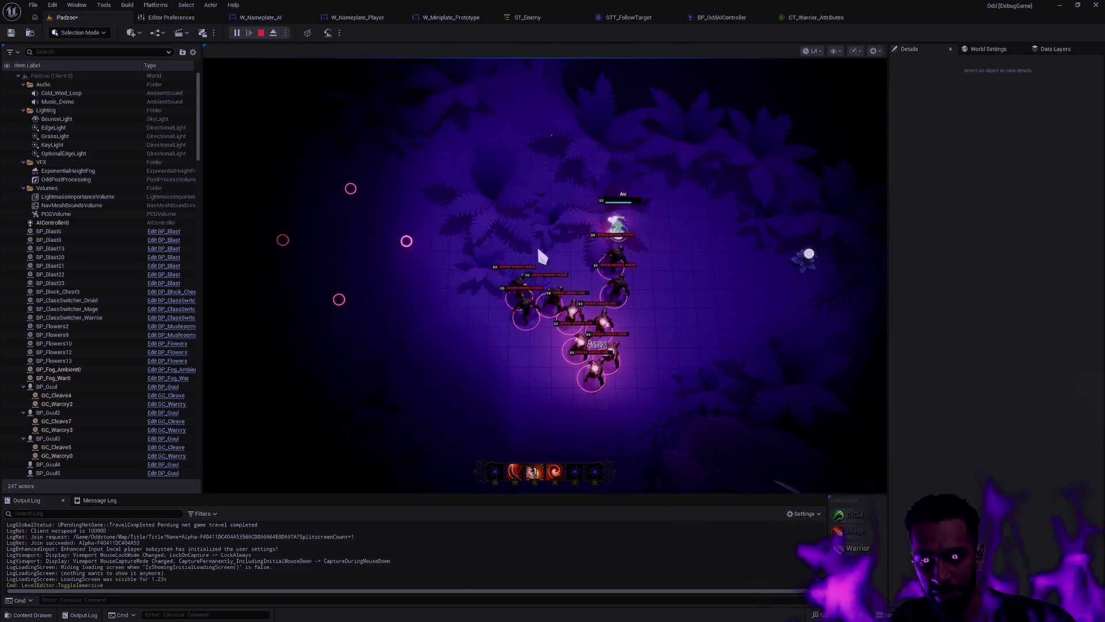
key("w")
key("e")
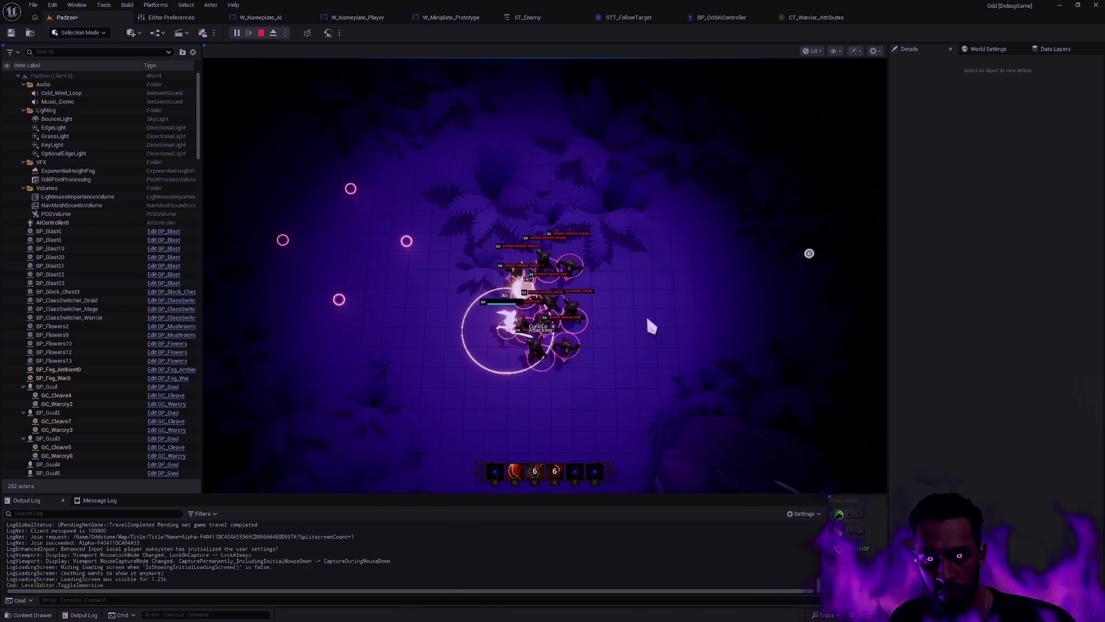
key("q")
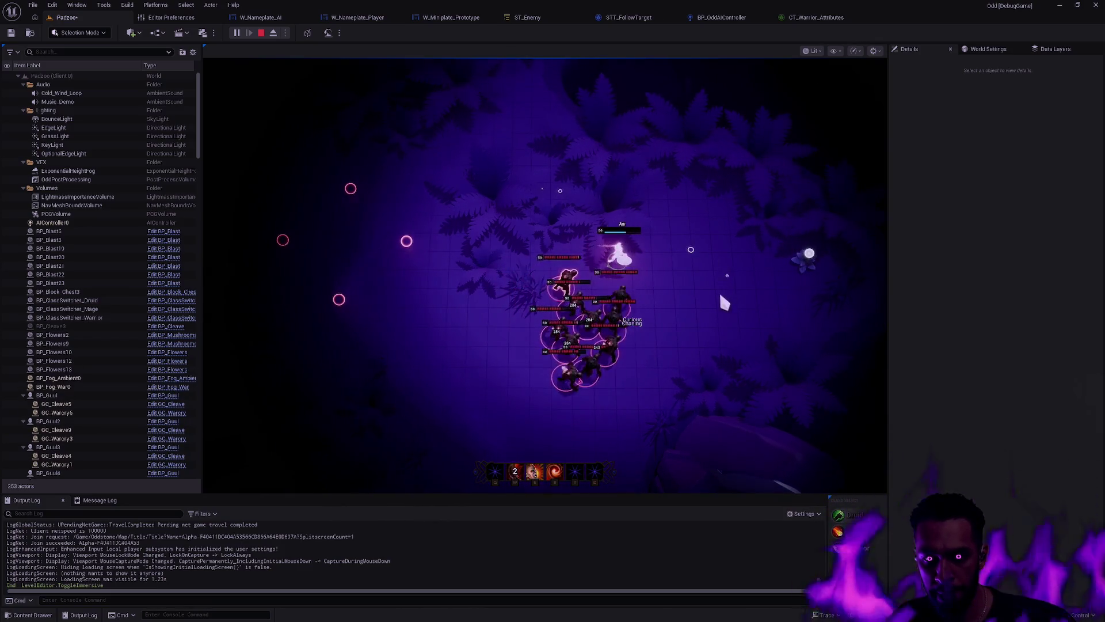
key("w")
key("q")
key("e")
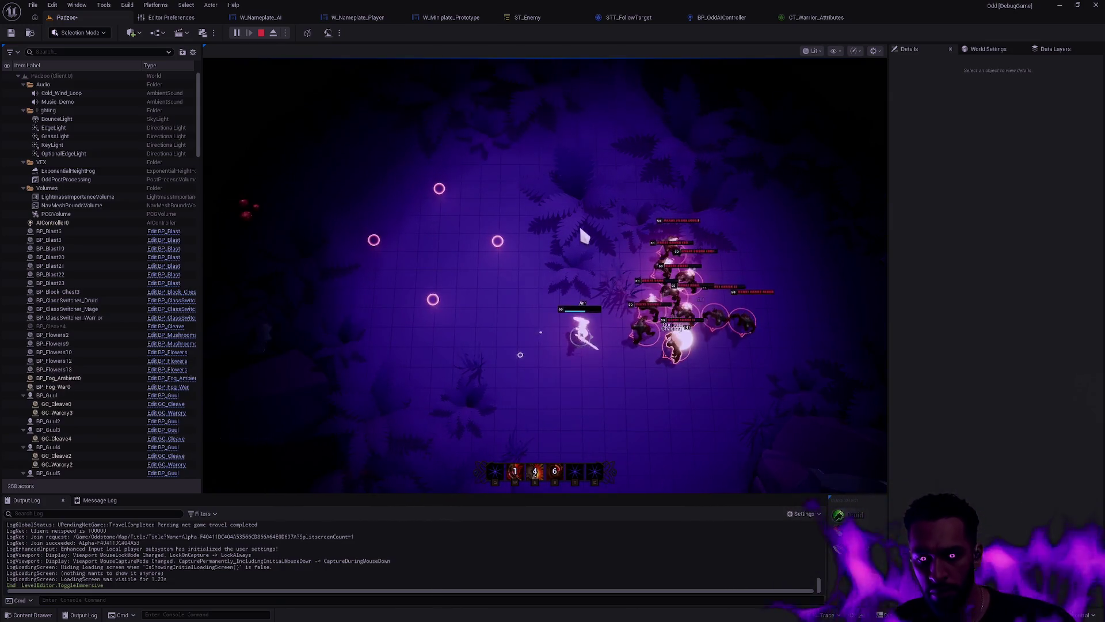
key("q")
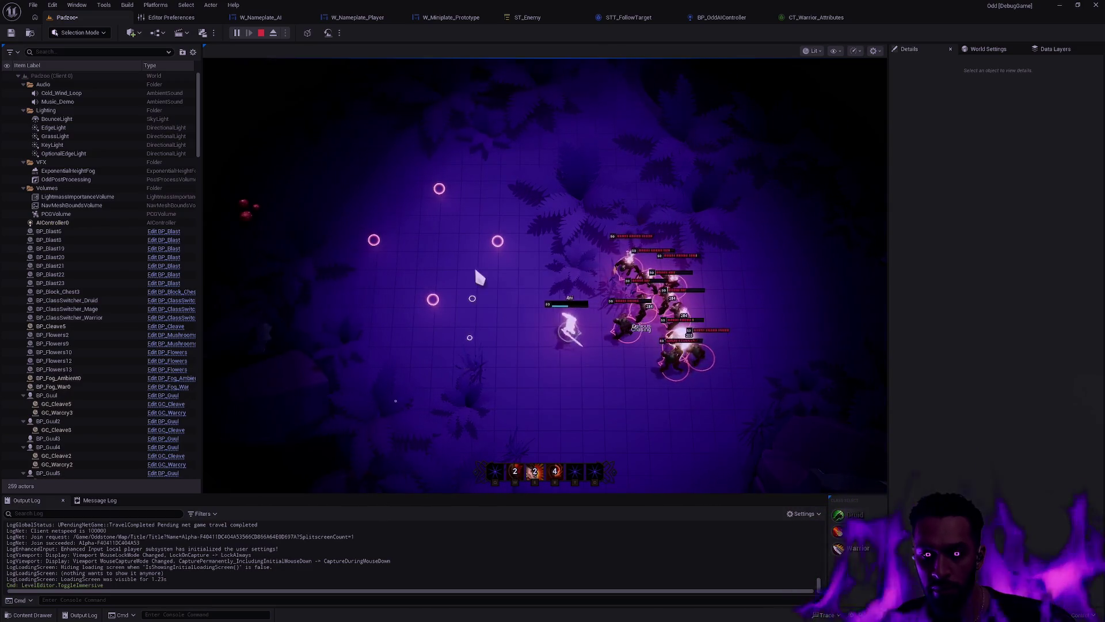
mouse_move(465, 396)
left_mouse_down()
mouse_move(494, 266)
mouse_move(564, 217)
mouse_move(556, 150)
mouse_move(674, 180)
mouse_move(703, 163)
left_mouse_up()
key("F11")
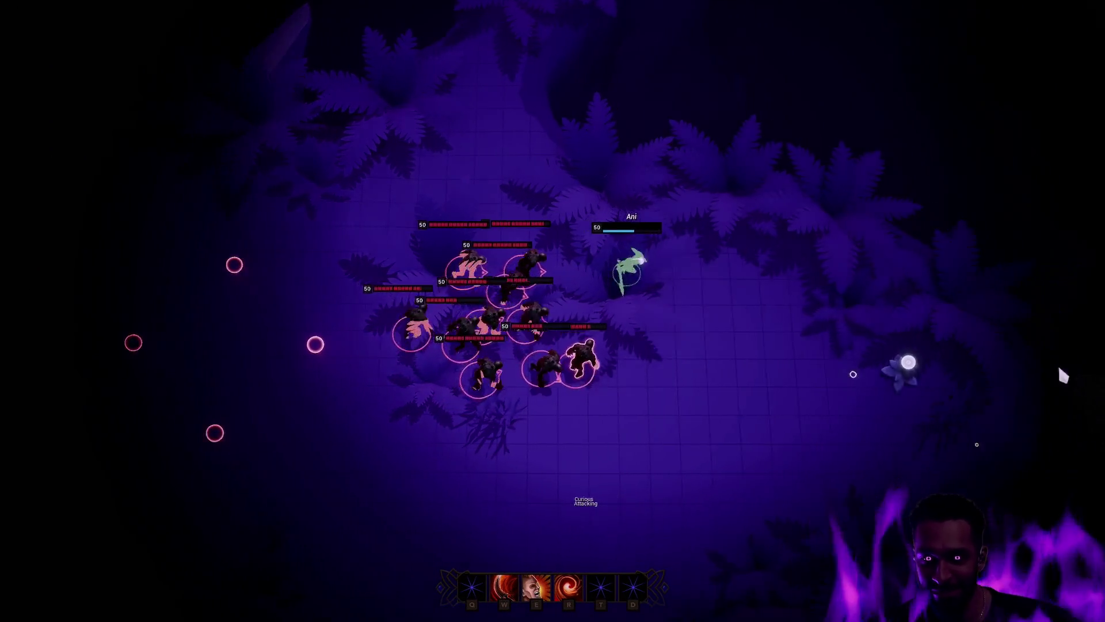
Step: Strike the pack with W, E and R abilities, then retreat to check the enemies chase
mouse_move(716, 480)
left_mouse_down()
mouse_move(703, 526)
mouse_move(378, 395)
left_mouse_up()
key("w")
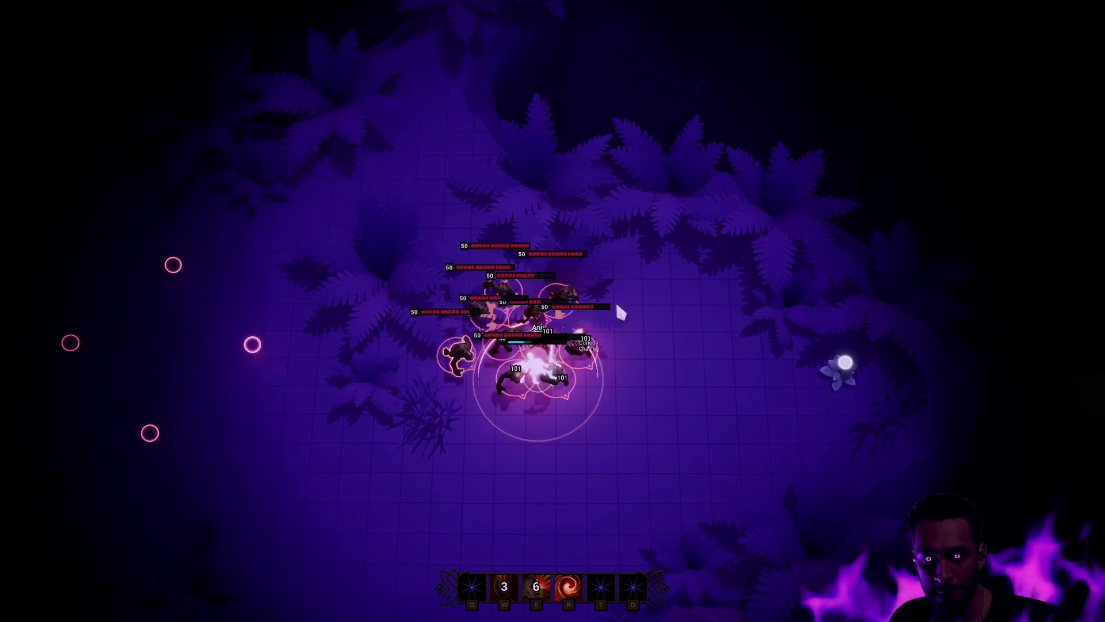
mouse_move(797, 471)
left_mouse_down()
mouse_move(851, 379)
mouse_move(876, 385)
mouse_move(814, 506)
mouse_move(731, 526)
mouse_move(604, 509)
mouse_move(701, 533)
mouse_move(537, 523)
mouse_move(416, 456)
mouse_move(518, 316)
left_mouse_up()
key("w")
key("e")
key("r")
key("w")
left_click(681, 190)
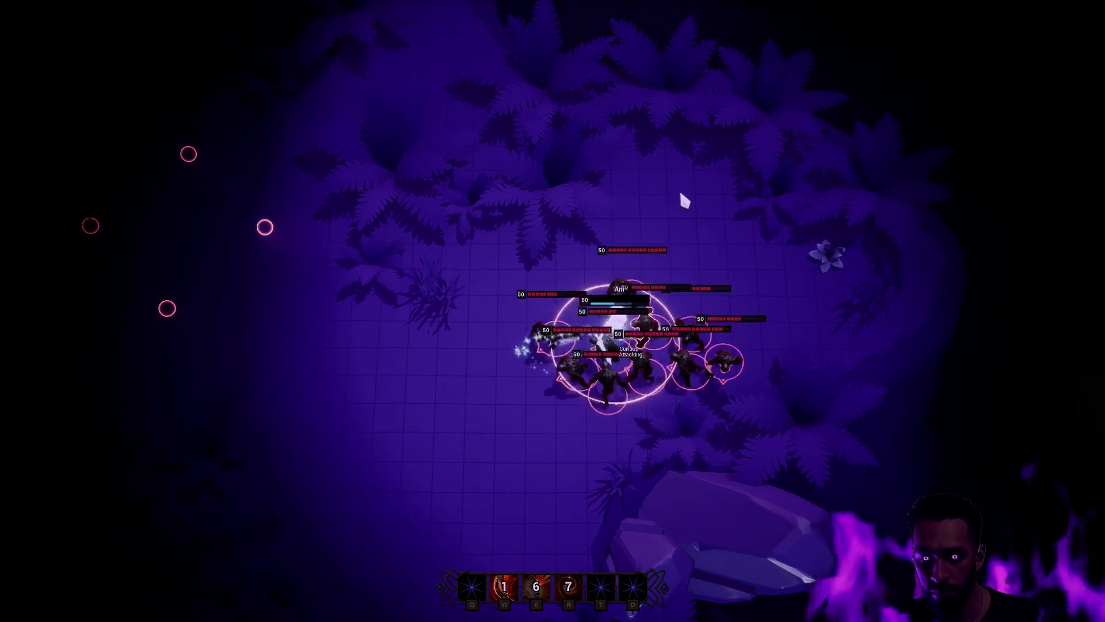
mouse_move(607, 465)
left_mouse_down()
mouse_move(637, 136)
mouse_move(523, 177)
mouse_move(451, 321)
left_mouse_up()
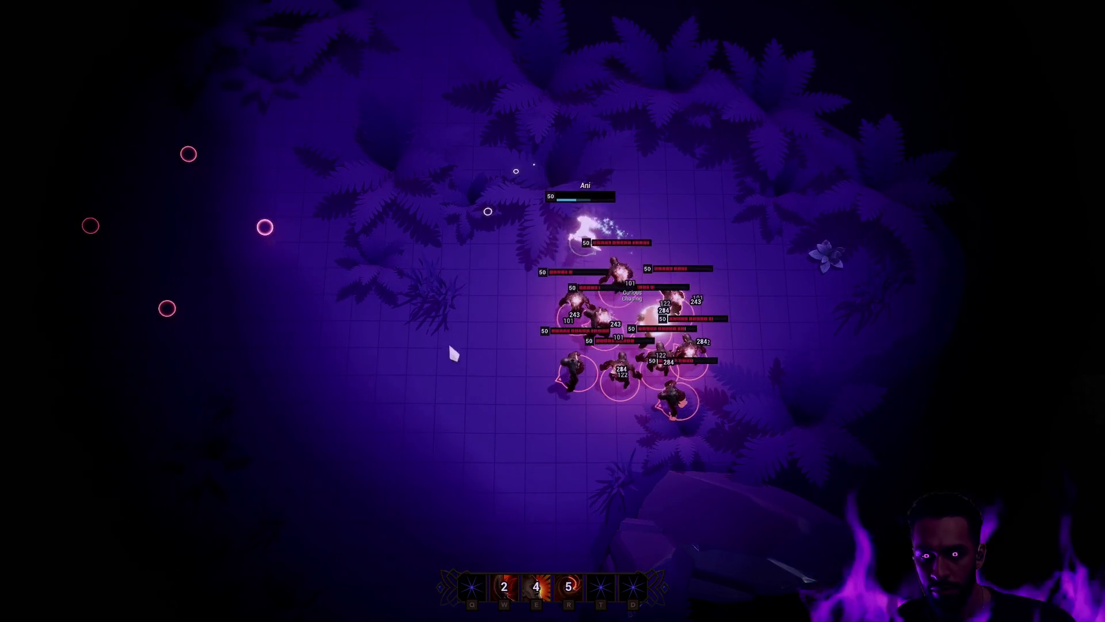
mouse_move(606, 349)
left_mouse_down()
mouse_move(482, 338)
mouse_move(727, 382)
mouse_move(340, 402)
mouse_move(187, 424)
mouse_move(249, 306)
mouse_move(249, 388)
mouse_move(314, 526)
mouse_move(109, 538)
mouse_move(150, 459)
mouse_move(247, 335)
mouse_move(451, 215)
mouse_move(502, 110)
left_mouse_up()
key("w")
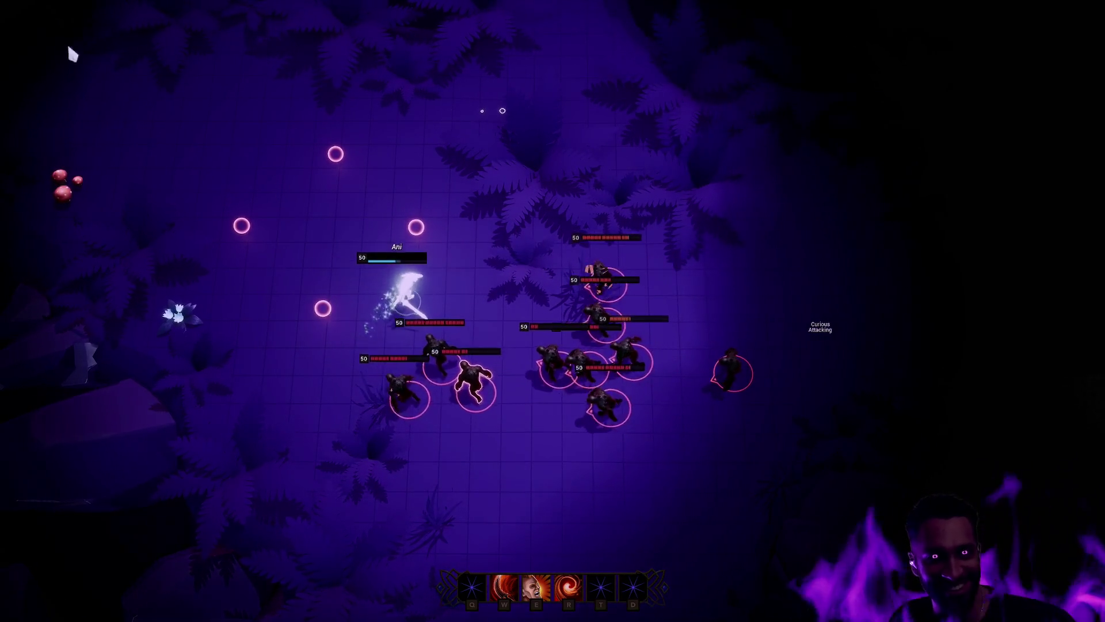
Step: Walk Ani up-right casting E and W, end the play session and open the widget asset tab
mouse_move(72, 53)
left_mouse_down()
mouse_move(207, 244)
mouse_move(316, 54)
mouse_move(387, 178)
mouse_move(596, 226)
mouse_move(654, 284)
left_mouse_up()
key("e")
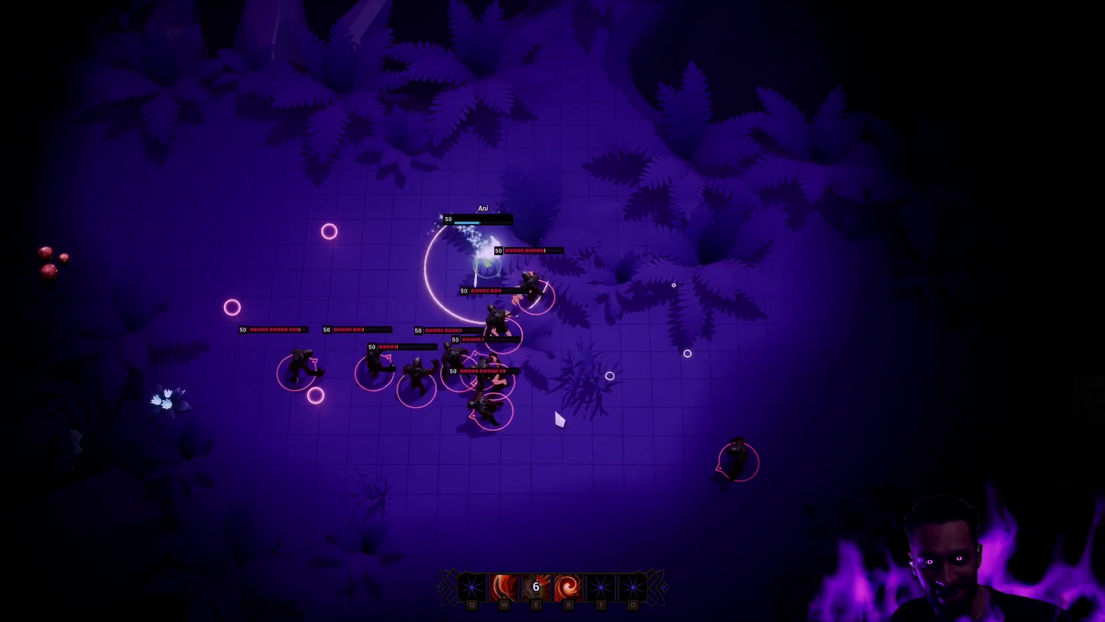
key("w")
left_click(658, 347)
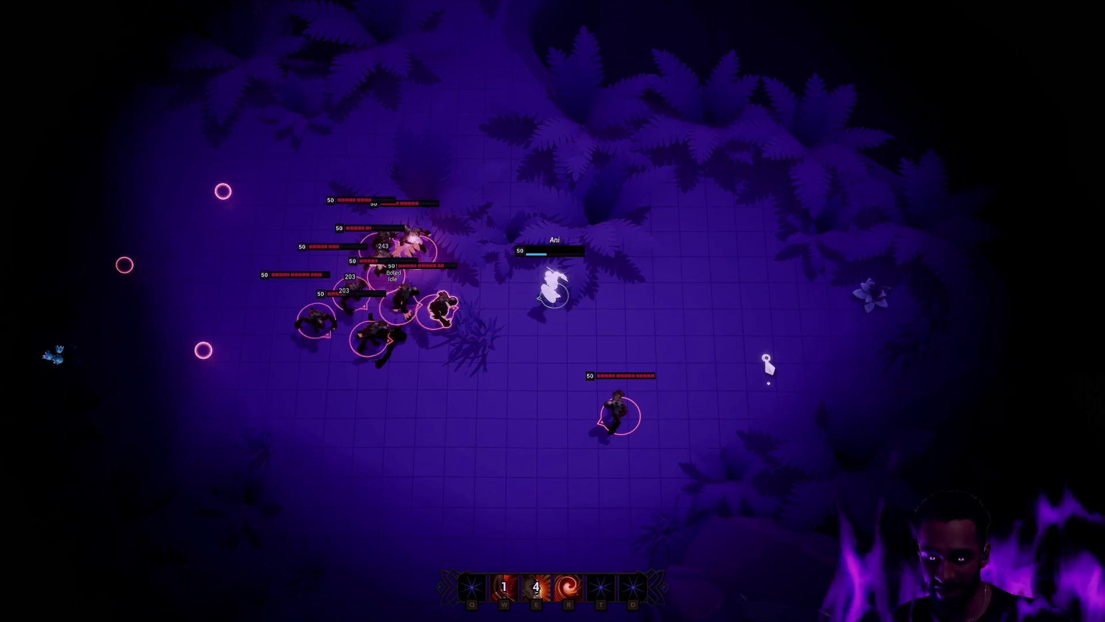
key("Escape")
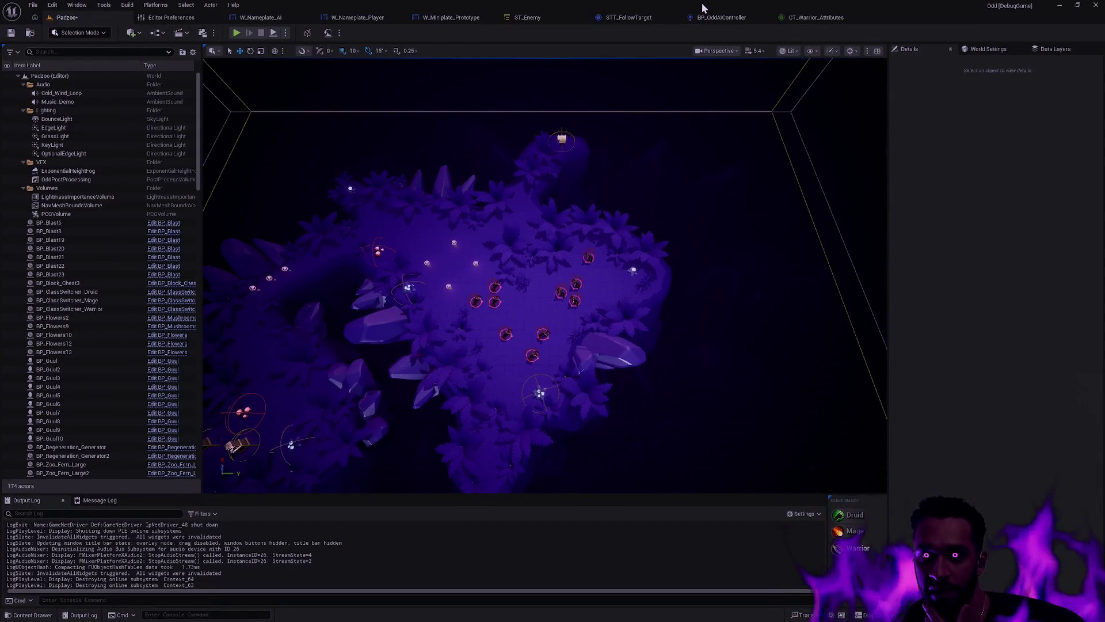
left_click(458, 17)
Step: Reopen BP_OddAIController and pan across the perception event, Branch, SET and Print String nodes
left_click(358, 16)
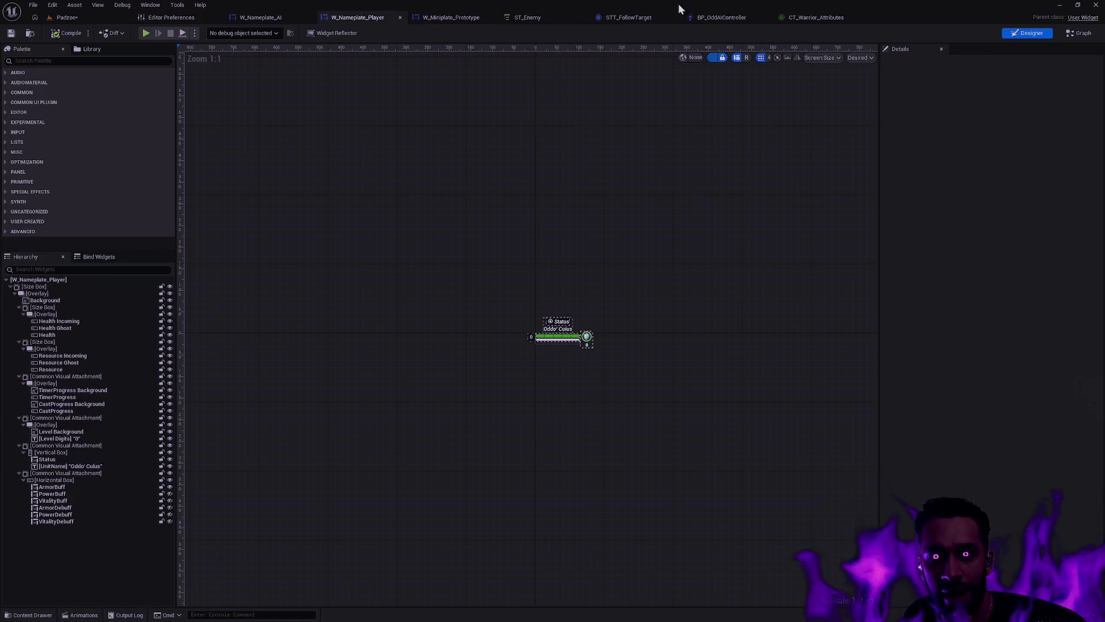
left_click(724, 17)
mouse_move(644, 150)
left_mouse_down()
mouse_move(629, 191)
mouse_move(620, 178)
mouse_move(498, 229)
left_mouse_up()
scroll(629, 191, "down", 2)
scroll(661, 247, "up", 2)
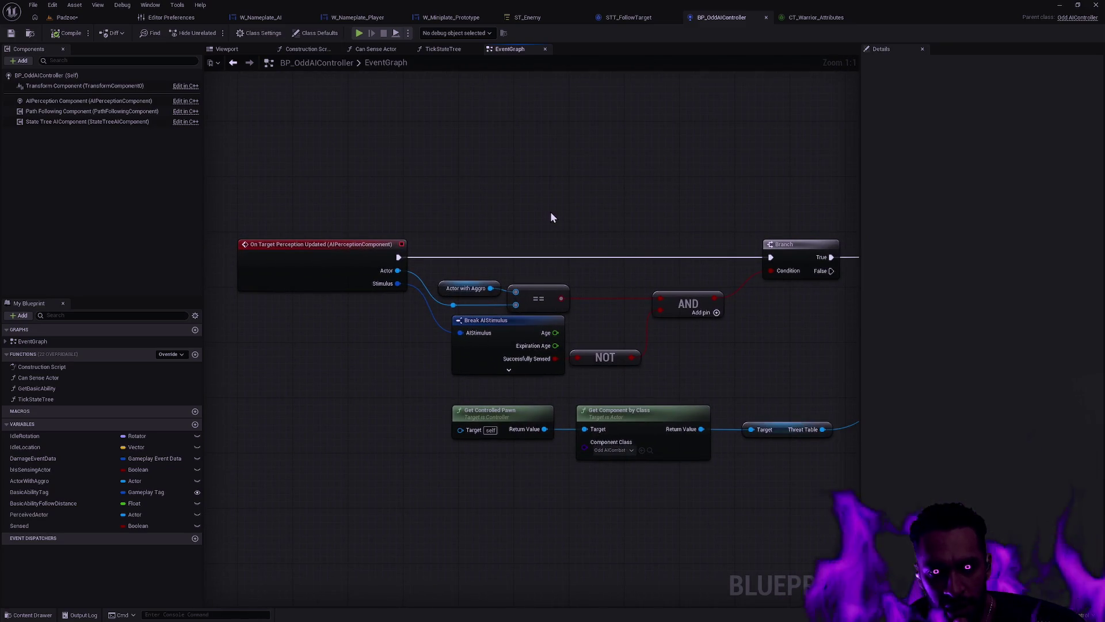
scroll(558, 211, "down", 1)
mouse_move(581, 212)
left_mouse_down()
mouse_move(644, 216)
mouse_move(271, 240)
mouse_move(602, 231)
left_mouse_up()
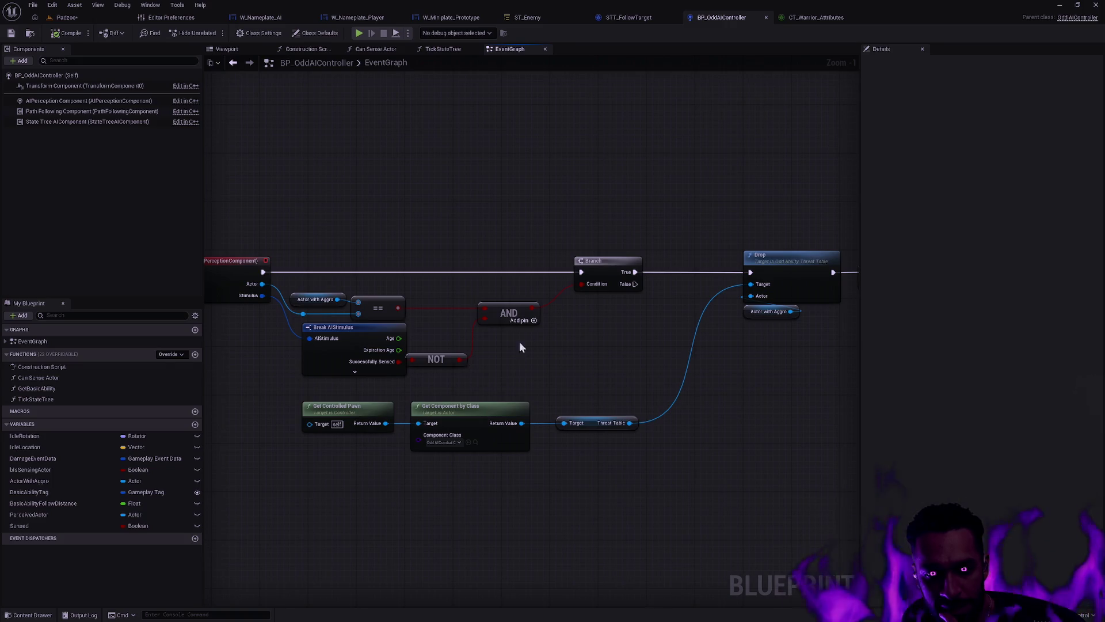
left_click_drag(638, 328, 492, 348)
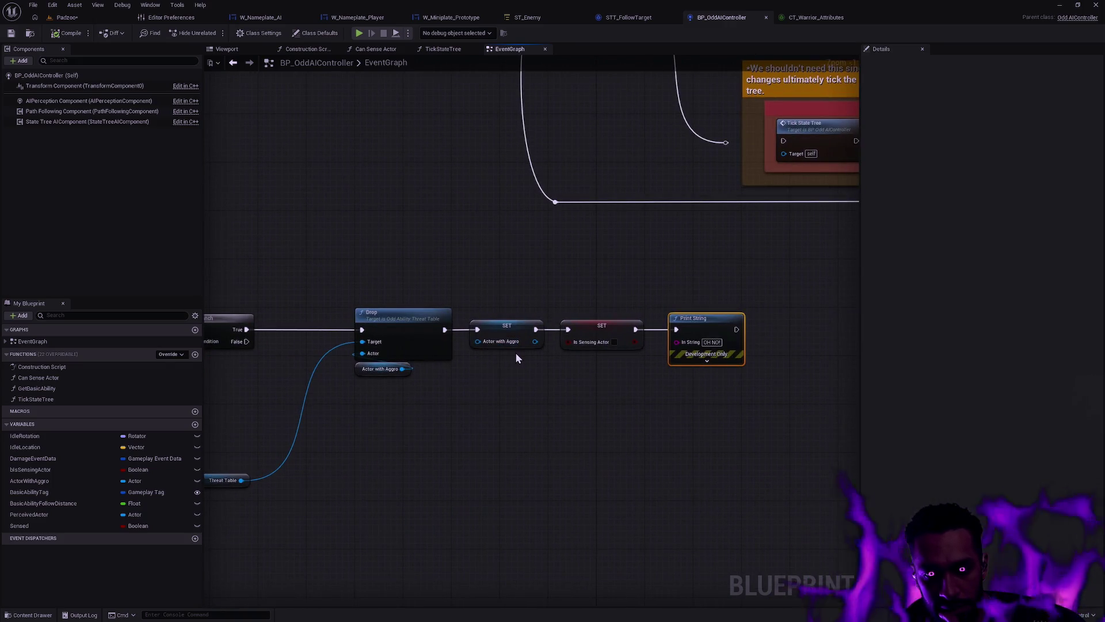
left_click_drag(417, 404, 852, 368)
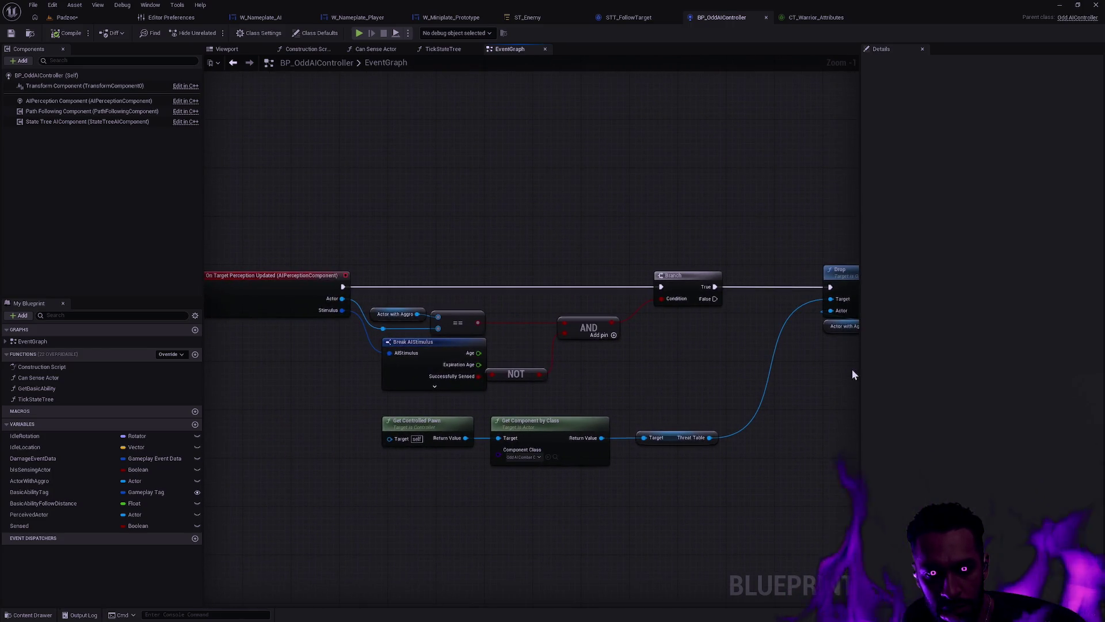
scroll(623, 371, "up", 1)
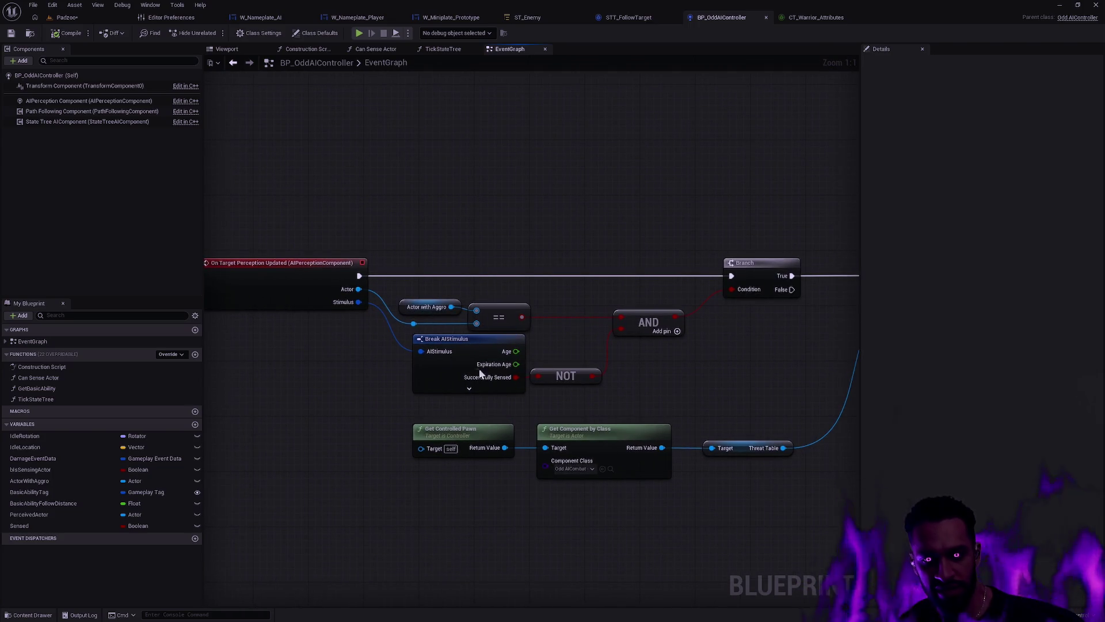
Step: Wire Successfully Sensed into the NOT node, inspect the Drop and Actor with Aggro nodes, then deselect NOT
left_click_drag(488, 383, 537, 375)
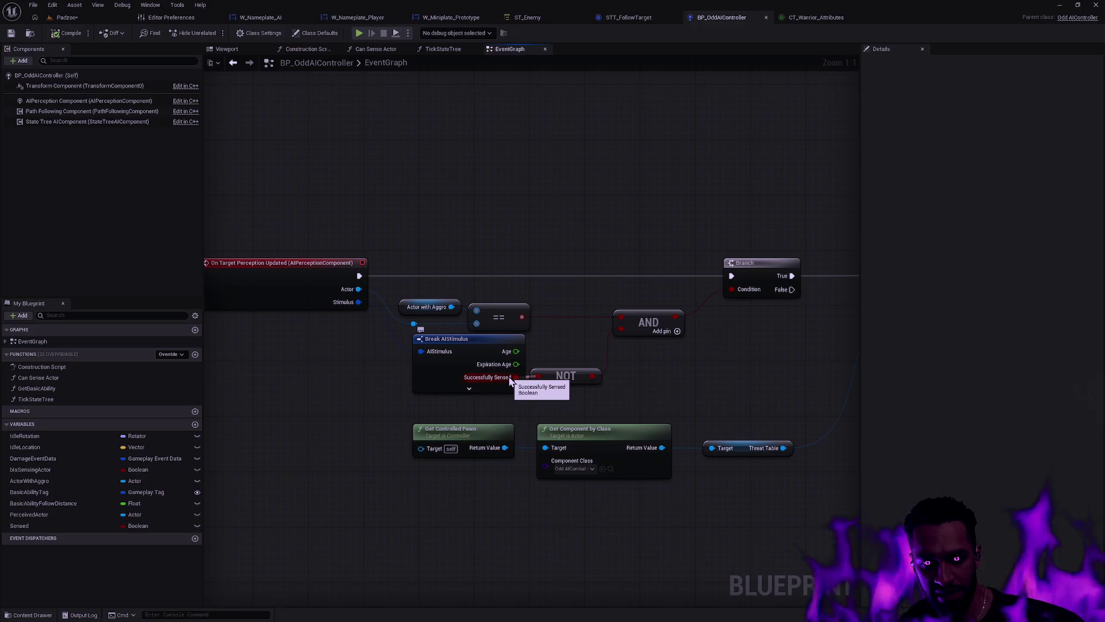
left_click_drag(363, 370, 371, 375)
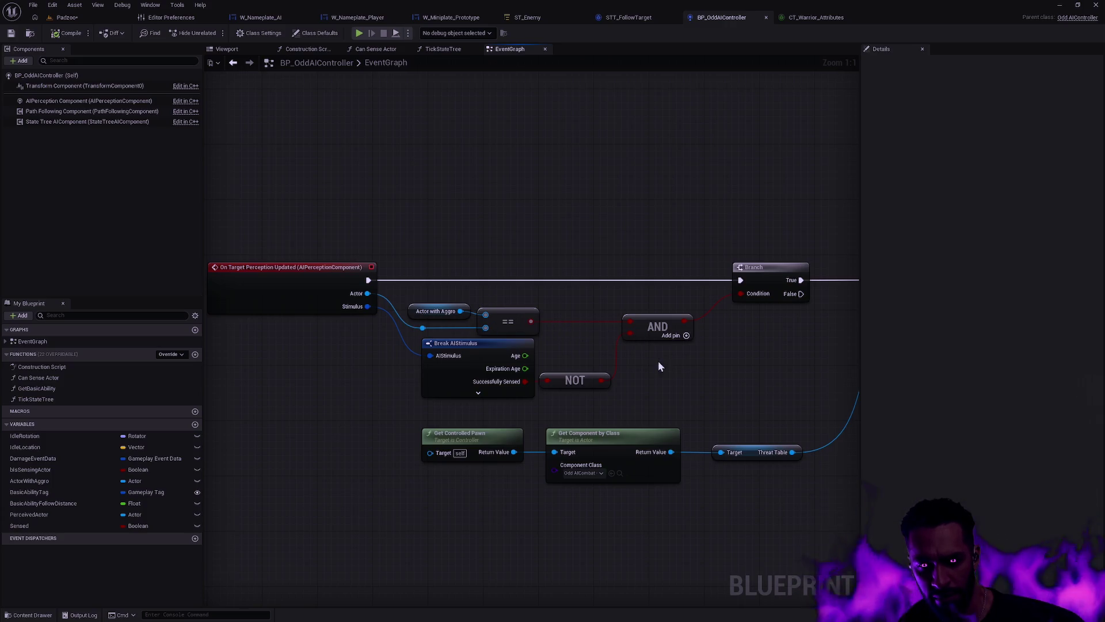
mouse_move(659, 367)
left_mouse_down()
mouse_move(672, 353)
mouse_move(466, 341)
left_mouse_up()
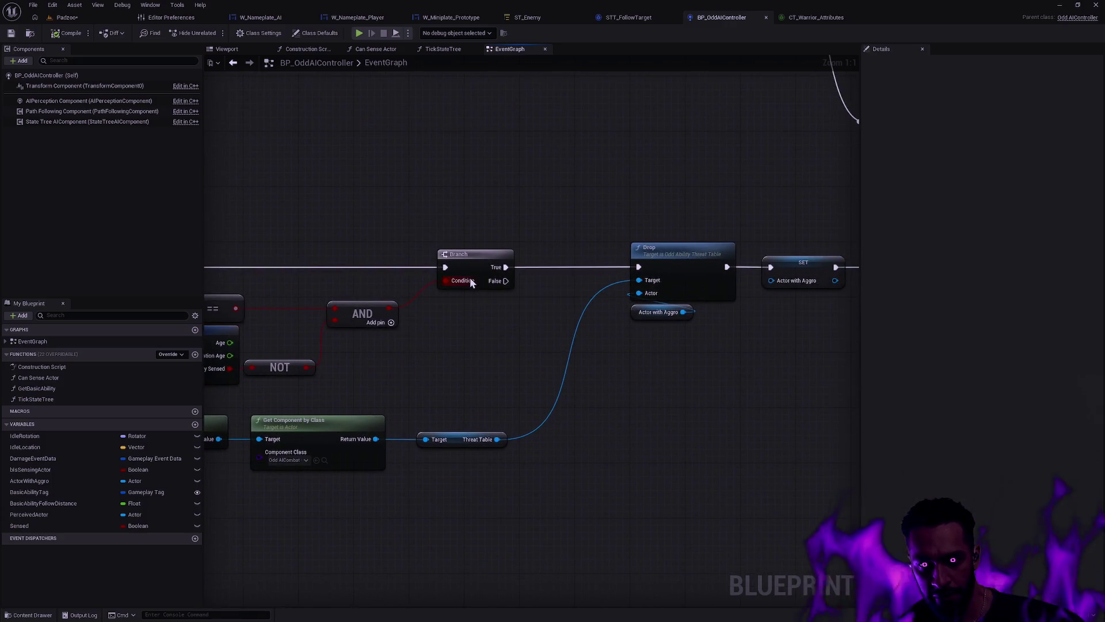
left_click_drag(609, 385, 716, 254)
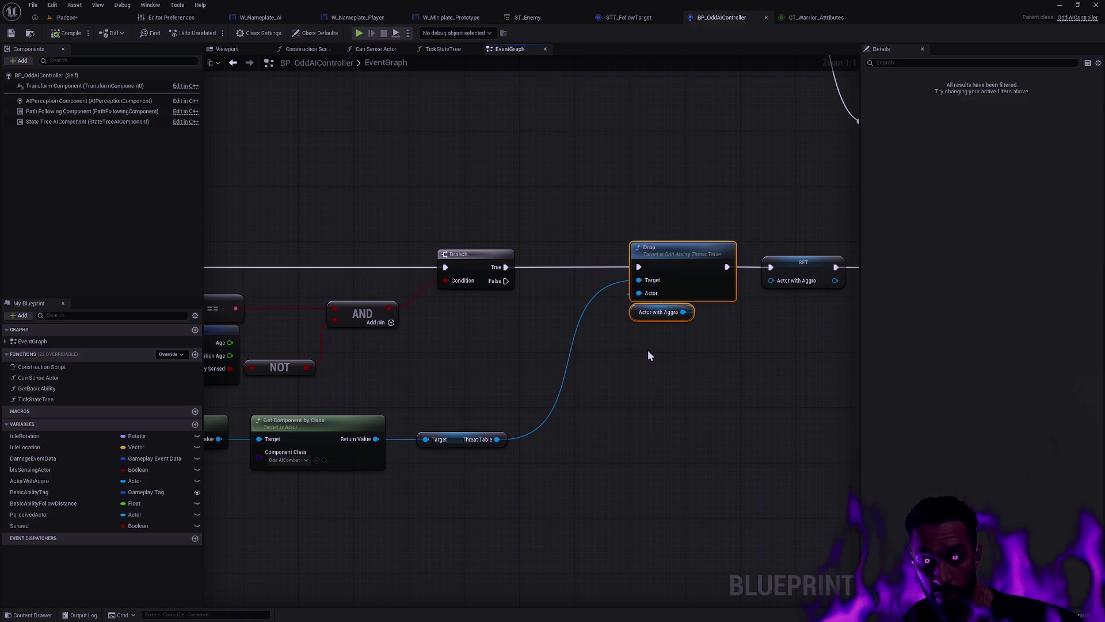
mouse_move(651, 350)
left_mouse_down()
mouse_move(525, 363)
mouse_move(822, 390)
left_mouse_up()
left_click_drag(595, 397, 727, 410)
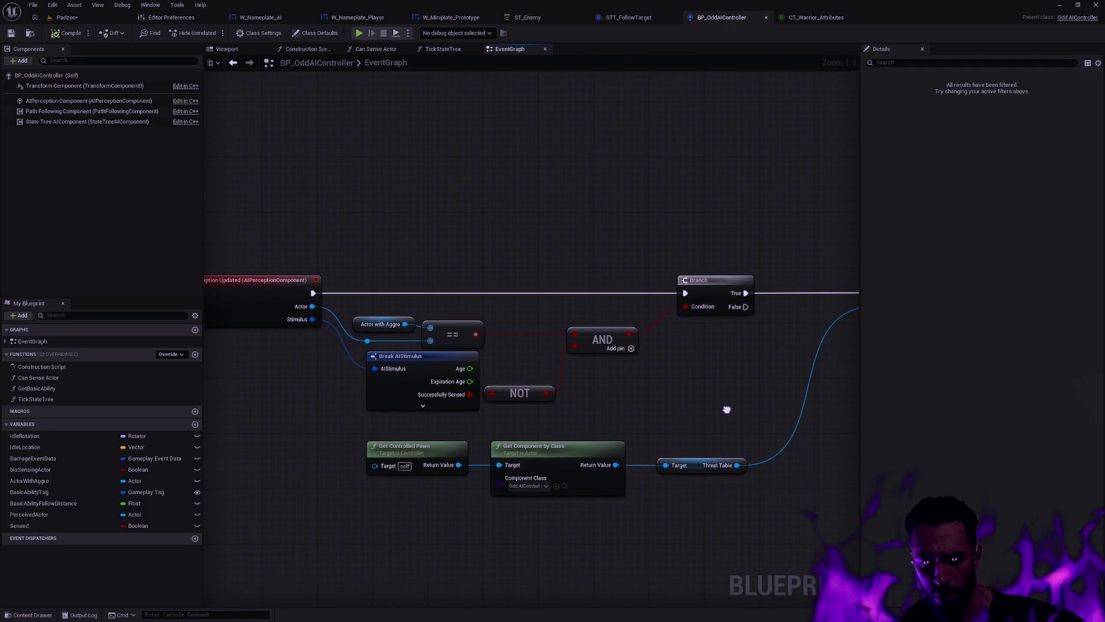
left_click_drag(507, 383, 492, 365)
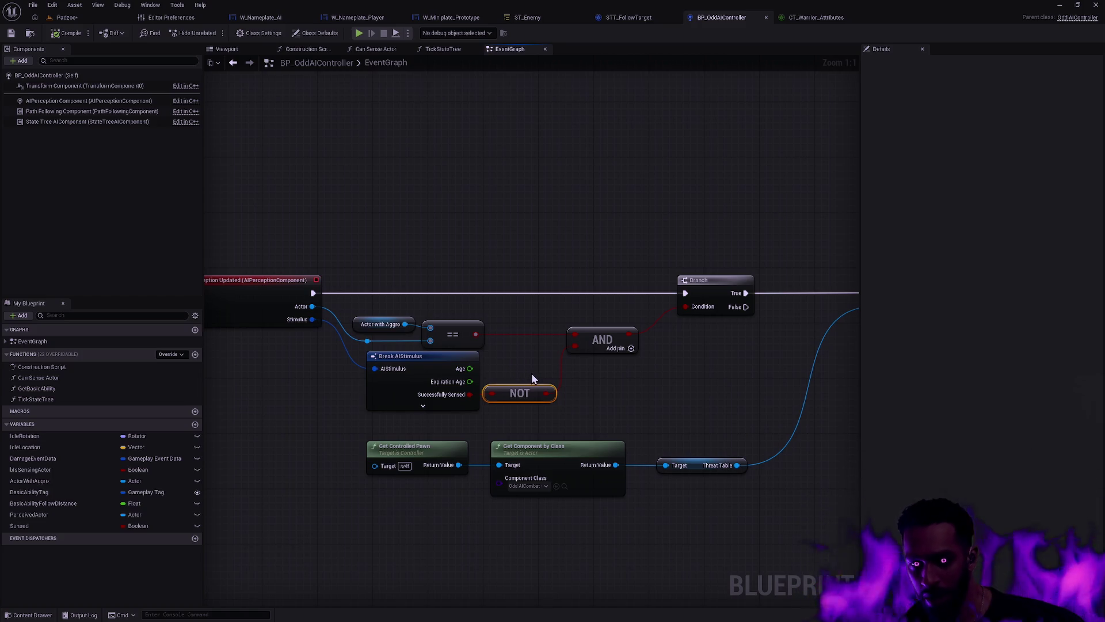
scroll(588, 372, "up", 1)
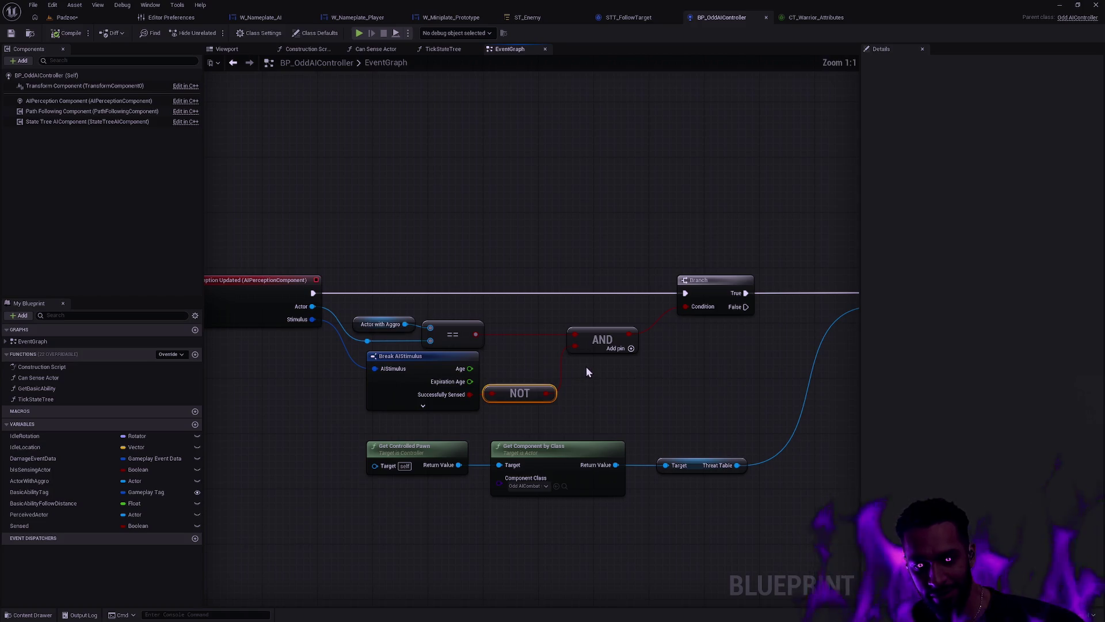
left_click(612, 411)
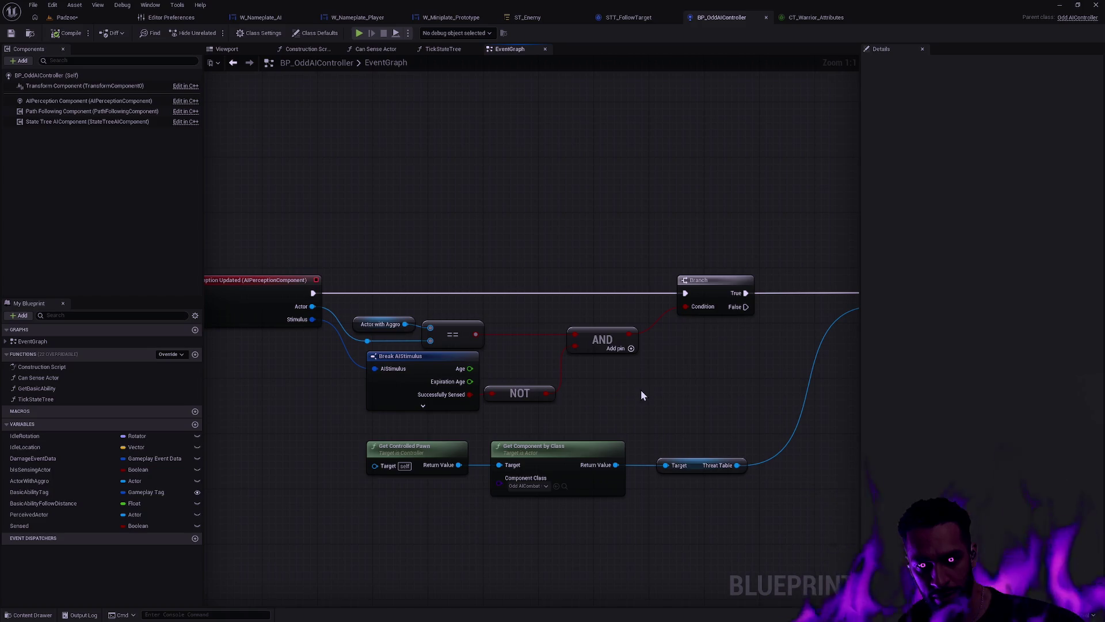
Step: Review the For Each Loop, dead check and Can Sense Actor branches, then switch to Padzoo
mouse_move(735, 383)
left_mouse_down()
mouse_move(445, 390)
mouse_move(719, 416)
left_mouse_up()
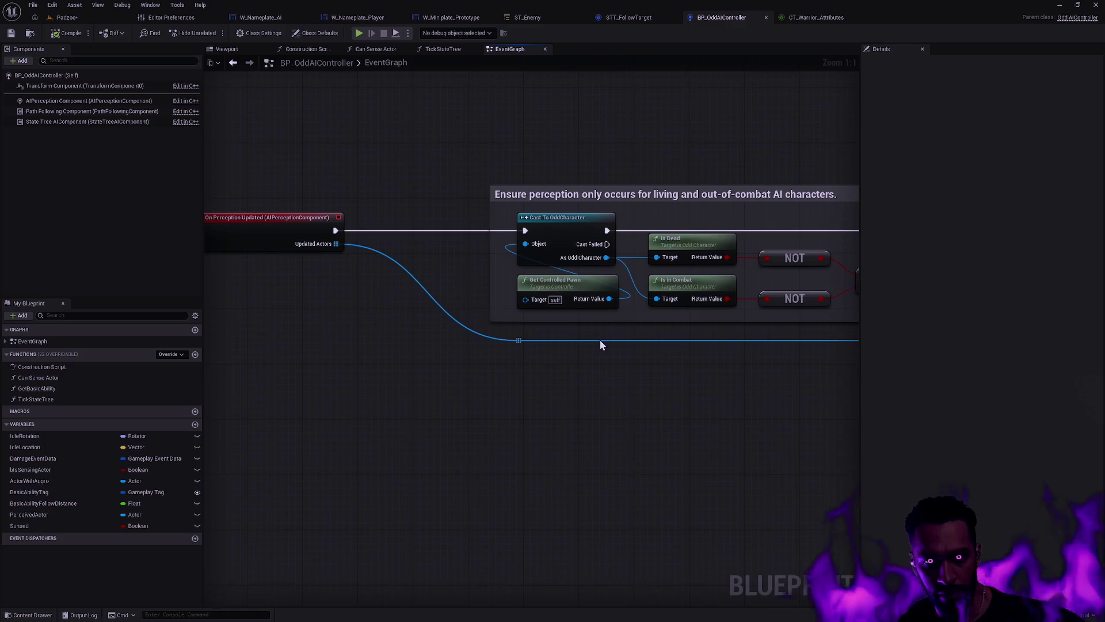
left_click_drag(599, 340, 363, 417)
mouse_move(409, 340)
left_mouse_down()
mouse_move(353, 374)
mouse_move(365, 374)
left_mouse_up()
scroll(365, 374, "down", 5)
scroll(548, 423, "up", 4)
left_click_drag(742, 366, 321, 436)
left_click_drag(649, 459, 418, 423)
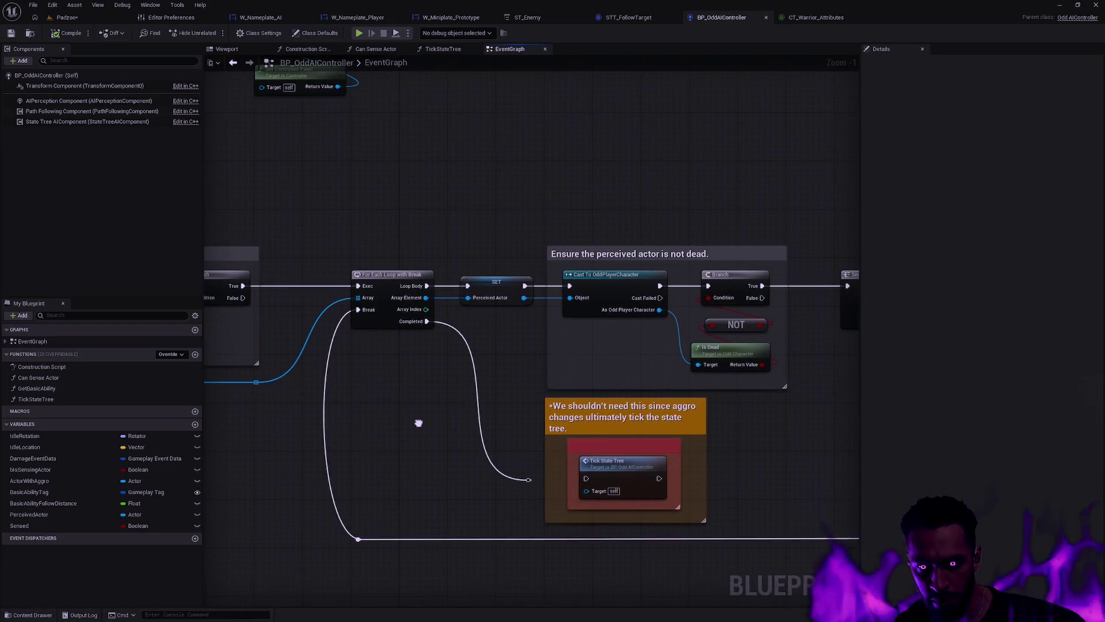
left_click_drag(499, 379, 234, 410)
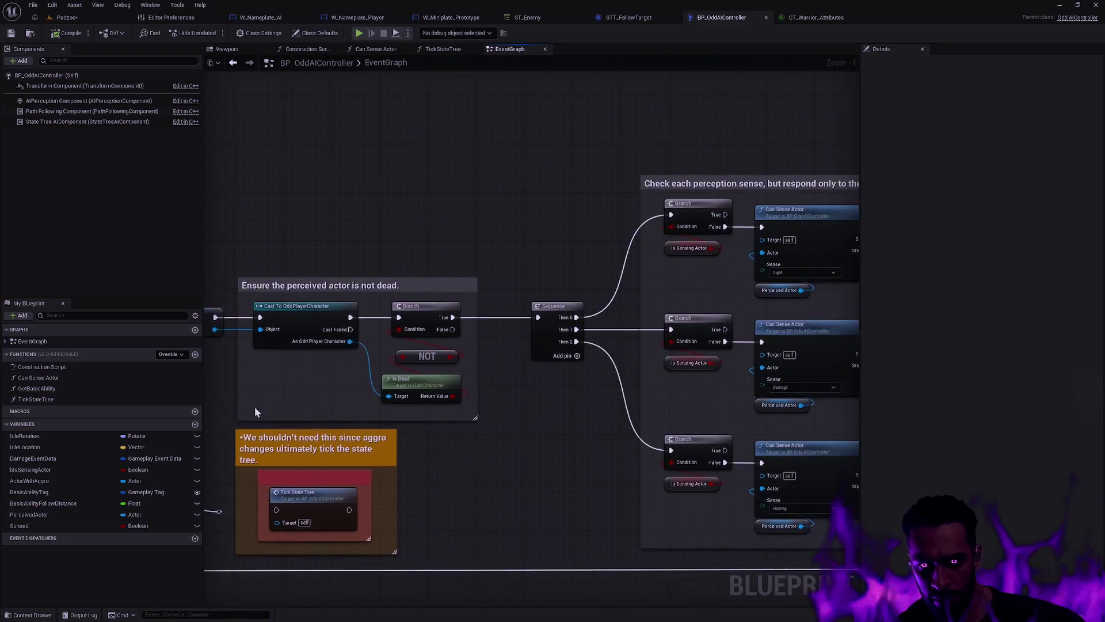
left_click_drag(547, 403, 236, 403)
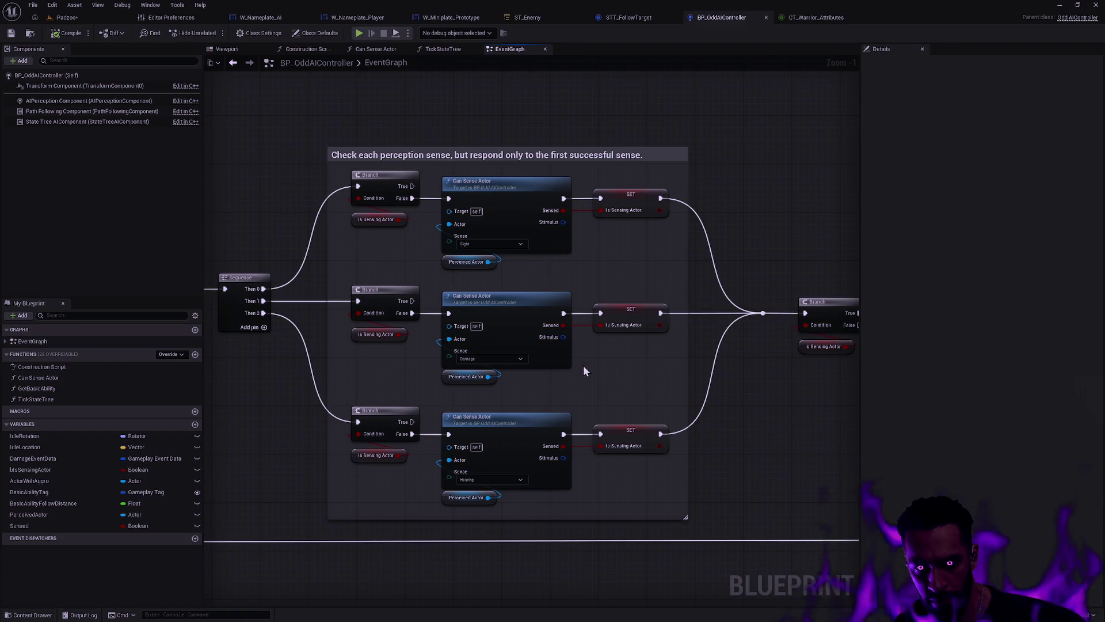
mouse_move(304, 492)
left_mouse_down()
mouse_move(345, 268)
mouse_move(790, 295)
mouse_move(811, 264)
left_mouse_up()
left_click_drag(488, 225, 724, 218)
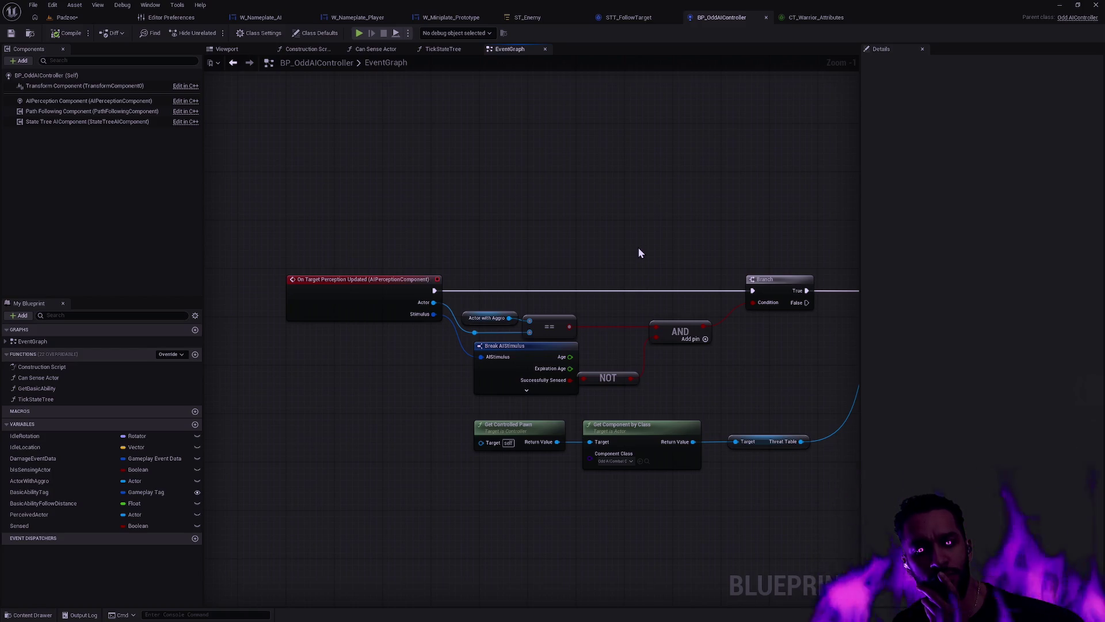
left_click(125, 17)
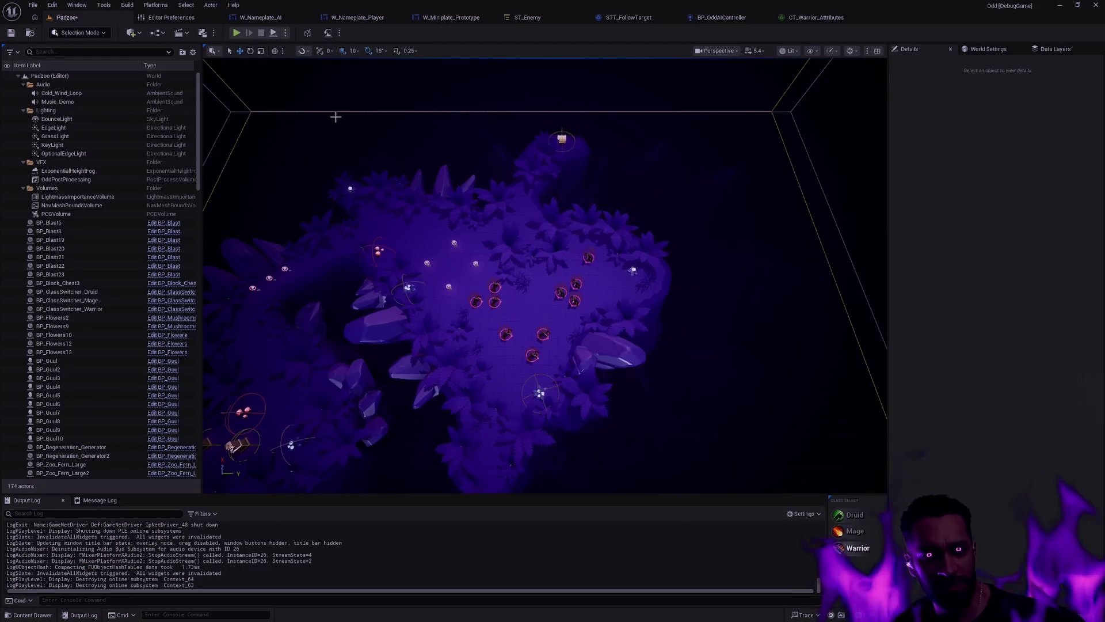
left_click(236, 33)
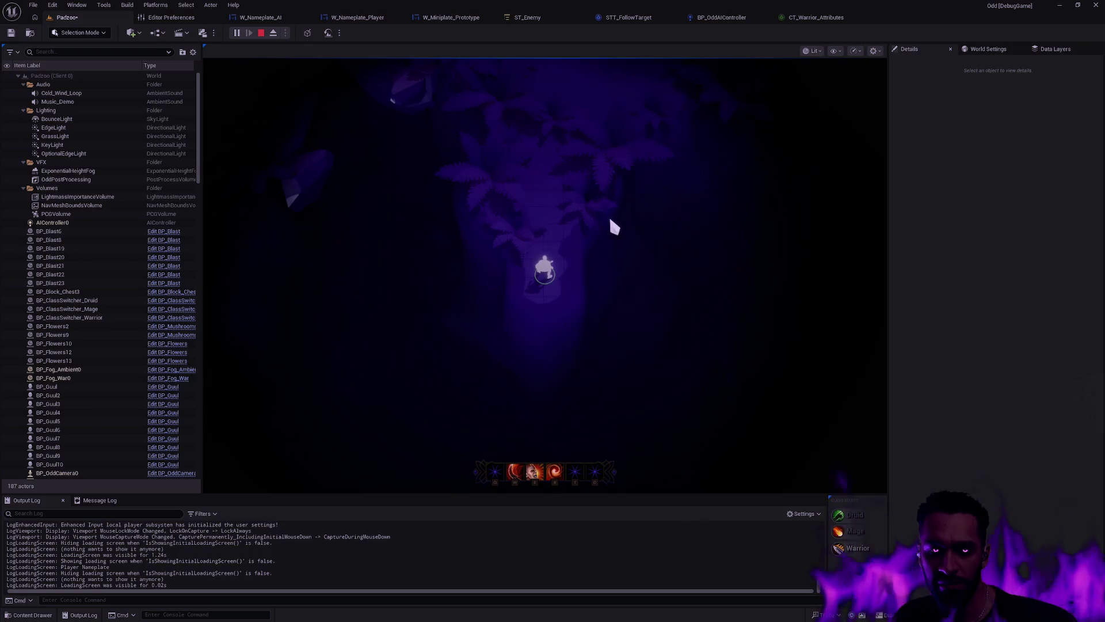
key("F11")
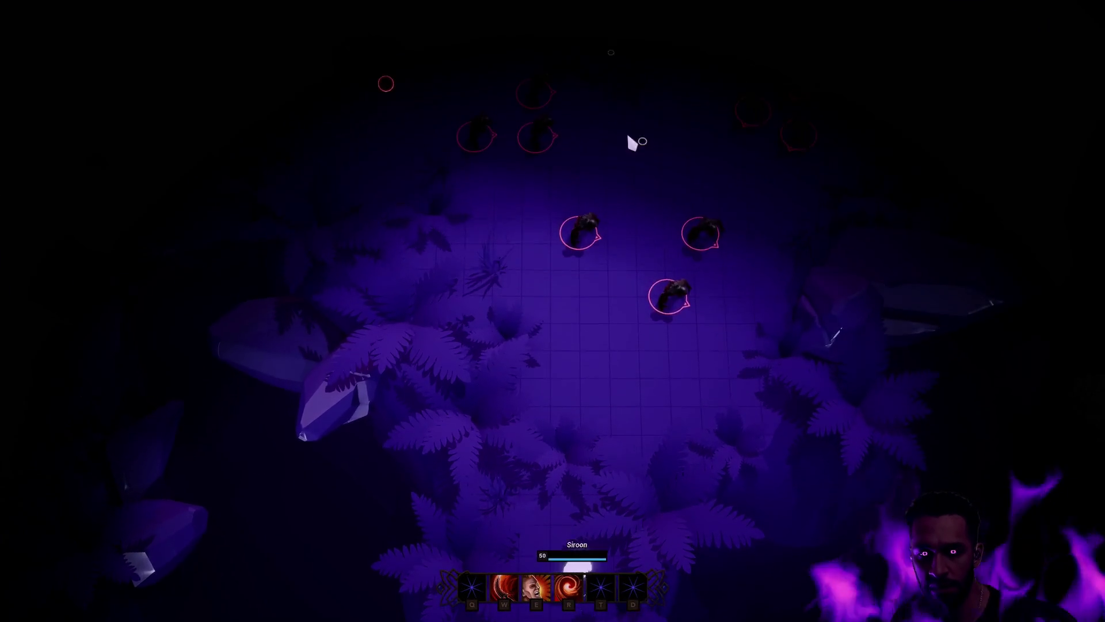
left_click(637, 119)
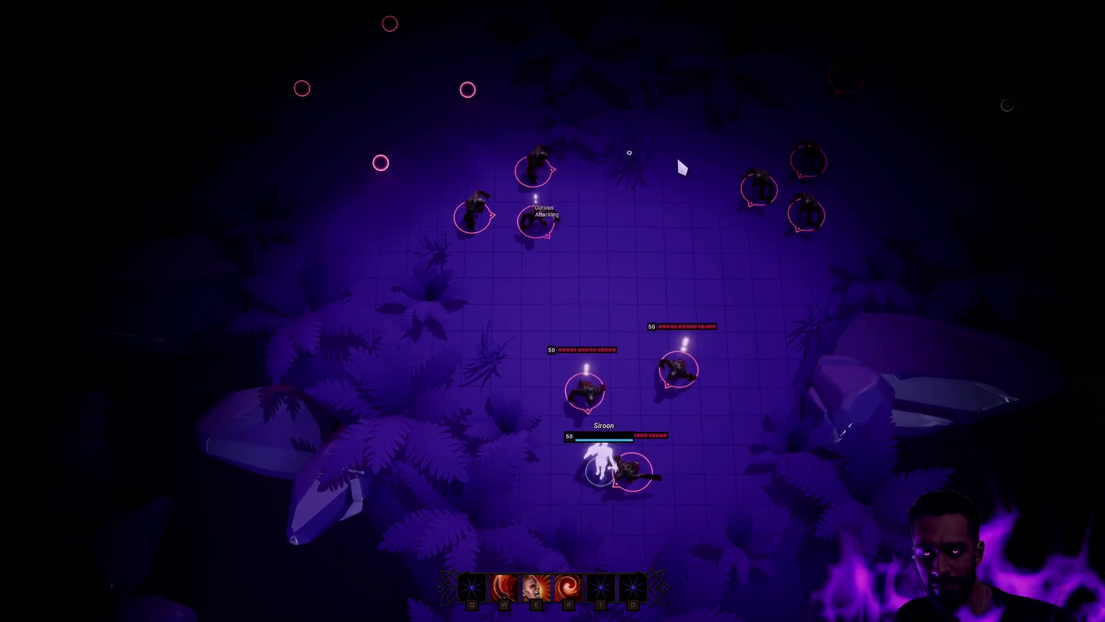
key("e")
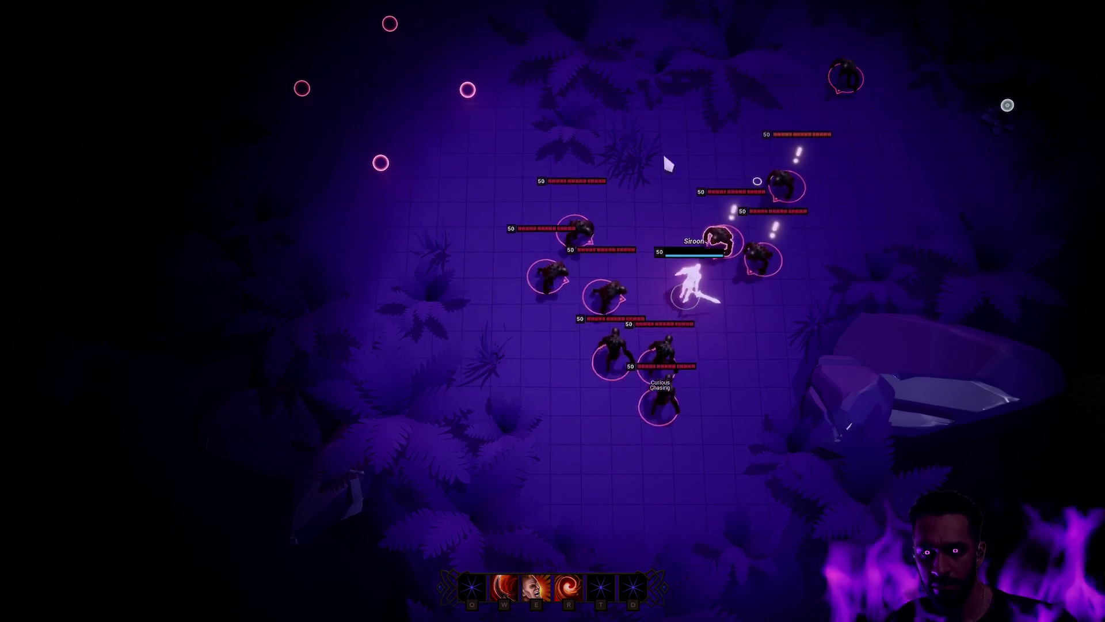
left_click(688, 150)
left_click(607, 179)
left_click(535, 222)
key("w")
left_click(531, 331)
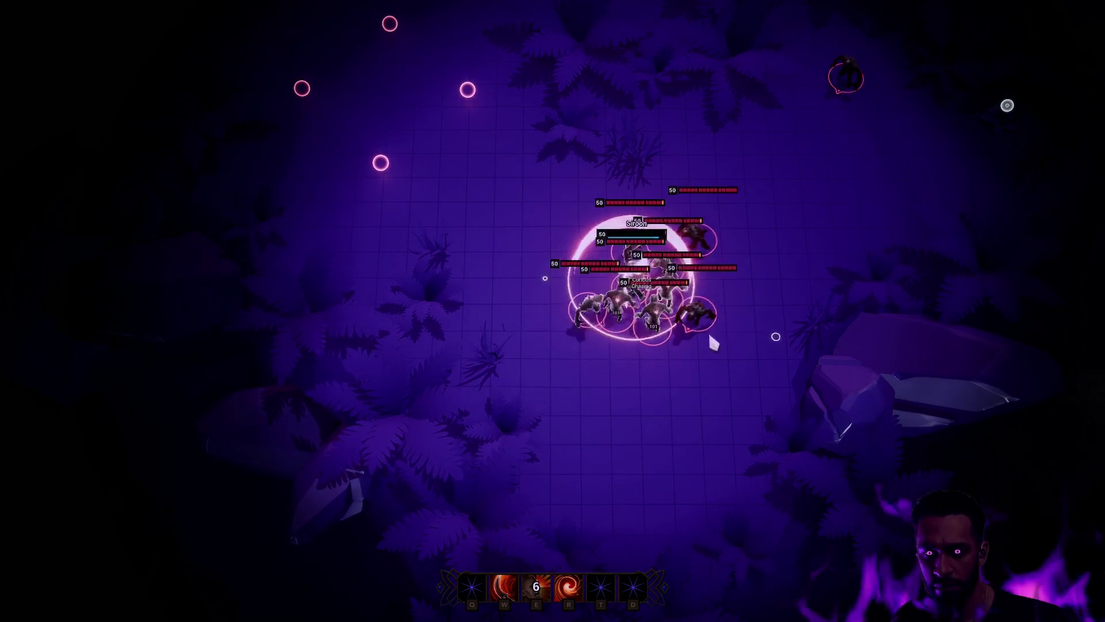
key("r")
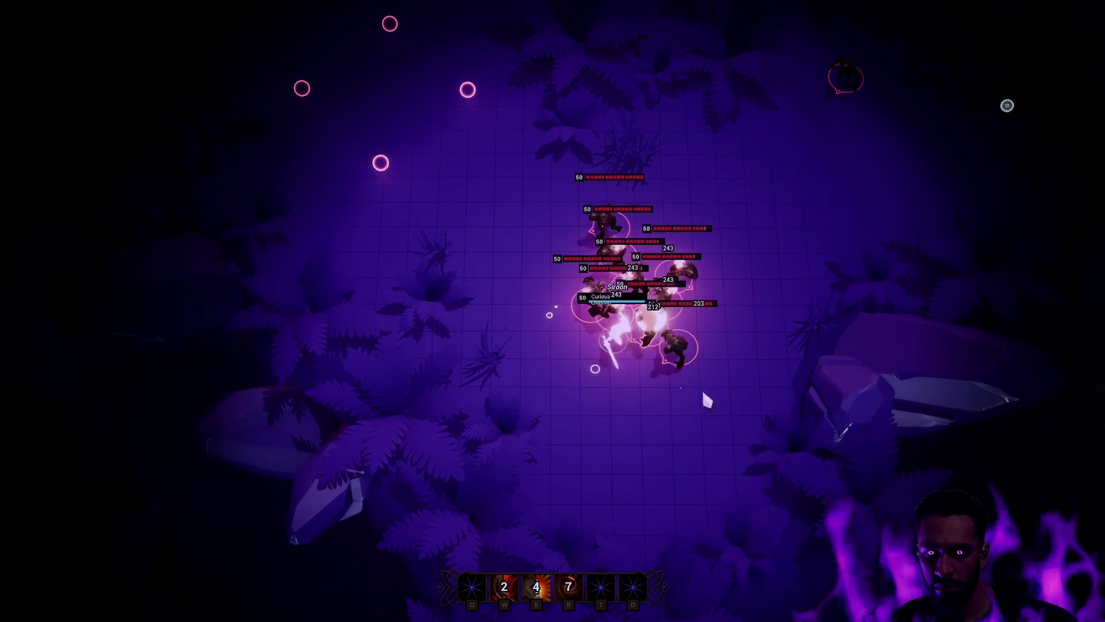
left_click(753, 385)
left_click(816, 282)
left_click(408, 406)
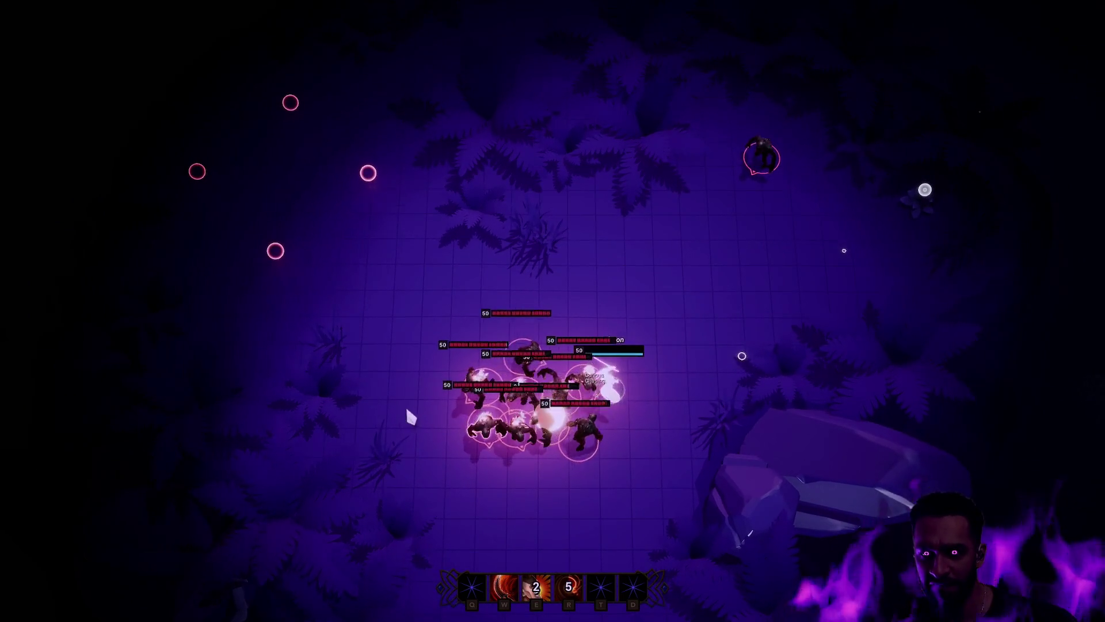
key("e")
left_click(700, 361)
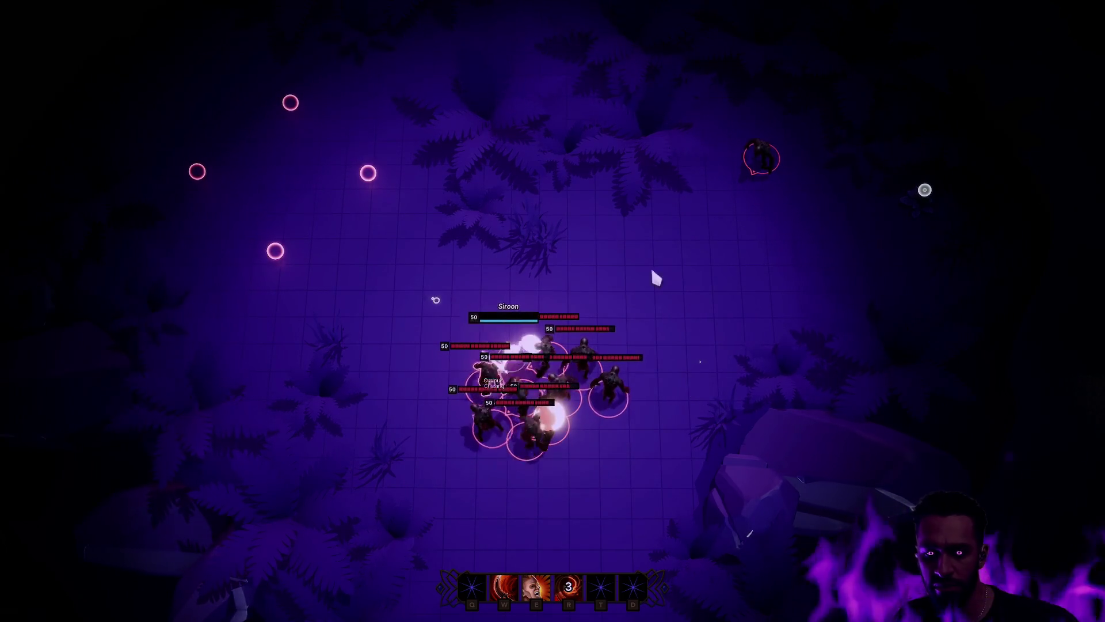
left_click(596, 211)
left_click(639, 436)
key("grave")
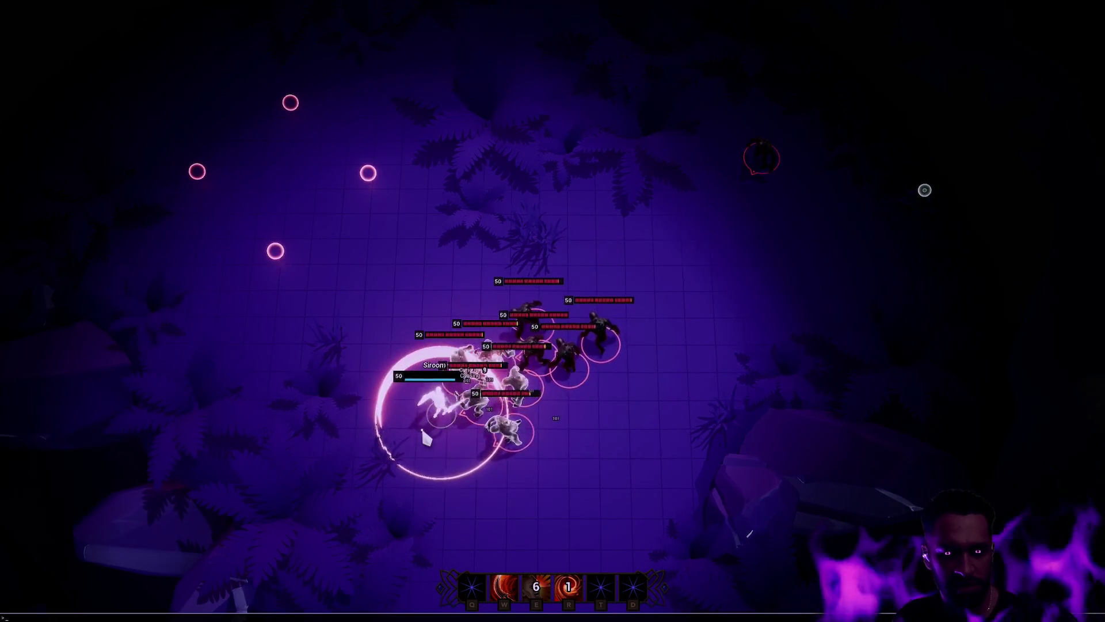
key("Up")
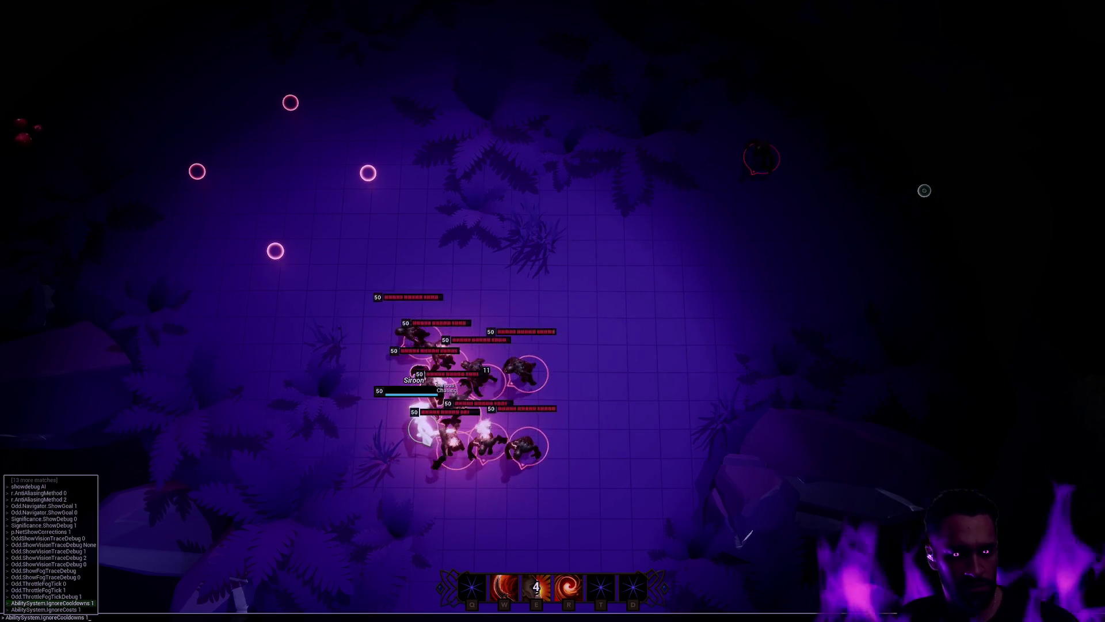
key("Return")
key("e")
left_click(624, 373)
key("w")
key("e")
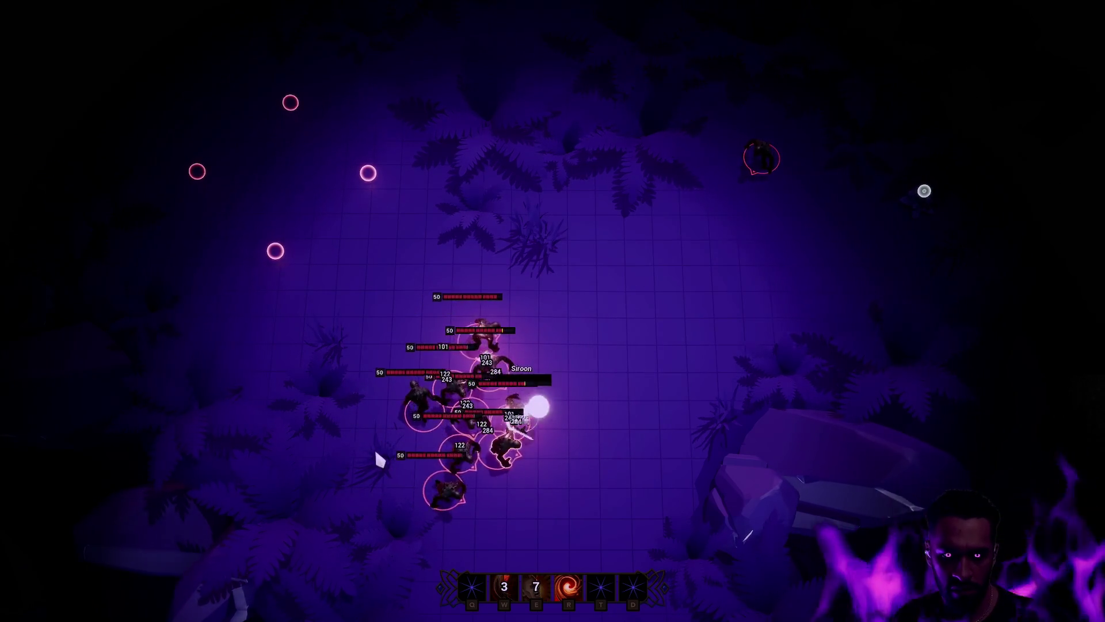
key("e")
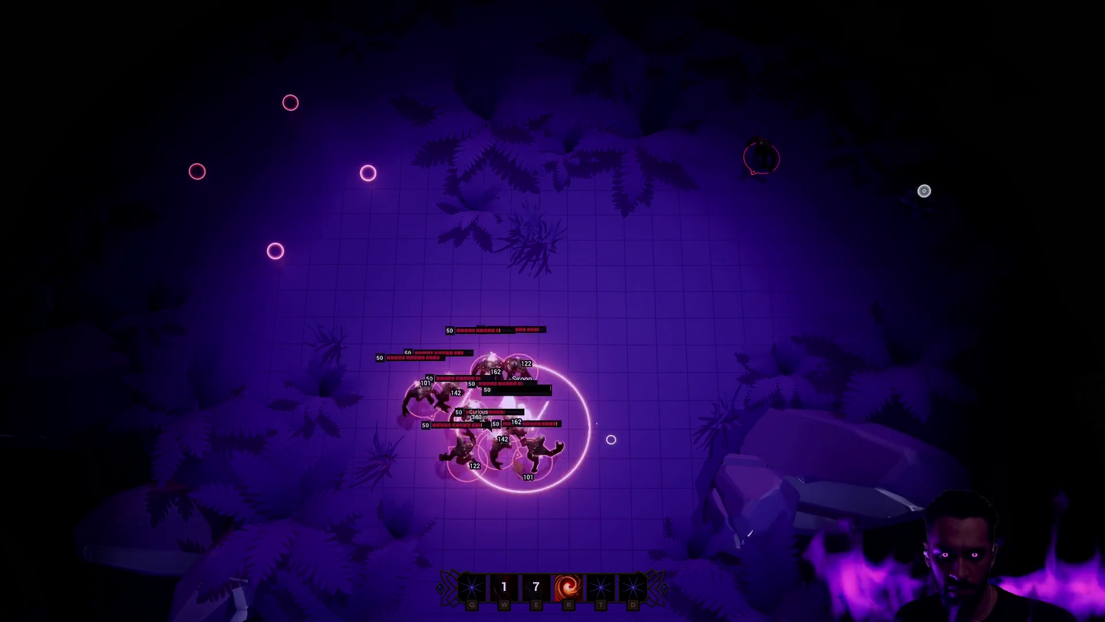
key("w")
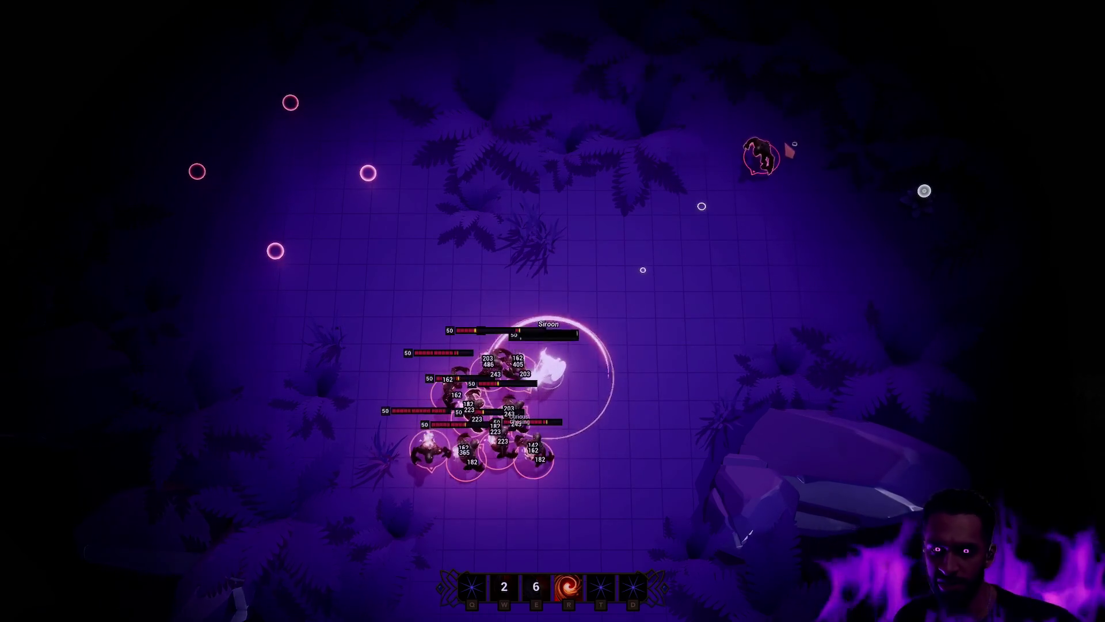
key("r")
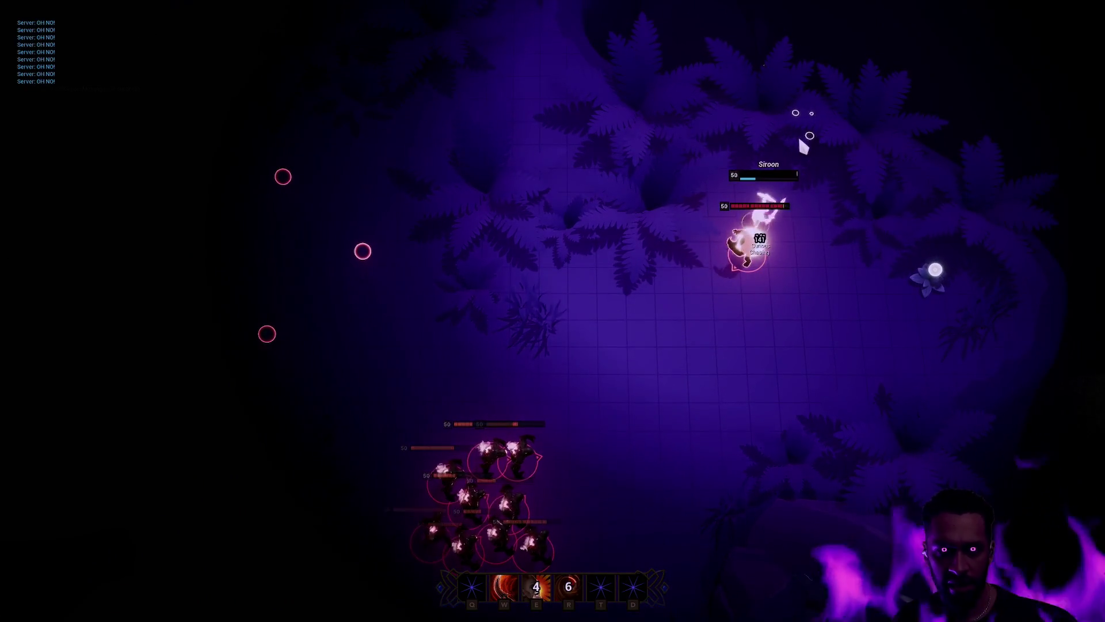
right_click(839, 308)
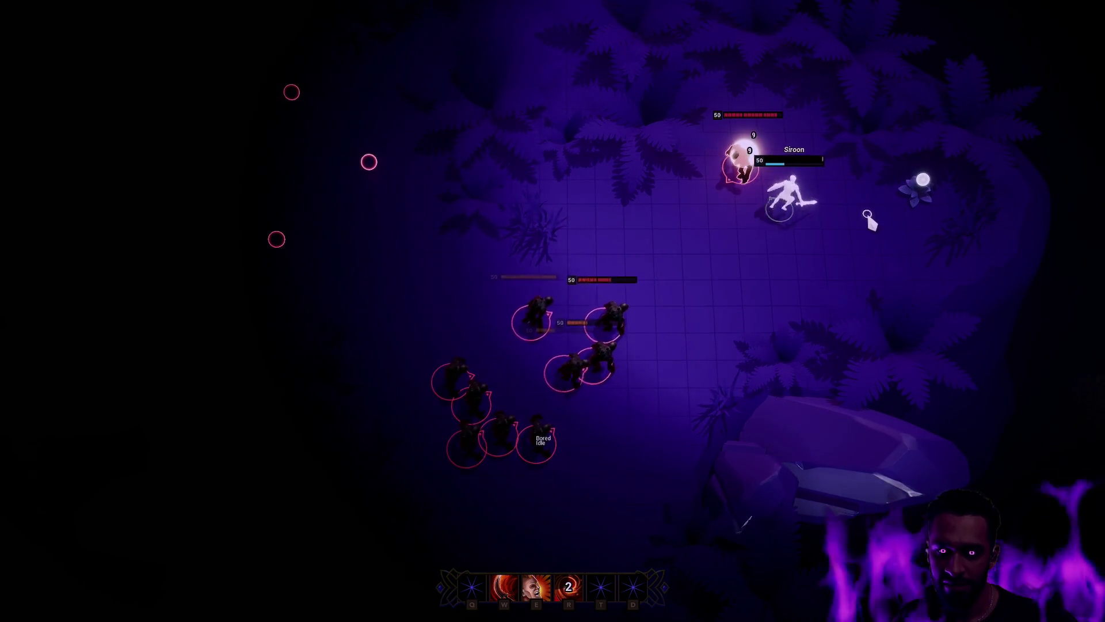
right_click(869, 217)
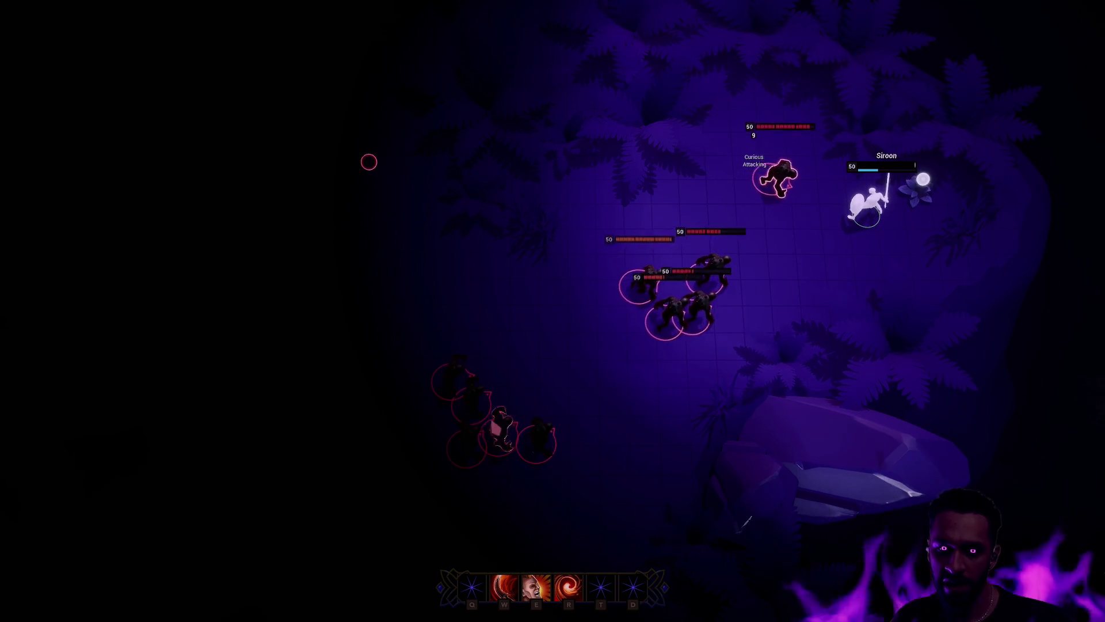
right_click(748, 109)
right_click(720, 102)
right_click(506, 242)
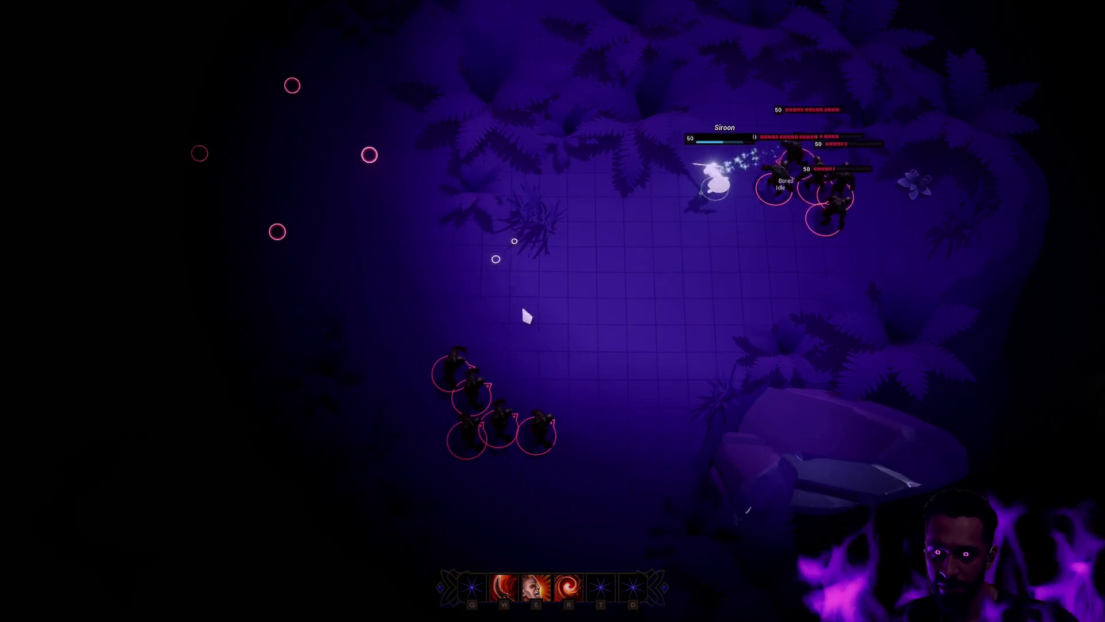
right_click(611, 330)
right_click(561, 265)
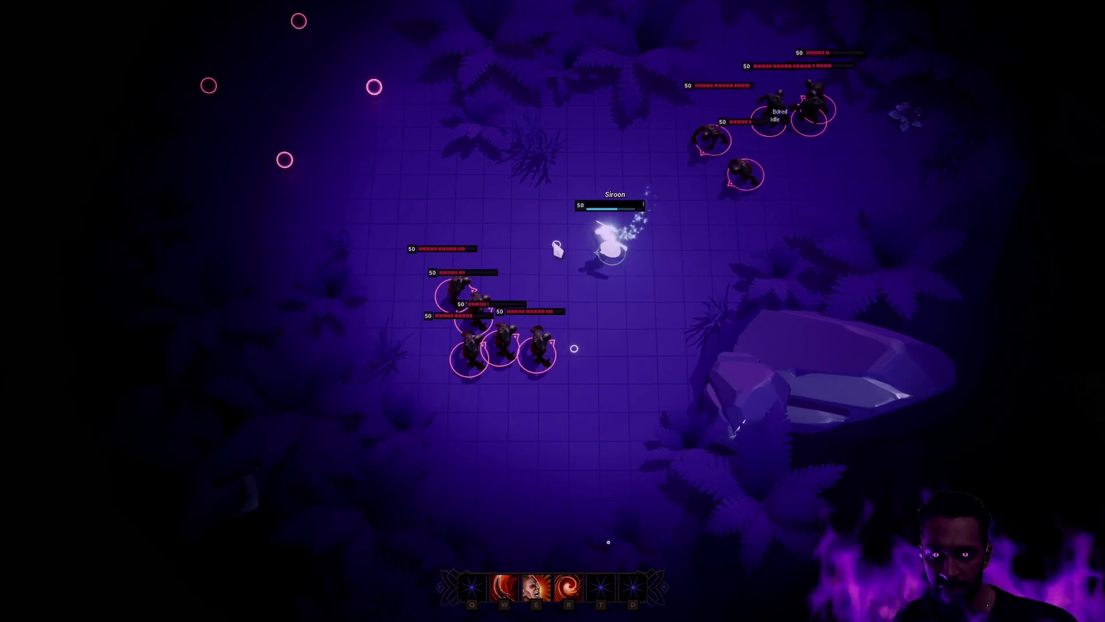
right_click(777, 140)
key("r")
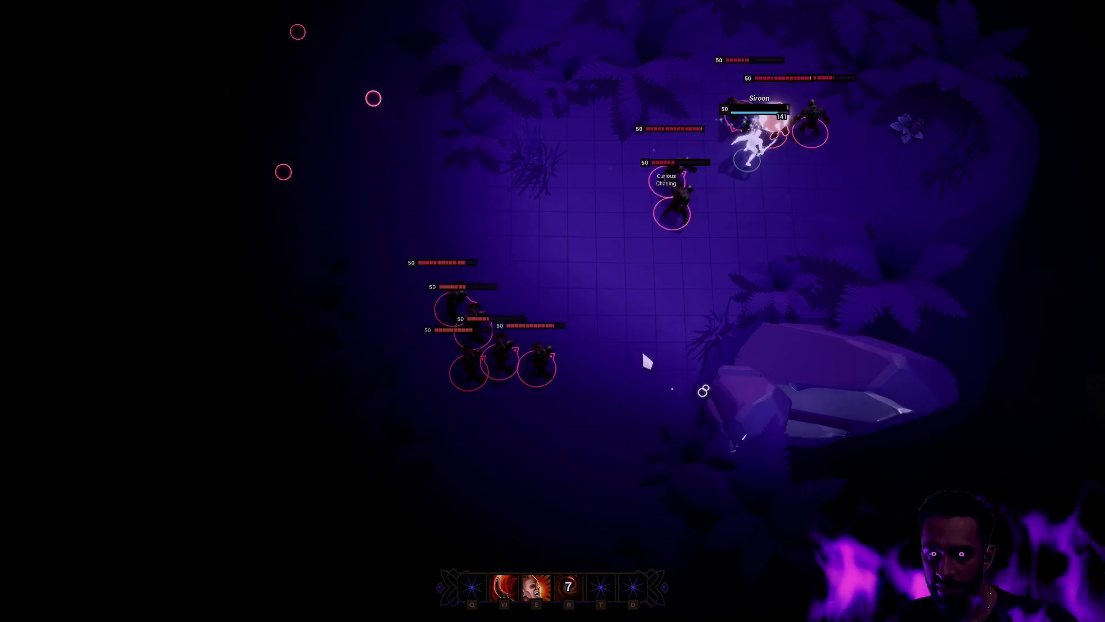
right_click(701, 363)
right_click(543, 391)
right_click(515, 214)
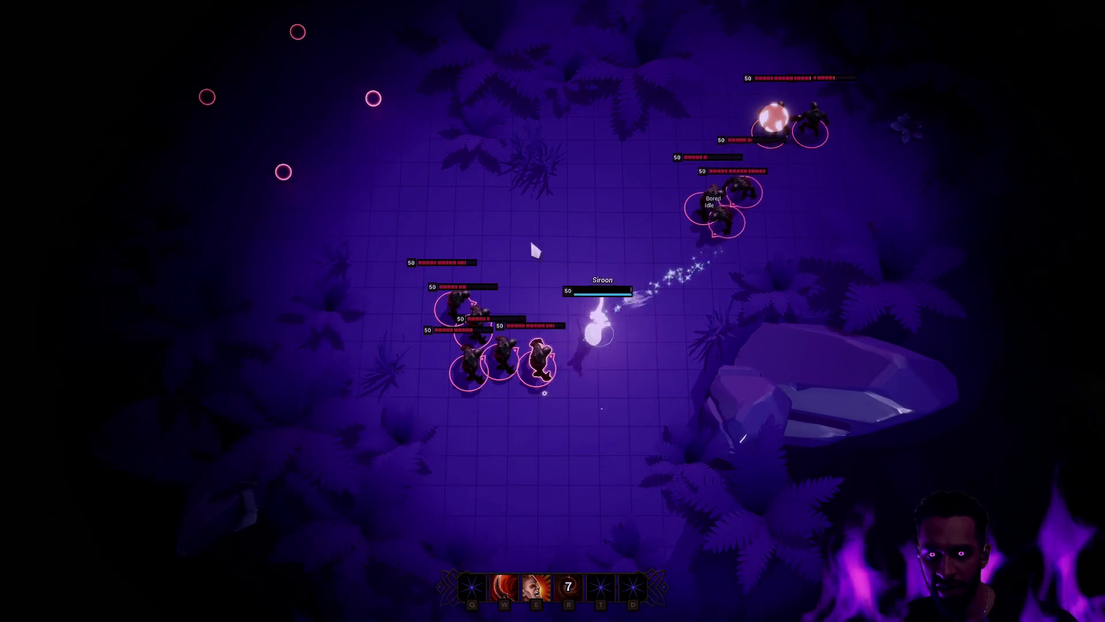
right_click(743, 249)
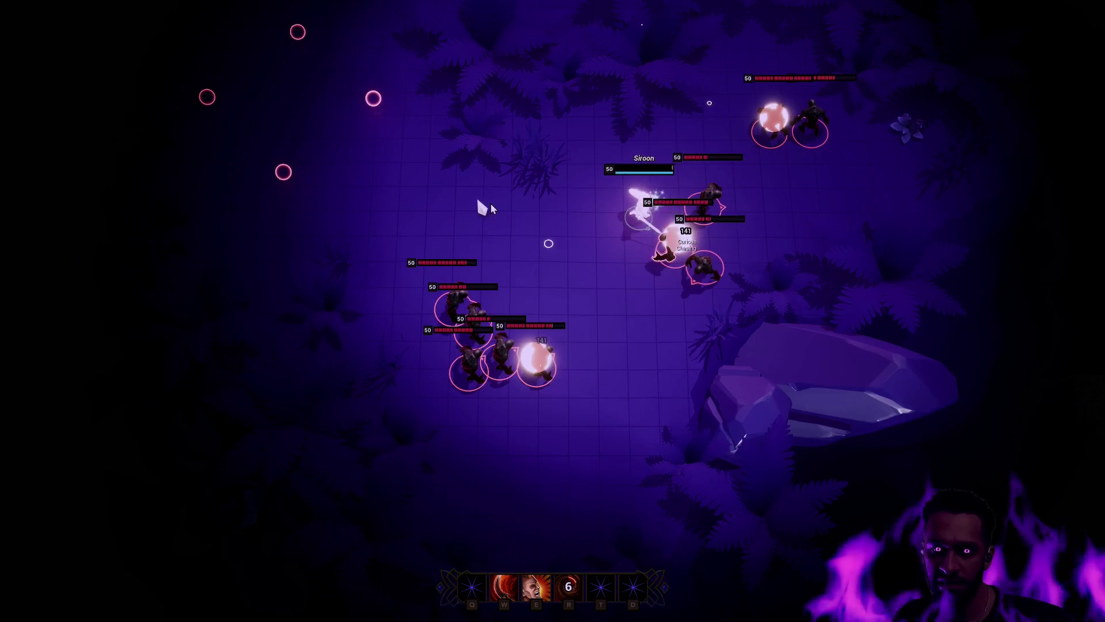
key("Escape")
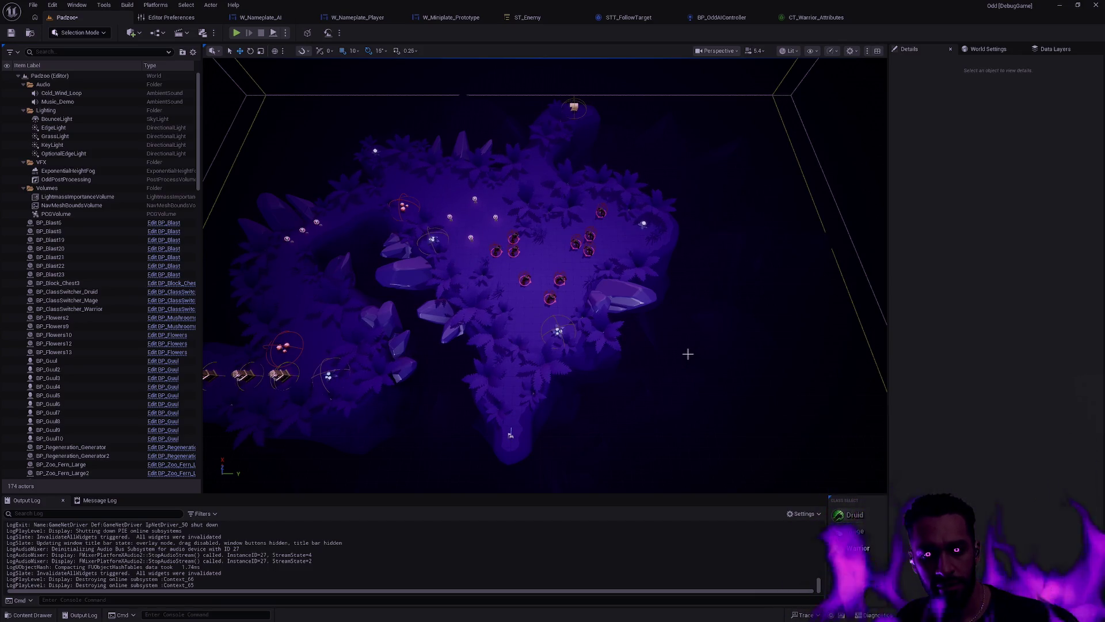
Step: Review the AIPerception component's sense configs in BP_OddAIController, then go back to the Padzoo level
left_click(721, 18)
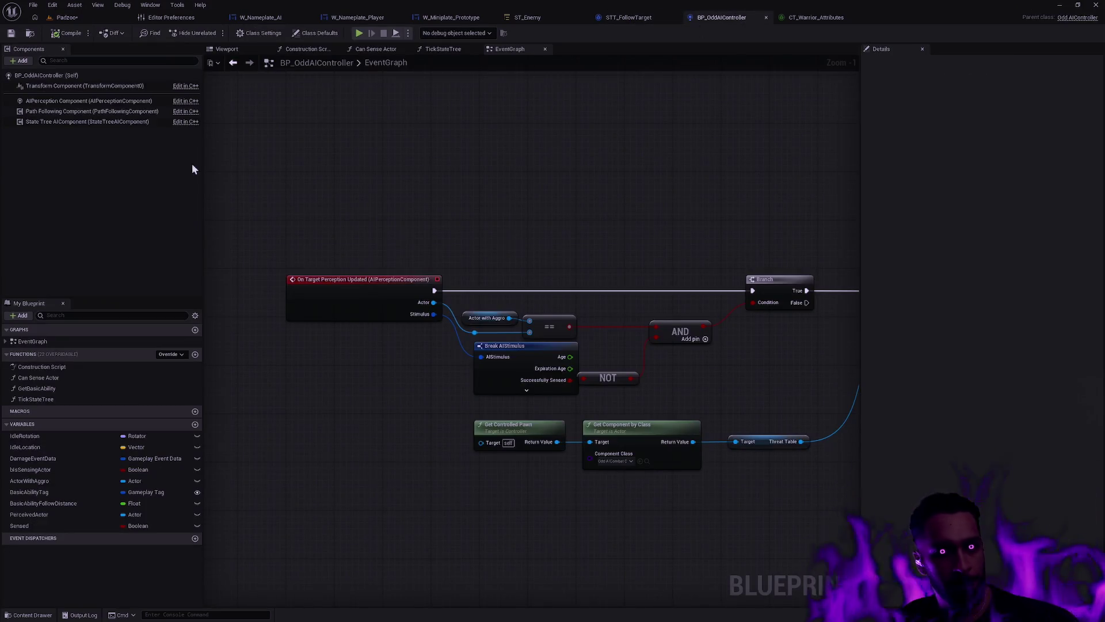
left_click(81, 101)
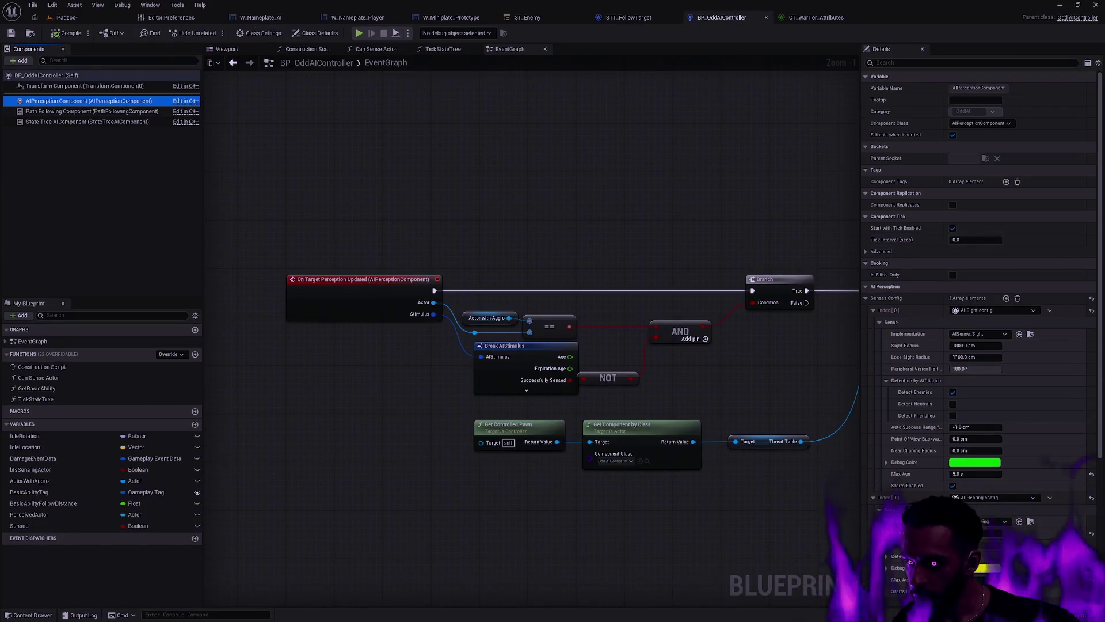
left_click(1100, 255)
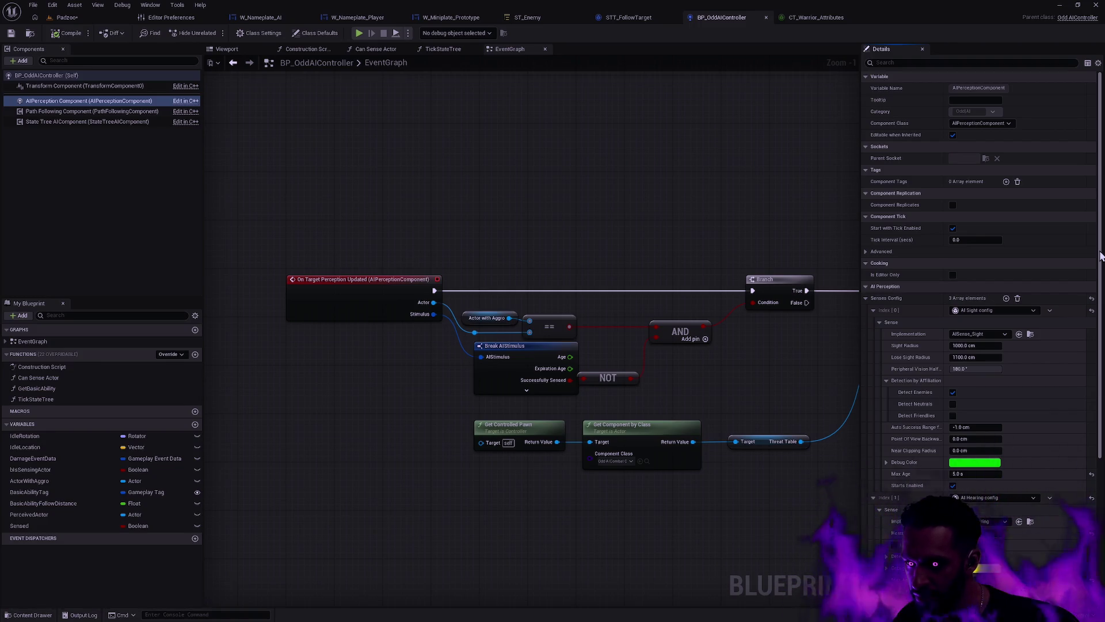
left_click_drag(1100, 255, 1100, 359)
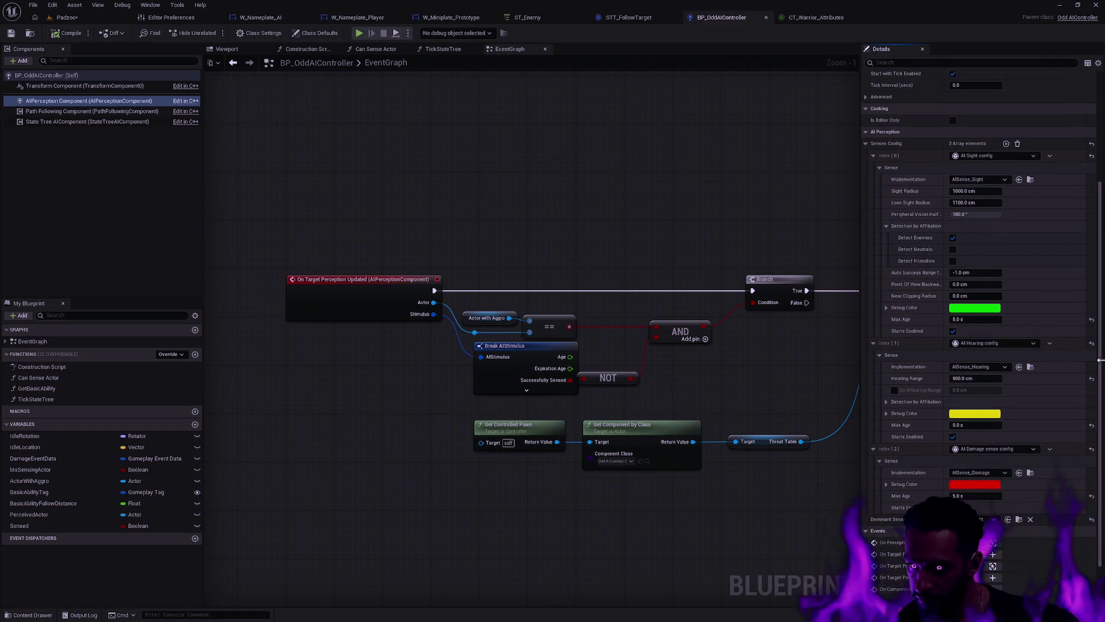
left_click(67, 17)
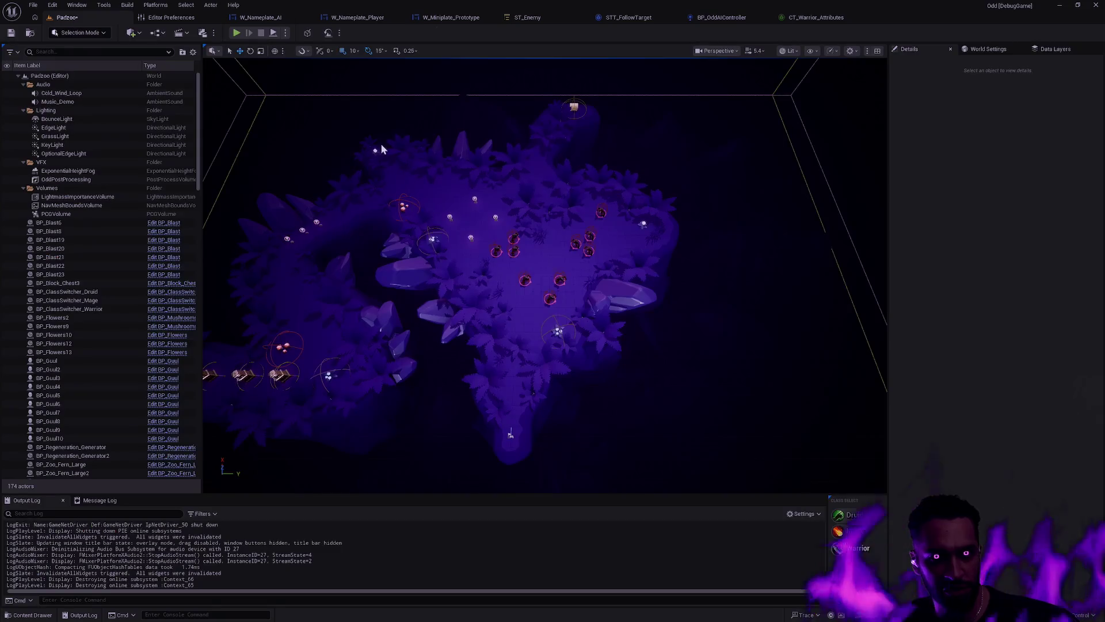
left_click(788, 51)
left_click(717, 52)
left_click(728, 106)
scroll(683, 232, "up", 10)
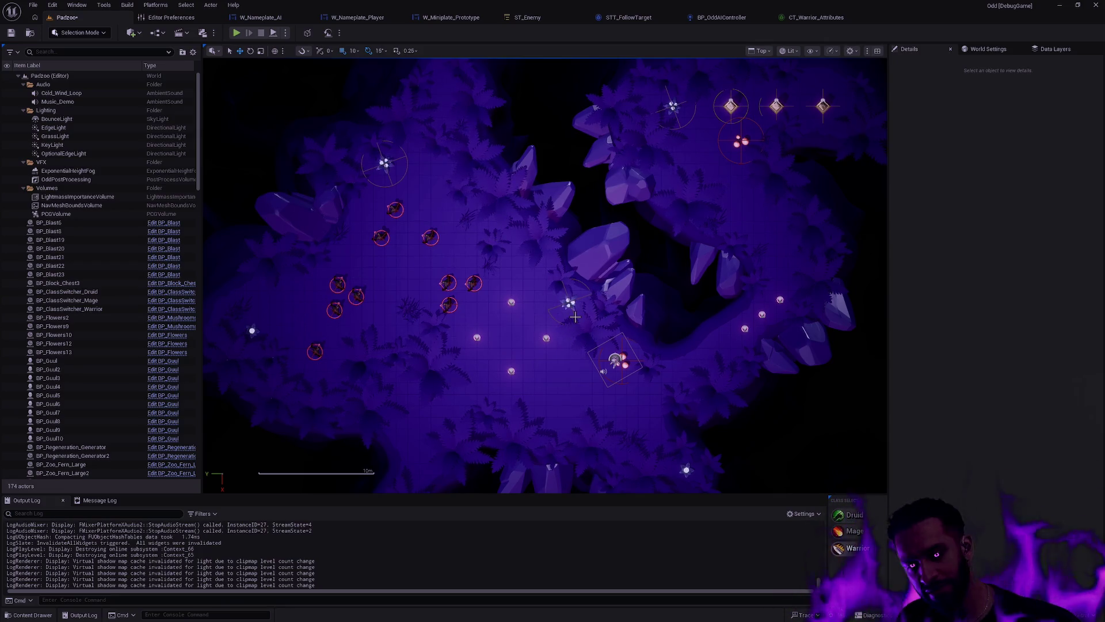
mouse_move(299, 297)
left_mouse_down()
mouse_move(406, 266)
mouse_move(443, 271)
mouse_move(425, 269)
left_mouse_up()
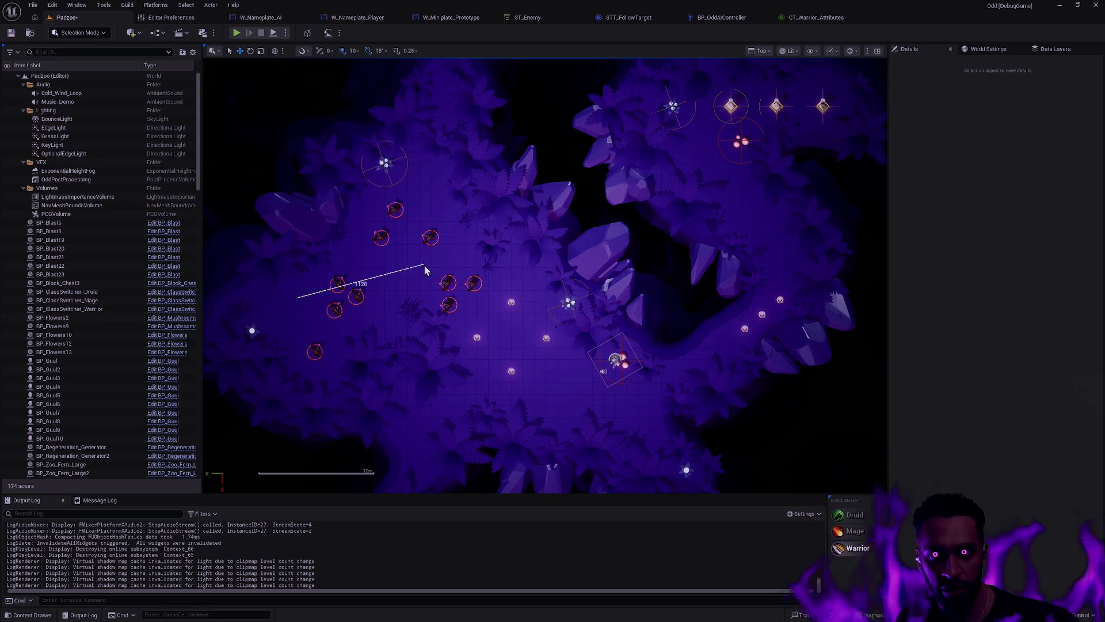
mouse_move(425, 266)
left_mouse_down()
mouse_move(412, 267)
mouse_move(455, 257)
left_mouse_up()
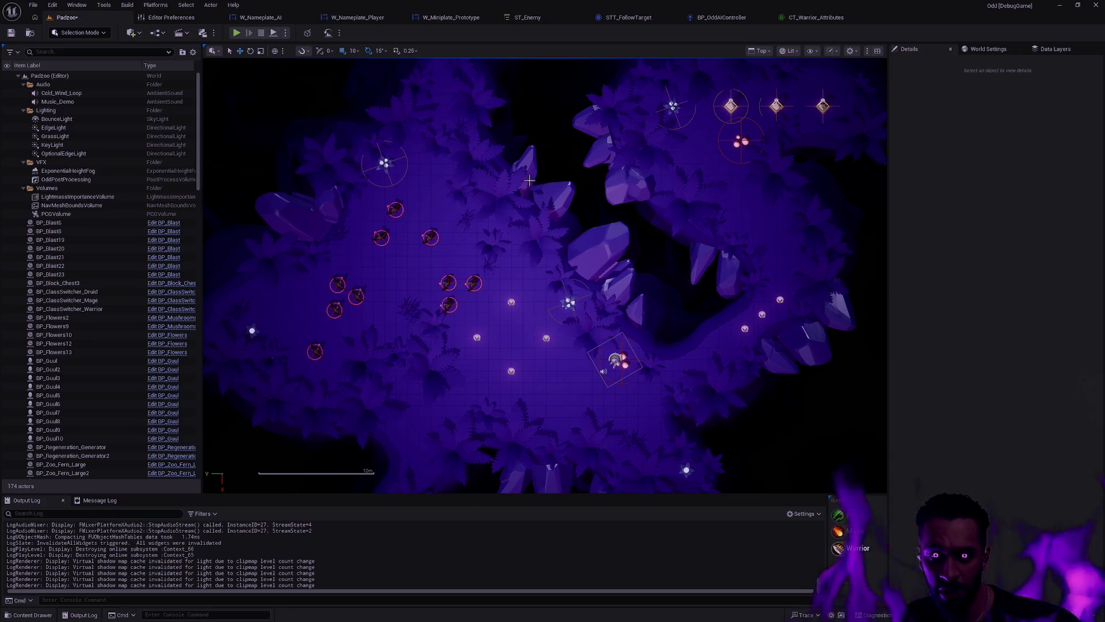
left_click(761, 50)
left_click(801, 85)
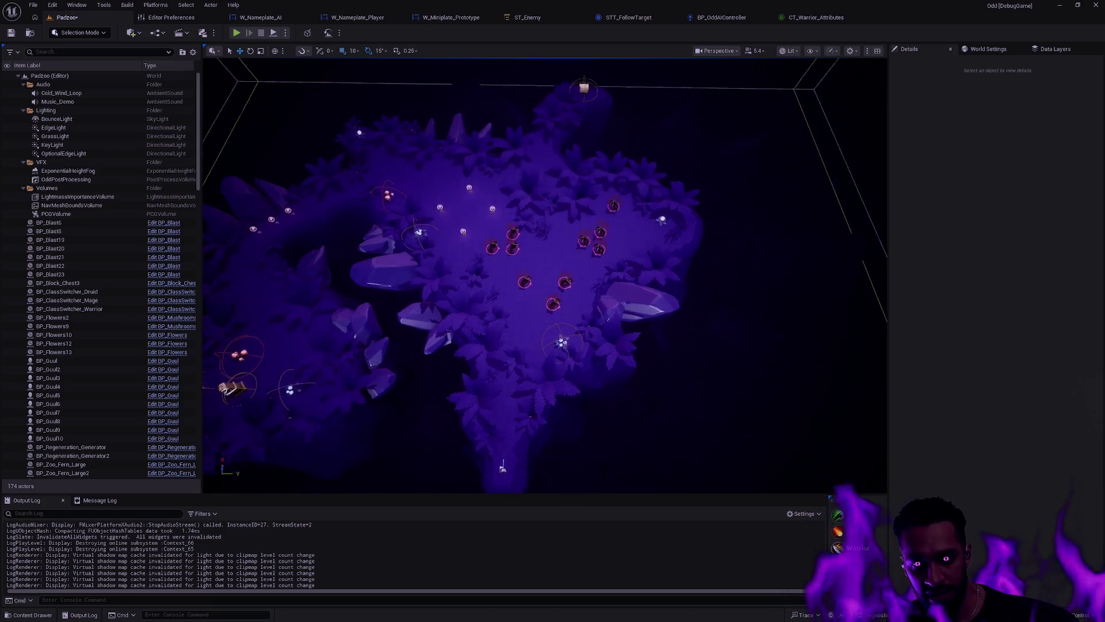
scroll(618, 256, "up", 6)
scroll(594, 256, "down", 5)
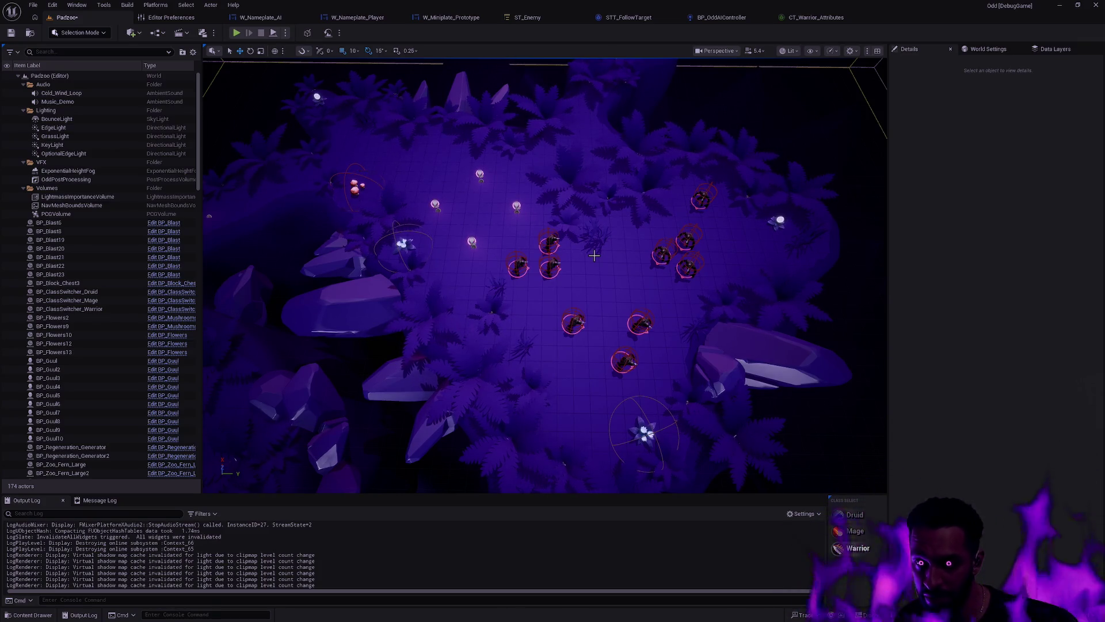
mouse_move(633, 231)
left_mouse_down()
mouse_move(602, 161)
mouse_move(629, 232)
left_mouse_up()
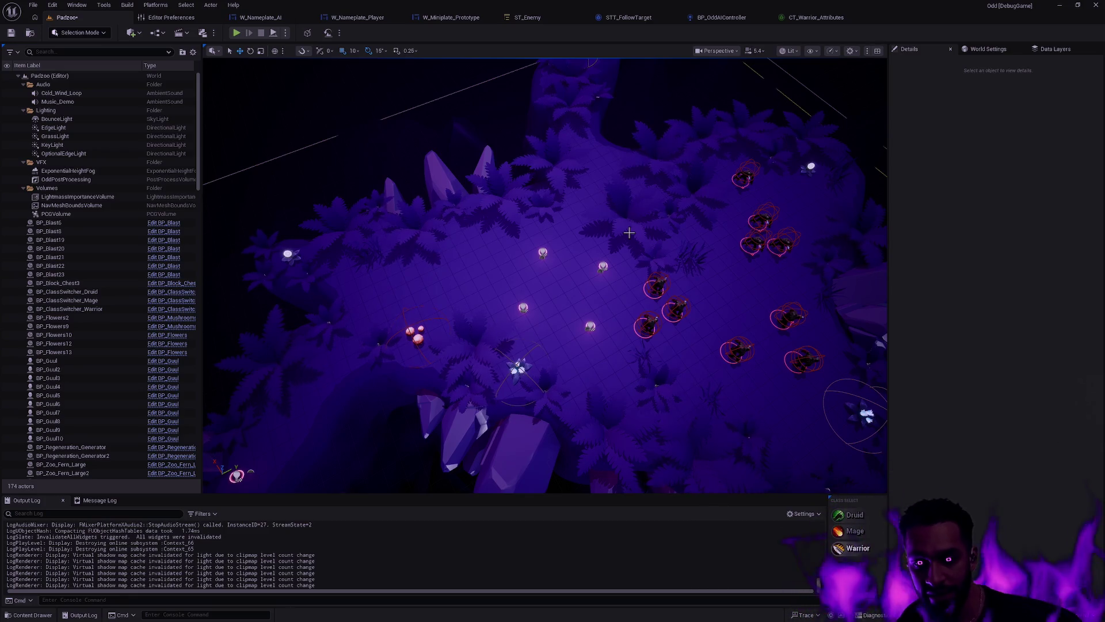
left_click_drag(629, 233, 629, 233)
mouse_move(602, 142)
left_mouse_down()
mouse_move(479, 119)
mouse_move(411, 128)
mouse_move(417, 135)
left_mouse_up()
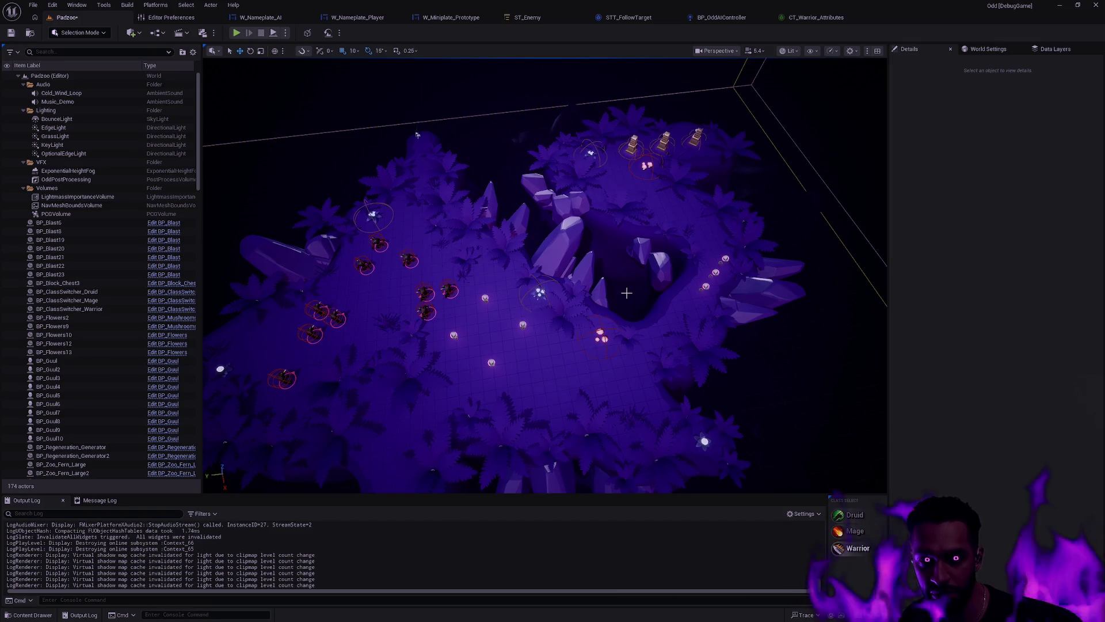
mouse_move(619, 288)
left_mouse_down()
mouse_move(478, 300)
mouse_move(478, 179)
left_mouse_up()
left_click_drag(675, 310, 674, 301)
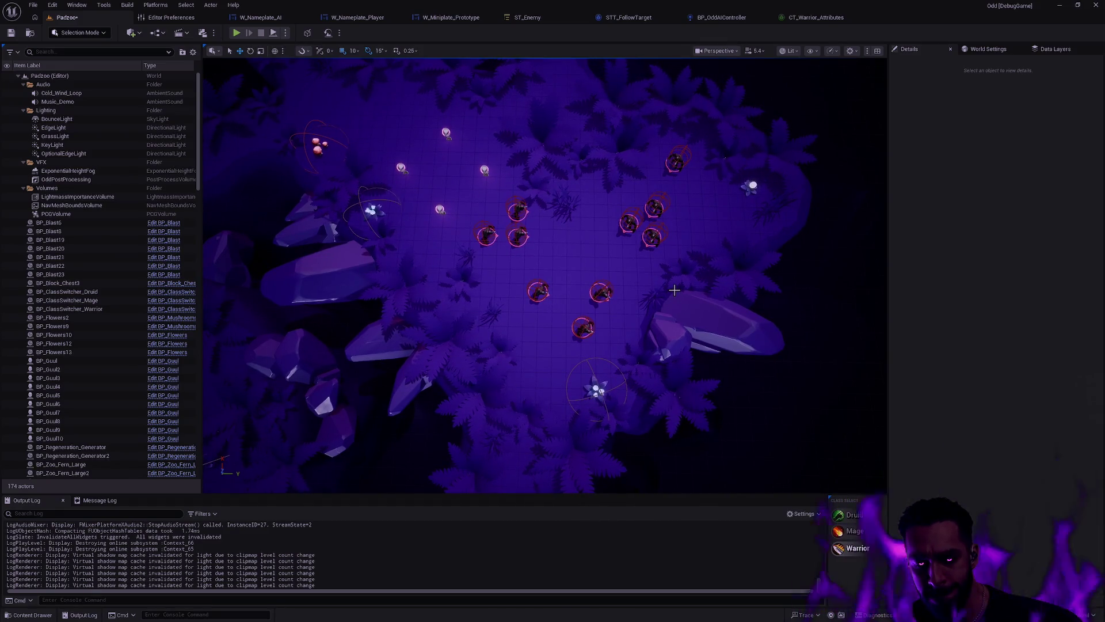
left_click(739, 19)
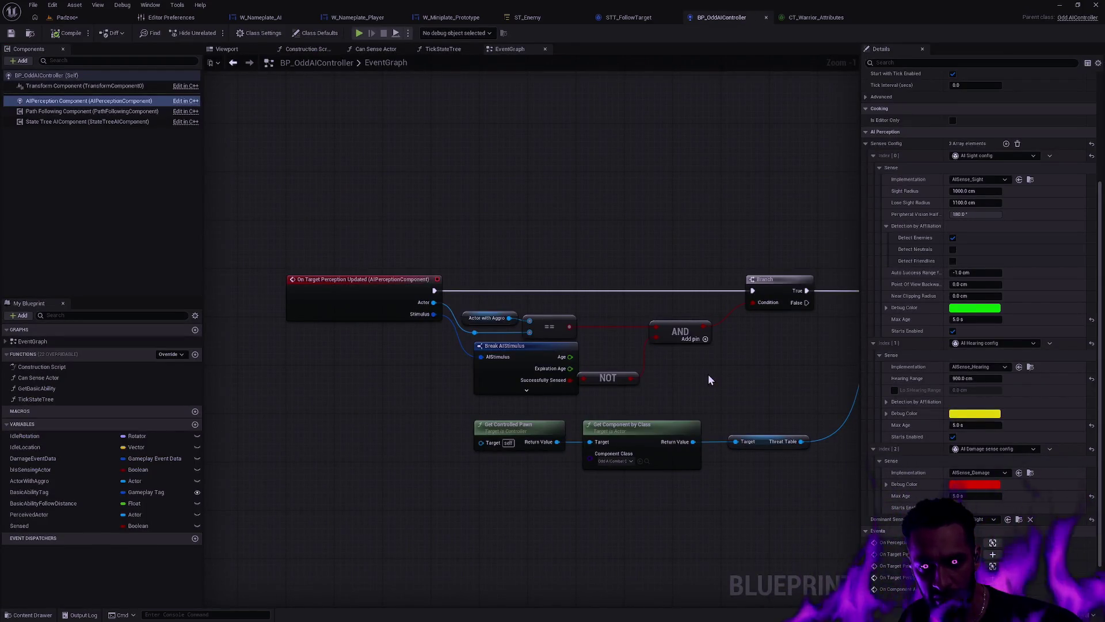
Step: Pan the EventGraph to the perception events and select On Perception Updated to read its note
scroll(476, 284, "down", 2)
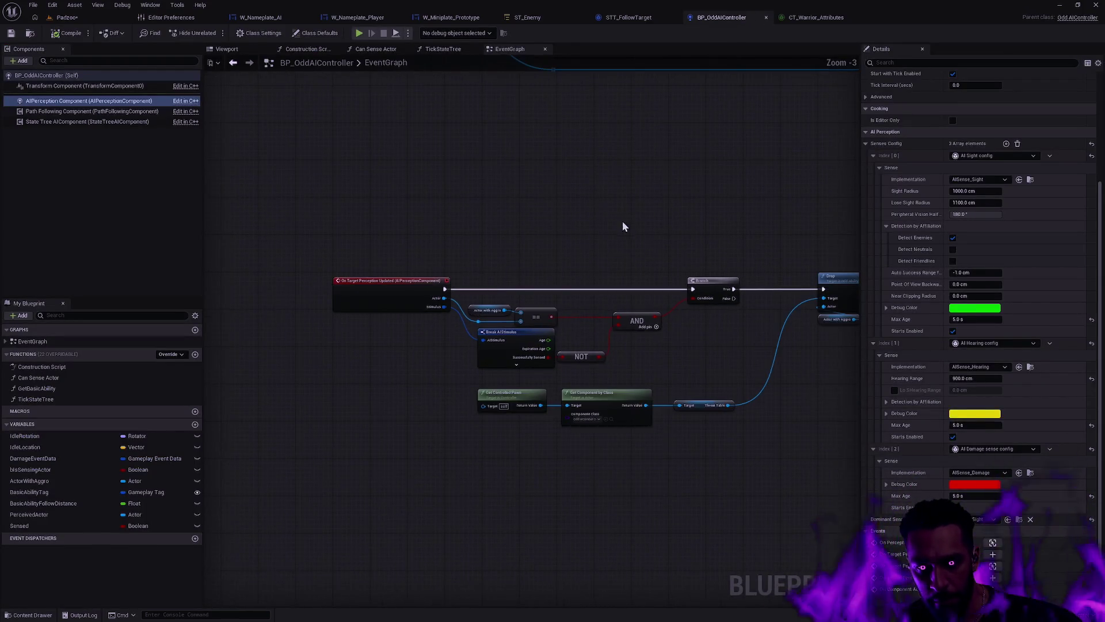
left_click_drag(626, 225, 546, 459)
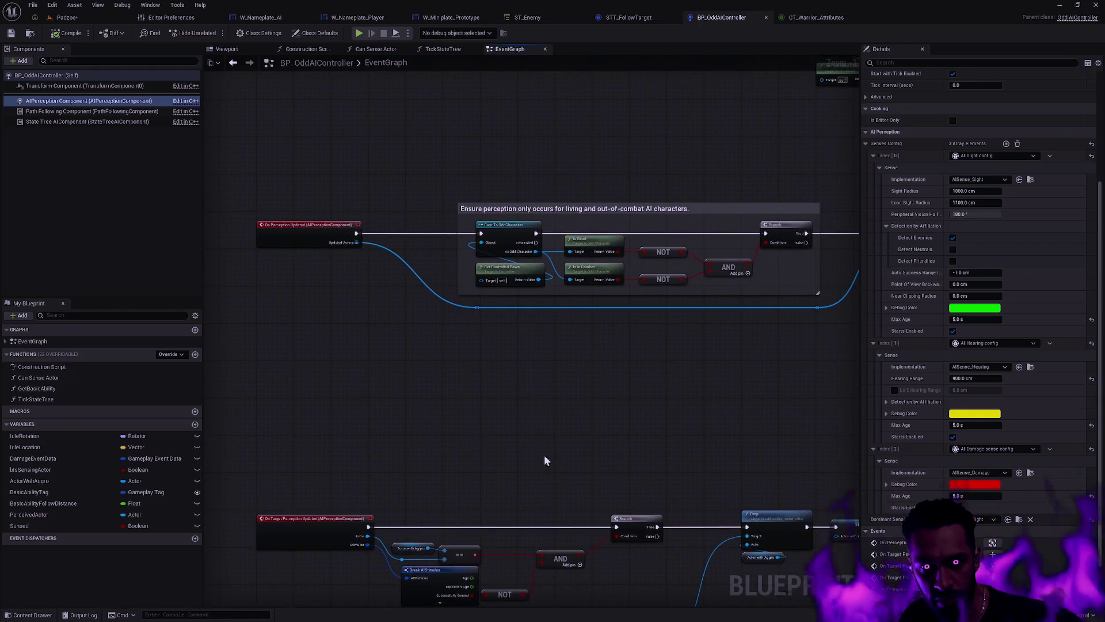
left_click_drag(268, 474, 314, 555)
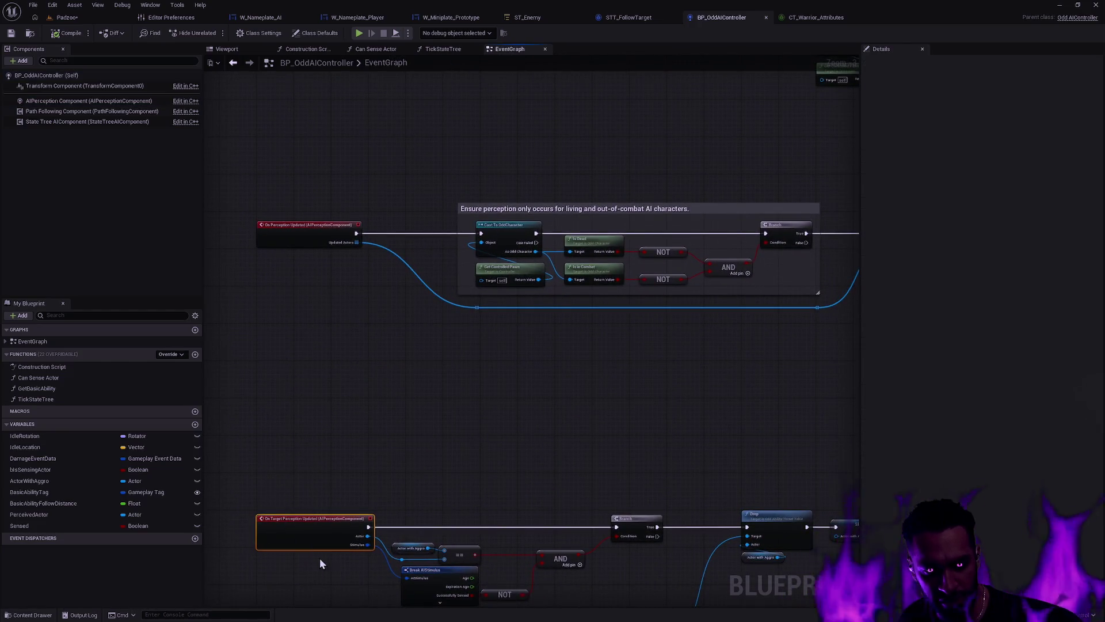
left_click(359, 376)
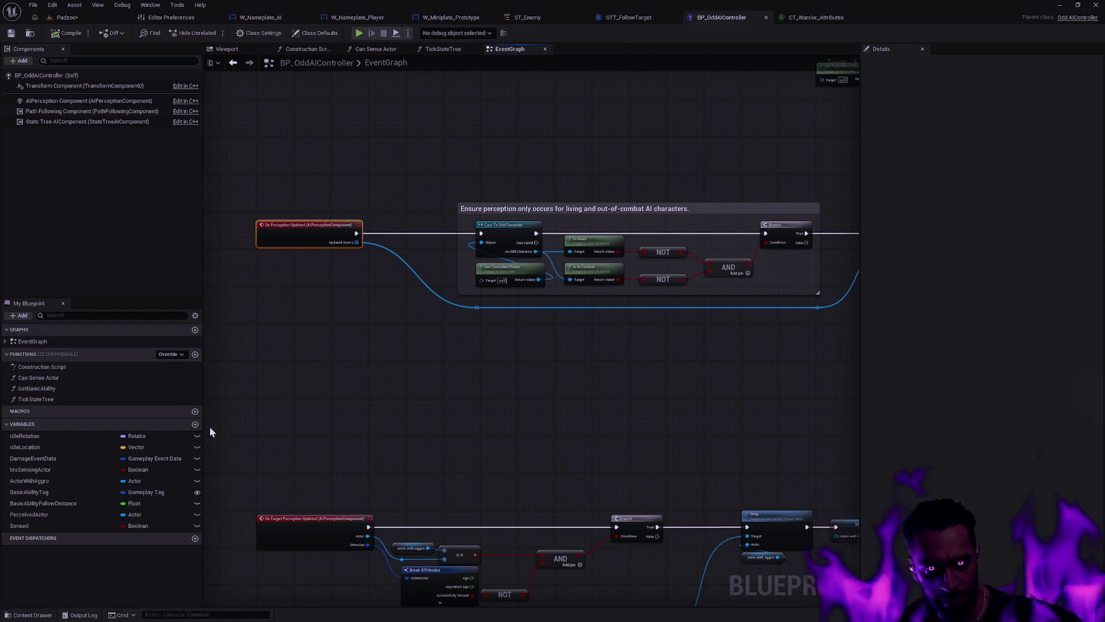
scroll(361, 409, "up", 3)
left_click_drag(472, 326, 481, 310)
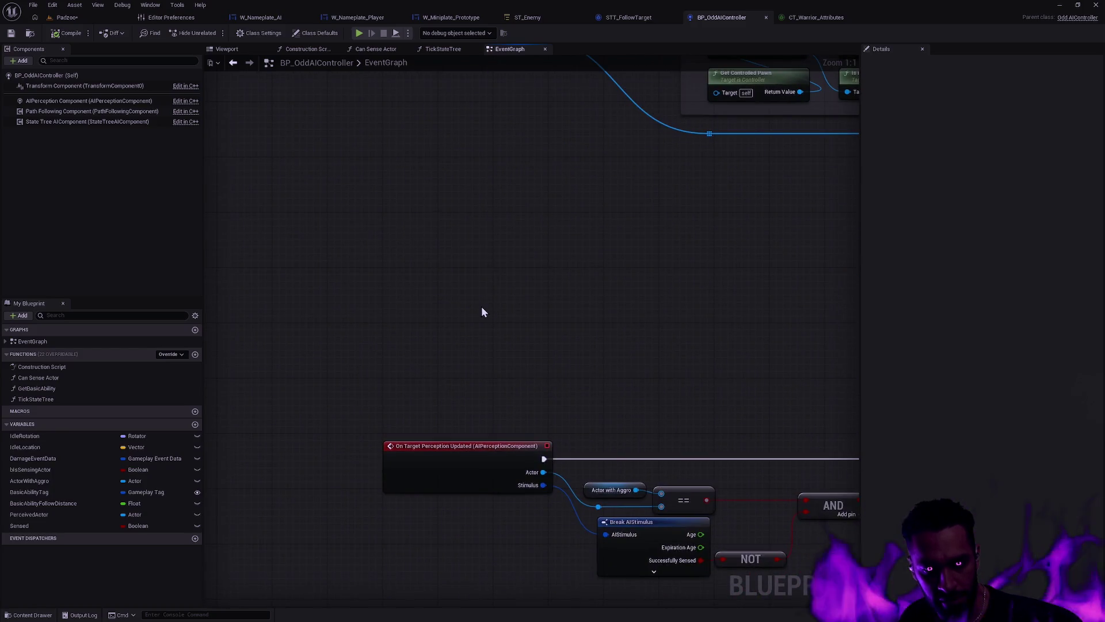
mouse_move(557, 340)
left_mouse_down()
mouse_move(441, 247)
mouse_move(447, 444)
mouse_move(434, 487)
left_mouse_up()
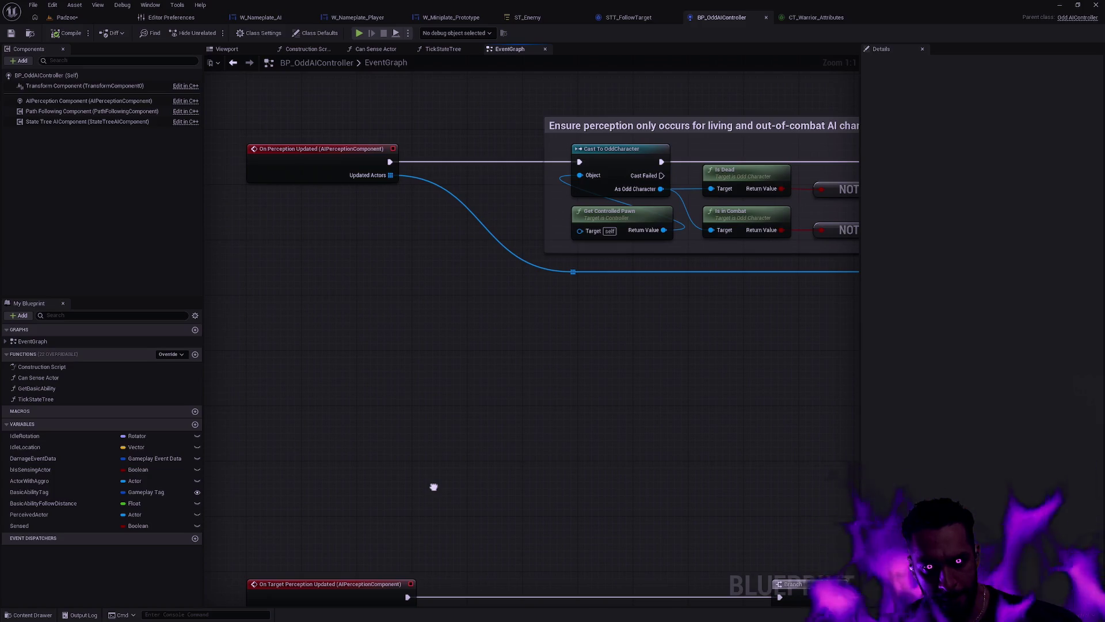
left_click_drag(434, 487, 477, 365)
left_click(406, 468)
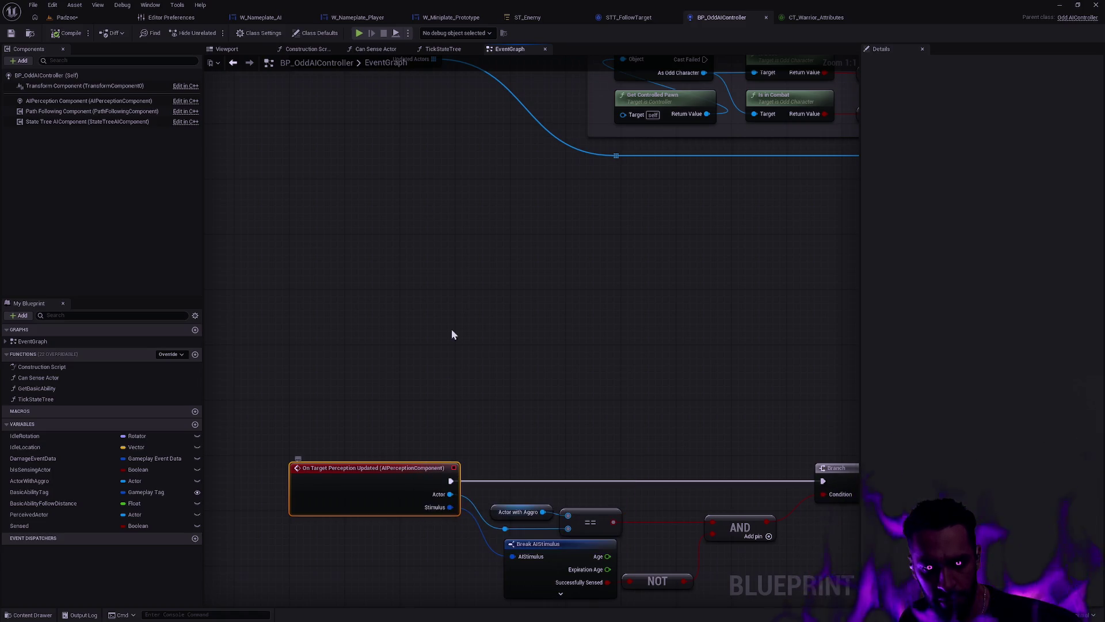
mouse_move(323, 119)
left_mouse_down()
mouse_move(338, 202)
mouse_move(362, 167)
left_mouse_up()
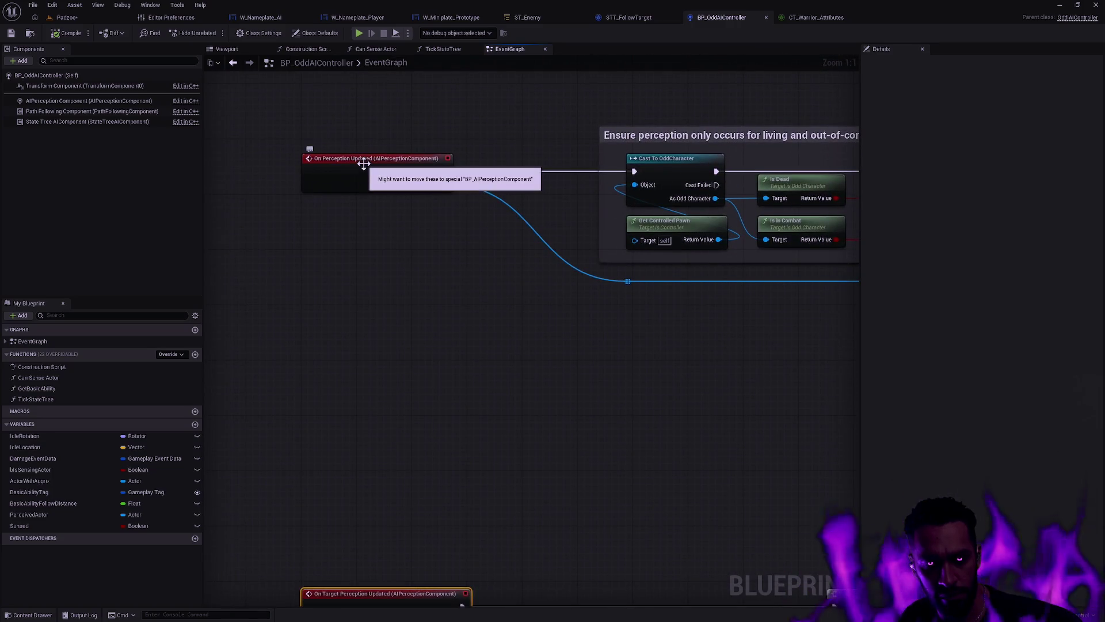
left_click(380, 159)
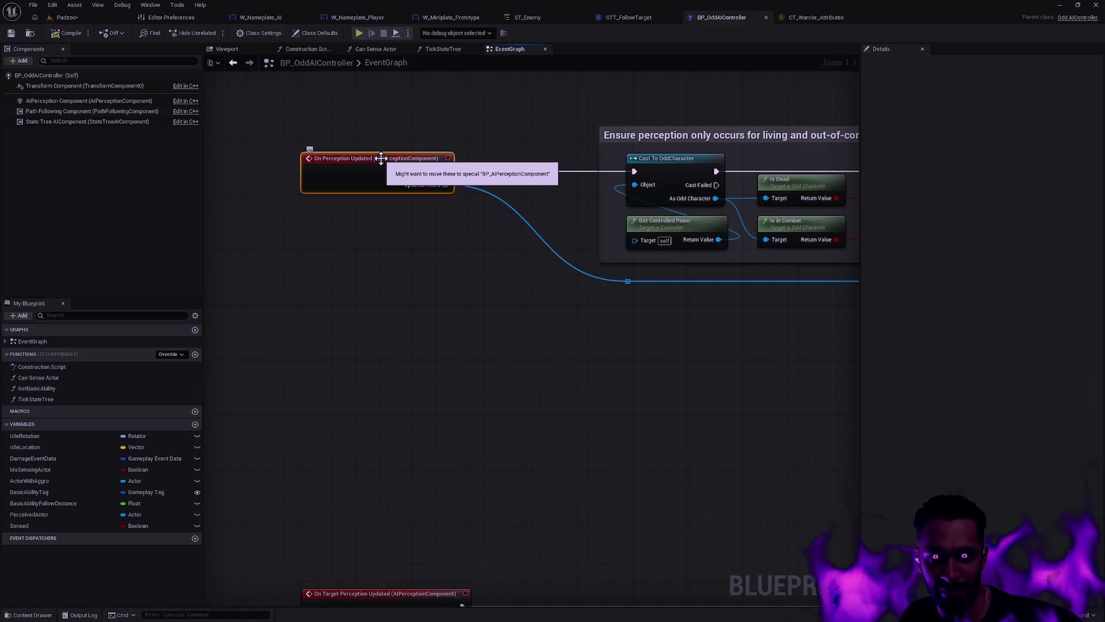
Step: Compare the On Target Perception Updated and On Perception Updated nodes beside the 'Ensure perception' comment
left_click(477, 349)
left_click_drag(478, 348, 472, 234)
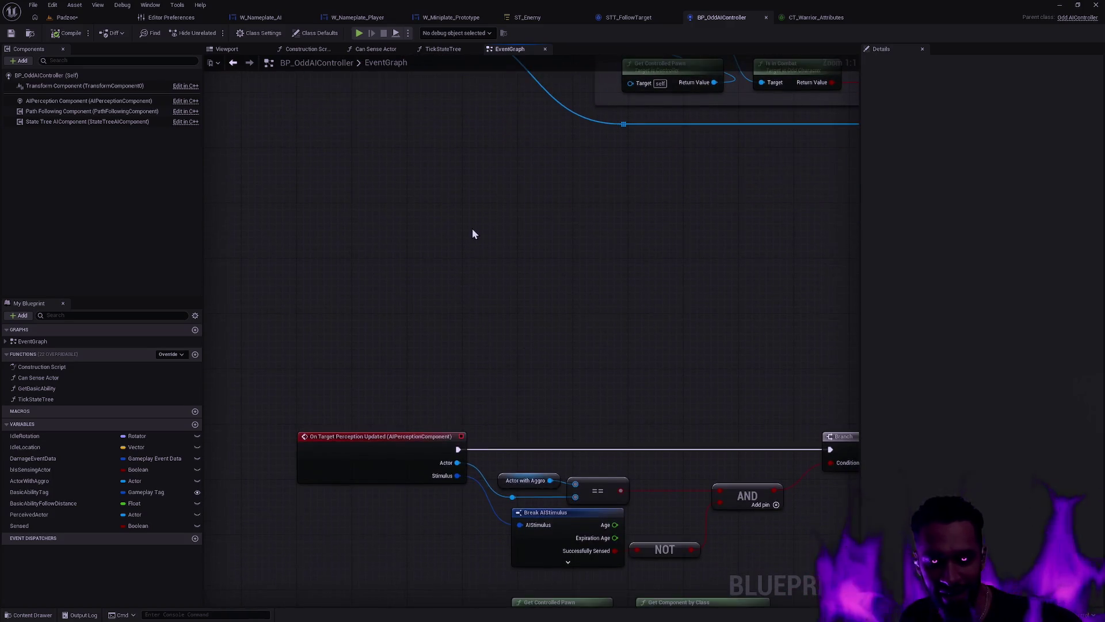
mouse_move(373, 438)
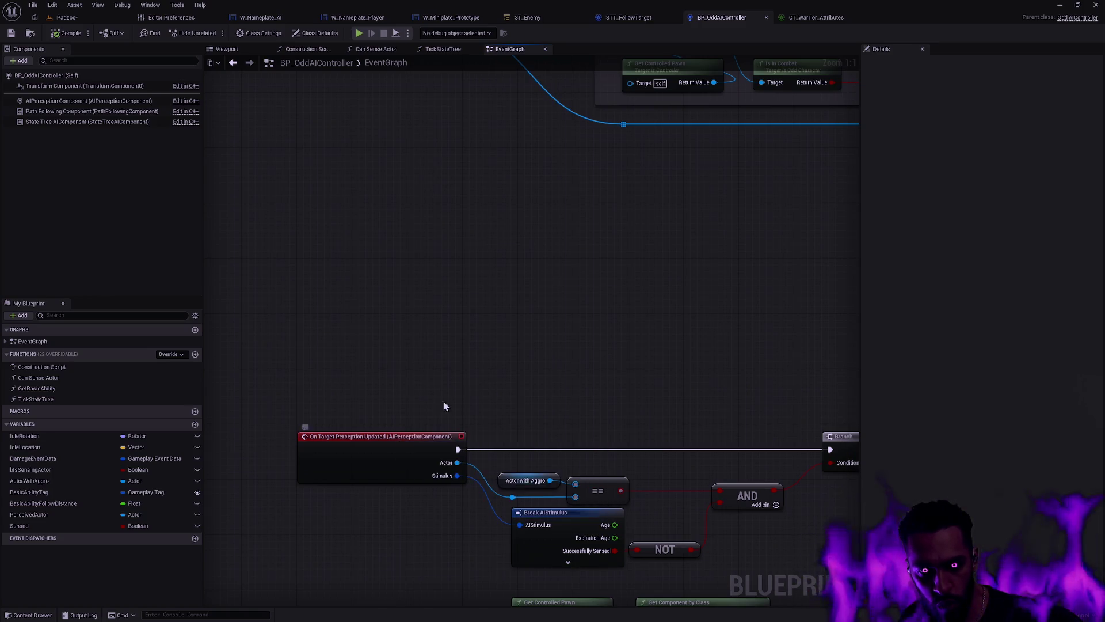
left_click_drag(316, 378, 399, 455)
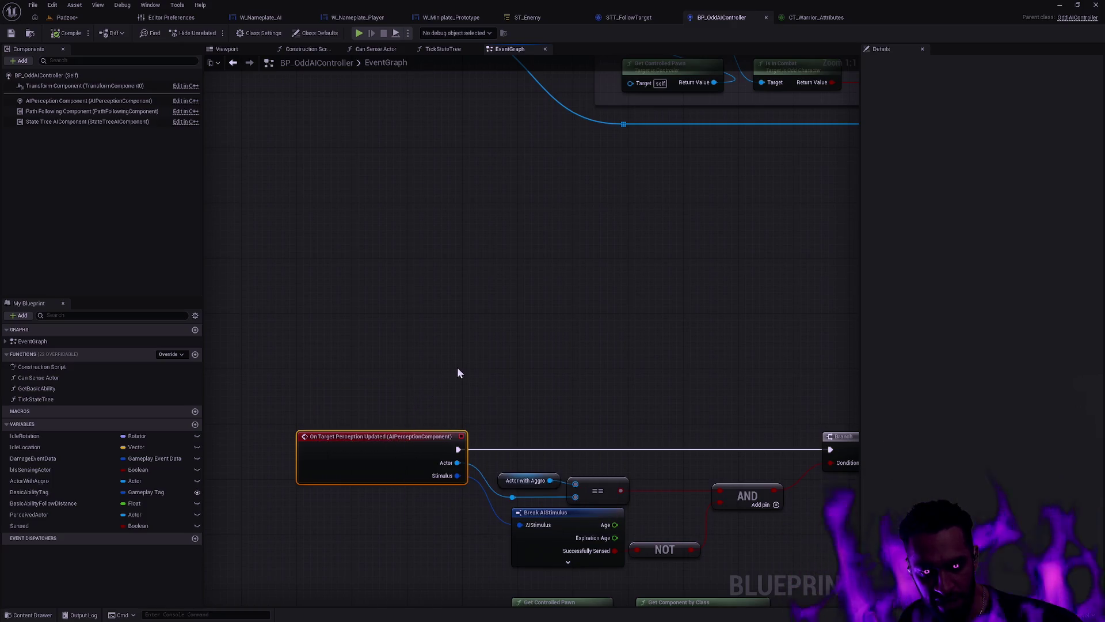
left_click_drag(486, 361, 453, 485)
mouse_move(388, 232)
left_mouse_down()
mouse_move(369, 195)
mouse_move(313, 144)
left_mouse_up()
left_click(403, 224)
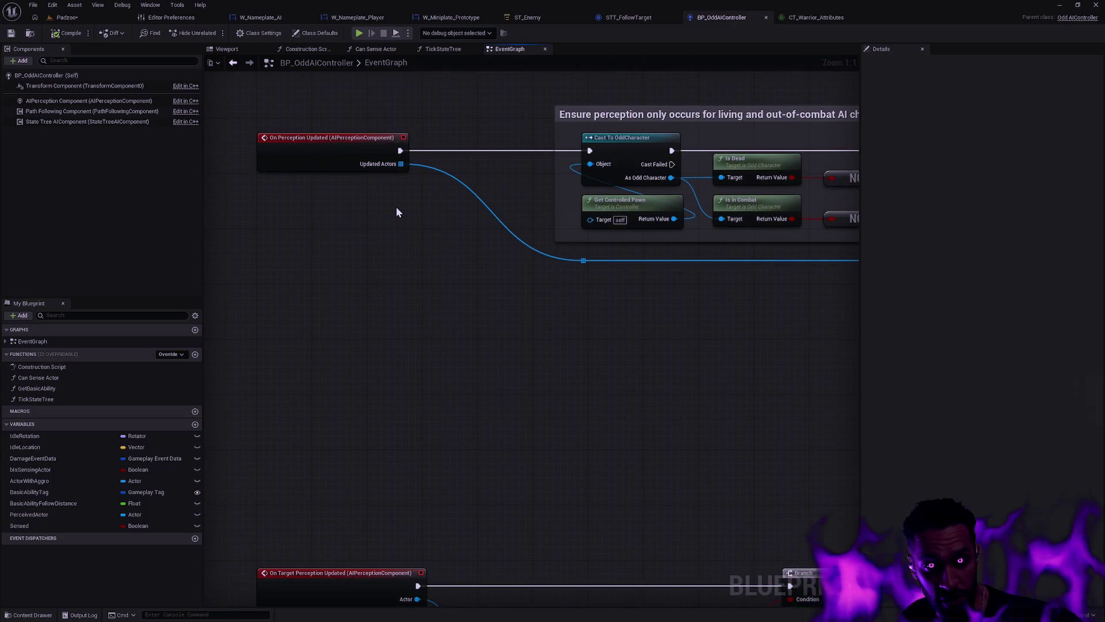
mouse_move(401, 182)
left_mouse_down()
mouse_move(413, 165)
mouse_move(433, 185)
left_mouse_up()
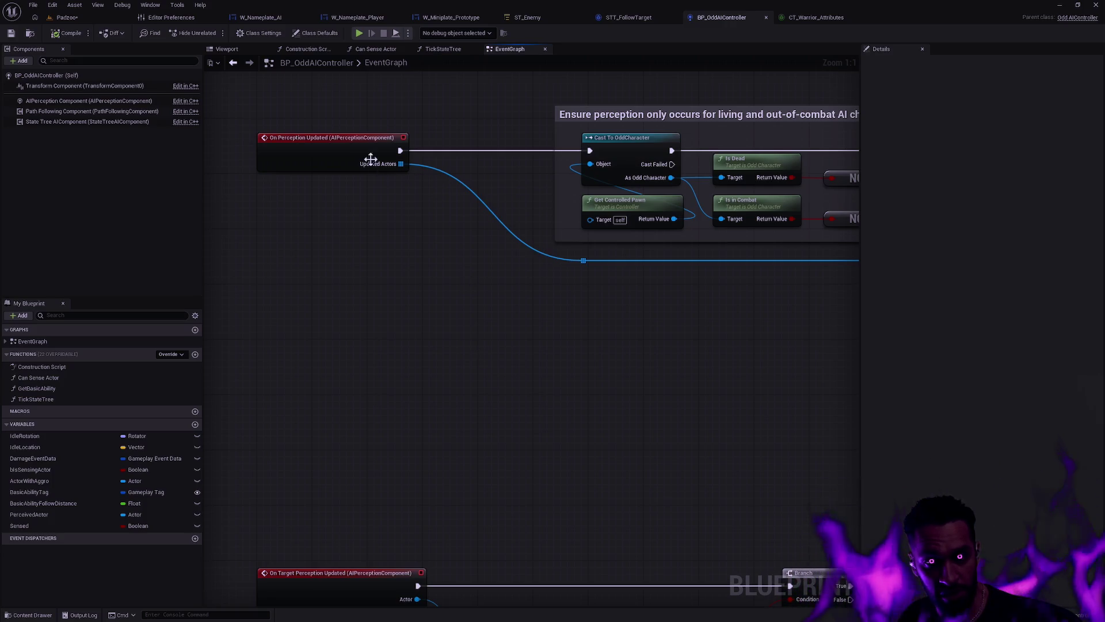
scroll(410, 318, "down", 5)
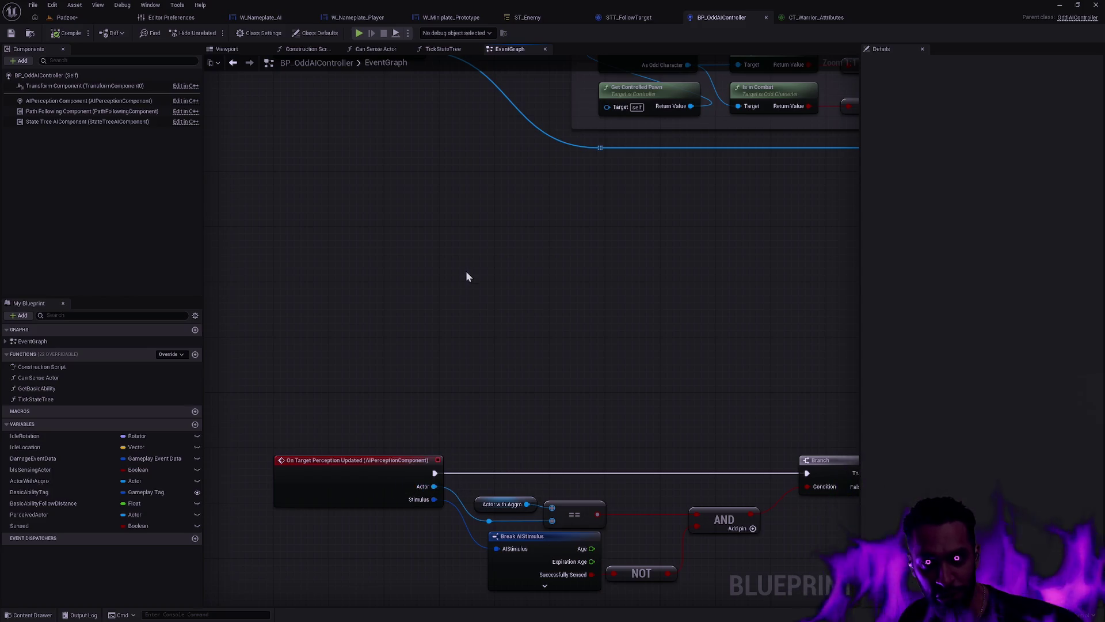
left_click_drag(488, 292, 462, 419)
left_click(290, 152)
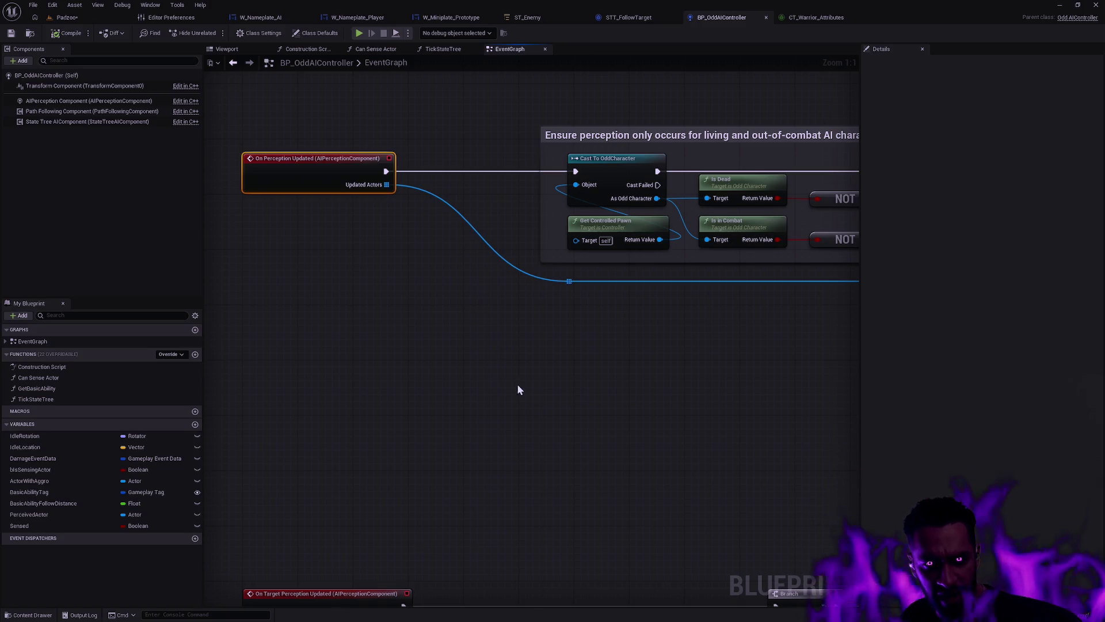
Step: Pan across the 'Ensure perception' comment block toward the AND and Branch nodes
left_click_drag(527, 405, 504, 251)
mouse_move(298, 340)
left_mouse_down()
mouse_move(448, 489)
mouse_move(444, 467)
left_mouse_up()
mouse_move(477, 381)
left_mouse_down()
mouse_move(564, 417)
mouse_move(533, 363)
mouse_move(547, 493)
mouse_move(451, 435)
left_mouse_up()
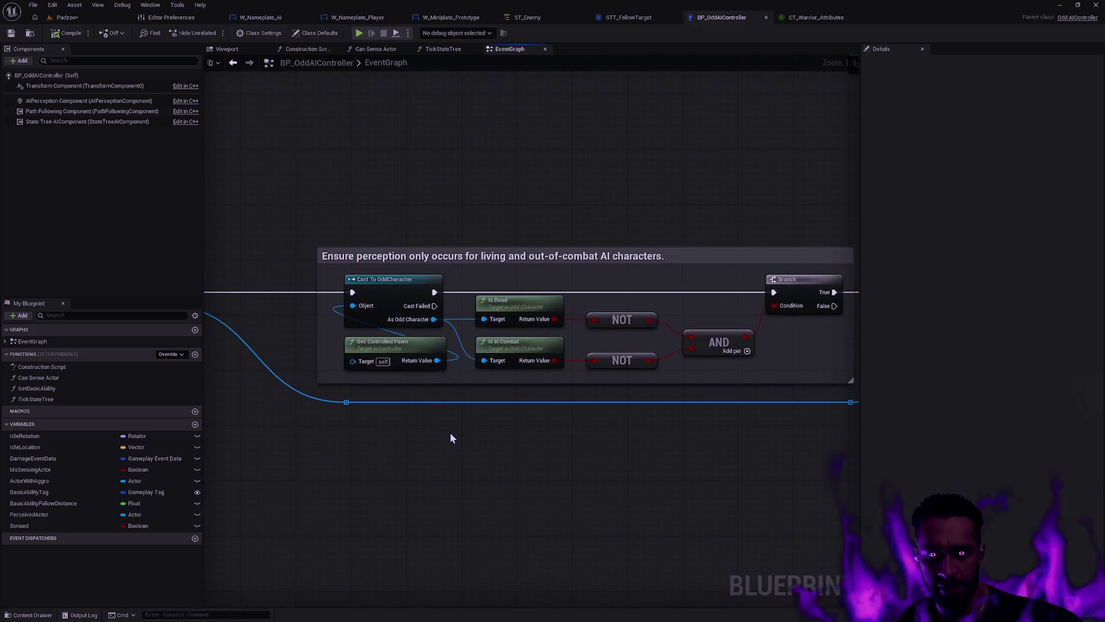
mouse_move(567, 437)
left_mouse_down()
mouse_move(537, 444)
mouse_move(393, 424)
mouse_move(881, 413)
left_mouse_up()
mouse_move(814, 412)
left_mouse_down()
mouse_move(776, 420)
mouse_move(284, 406)
mouse_move(587, 437)
left_mouse_up()
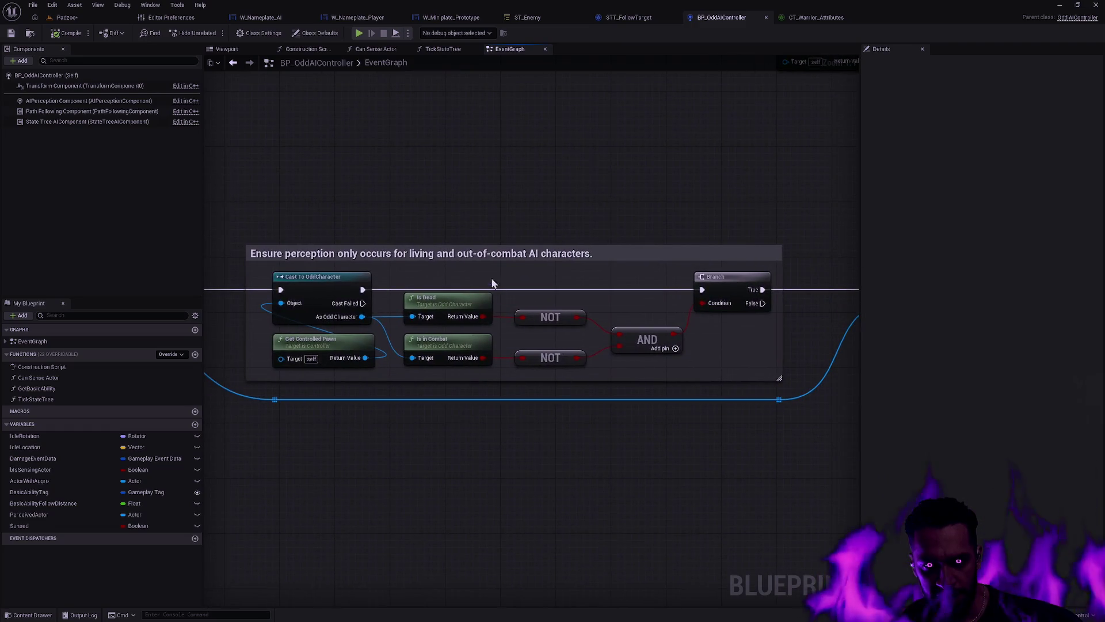
mouse_move(431, 222)
left_mouse_down()
mouse_move(595, 267)
mouse_move(537, 206)
left_mouse_up()
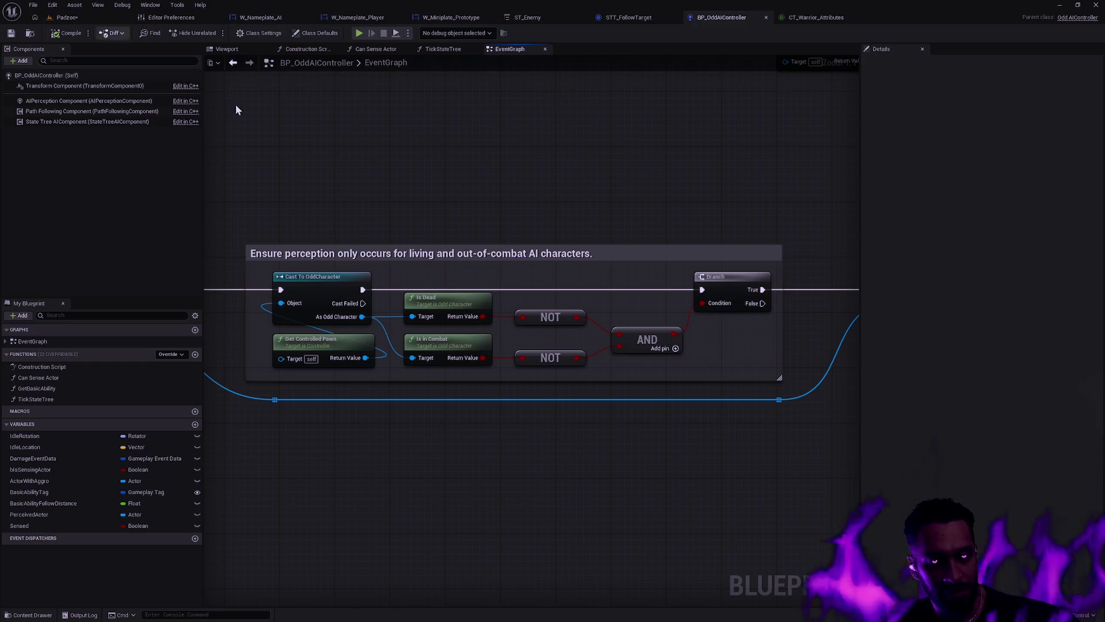
Step: Inspect the Drop and SET nodes, then break the perception event's exec link to the Branch
scroll(567, 168, "down", 3)
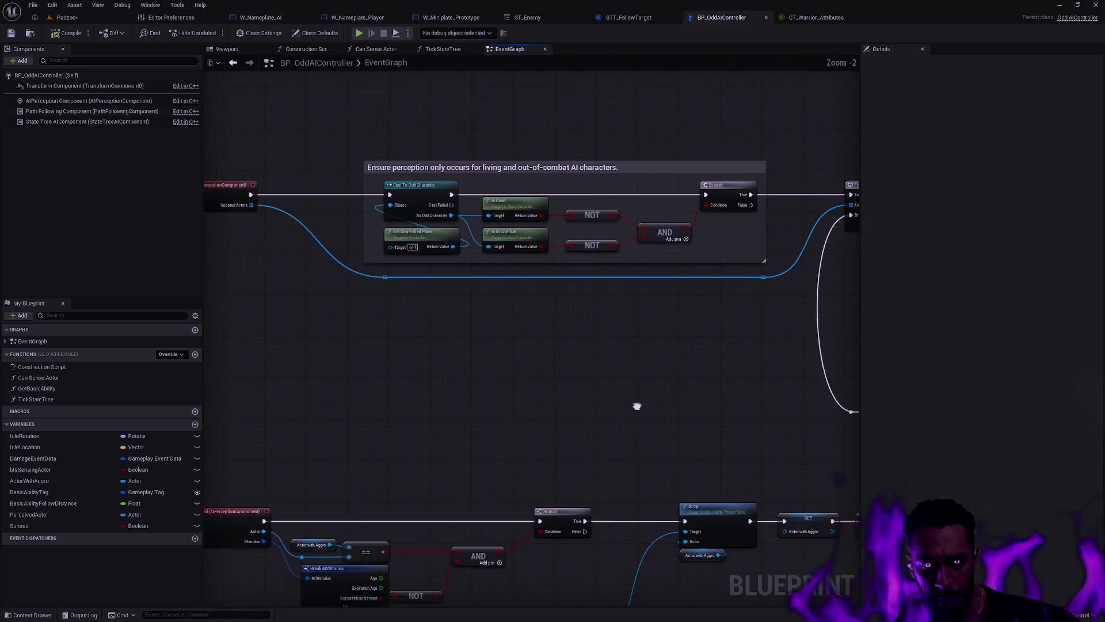
left_click_drag(636, 406, 523, 234)
scroll(505, 267, "up", 3)
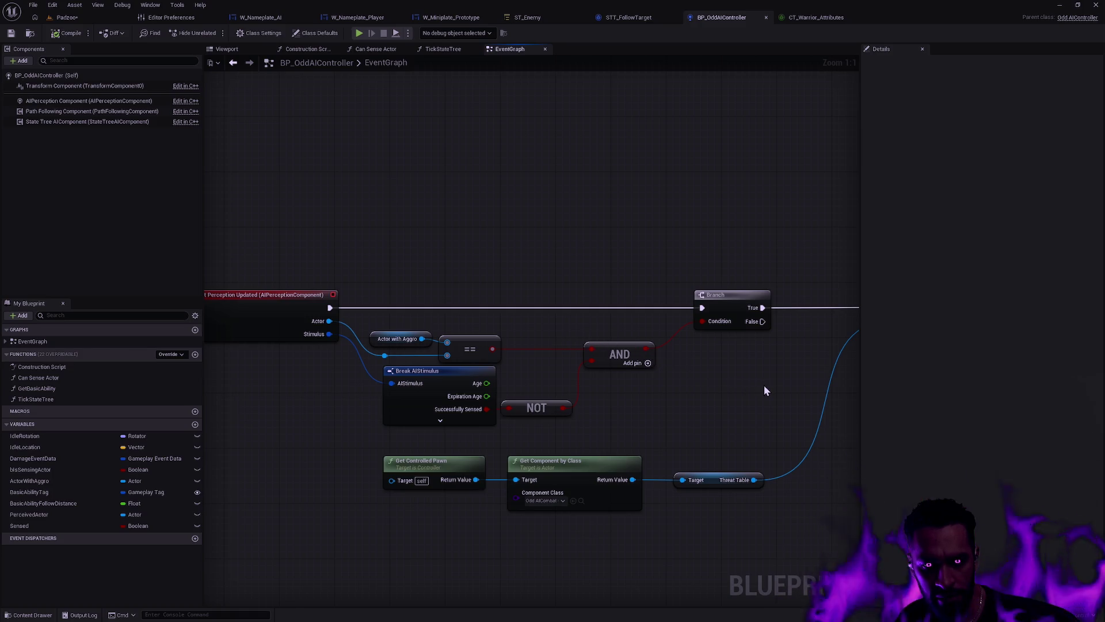
mouse_move(765, 387)
left_mouse_down()
mouse_move(515, 382)
mouse_move(294, 420)
left_mouse_up()
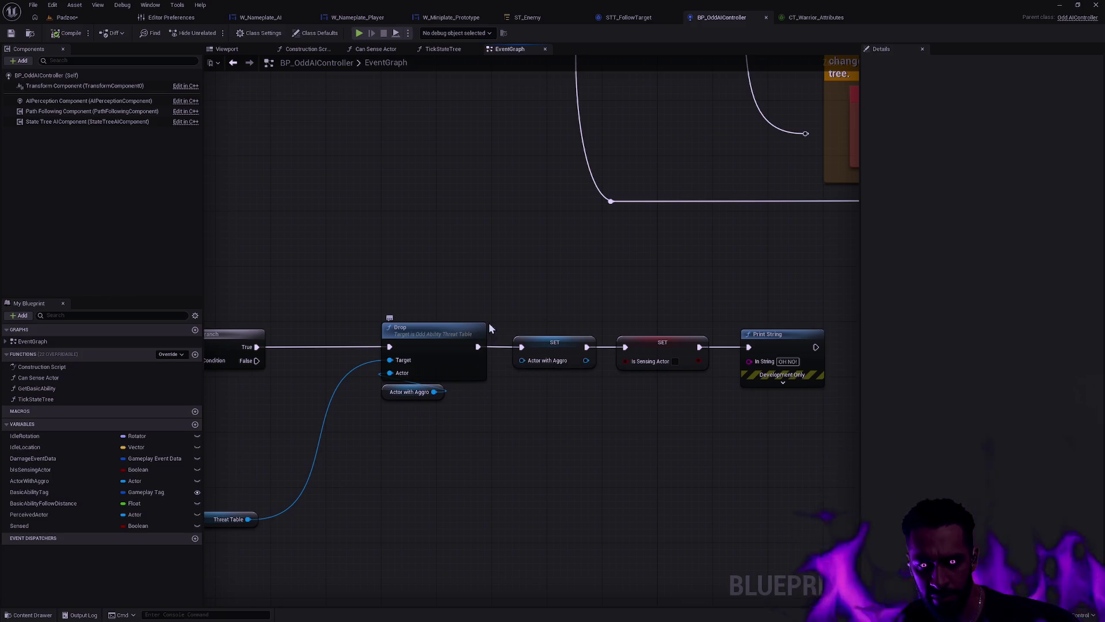
mouse_move(538, 296)
left_mouse_down()
mouse_move(418, 278)
mouse_move(795, 280)
left_mouse_up()
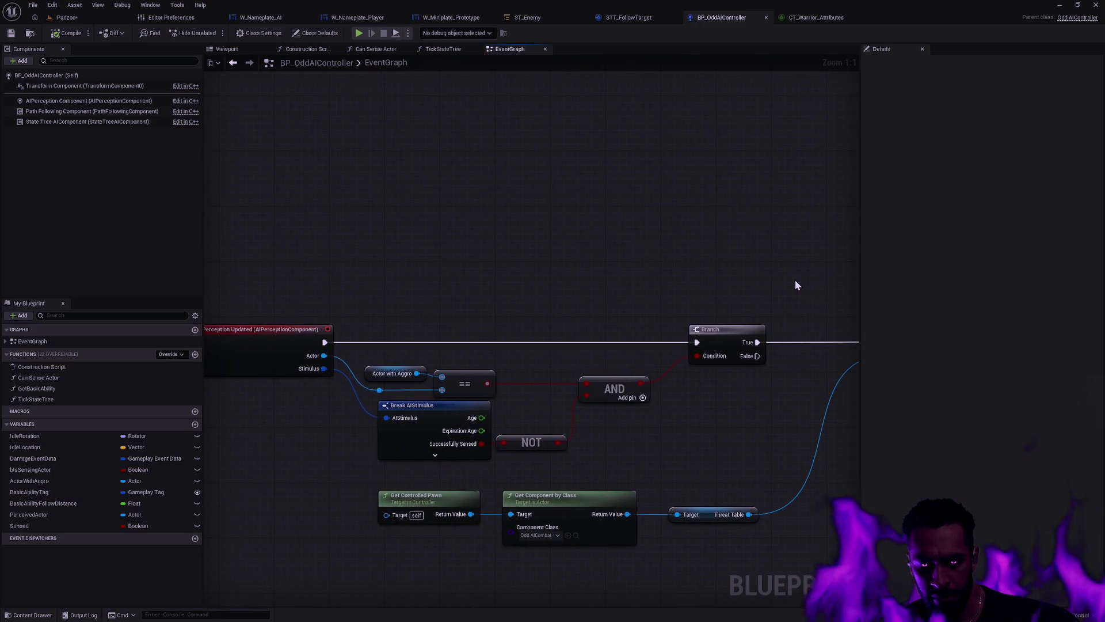
left_click(365, 343, "alt")
Step: Save BP_OddAIController, then run and stop a quick Alt+P play test of Padzoo
left_click(10, 33)
left_click(74, 18)
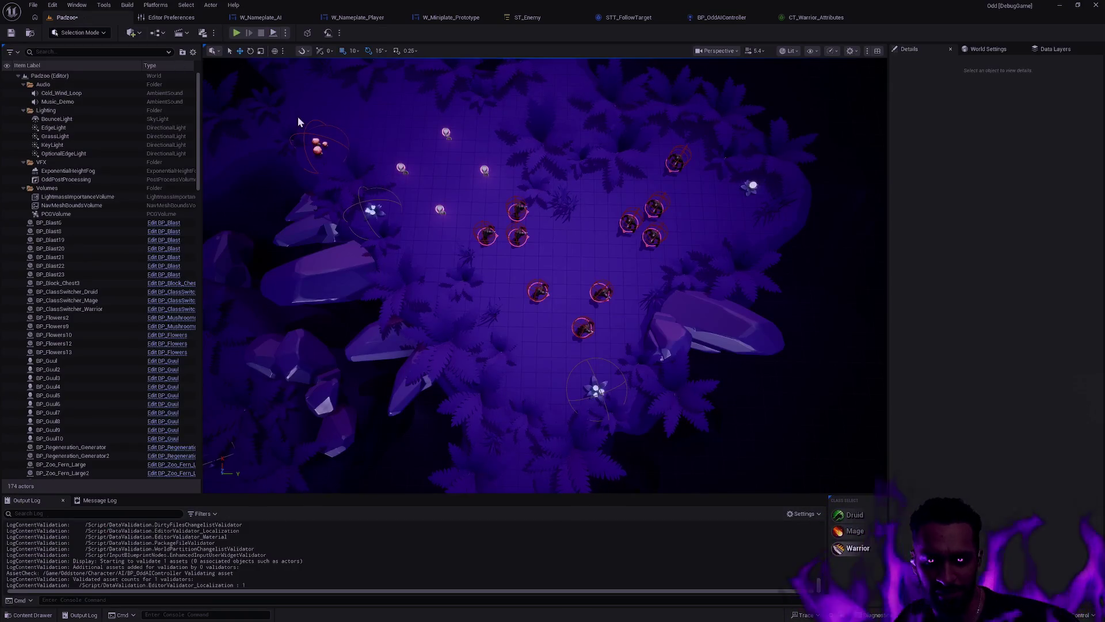
key("alt+p")
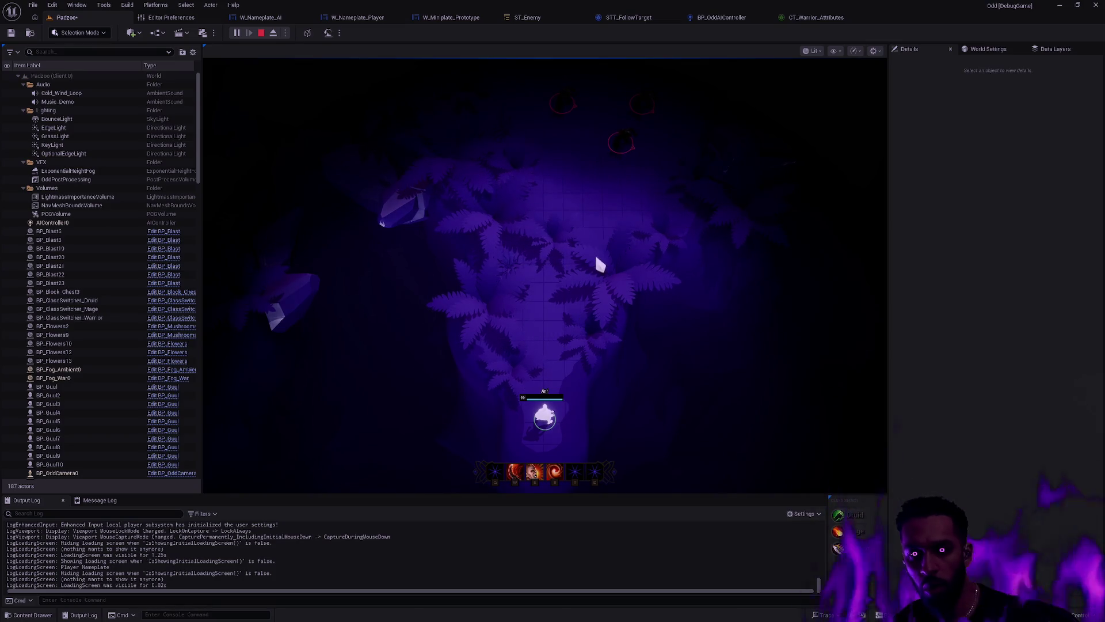
key("Escape")
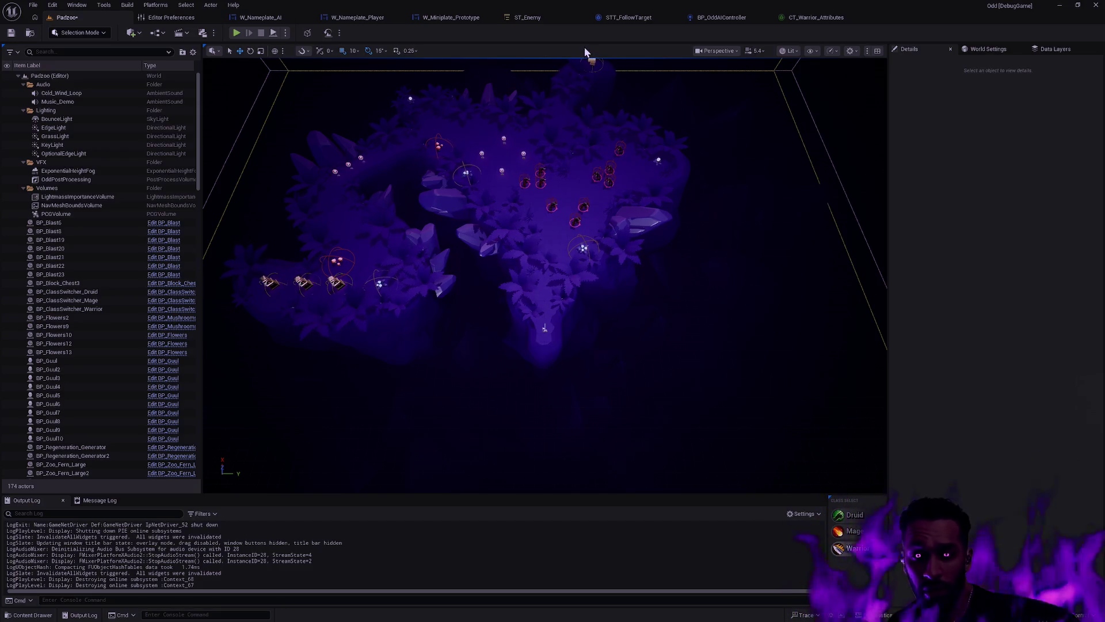
Step: Turn State Enabled back on for the Reset state under Bored in ST_Enemy
left_click(541, 17)
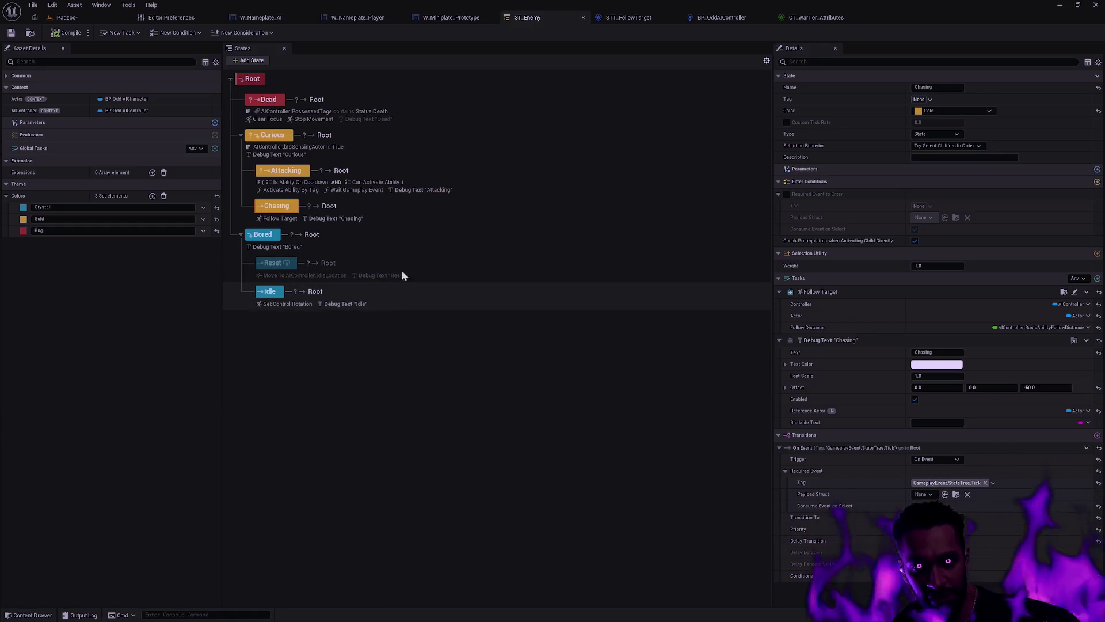
left_click(443, 263)
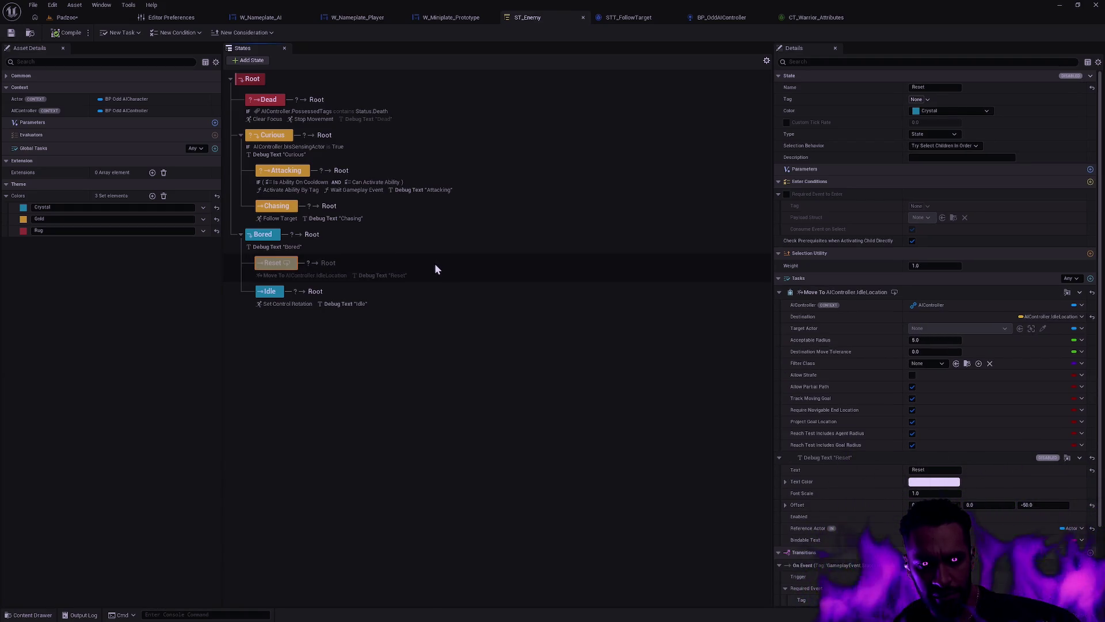
right_click(288, 267)
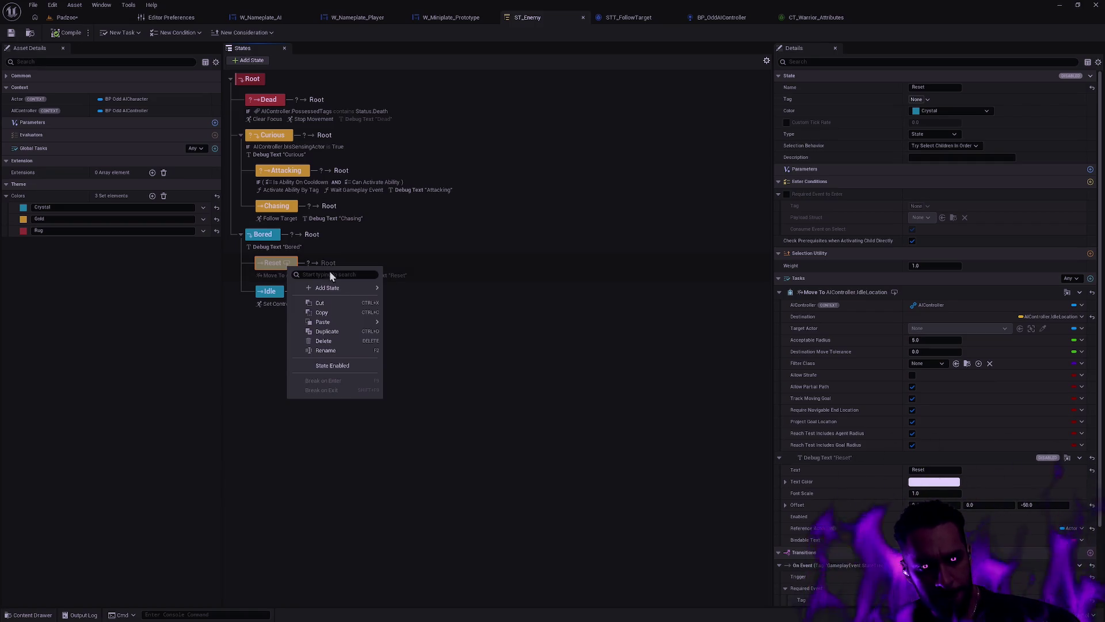
left_click(343, 364)
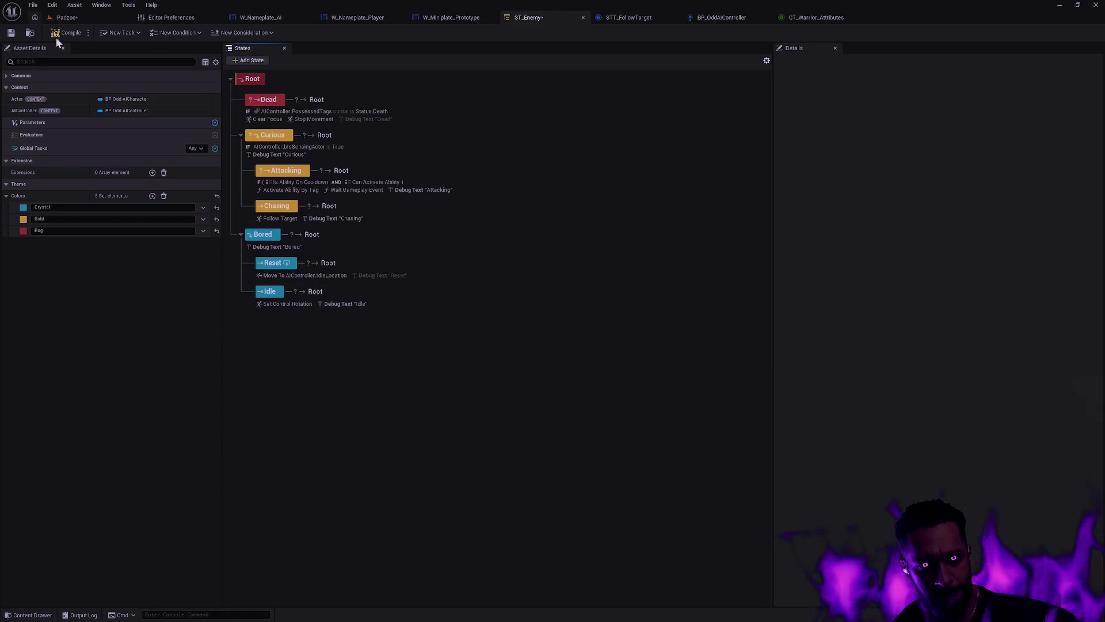
Step: Save all assets and play-test Padzoo, casting the E area ability on the enemy pack
left_click(77, 18)
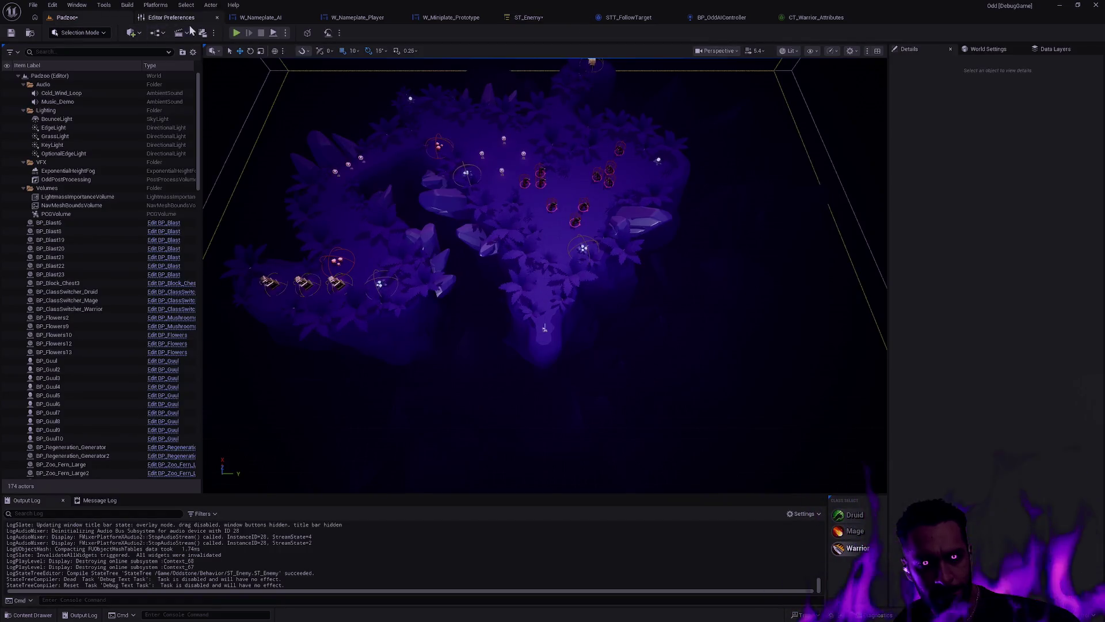
left_click(11, 33)
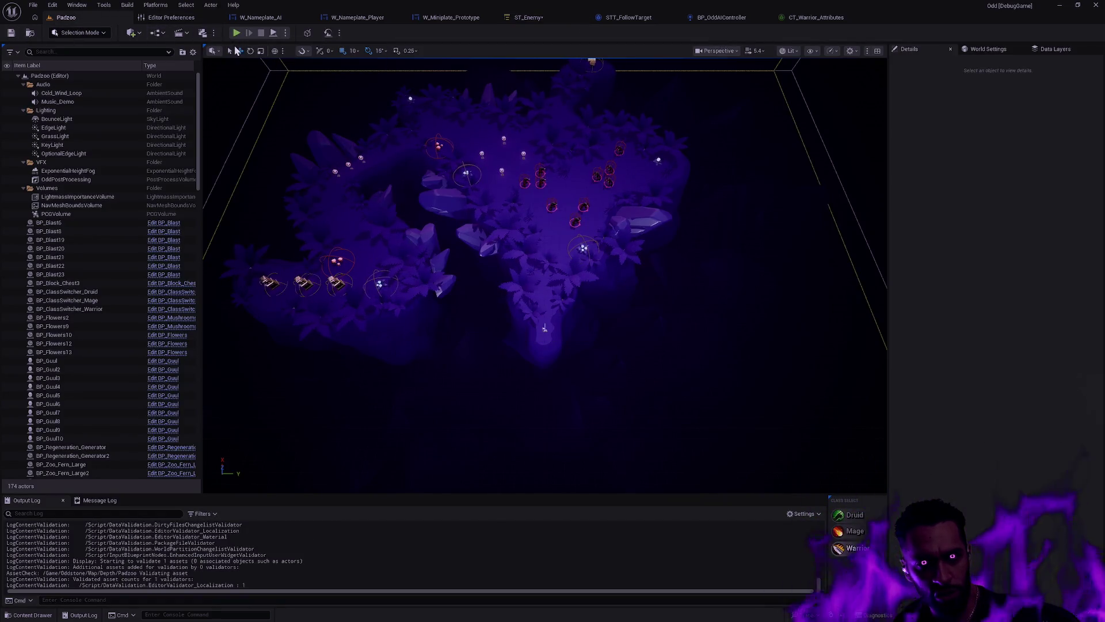
key("alt+p")
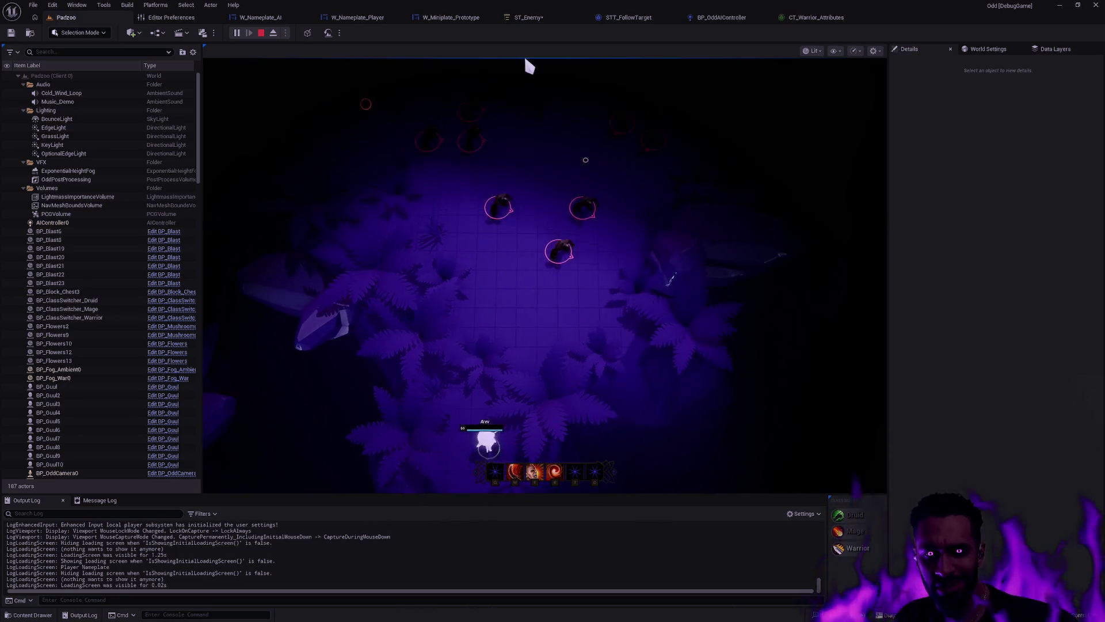
left_click(514, 210)
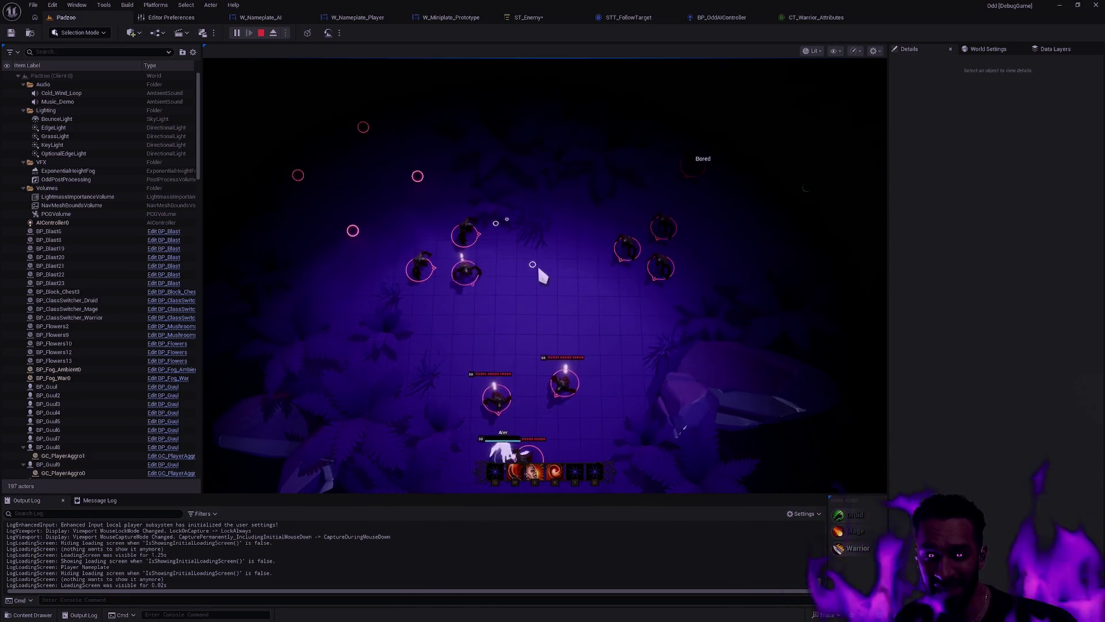
key("e")
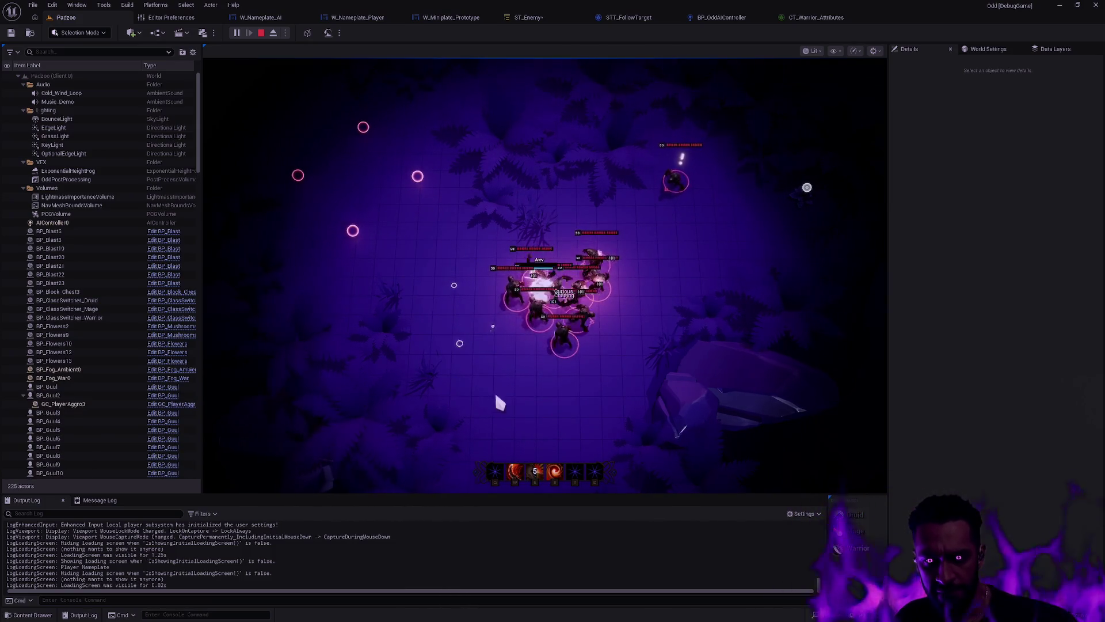
left_click(501, 394)
key("e")
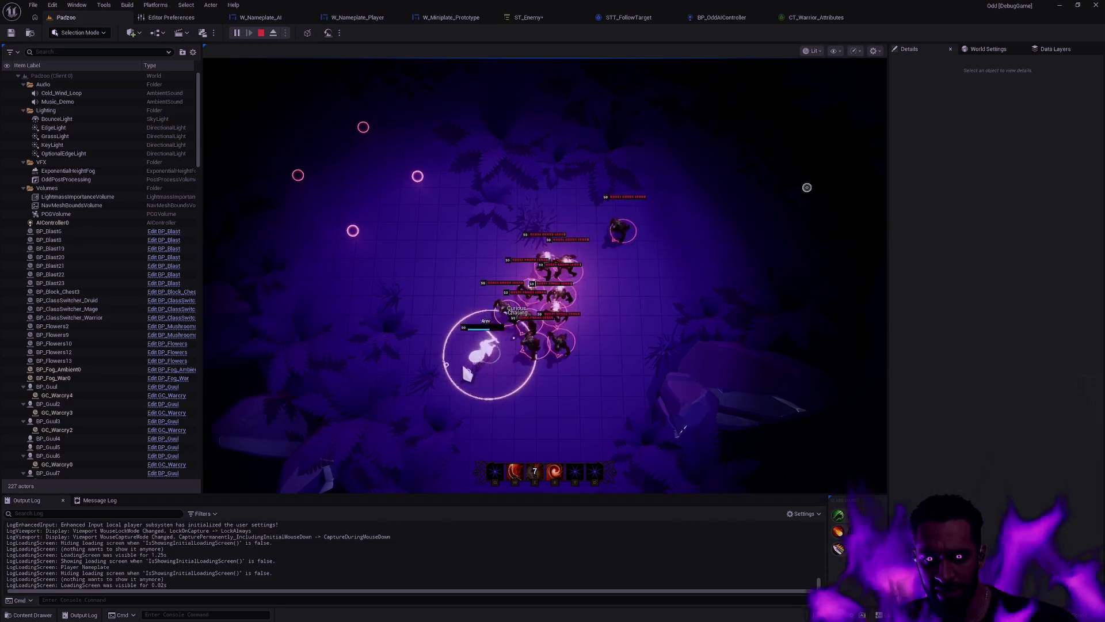
key("Escape")
Step: Restart the play test in fullscreen and attack the enemies with E and W abilities
key("alt+p")
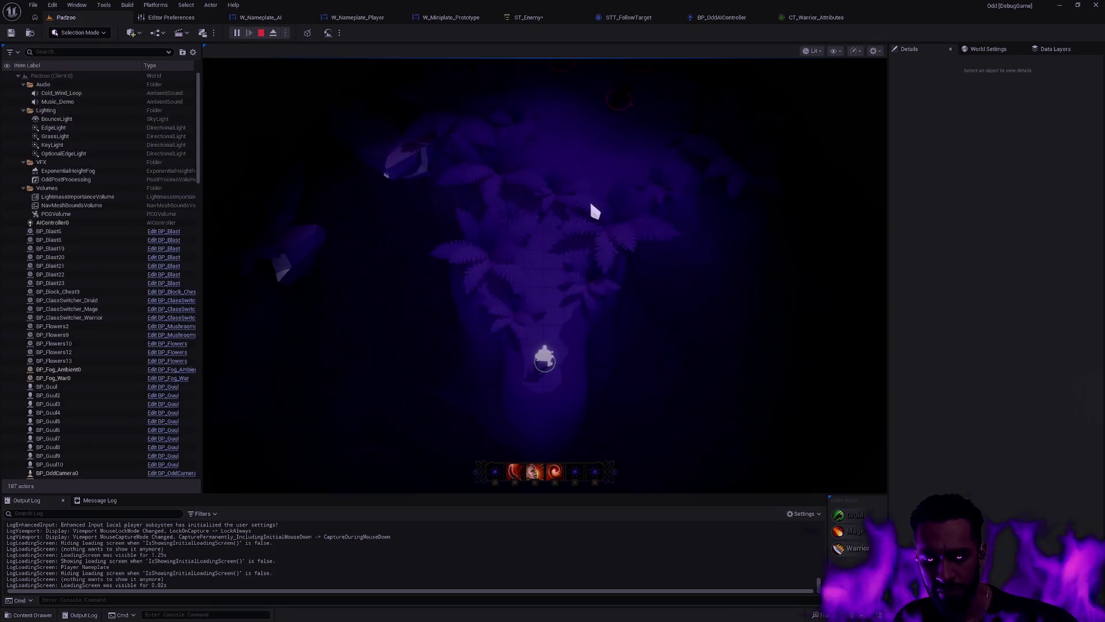
key("F11")
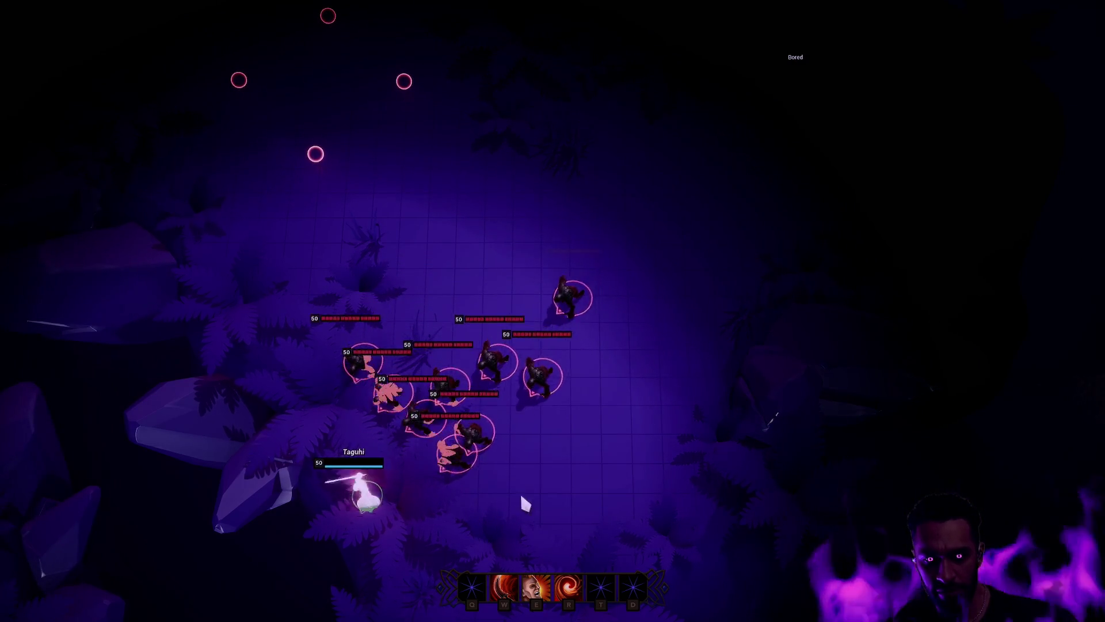
key("e")
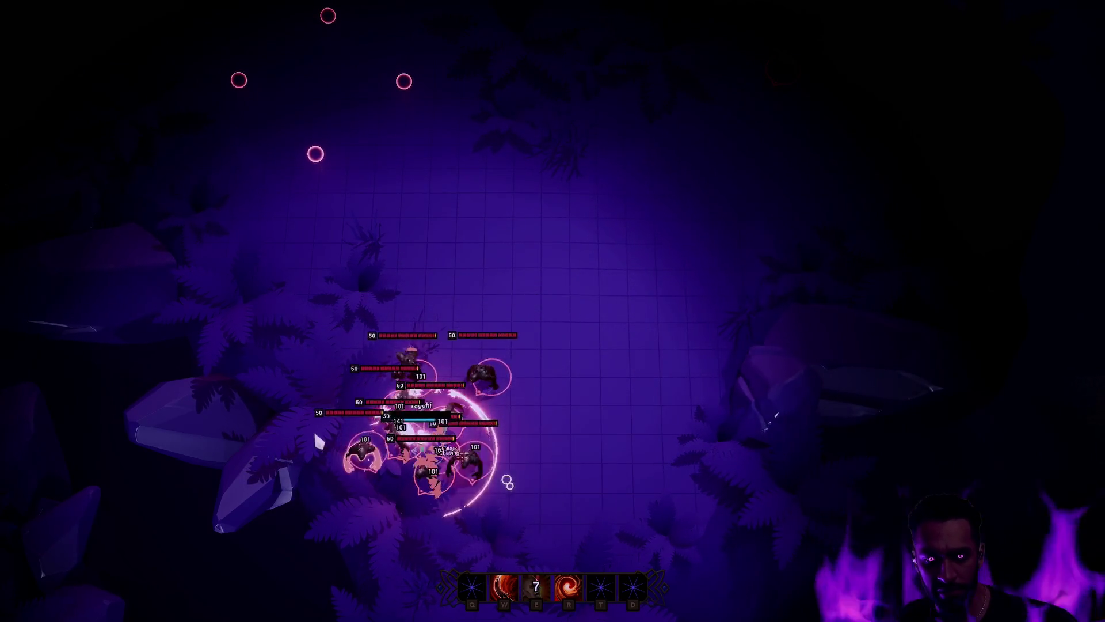
key("w")
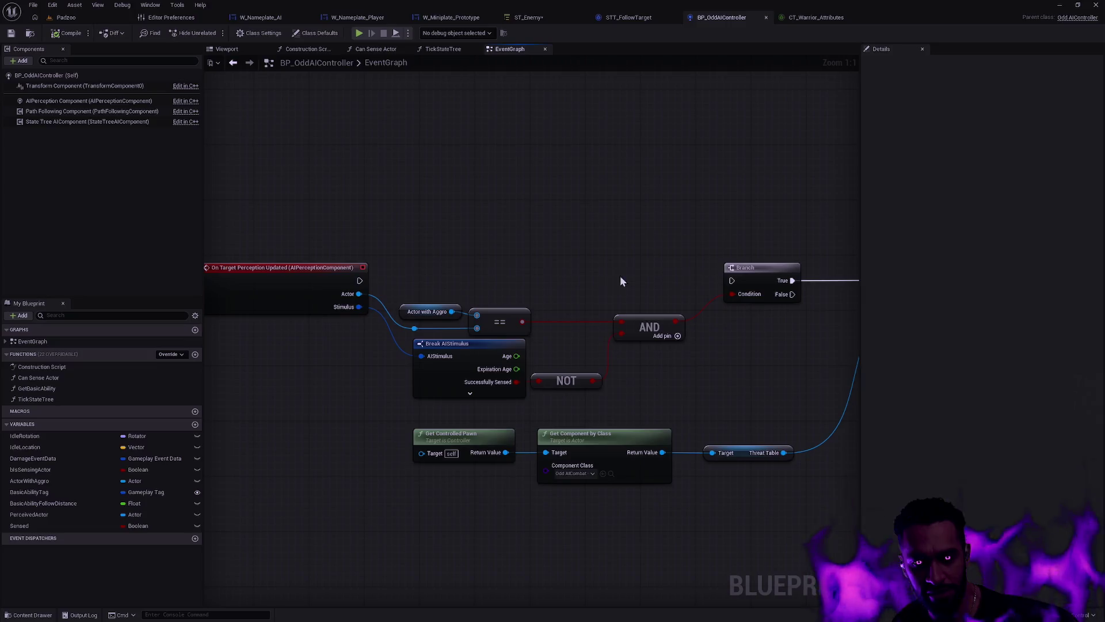
Step: Reconnect the perception event to the Branch and save both BP_OddAIController and ST_Enemy
left_click_drag(360, 281, 732, 281)
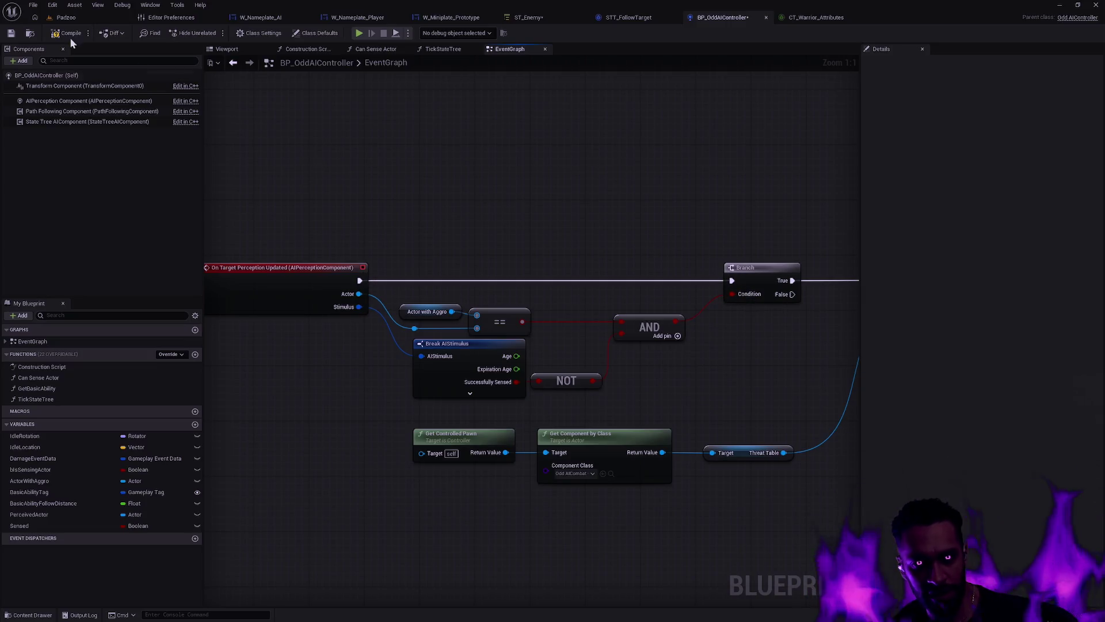
left_click(11, 34)
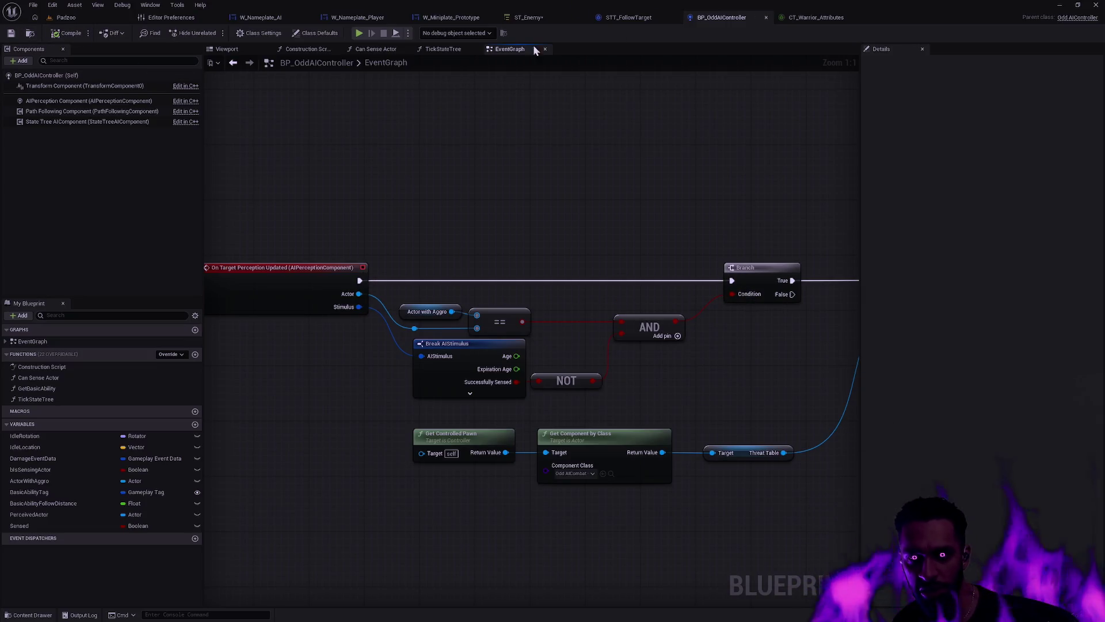
left_click(538, 17)
key("ctrl+s")
Step: Play-test Padzoo fullscreen, blasting the surrounding enemies with E, R and W abilities
left_click(66, 18)
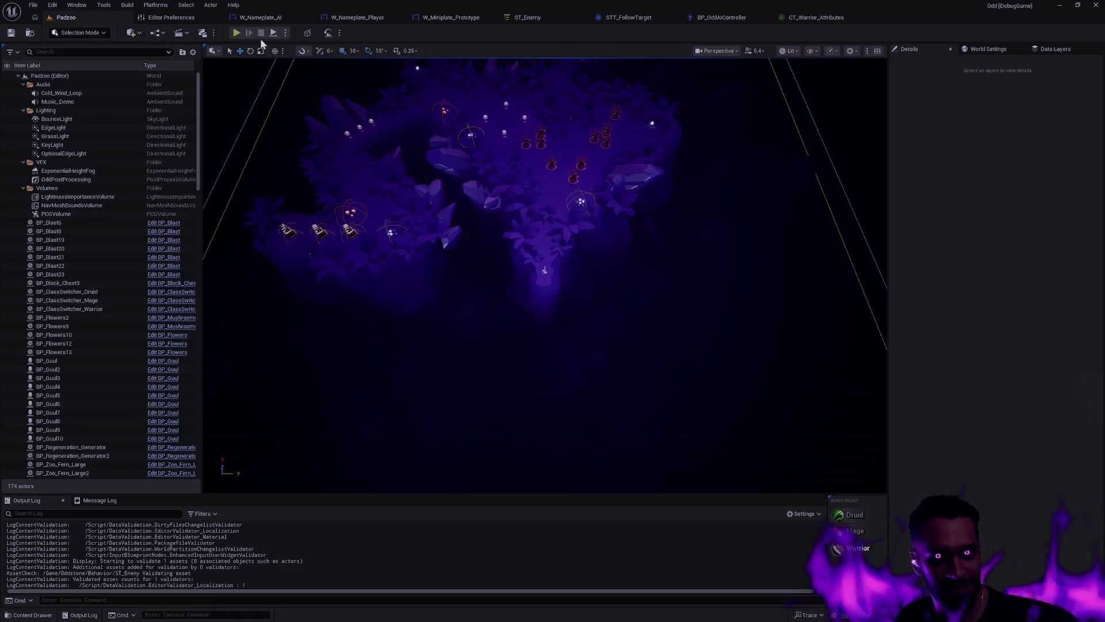
key("alt+p")
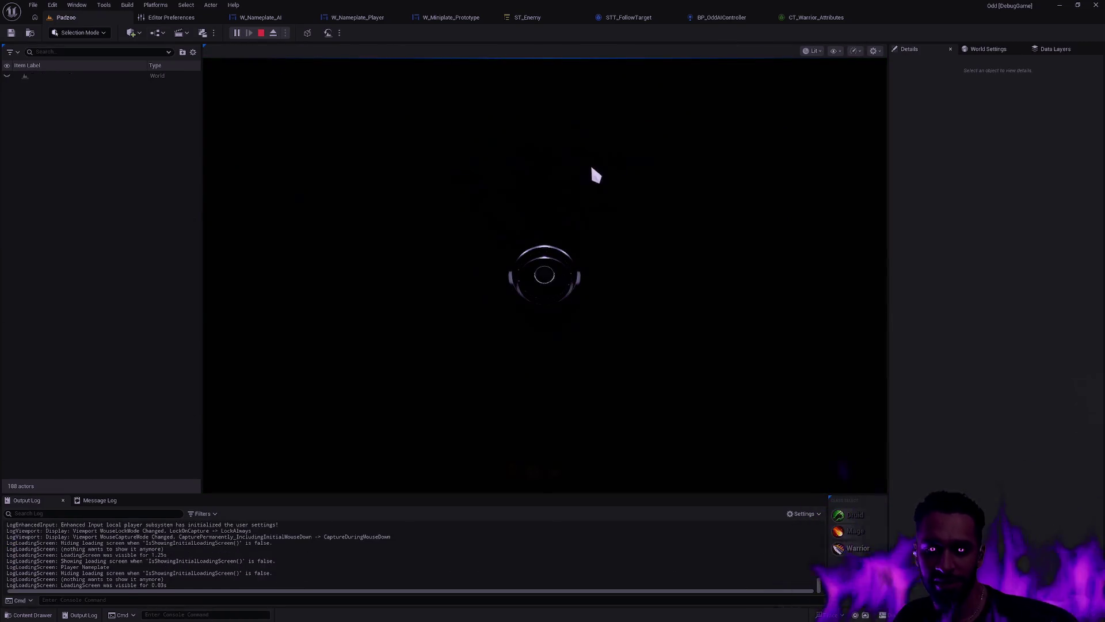
key("F11")
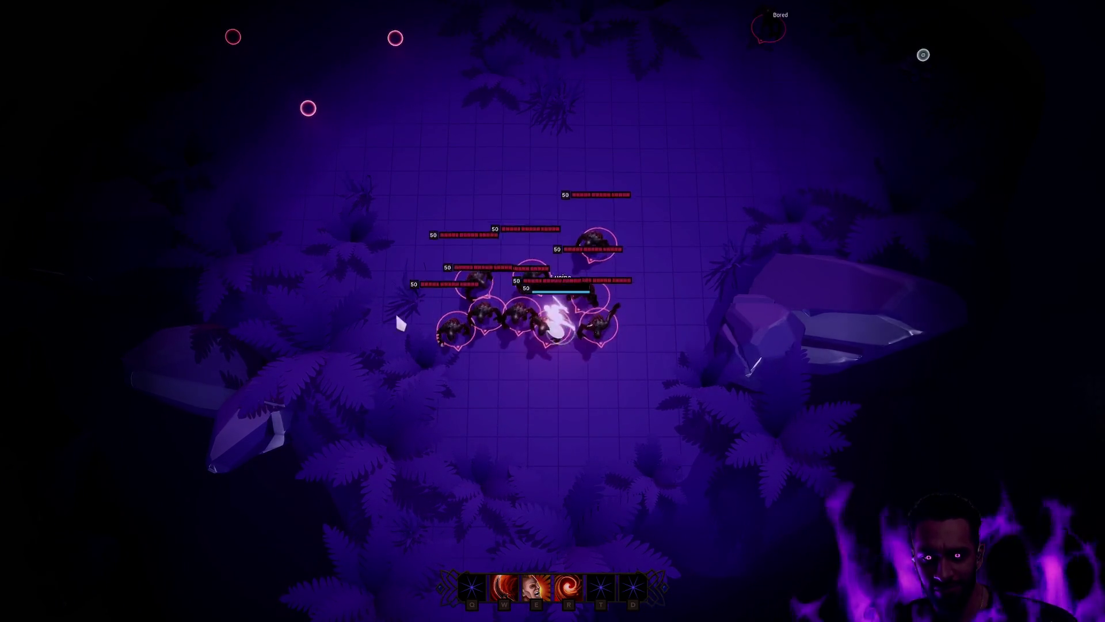
key("e")
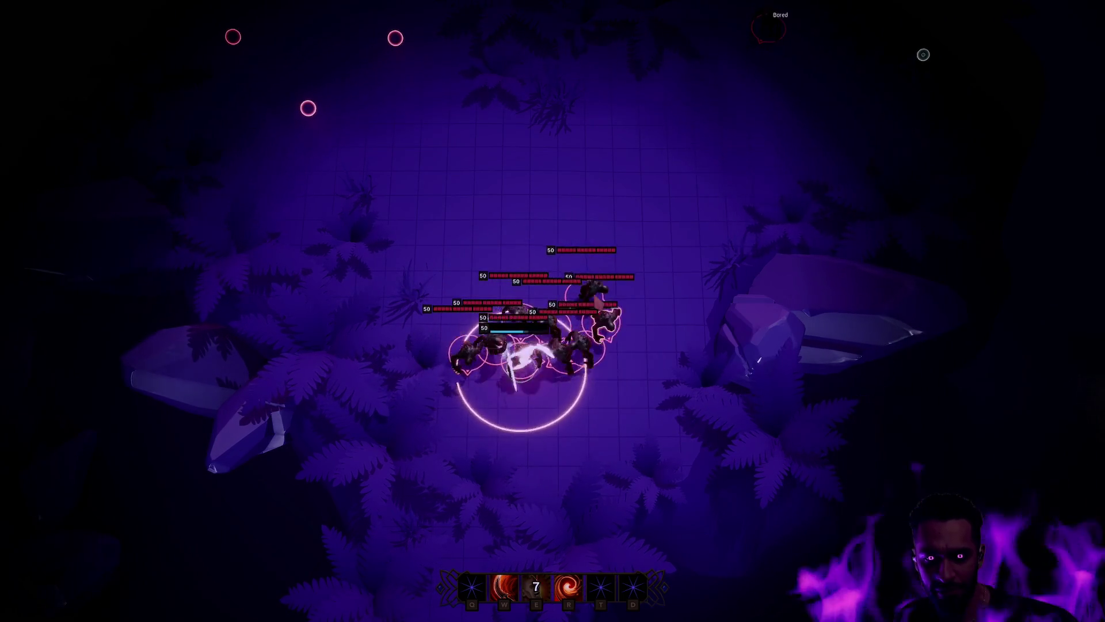
key("r")
key("w")
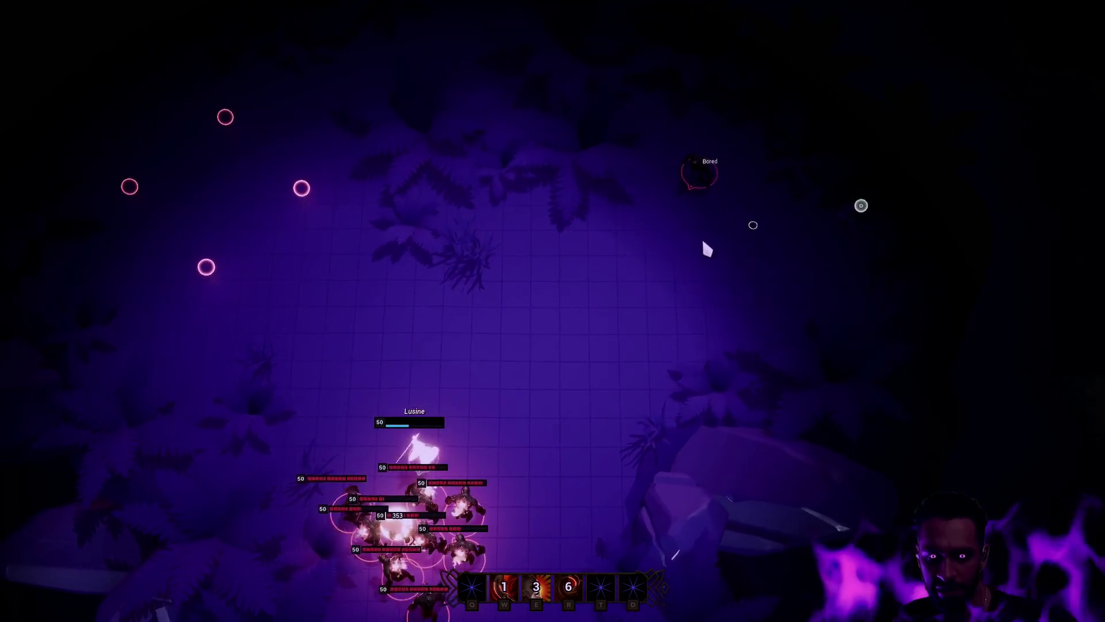
Step: Attack the Bored enemy, then run to open floor to test whether enemies reset
right_click(697, 166)
key("r")
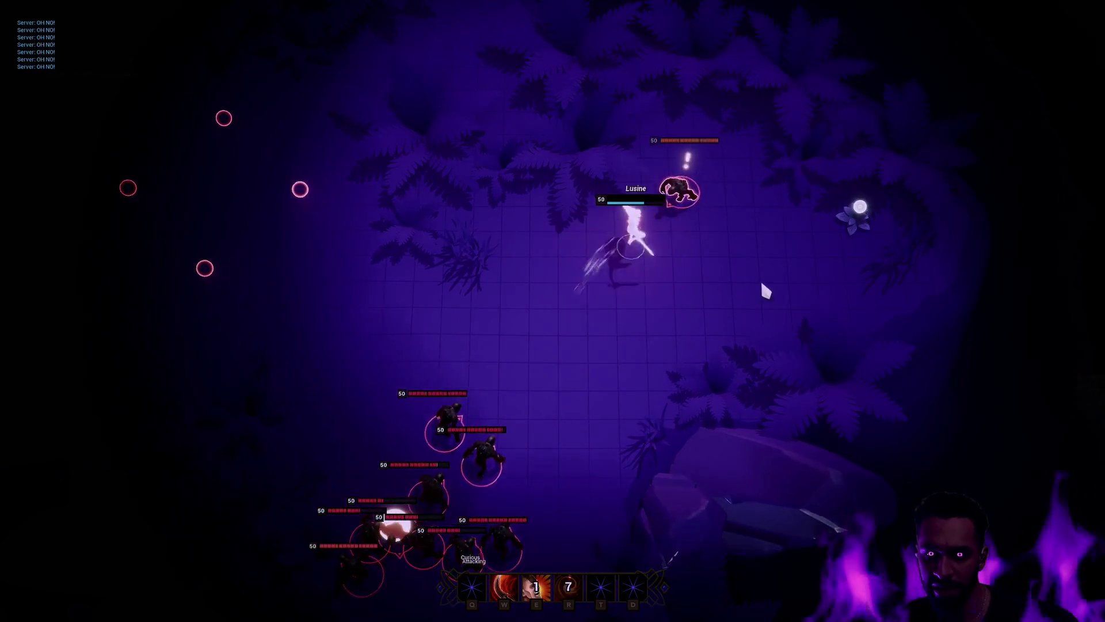
right_click(942, 214)
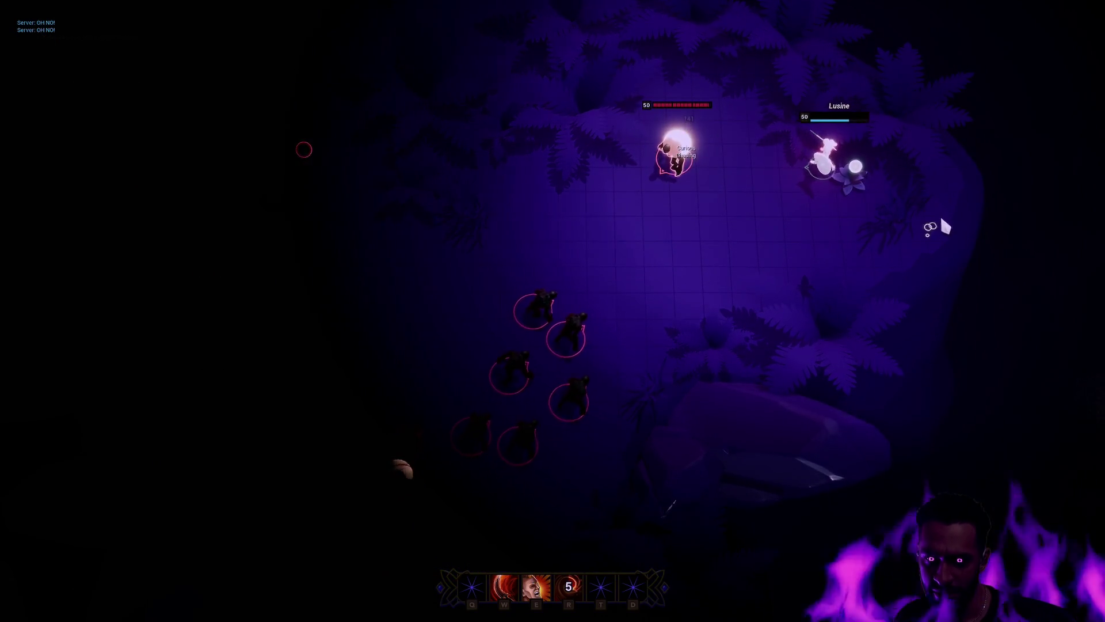
right_click(841, 260)
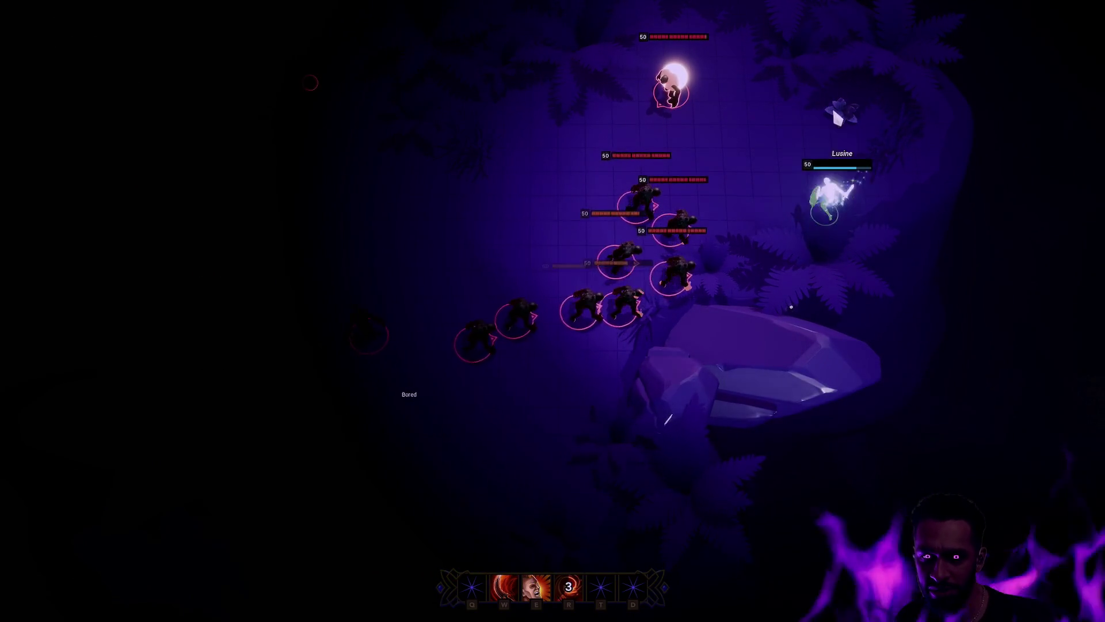
right_click(693, 57)
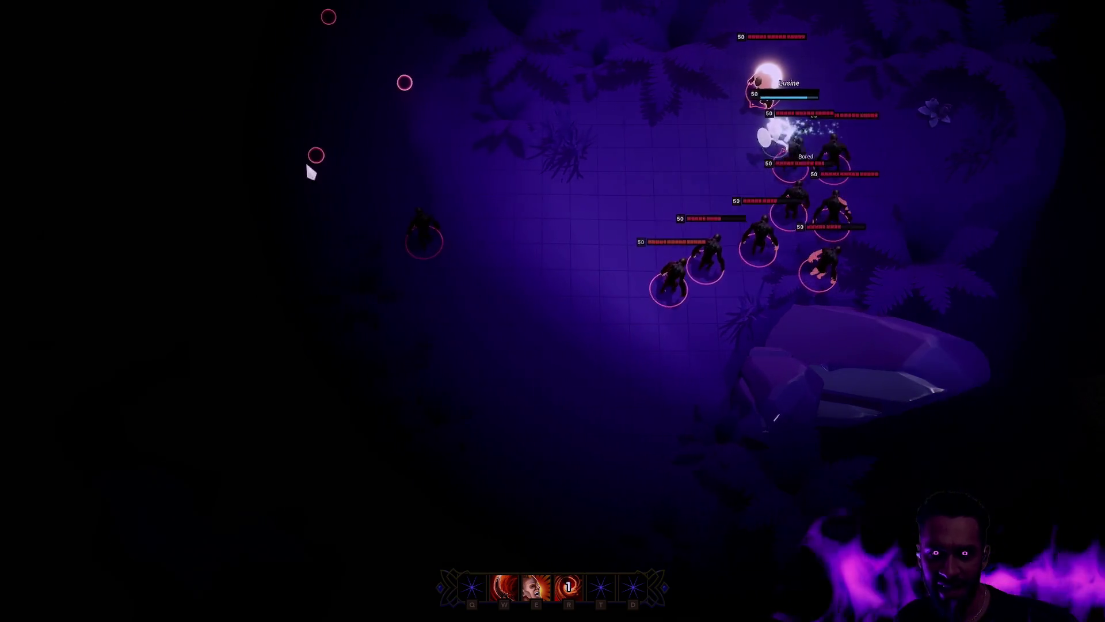
right_click(500, 218)
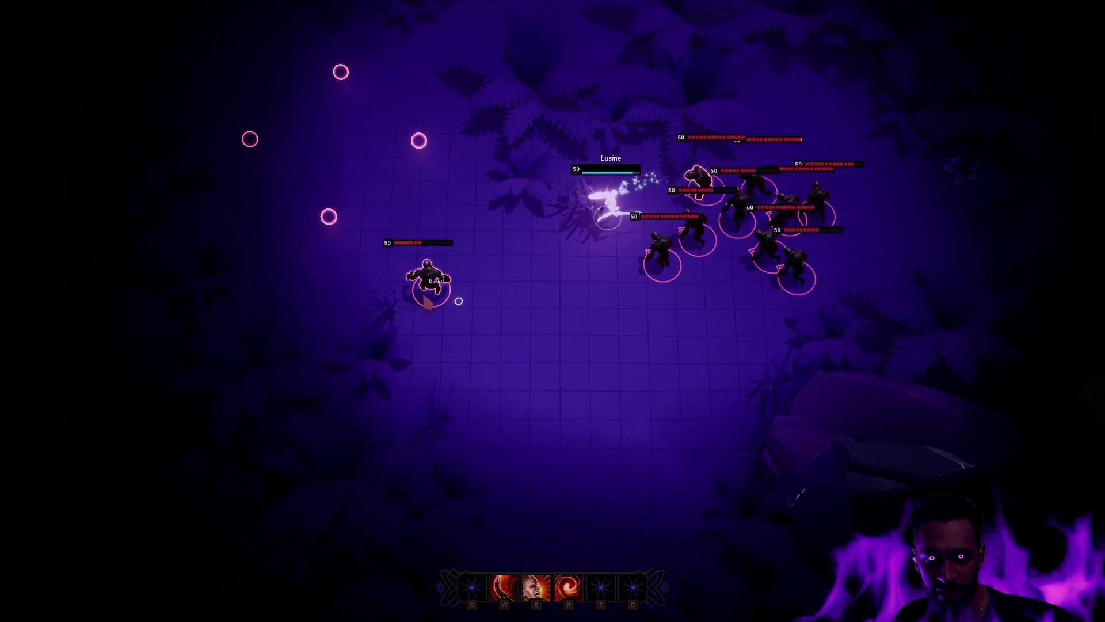
right_click(526, 392)
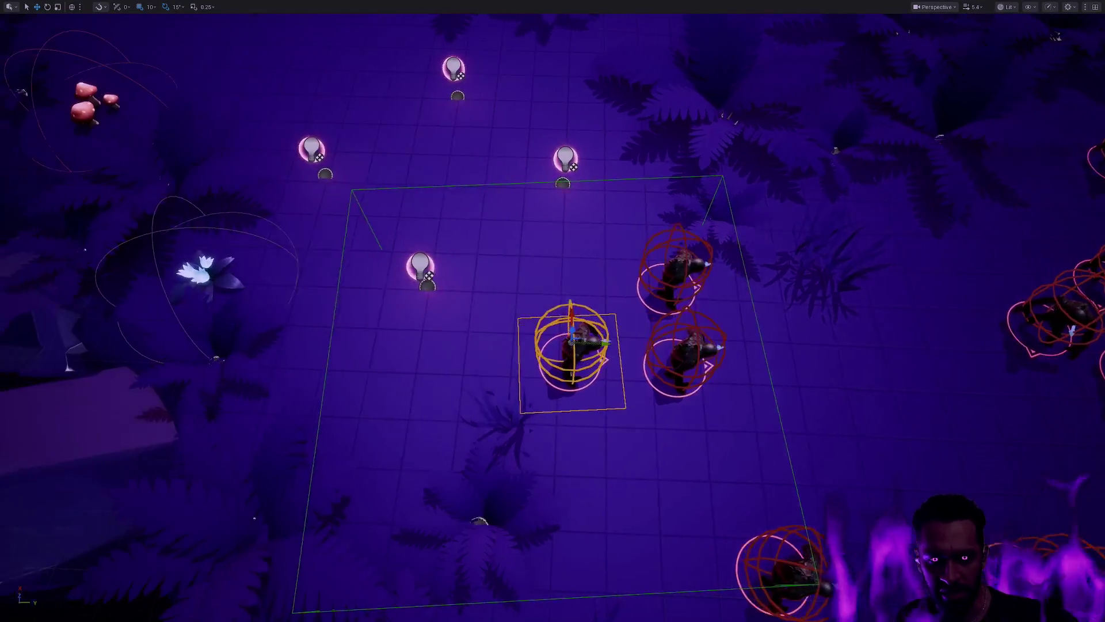
scroll(590, 416, "down", 5)
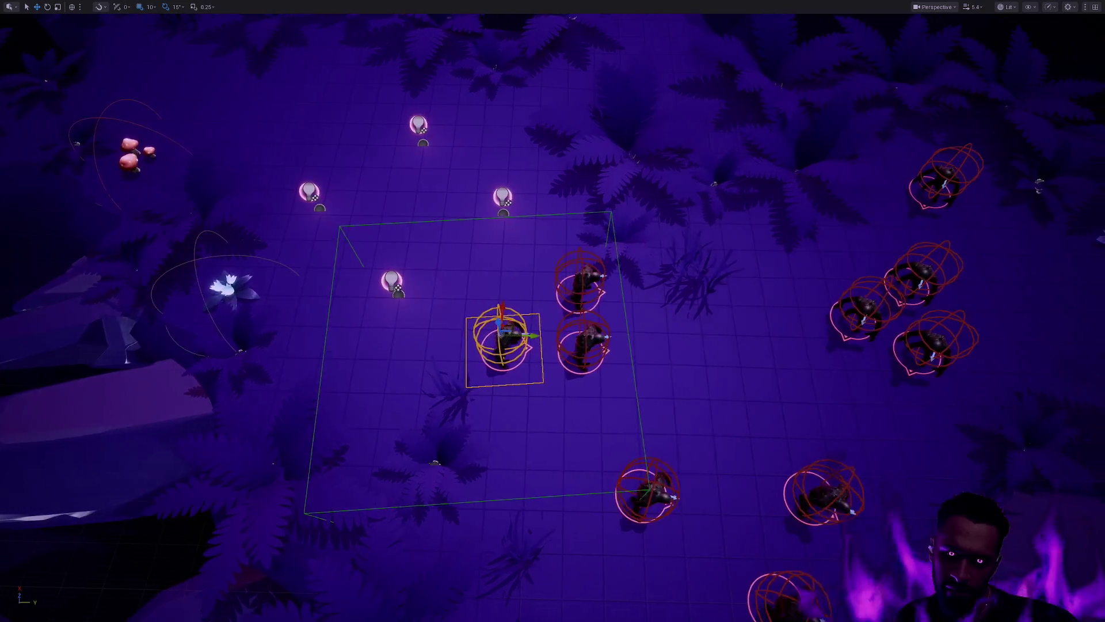
scroll(629, 414, "down", 5)
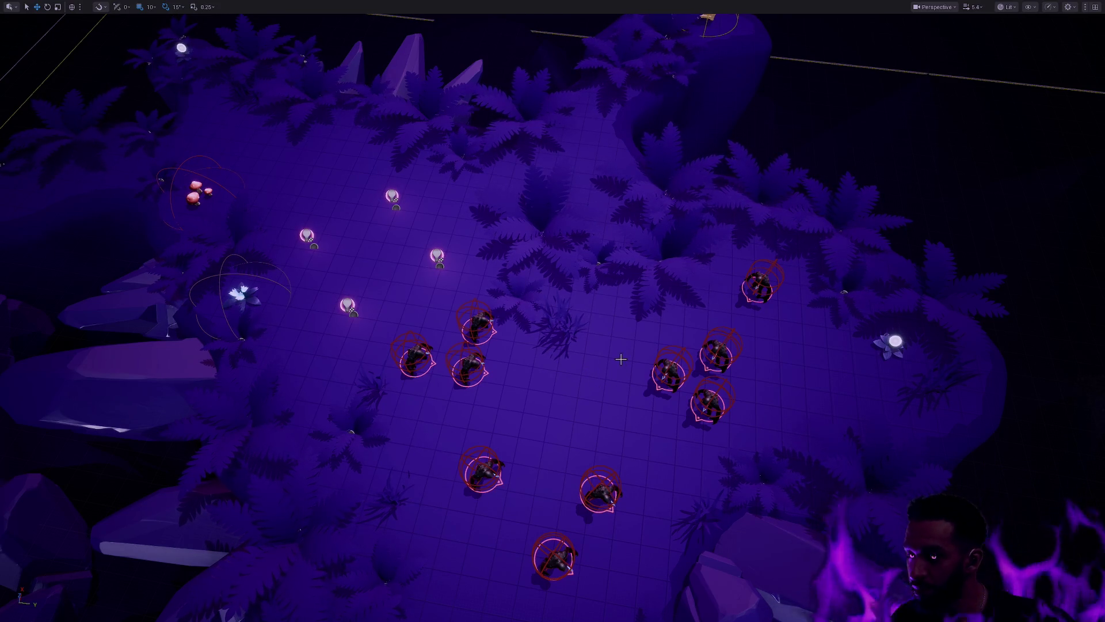
Step: Zoom around the enemy groups, shift the view right, and launch Play In Editor with Alt+P
scroll(516, 380, "up", 5)
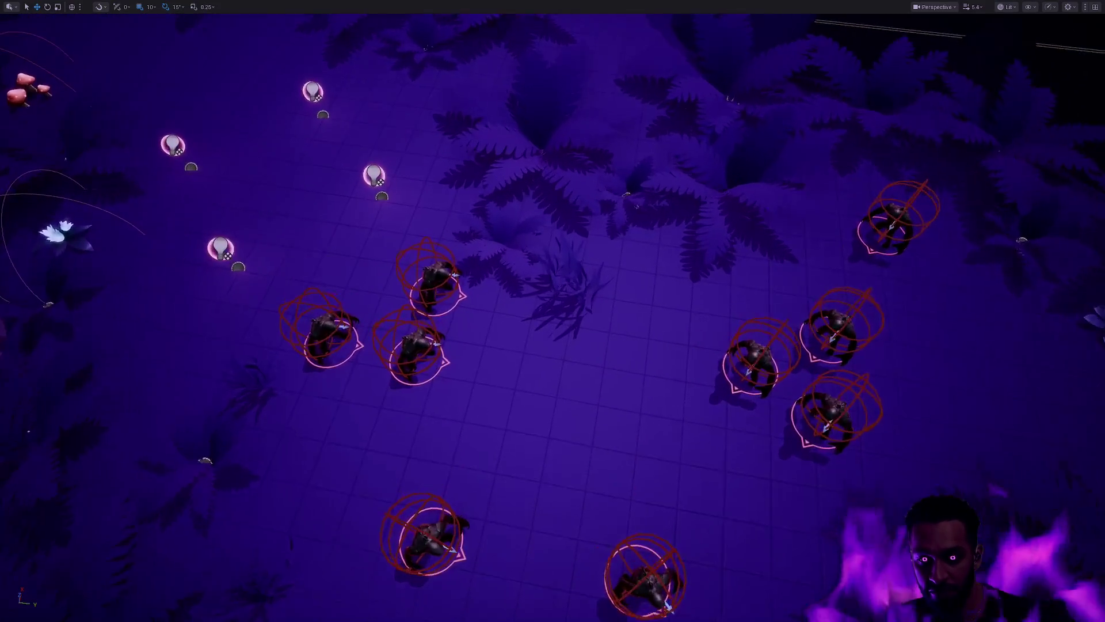
scroll(553, 311, "down", 5)
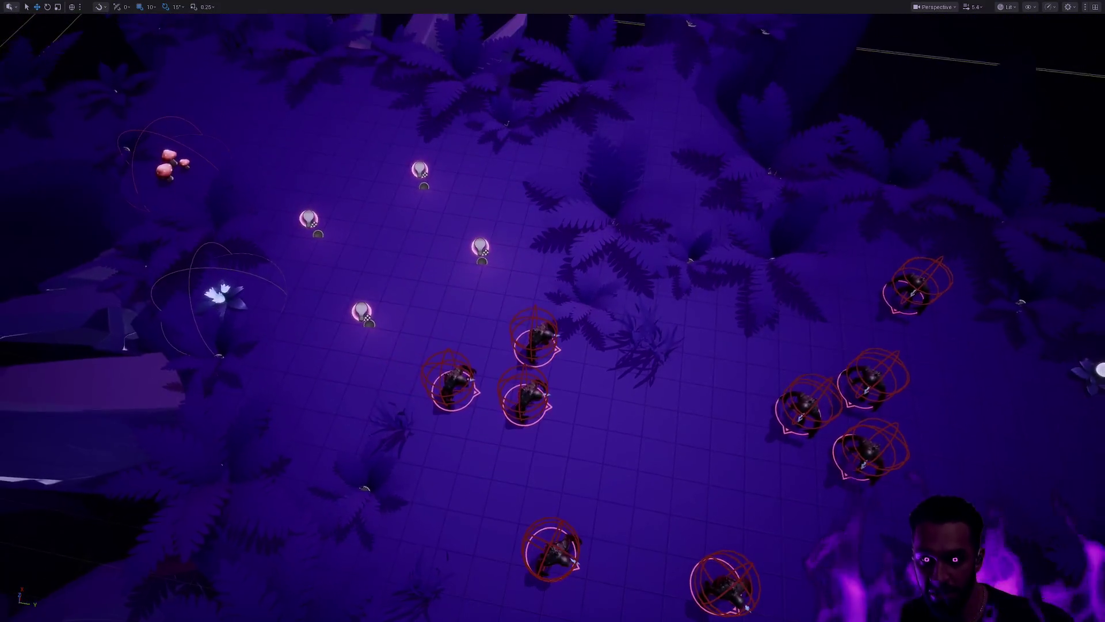
scroll(552, 311, "up", 5)
scroll(552, 311, "up", 5)
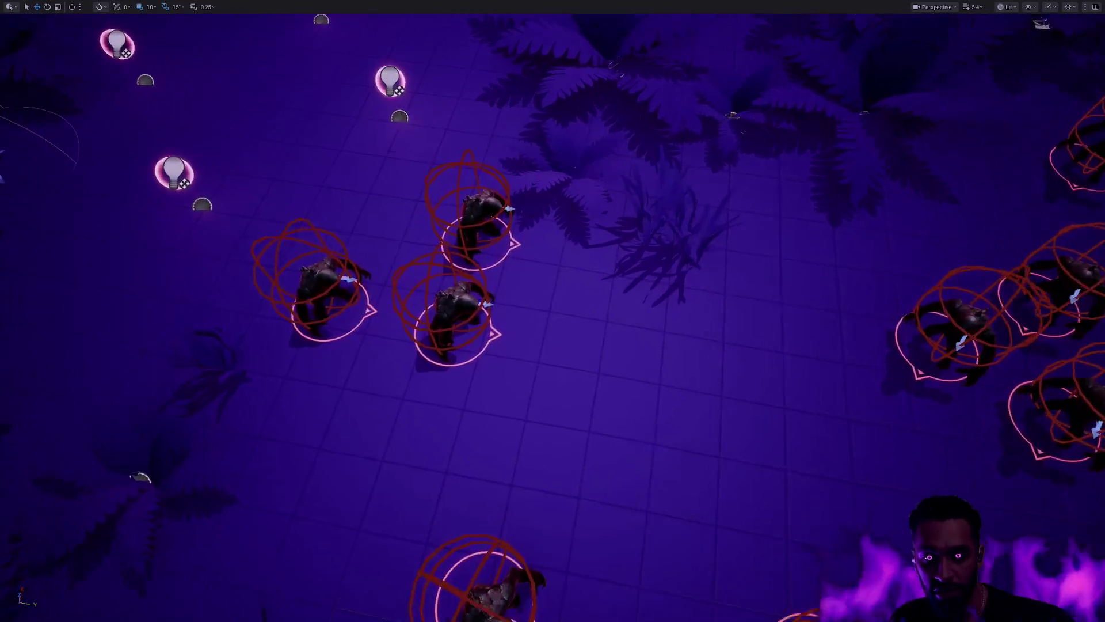
scroll(553, 311, "up", 5)
scroll(553, 310, "down", 5)
scroll(553, 311, "up", 8)
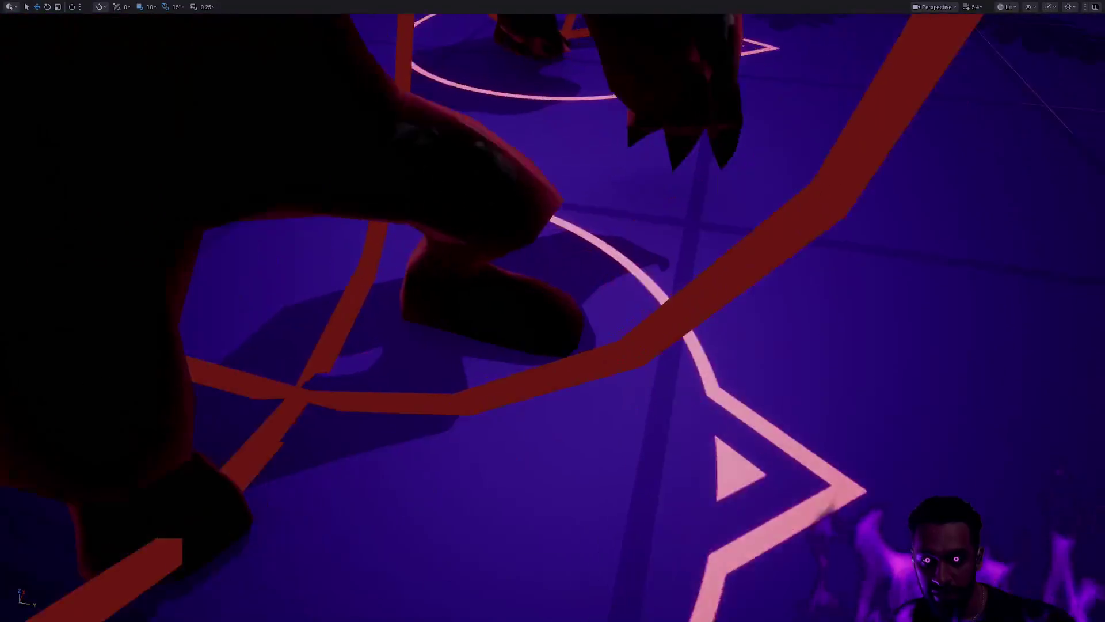
scroll(553, 311, "down", 3)
scroll(552, 311, "down", 8)
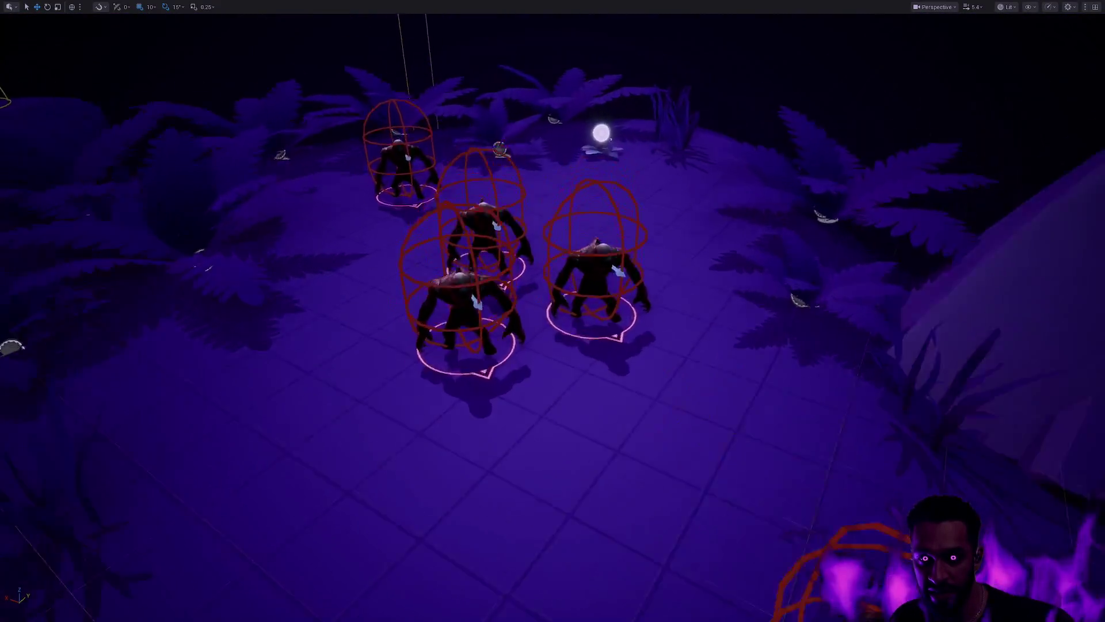
scroll(552, 310, "down", 3)
scroll(552, 311, "up", 5)
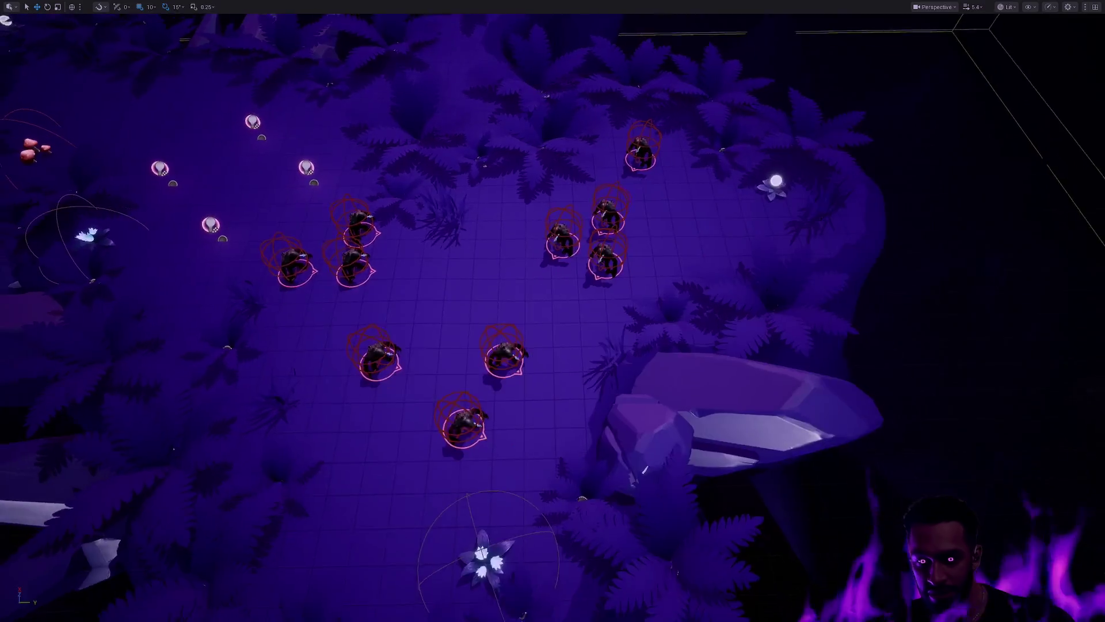
scroll(616, 411, "up", 2)
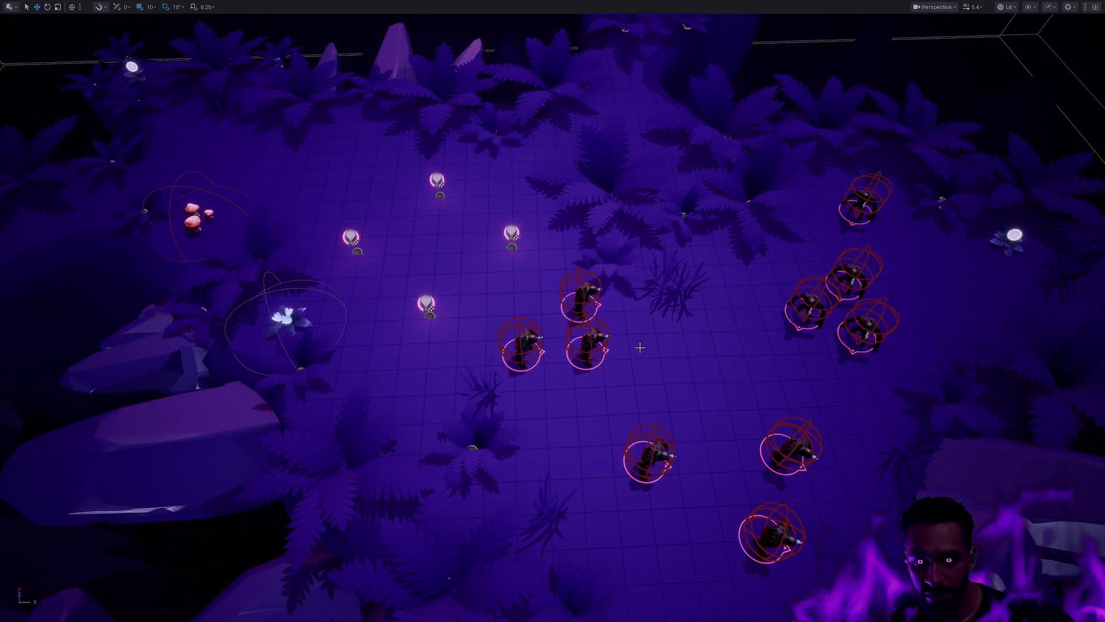
scroll(631, 348, "down", 5)
scroll(631, 348, "up", 4)
key("d")
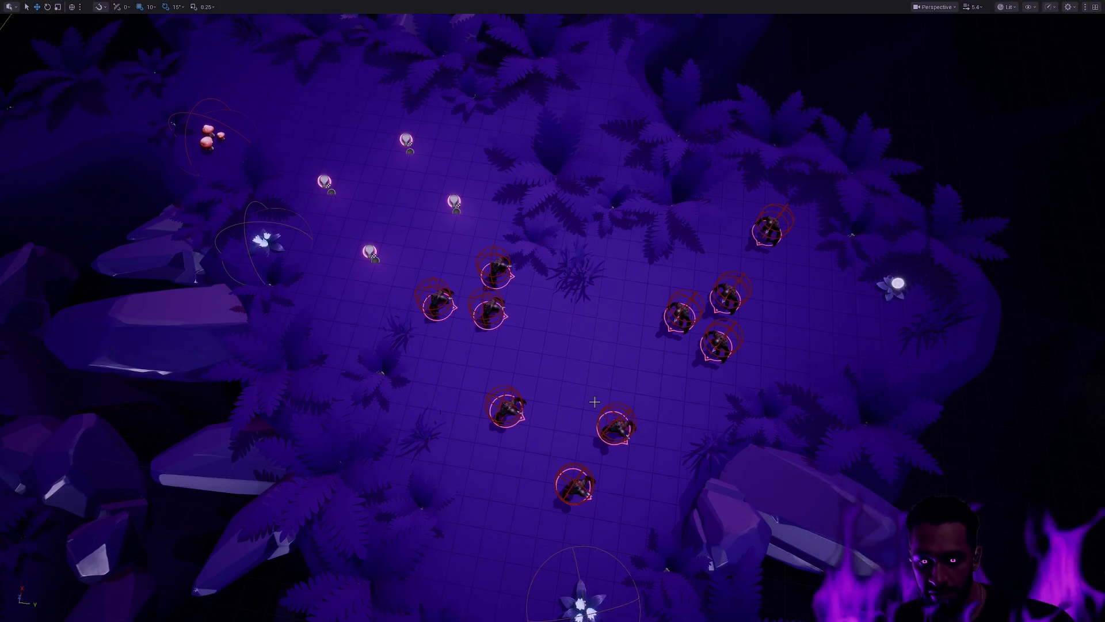
key("alt+p")
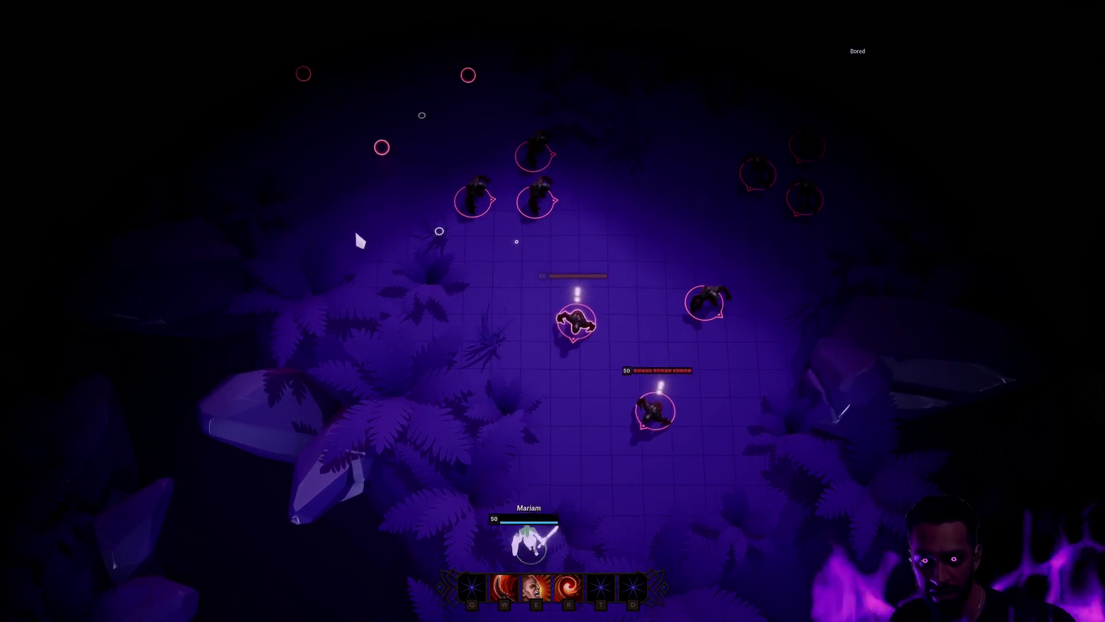
Step: Fight the enemy swarm with E, W and R abilities and lunge at the top enemy
left_click(433, 349)
left_click(644, 306)
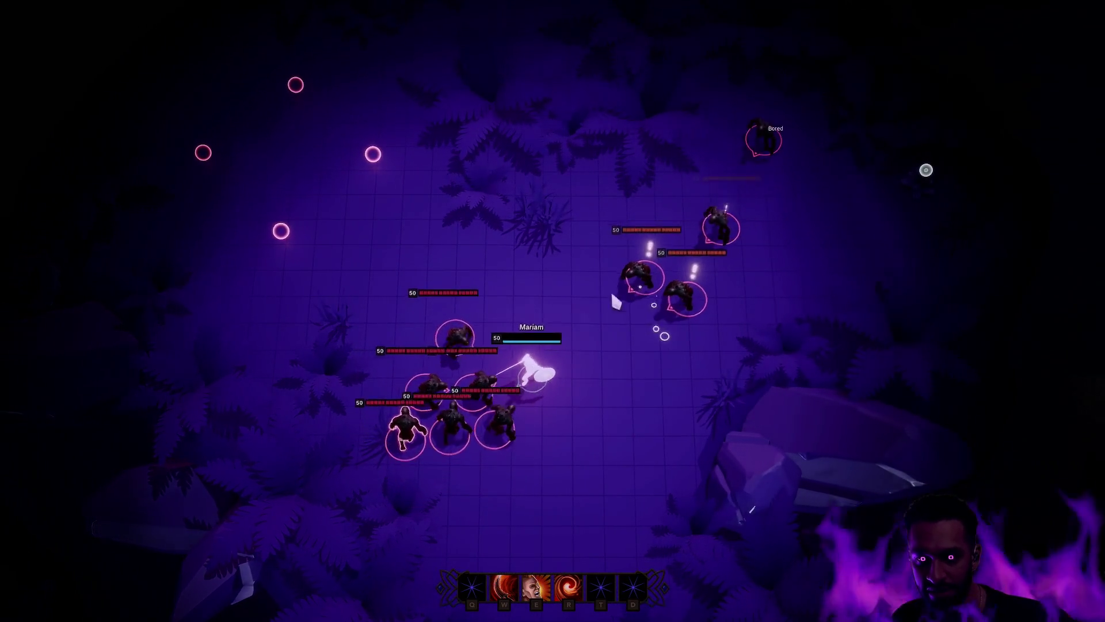
left_click(637, 490)
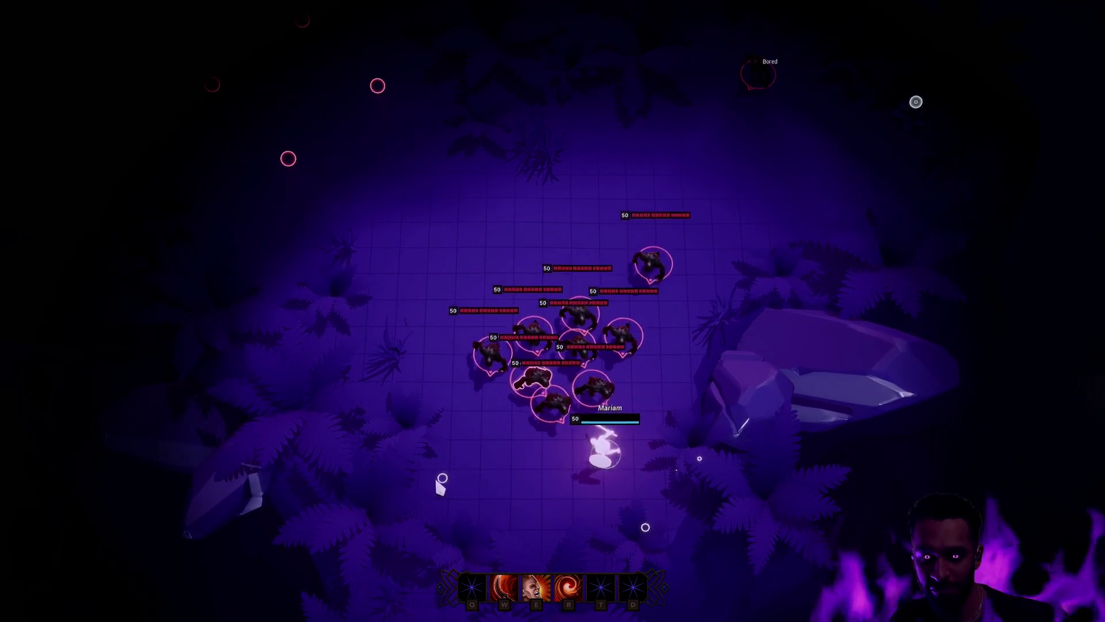
left_click(669, 455)
key("e")
key("w")
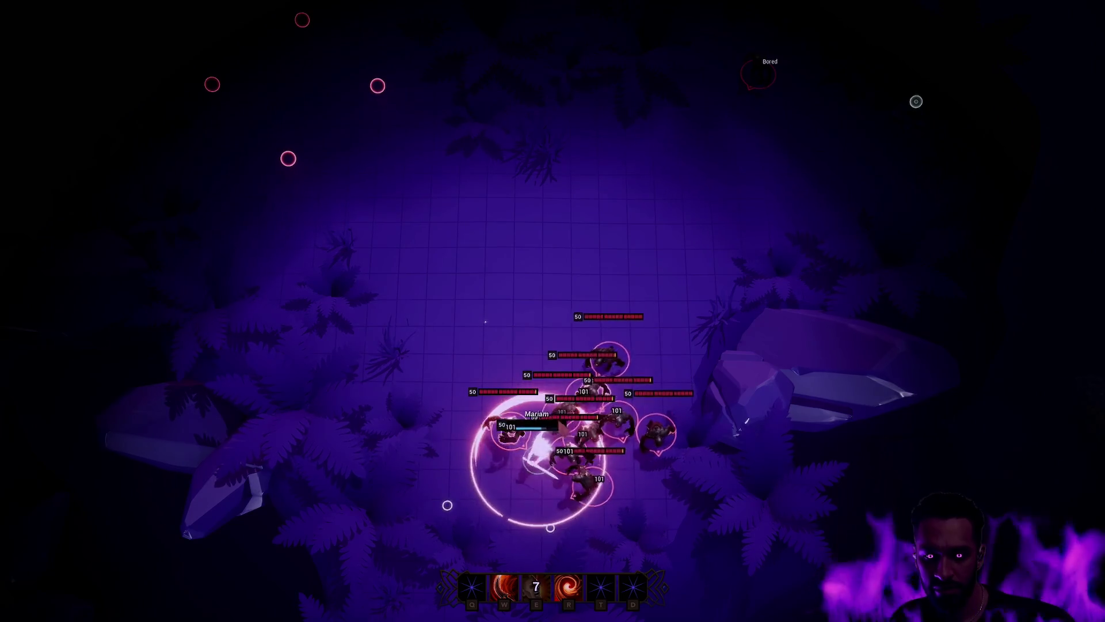
left_click(451, 478)
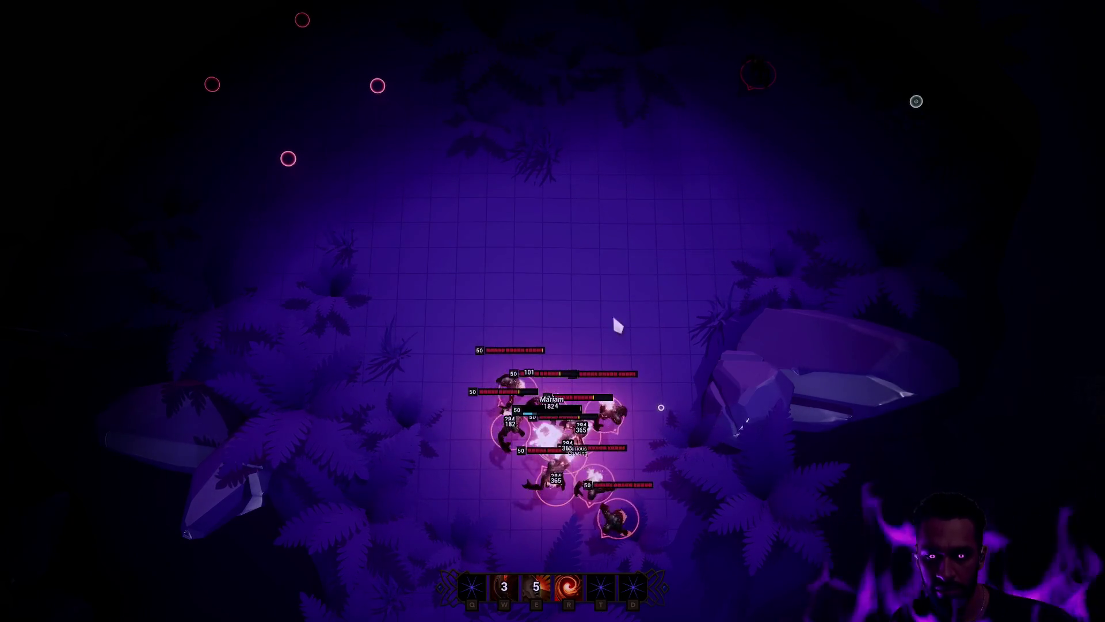
left_click(622, 254)
key("r")
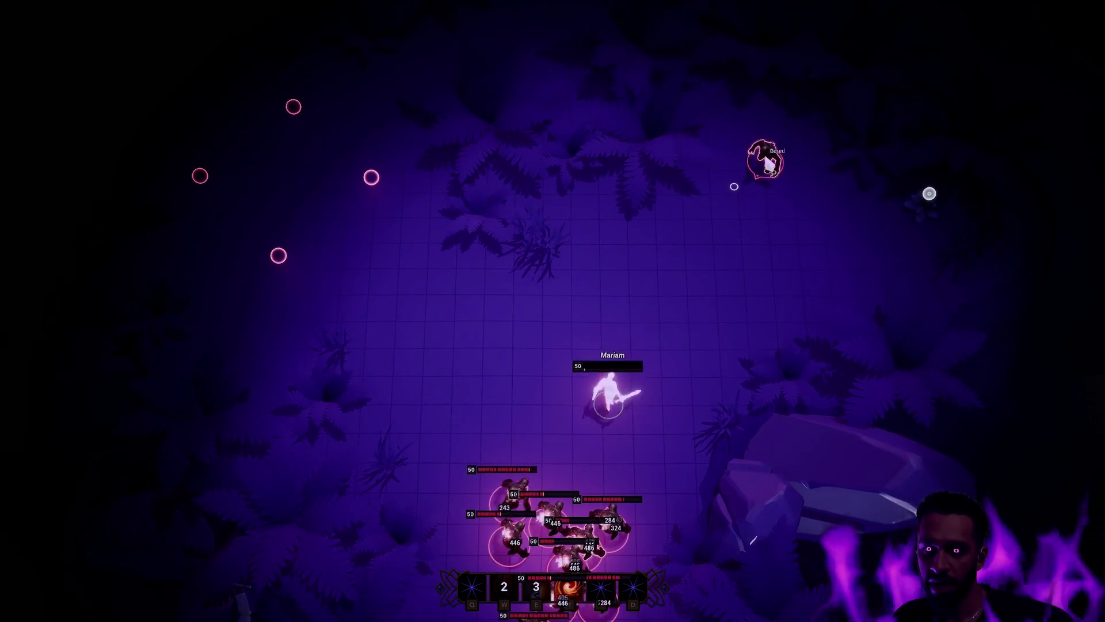
left_click(691, 86)
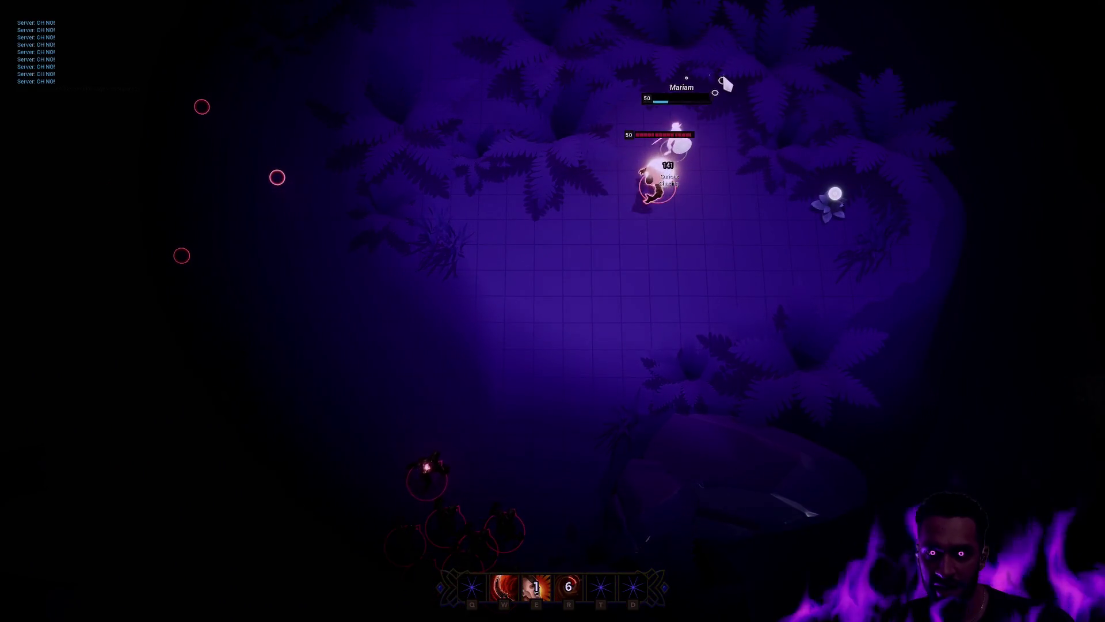
Step: Walk the character away down-left so the enemies follow and chase
left_click(858, 296)
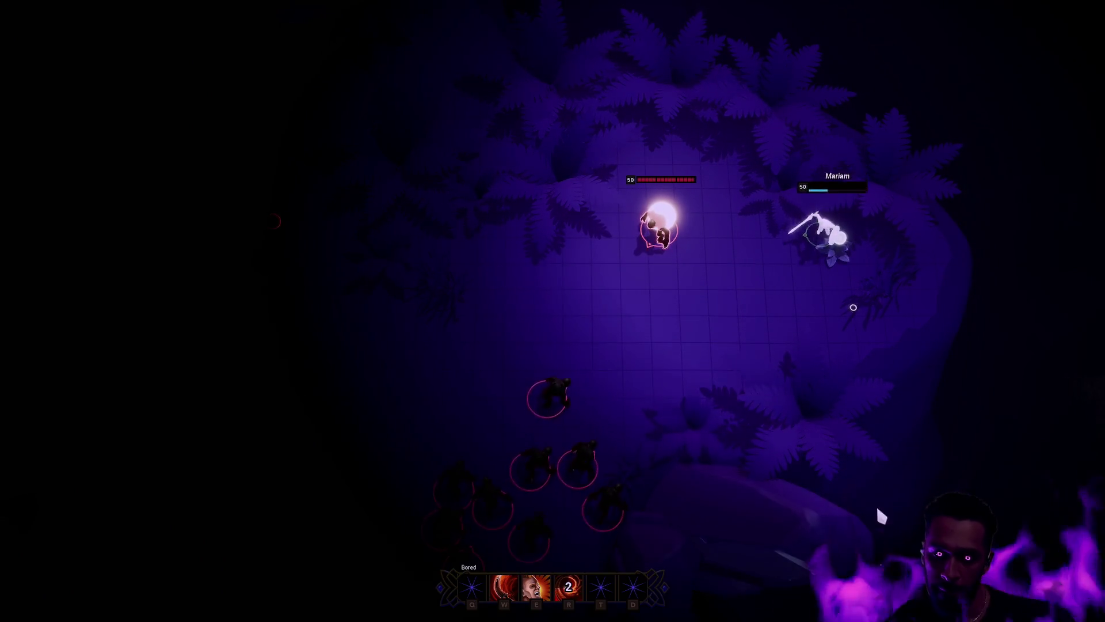
left_click(648, 288)
left_click(448, 119)
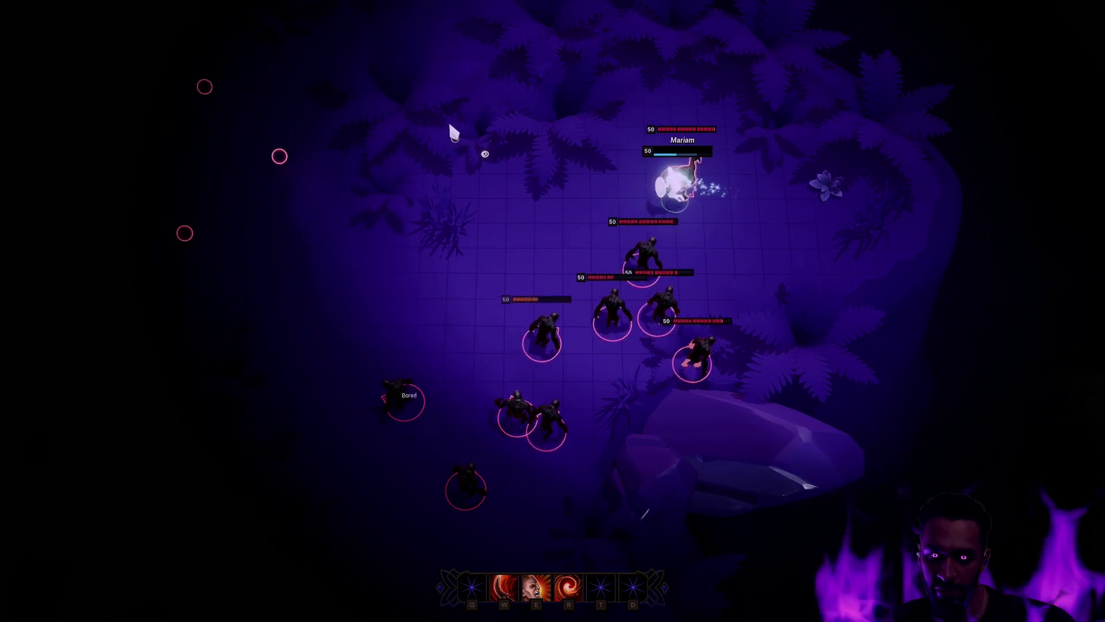
left_click(415, 93)
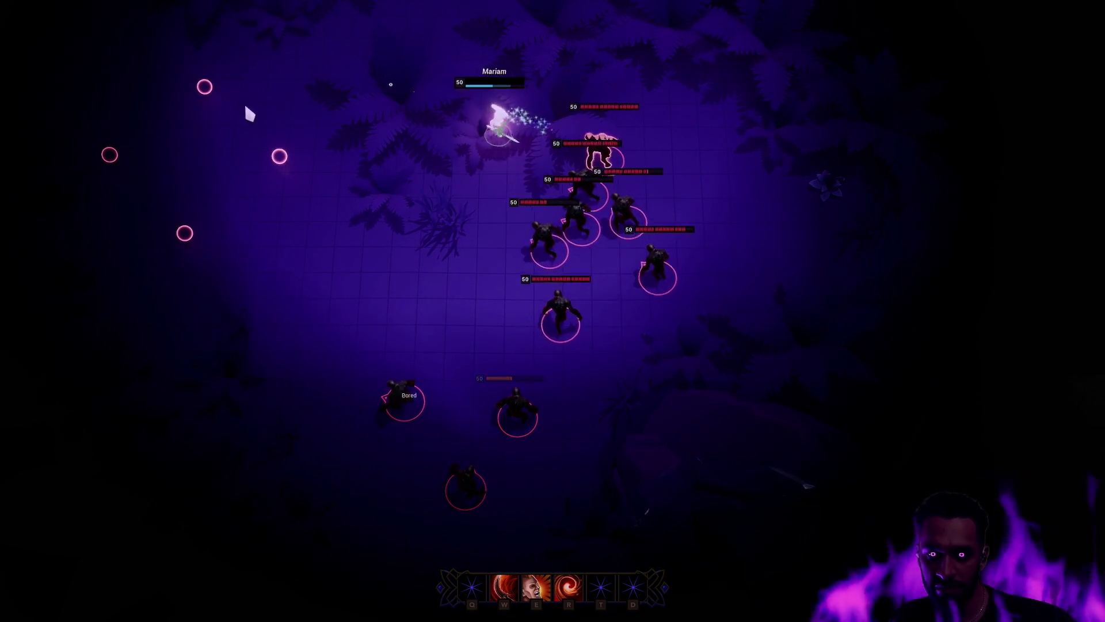
left_click(322, 361)
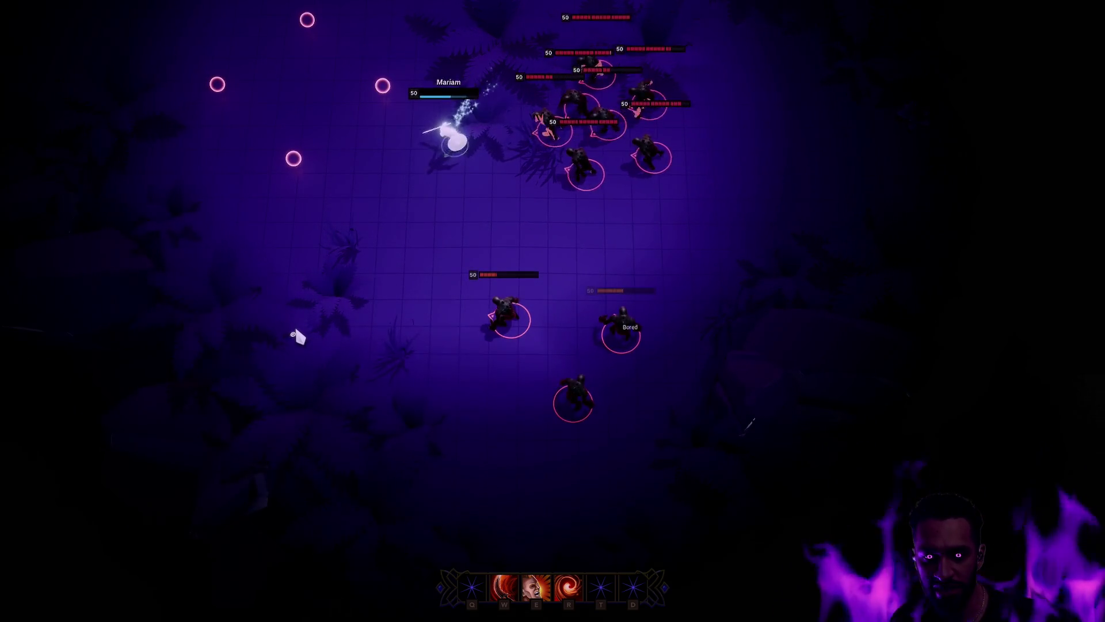
left_click(318, 337)
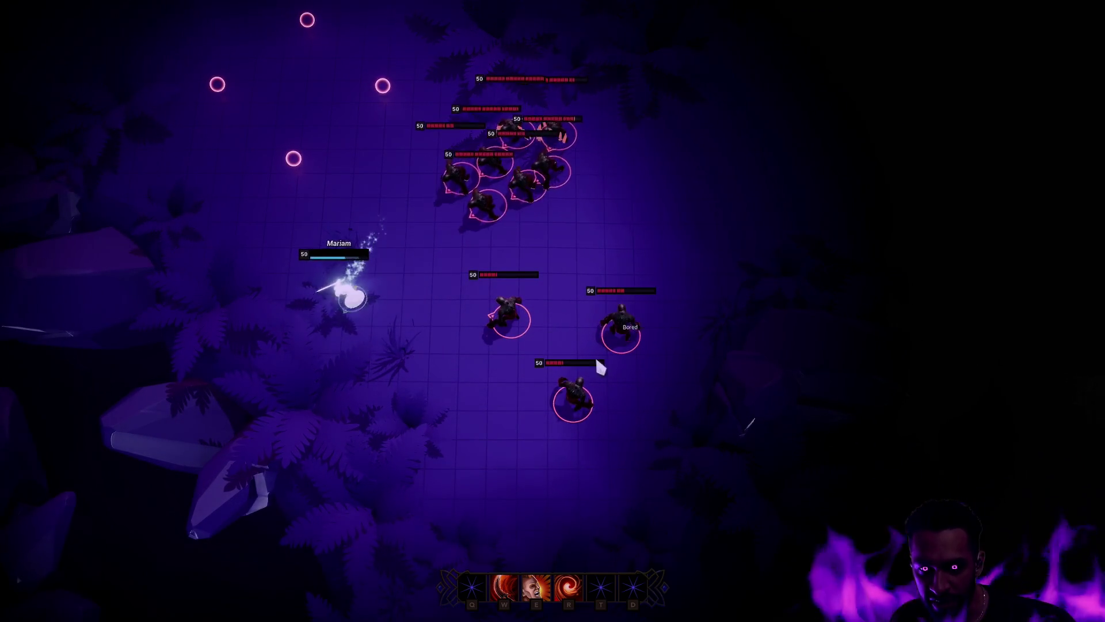
left_click(488, 457)
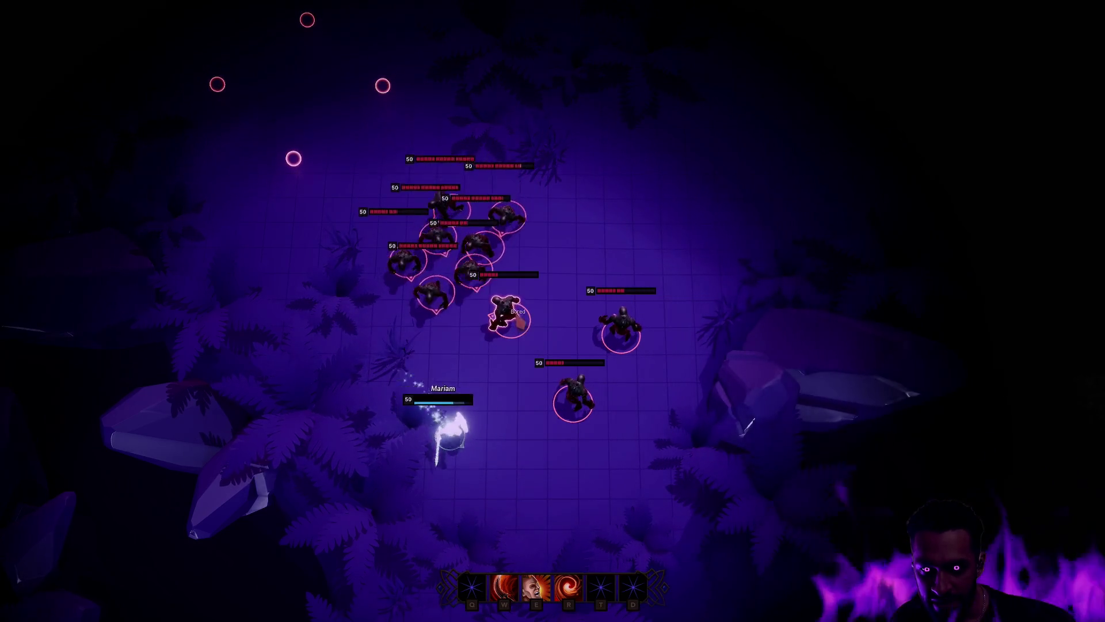
left_click(583, 530)
Step: Kite the enemies past the rock and back down-left, then stop the playtest
left_click(662, 489)
left_click(744, 323)
left_click(791, 269)
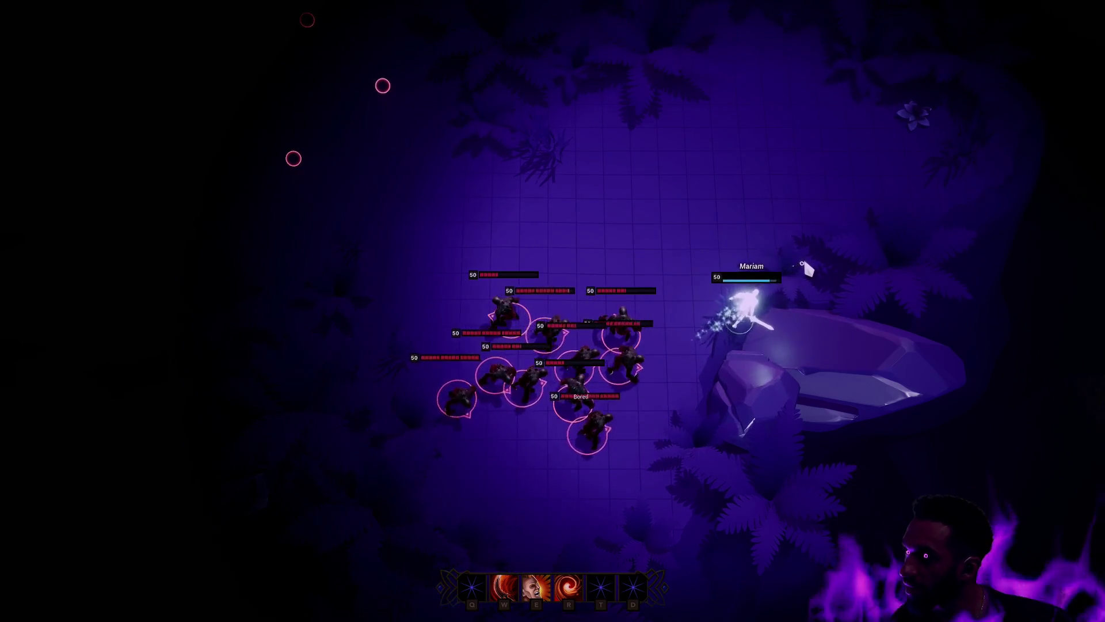
left_click(775, 183)
left_click(641, 128)
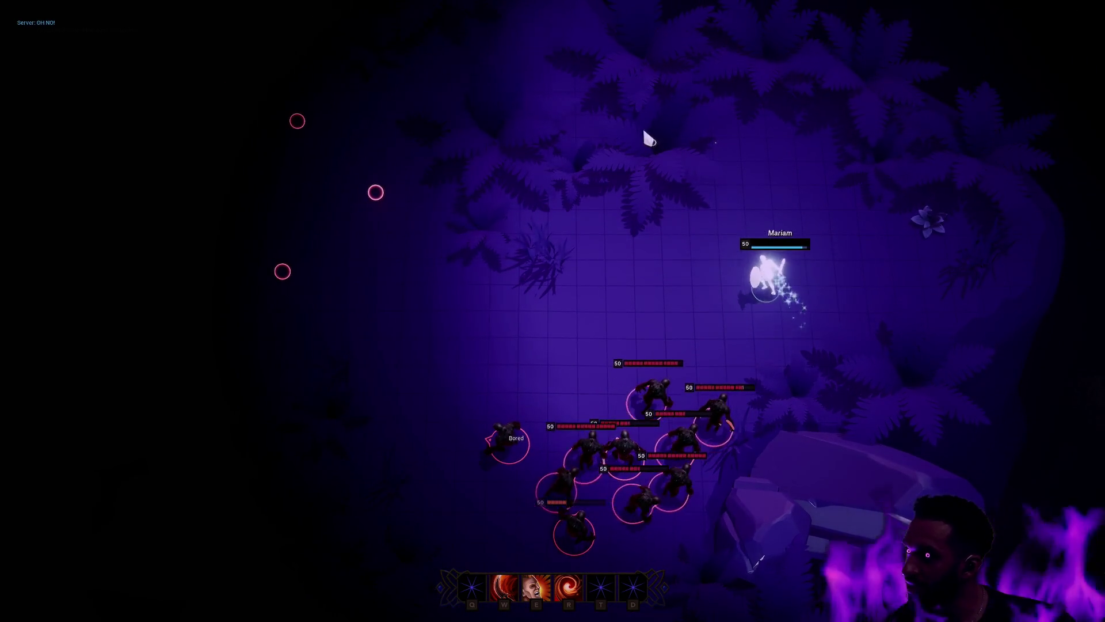
left_click(403, 253)
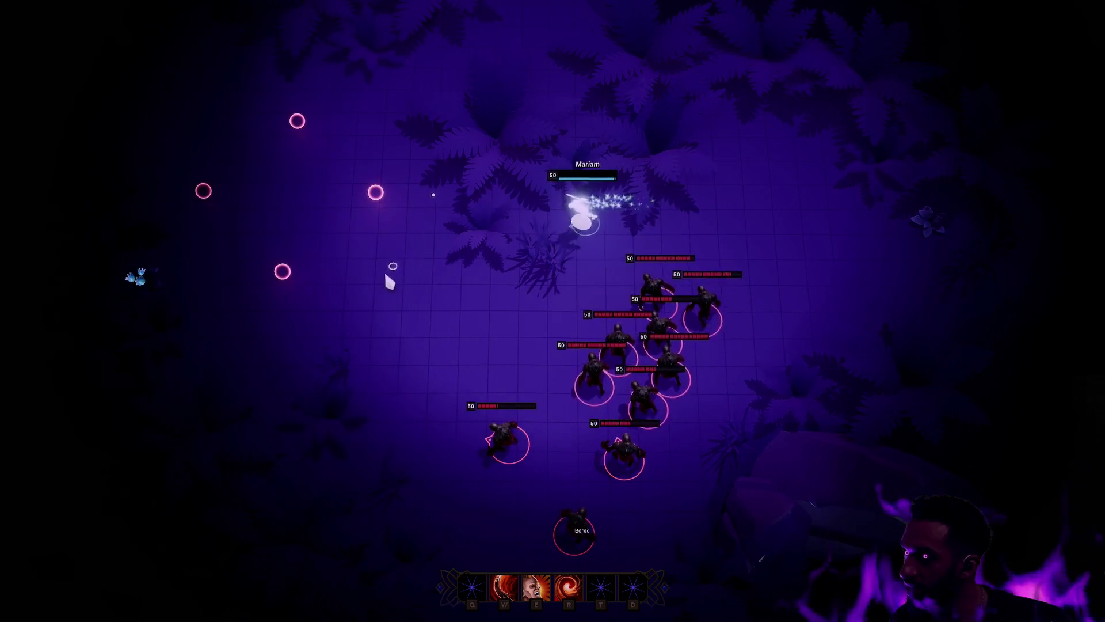
left_click(431, 310)
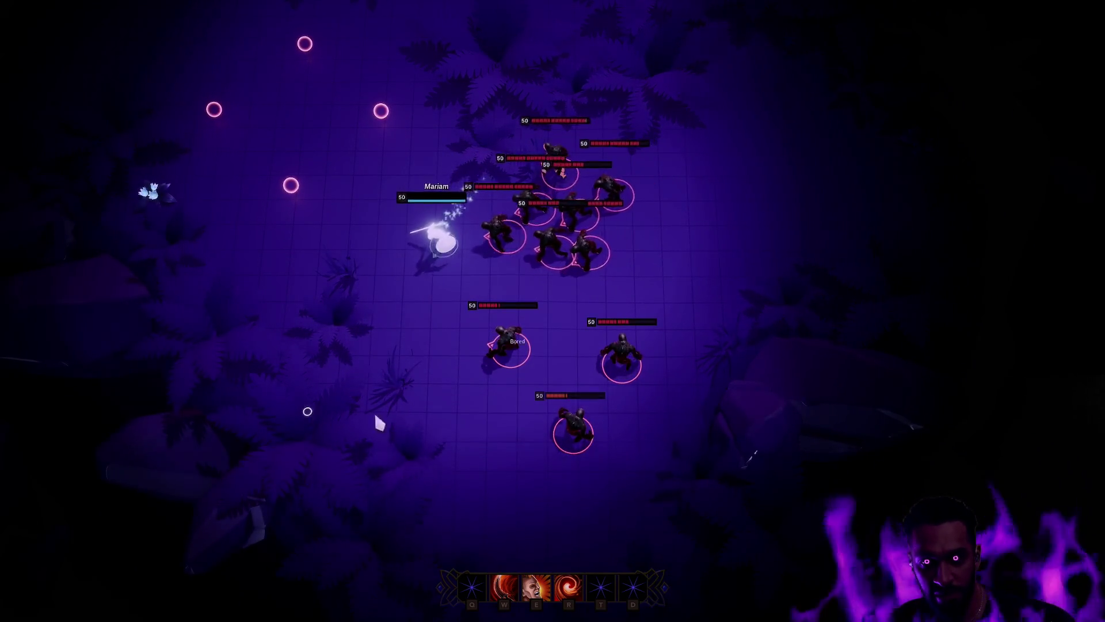
left_click(357, 415)
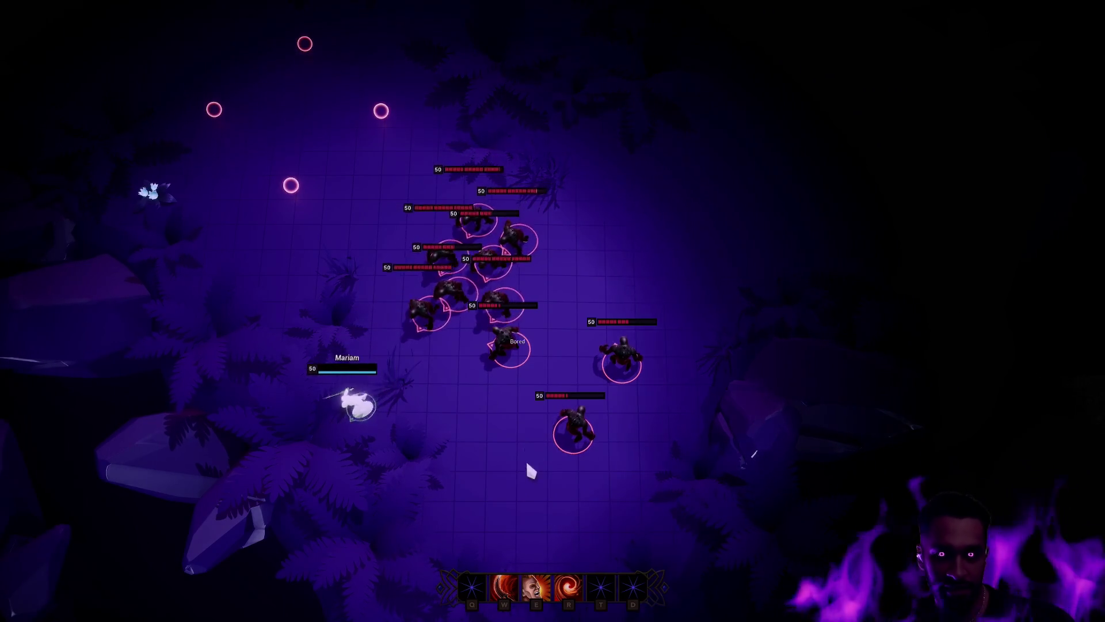
left_click(553, 459)
key("Escape")
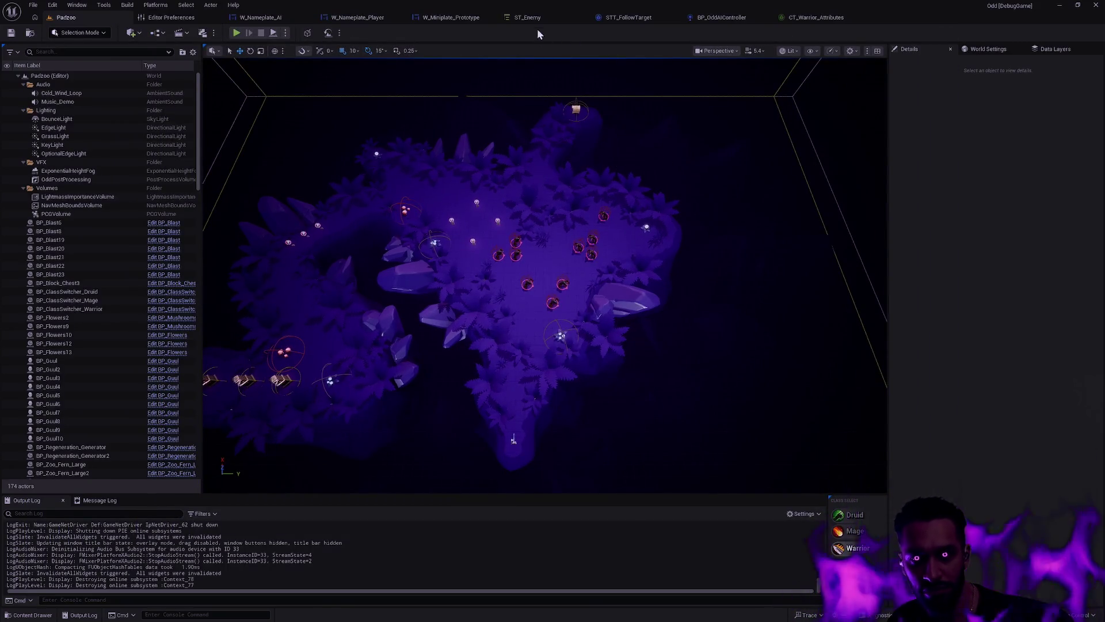
Step: Give the ST_Enemy Reset state's Move To task a 50.0 Acceptable Radius, compile, and return to Padzoo
left_click(527, 18)
left_click(420, 275)
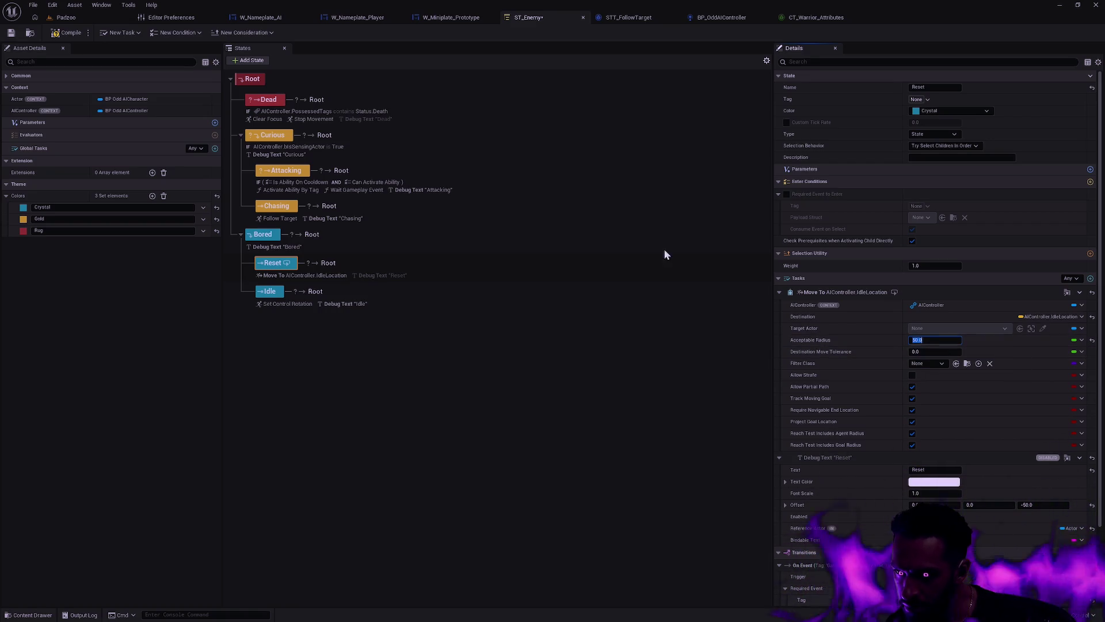
left_click(66, 18)
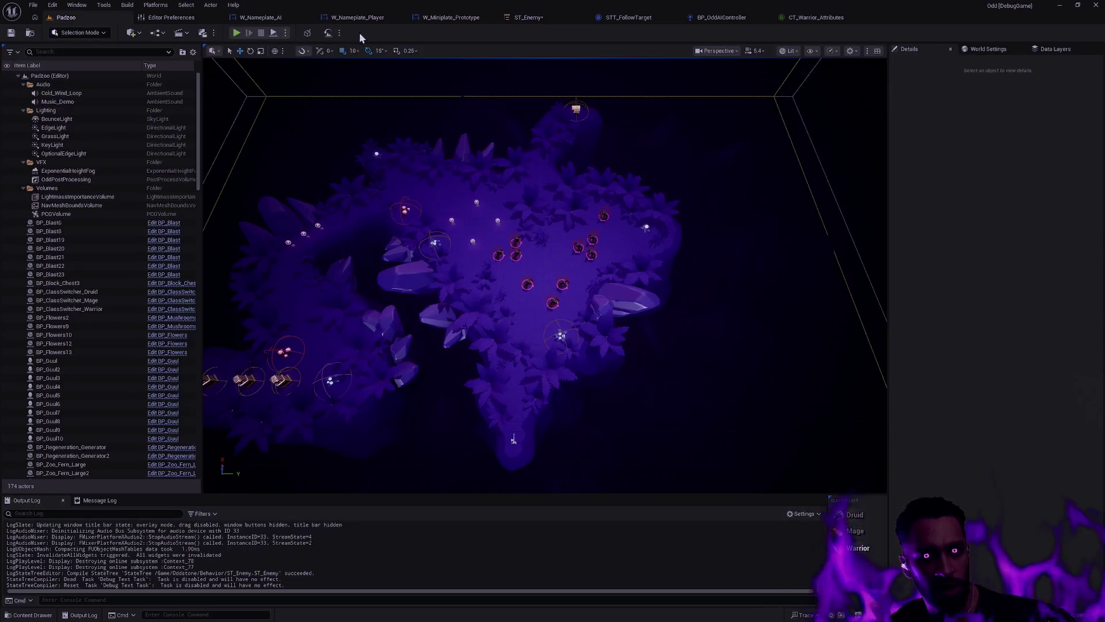
Step: Start a fullscreen playtest and hit the enemy cluster with the E, W and R abilities
left_click(236, 34)
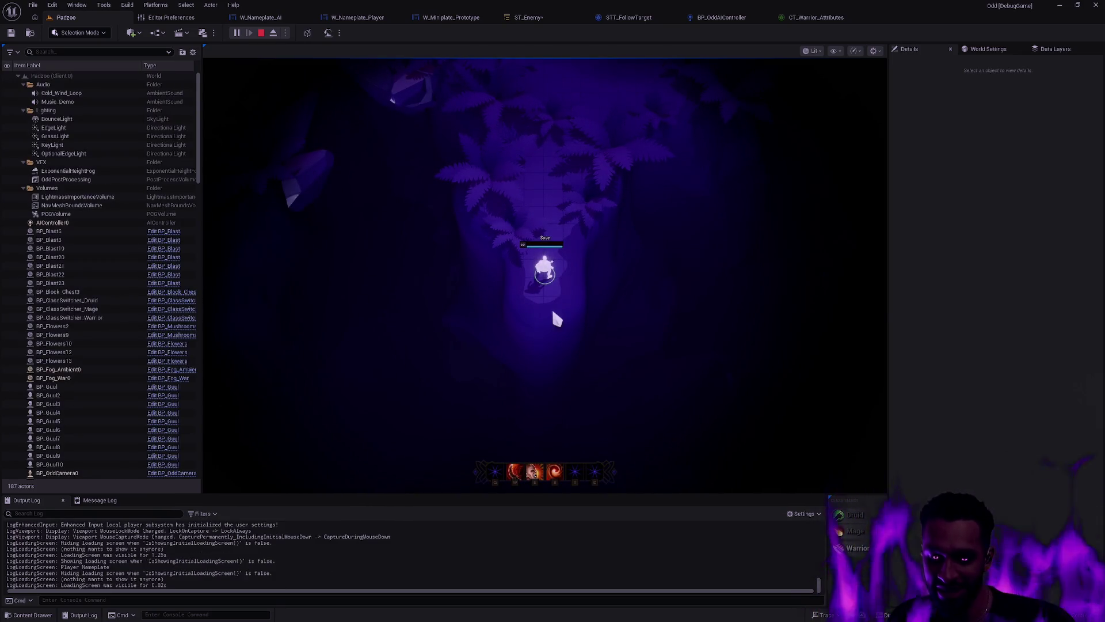
key("F11")
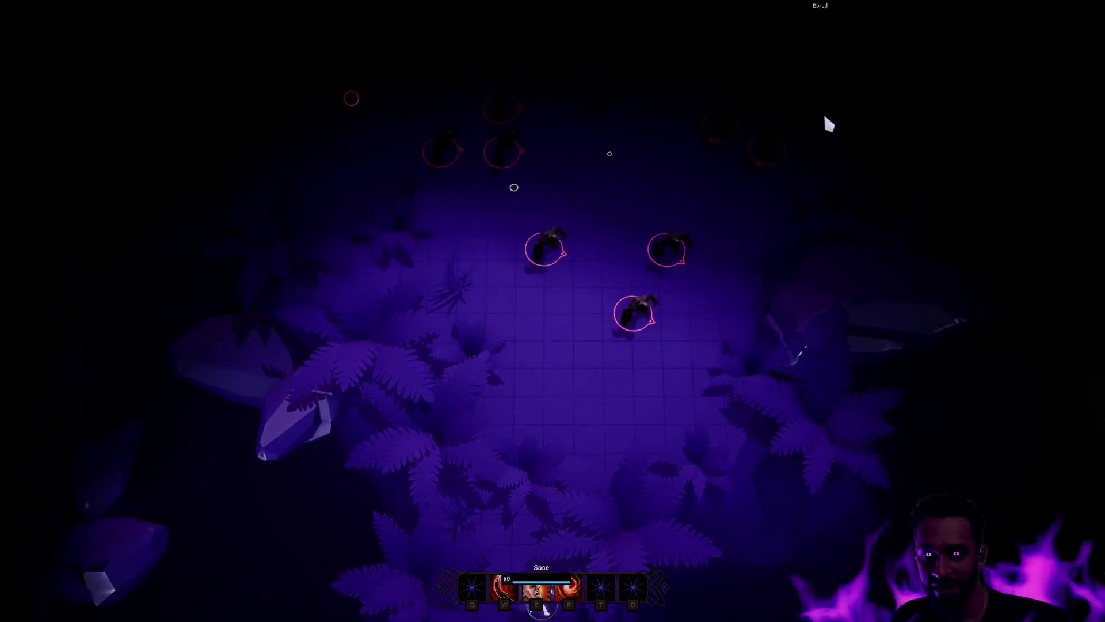
left_click(520, 190)
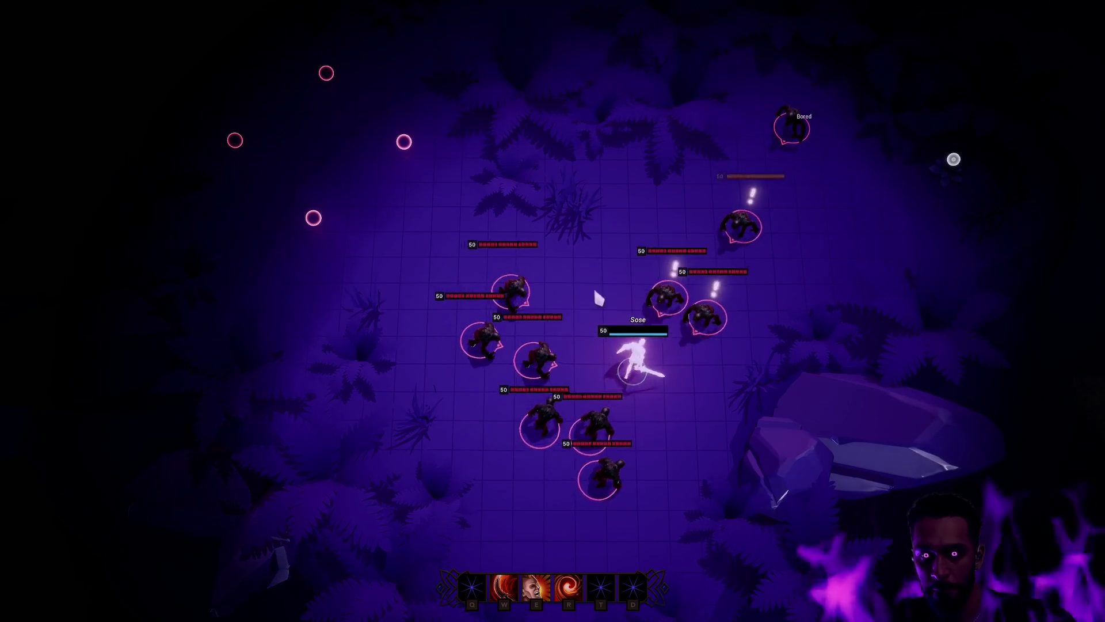
key("e")
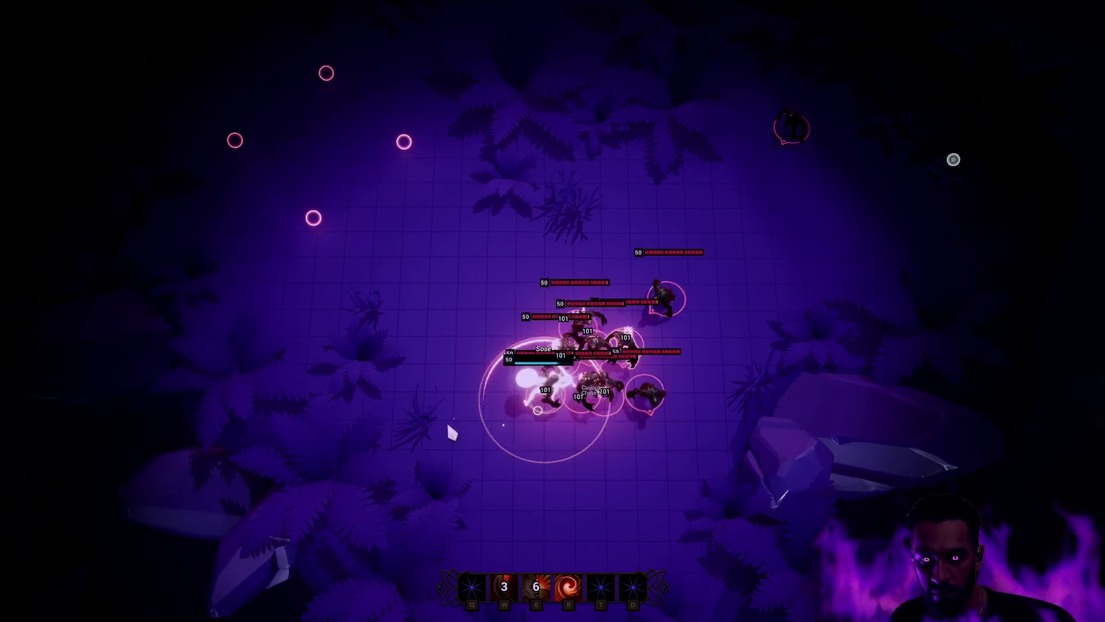
key("w")
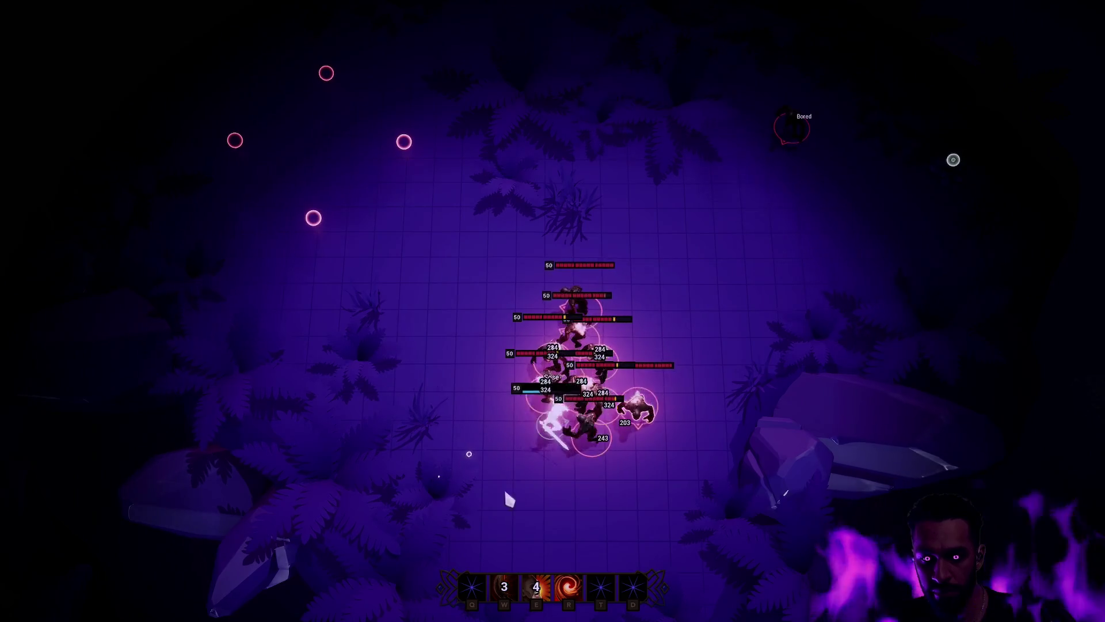
key("r")
key("w")
Step: Kite the chasing enemies around the map to test their chase, then stop the play session
right_click(791, 130)
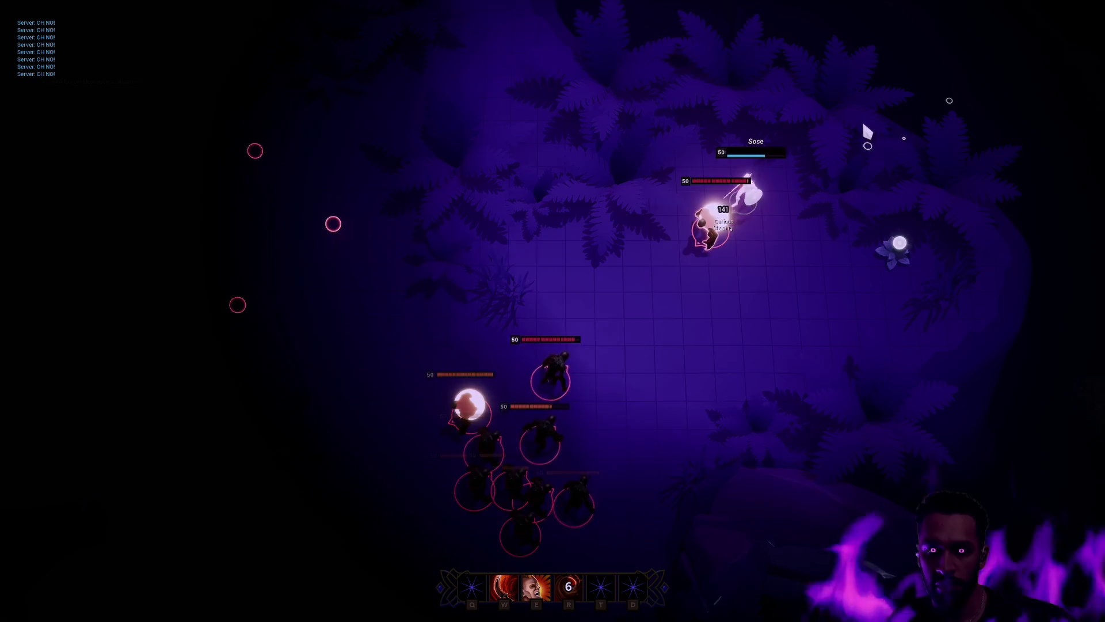
right_click(886, 141)
right_click(921, 213)
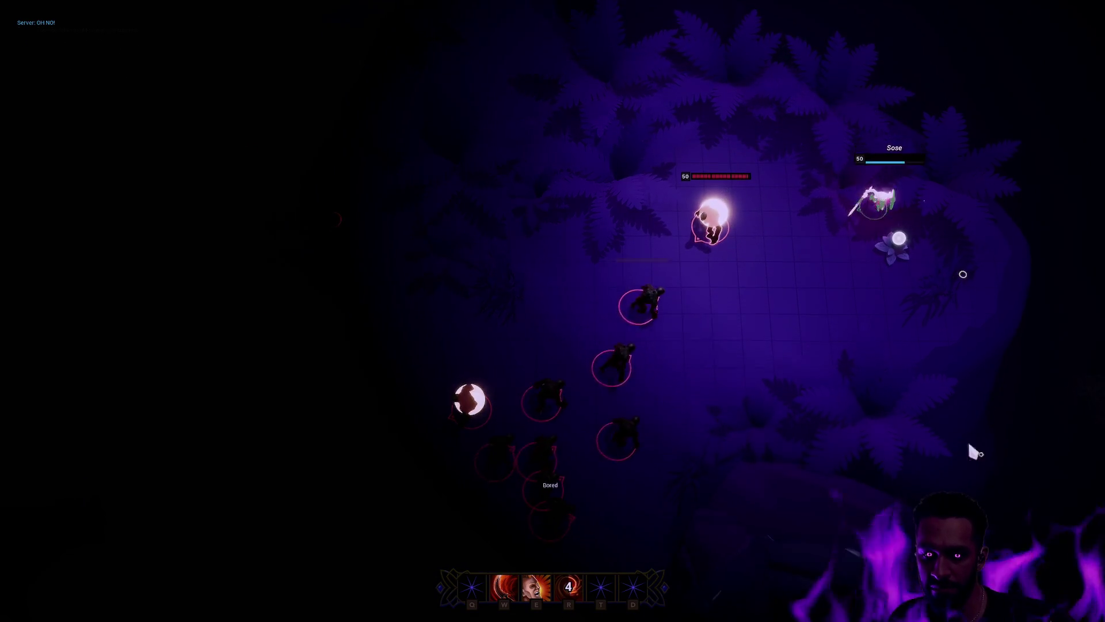
right_click(881, 334)
right_click(656, 131)
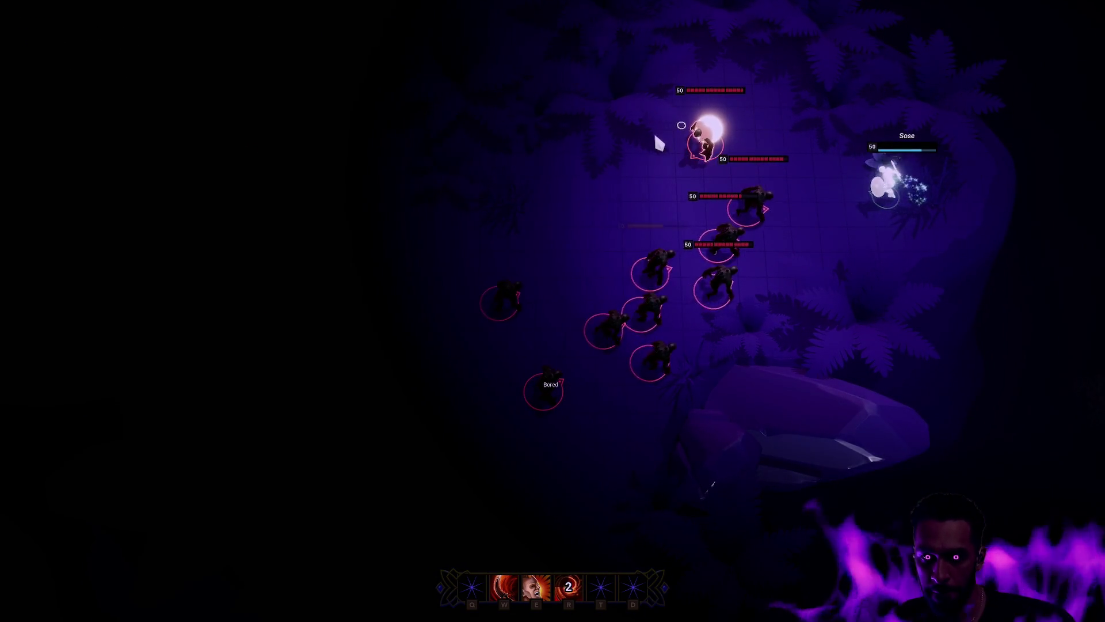
right_click(526, 151)
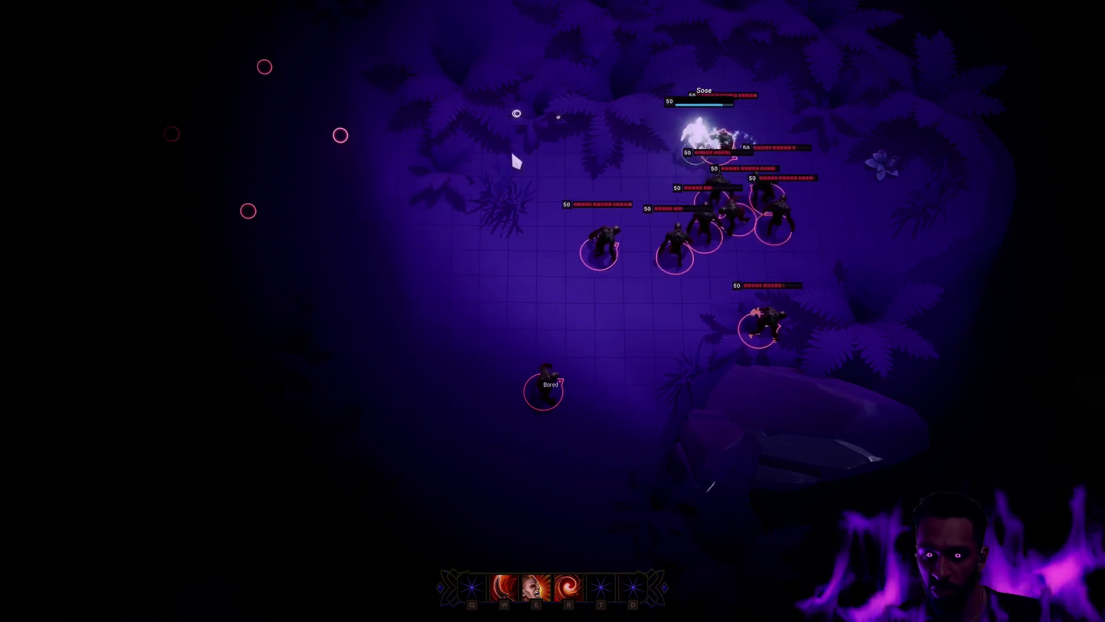
right_click(426, 259)
right_click(425, 382)
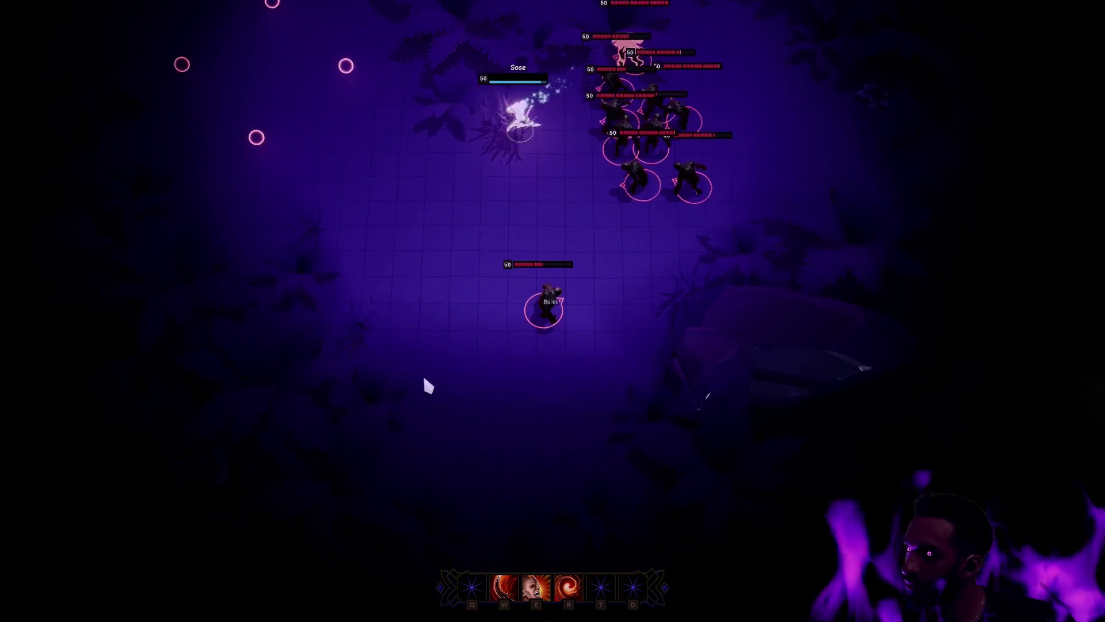
right_click(414, 379)
right_click(490, 387)
right_click(223, 296)
right_click(184, 280)
right_click(336, 371)
right_click(362, 424)
right_click(415, 439)
right_click(485, 444)
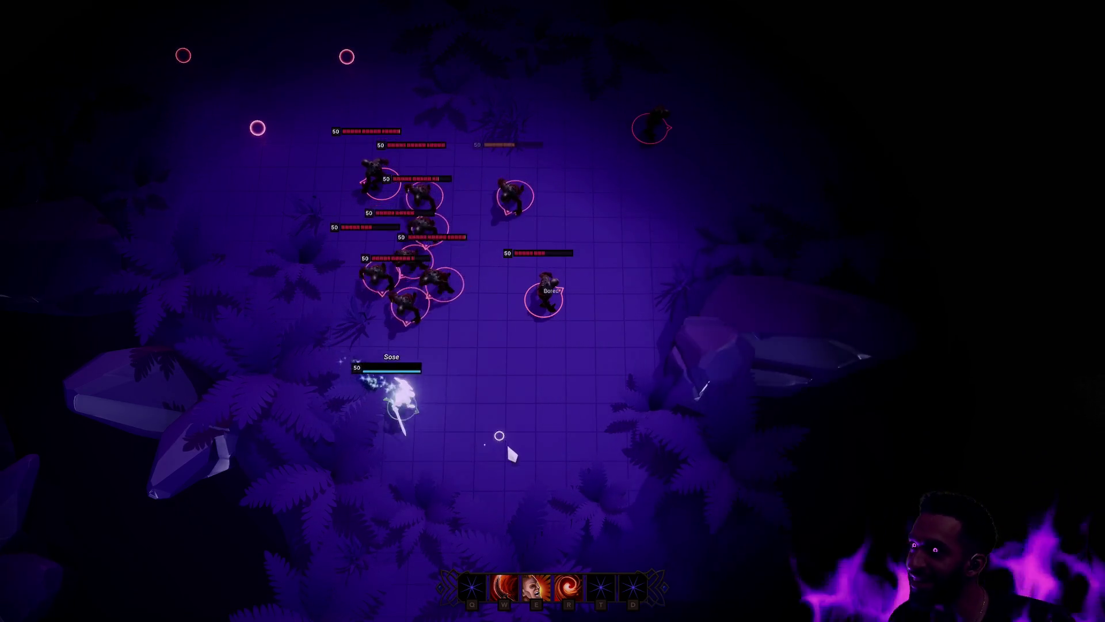
right_click(516, 466)
right_click(602, 461)
right_click(632, 417)
right_click(683, 264)
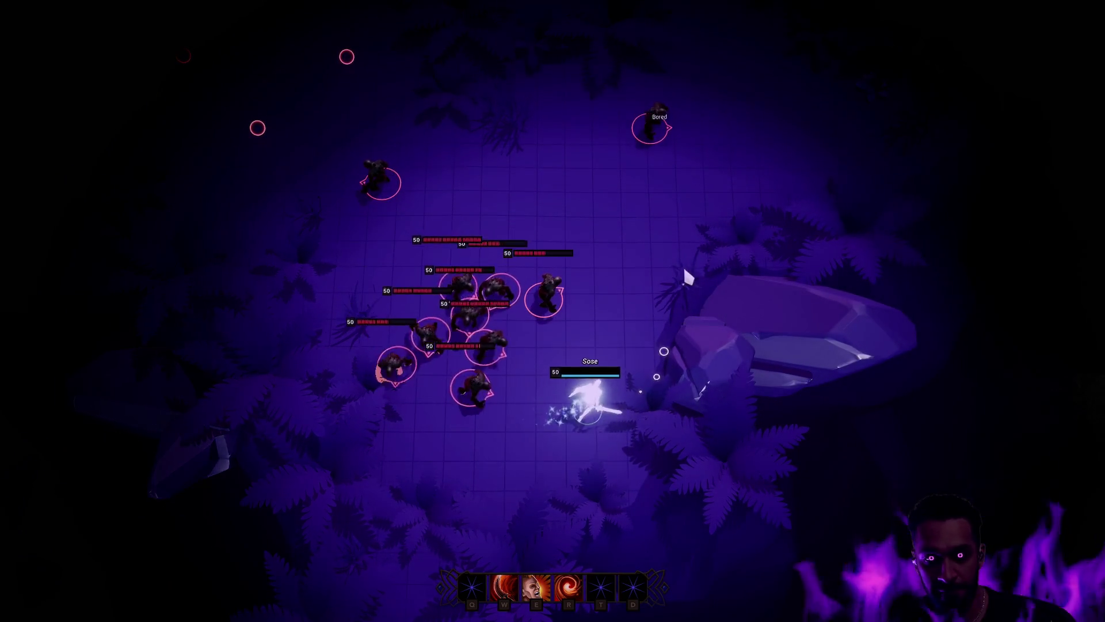
right_click(696, 170)
right_click(666, 179)
right_click(469, 29)
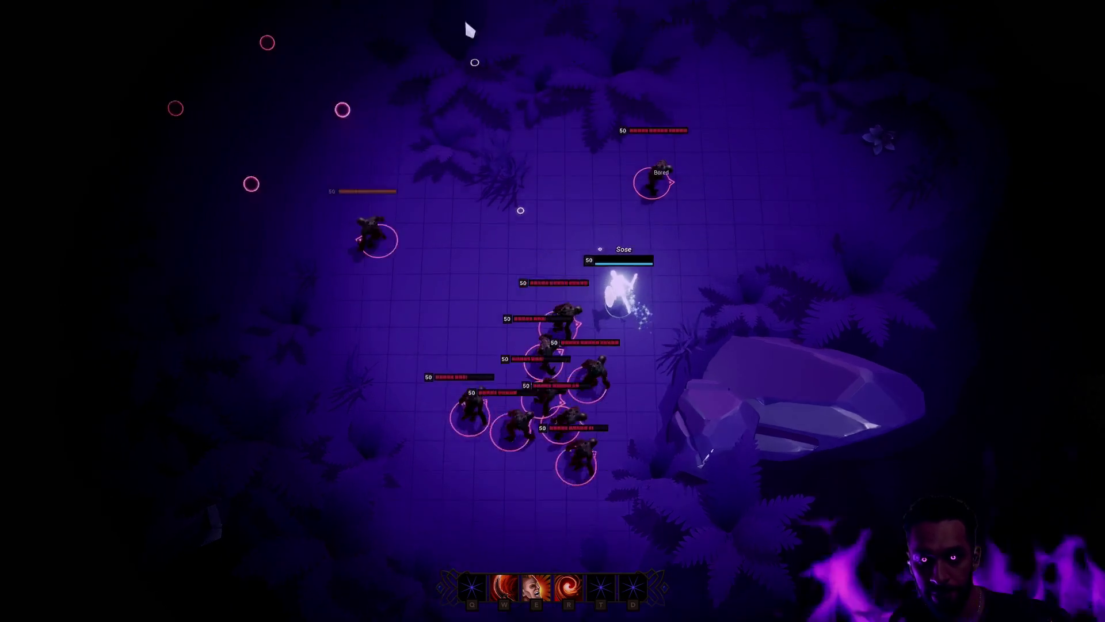
right_click(570, 286)
key("Escape")
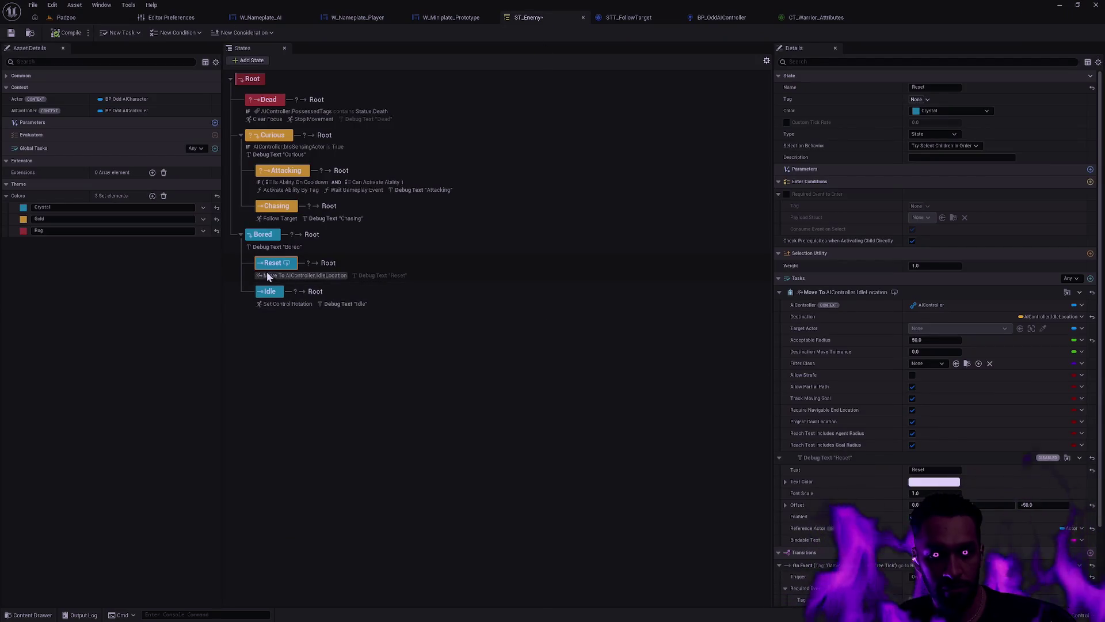
Step: Disable the Reset state in ST_Enemy and bring up the BP_OddAIController graph
right_click(277, 263)
left_click(323, 360)
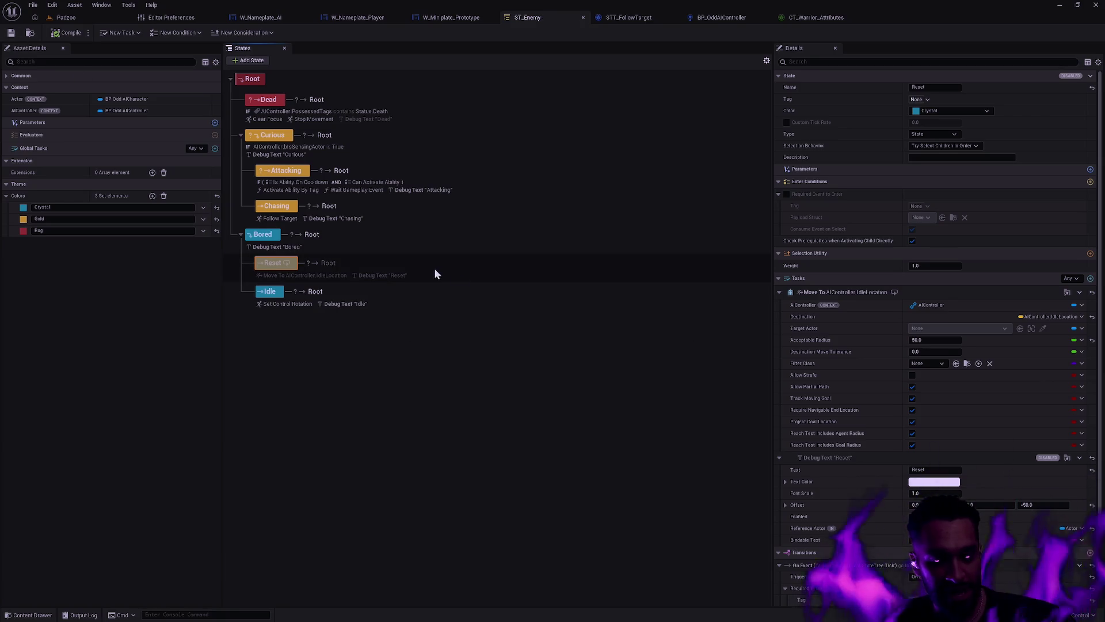
left_click(389, 373)
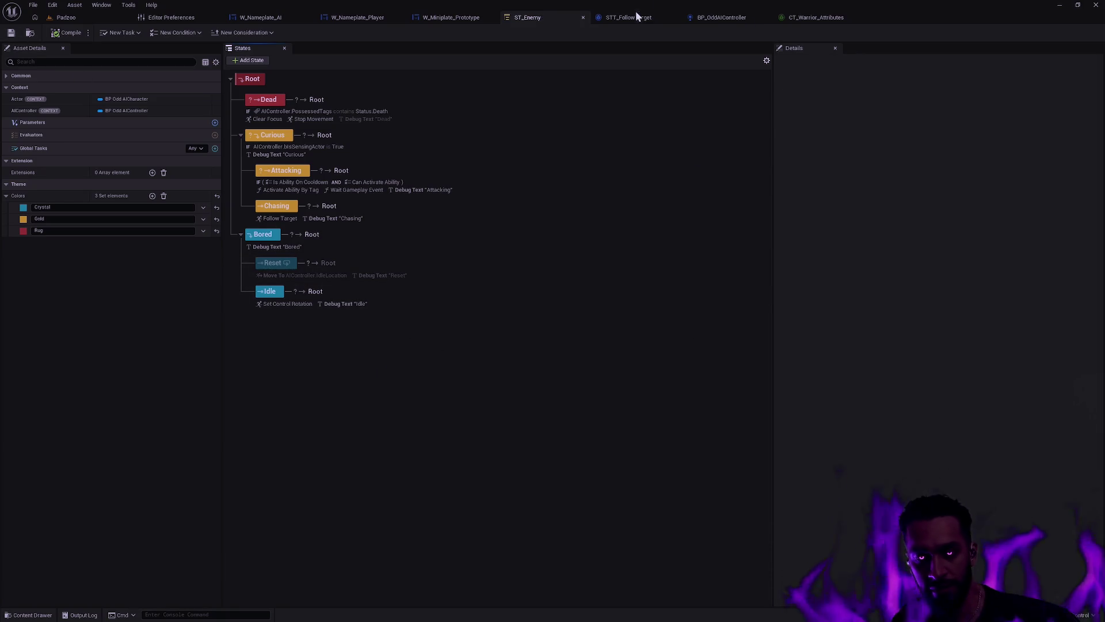
left_click(727, 18)
scroll(577, 233, "down", 3)
Step: Browse the controller's perception logic, briefly glancing at ST_Enemy before returning
scroll(575, 234, "down", 3)
scroll(582, 369, "up", 3)
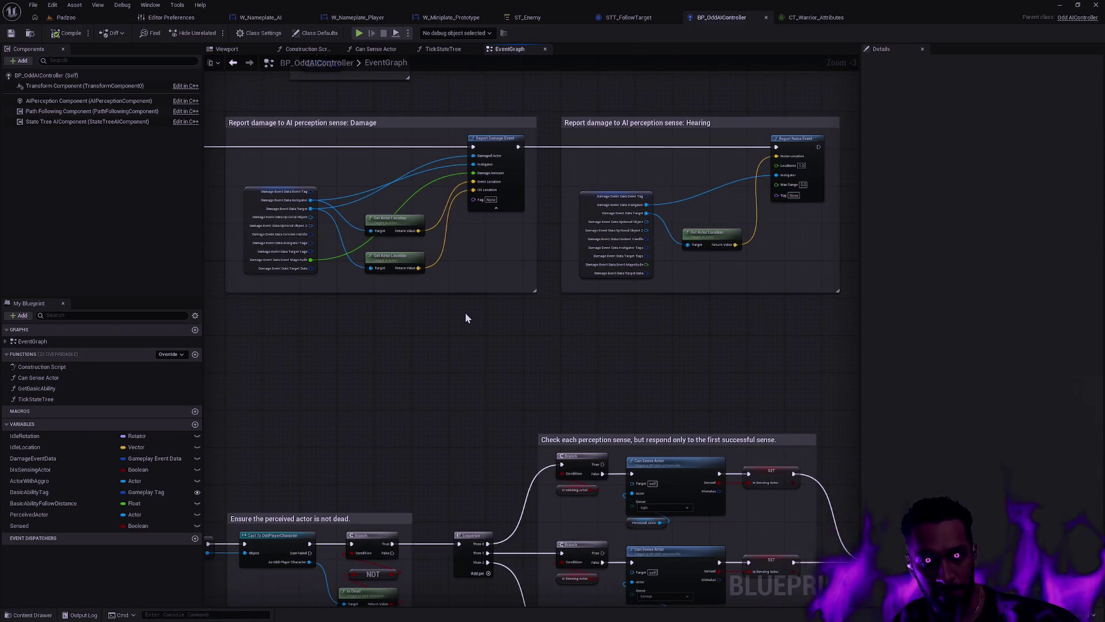
mouse_move(315, 359)
left_mouse_down()
mouse_move(533, 309)
mouse_move(588, 278)
left_mouse_up()
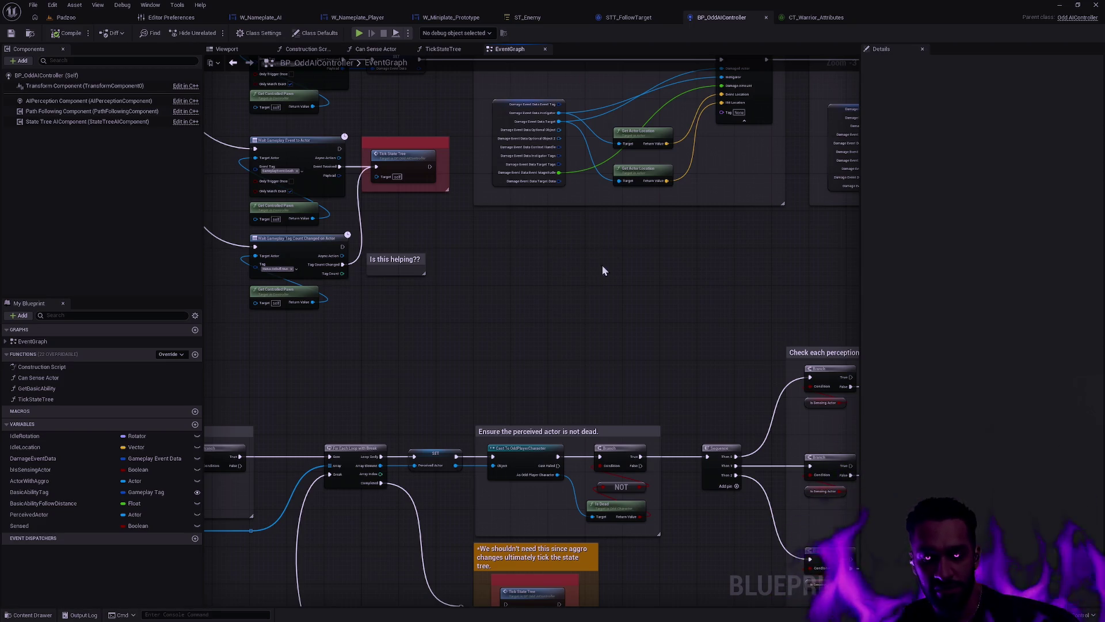
scroll(604, 263, "down", 1)
left_click_drag(646, 286, 362, 294)
left_click_drag(566, 268, 469, 170)
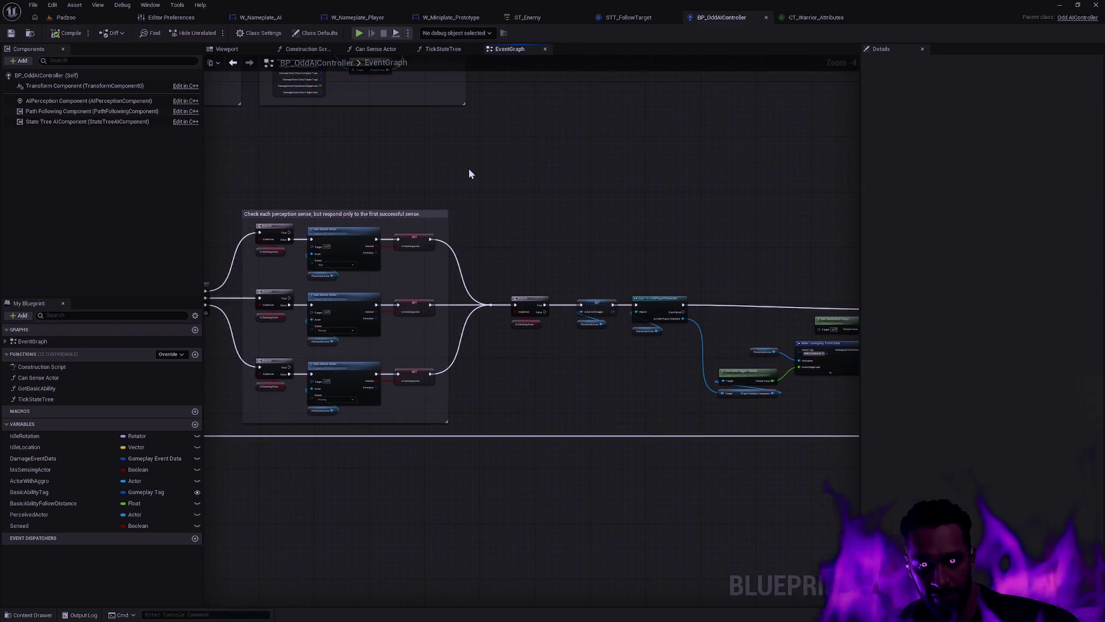
scroll(743, 203, "down", 3)
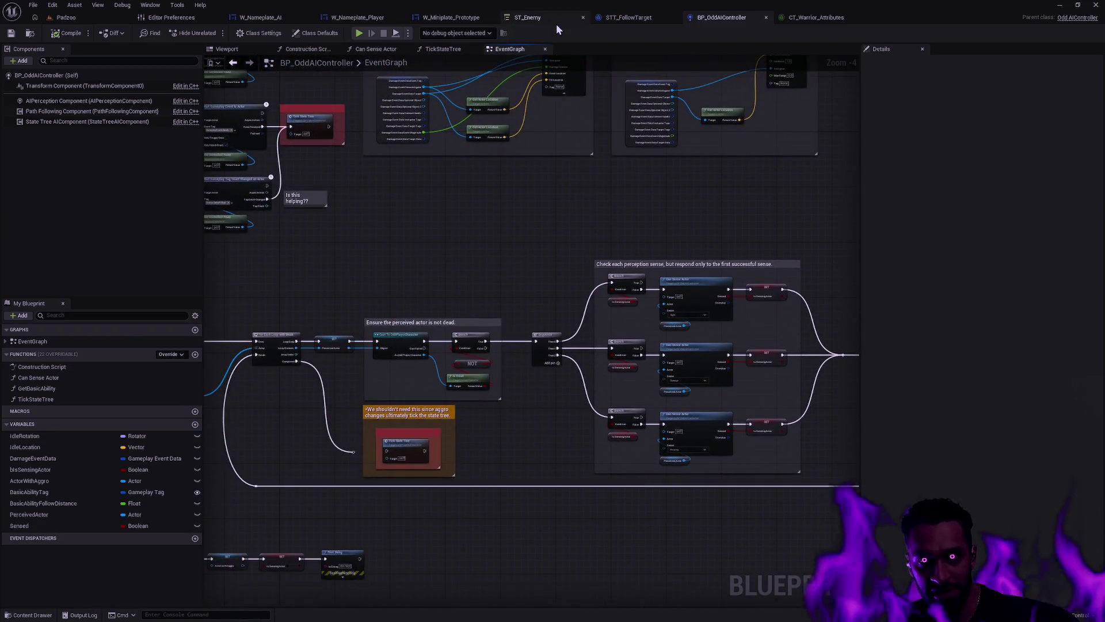
left_click(556, 22)
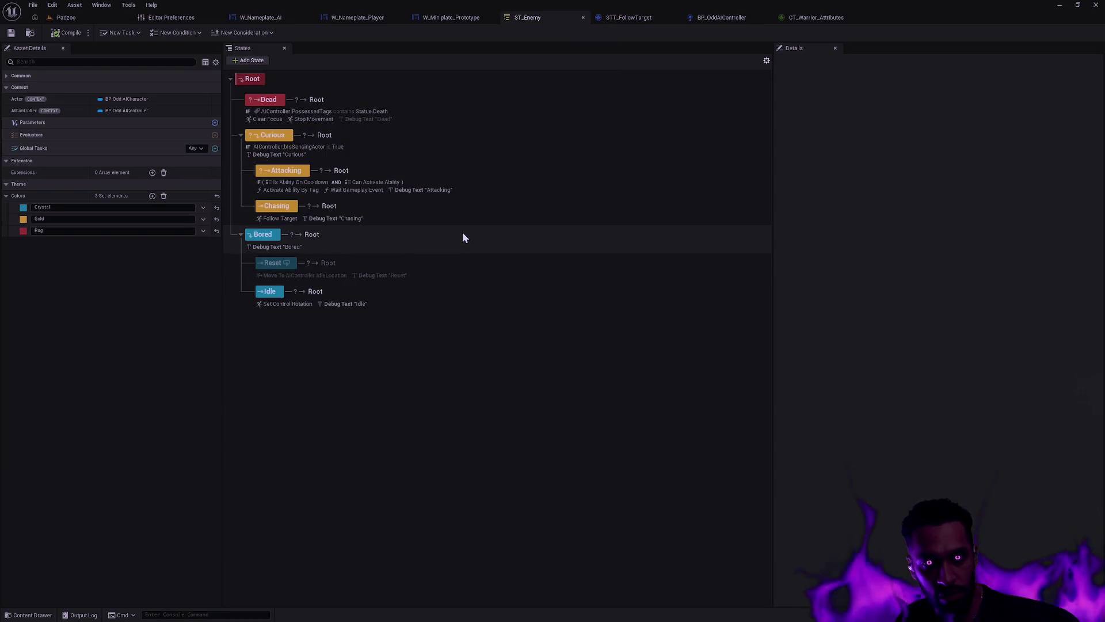
left_click(705, 18)
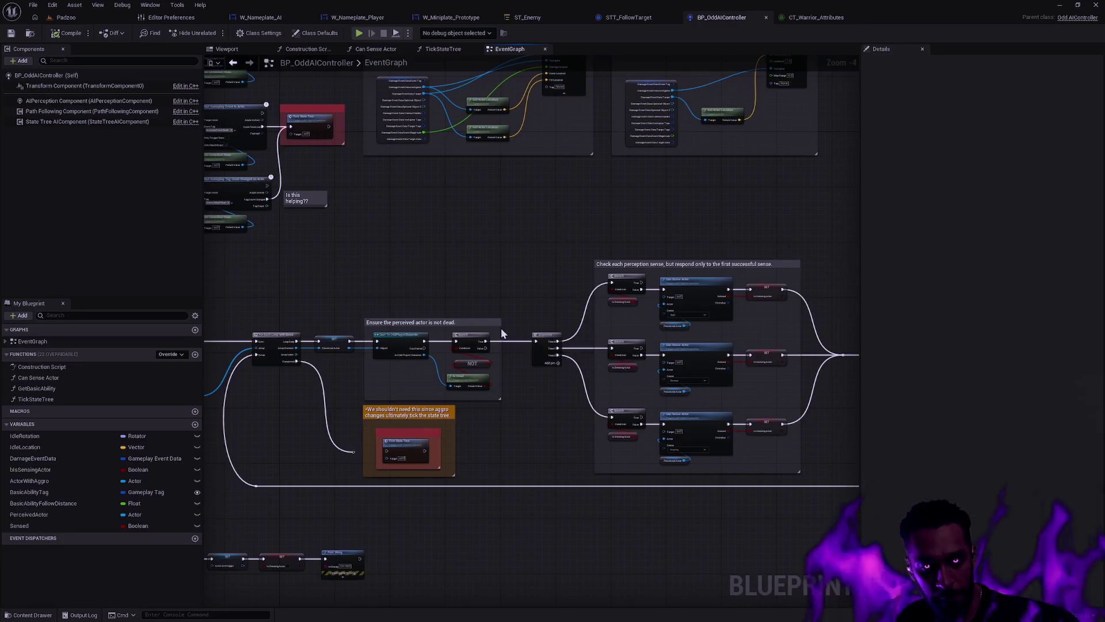
scroll(511, 337, "down", 3)
left_click_drag(575, 326, 541, 340)
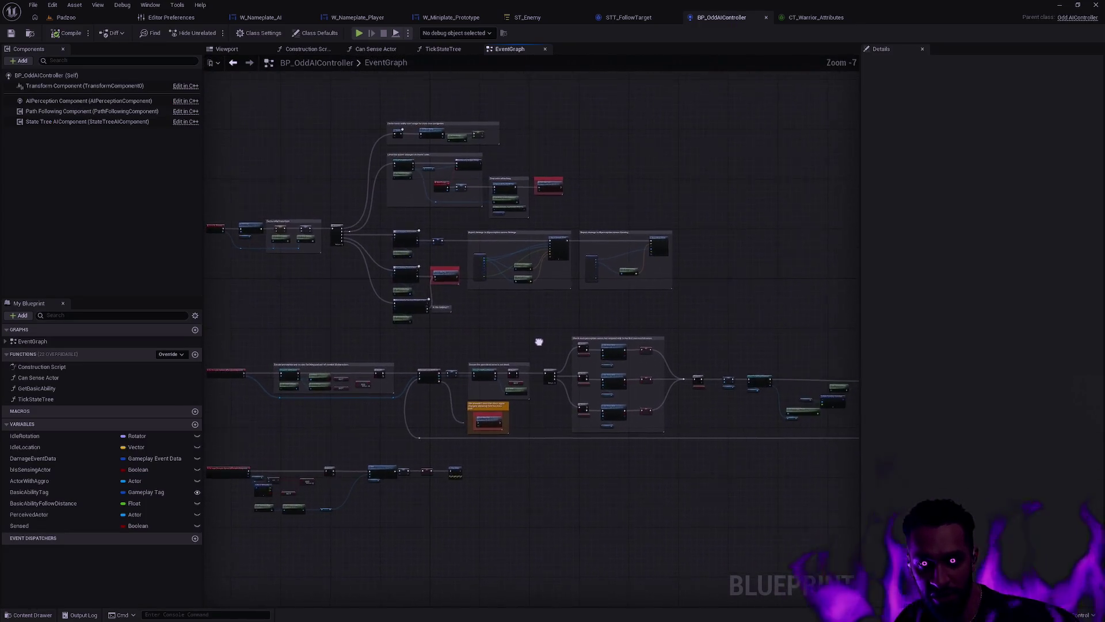
Step: Close the Details panel and review the perception-sense checks and On Perception Updated event
left_click(922, 48)
mouse_move(775, 246)
left_mouse_down()
mouse_move(900, 254)
mouse_move(869, 267)
mouse_move(876, 252)
mouse_move(892, 260)
left_mouse_up()
scroll(868, 267, "up", 1)
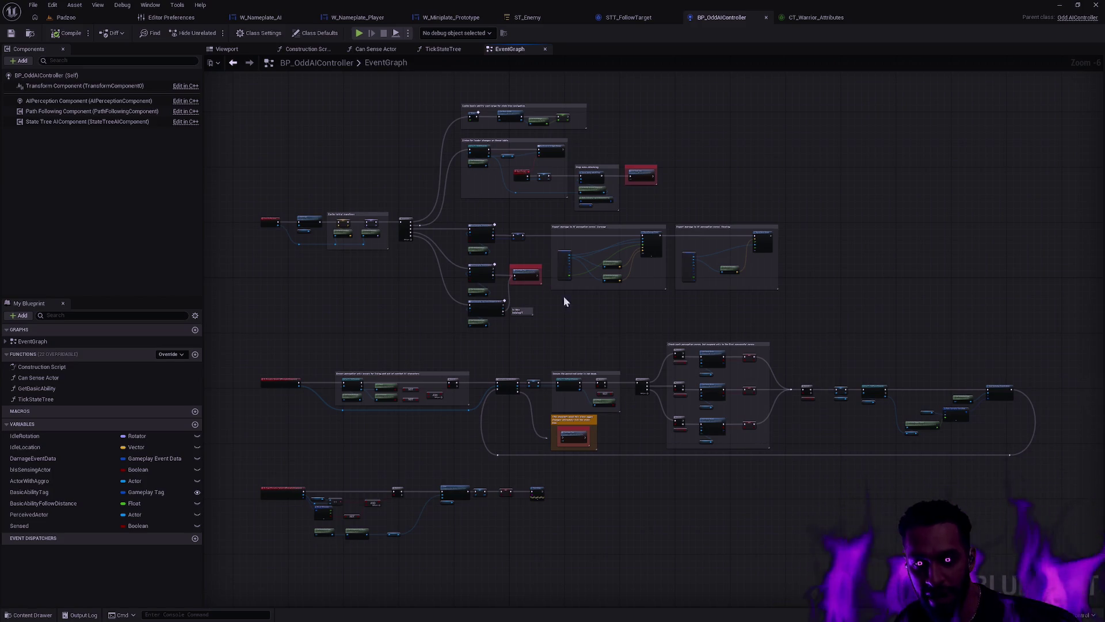
scroll(556, 295, "up", 4)
mouse_move(623, 385)
left_mouse_down()
mouse_move(808, 530)
mouse_move(730, 496)
mouse_move(790, 522)
mouse_move(670, 619)
mouse_move(349, 619)
mouse_move(337, 594)
left_mouse_up()
mouse_move(652, 373)
left_mouse_down()
mouse_move(673, 414)
mouse_move(557, 401)
mouse_move(710, 253)
left_mouse_up()
scroll(610, 400, "down", 1)
scroll(683, 197, "down", 2)
mouse_move(683, 197)
left_mouse_down()
mouse_move(600, 320)
mouse_move(539, 334)
left_mouse_up()
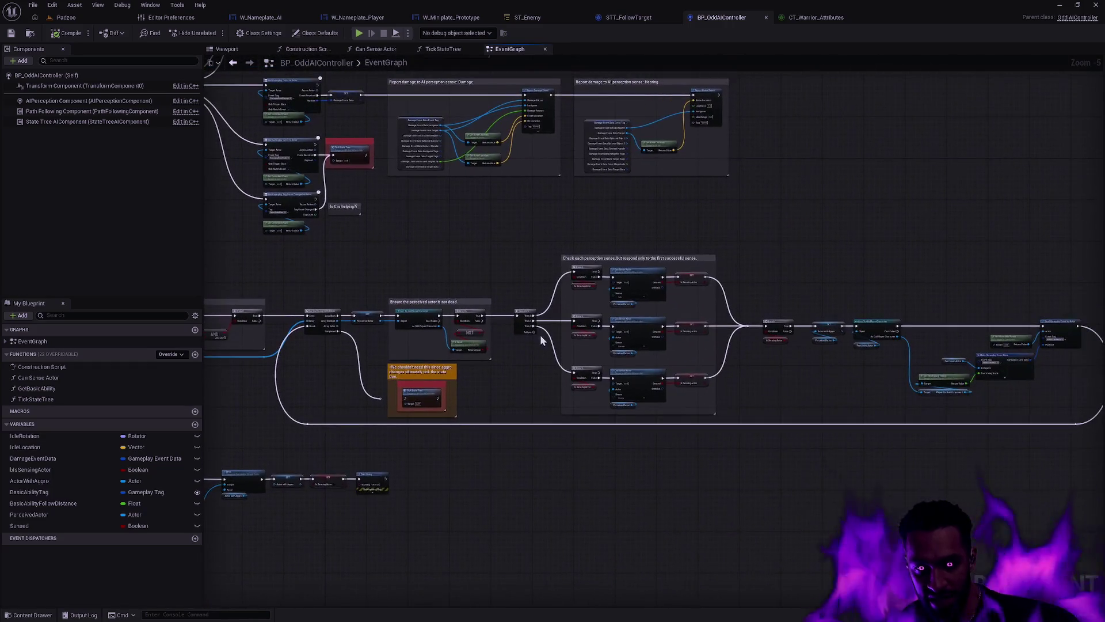
scroll(539, 334, "up", 3)
left_click_drag(856, 387, 649, 395)
mouse_move(433, 470)
left_mouse_down()
mouse_move(735, 430)
mouse_move(882, 439)
mouse_move(283, 446)
left_mouse_up()
left_click_drag(887, 392, 526, 330)
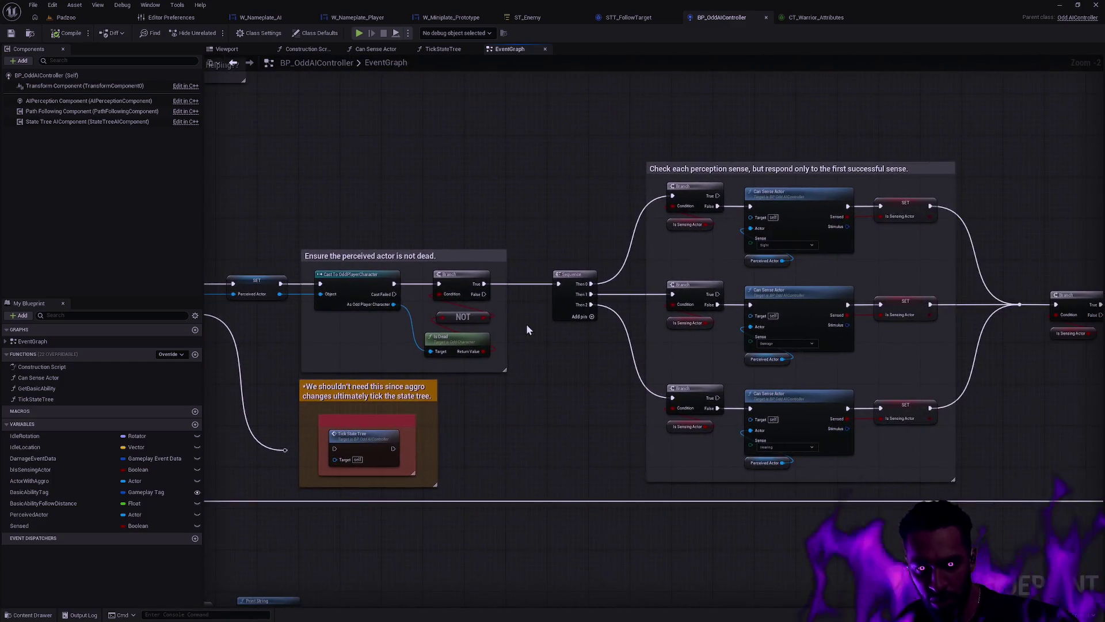
Step: Pan past the sense checks to the Sequence, For Each Loop and SET nodes
left_click_drag(484, 435, 489, 430)
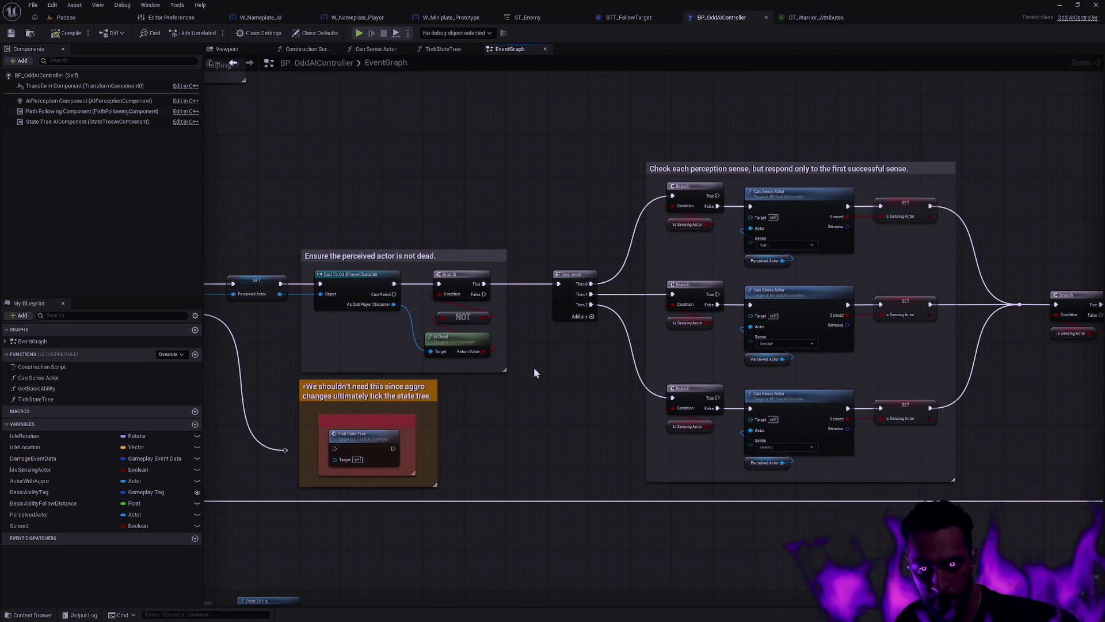
left_click_drag(589, 351, 485, 381)
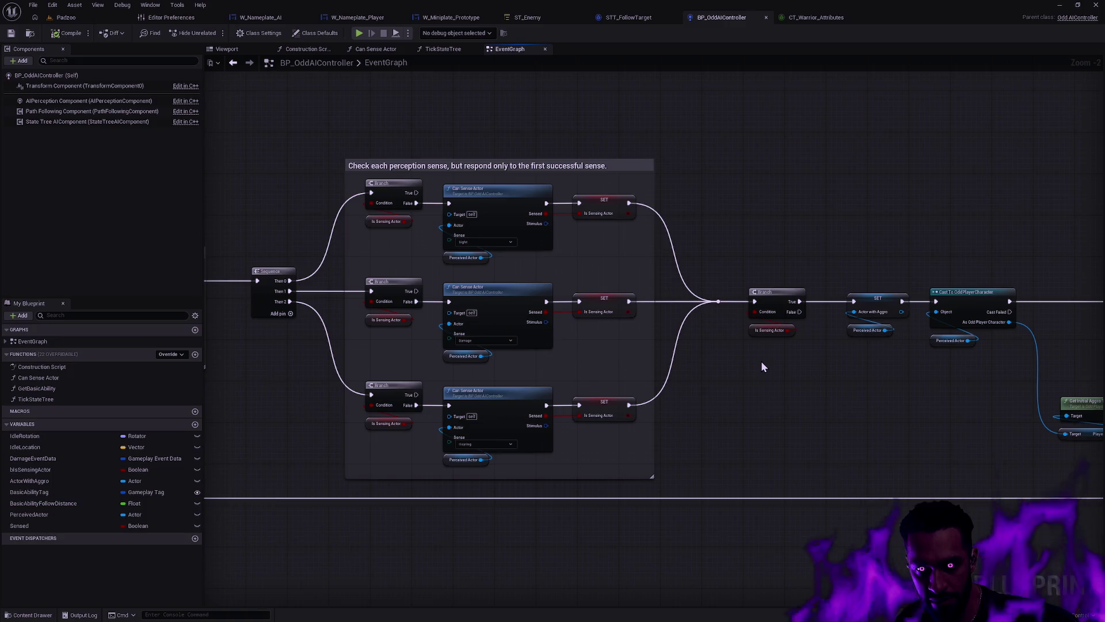
mouse_move(865, 389)
left_mouse_down()
mouse_move(638, 405)
mouse_move(566, 374)
left_mouse_up()
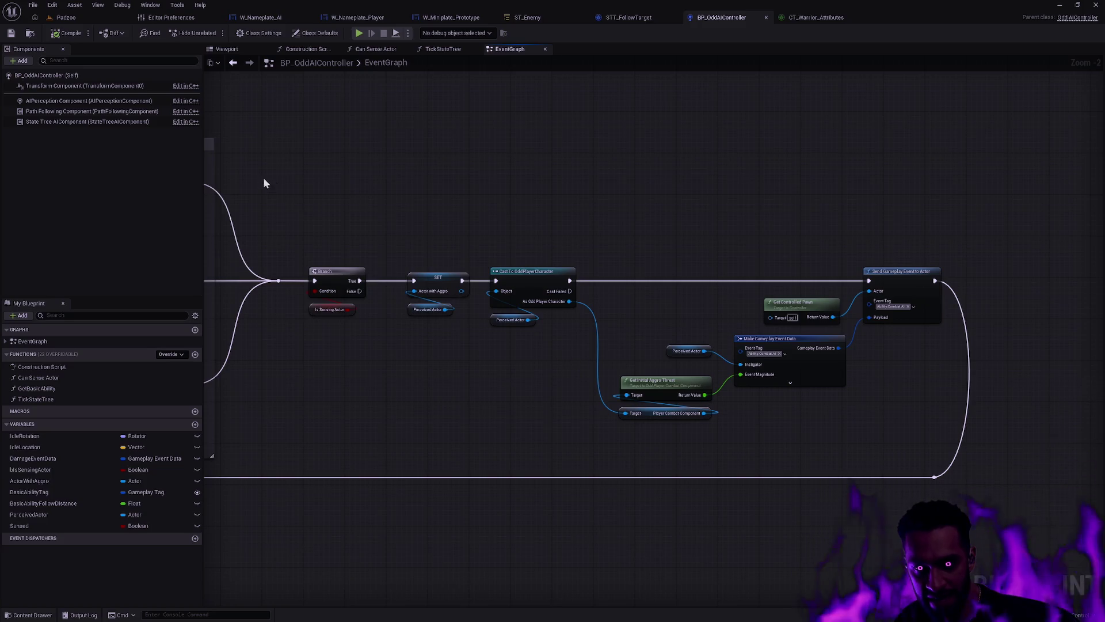
mouse_move(294, 356)
left_mouse_down()
mouse_move(412, 402)
mouse_move(402, 402)
mouse_move(802, 345)
mouse_move(994, 336)
left_mouse_up()
mouse_move(530, 314)
left_mouse_down()
mouse_move(515, 368)
mouse_move(575, 357)
mouse_move(613, 333)
mouse_move(714, 363)
mouse_move(892, 338)
mouse_move(784, 413)
mouse_move(594, 385)
left_mouse_up()
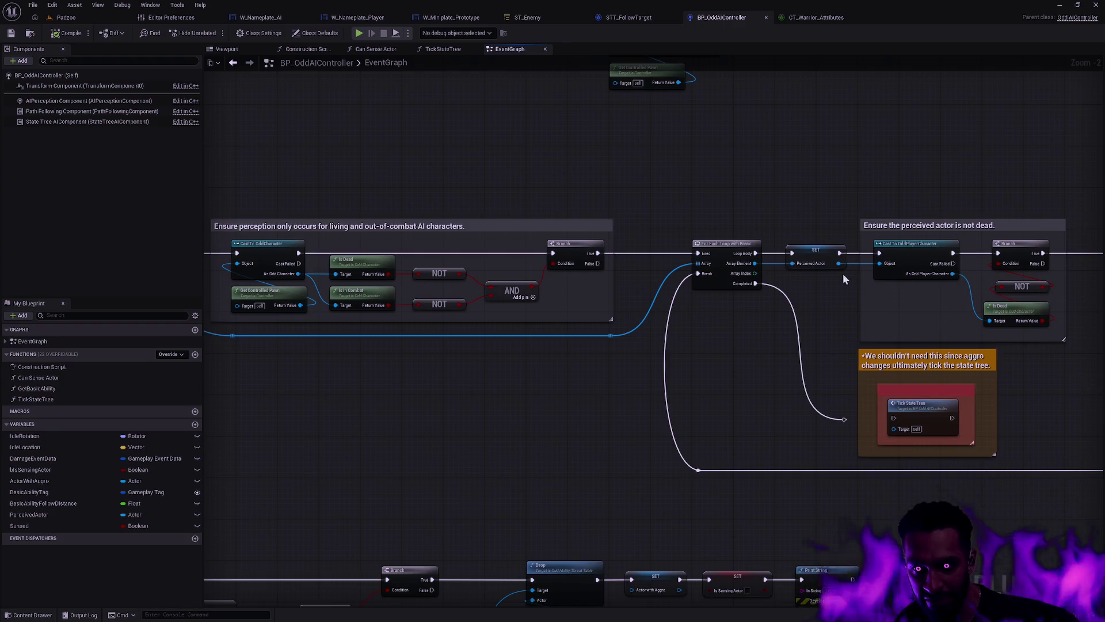
left_click_drag(851, 274, 593, 319)
left_click_drag(829, 362, 695, 359)
Step: Marquee-select the Actor with Aggro SET node together with its Perceived Actor getter
left_click_drag(963, 375, 368, 449)
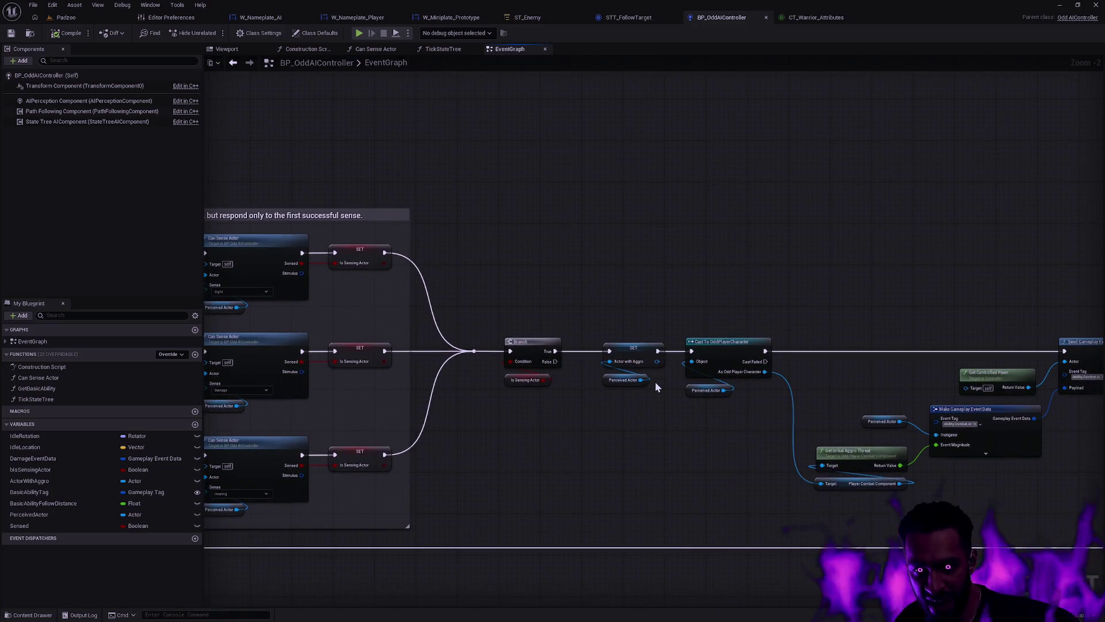
mouse_move(602, 409)
left_mouse_down()
mouse_move(646, 382)
mouse_move(648, 419)
left_mouse_up()
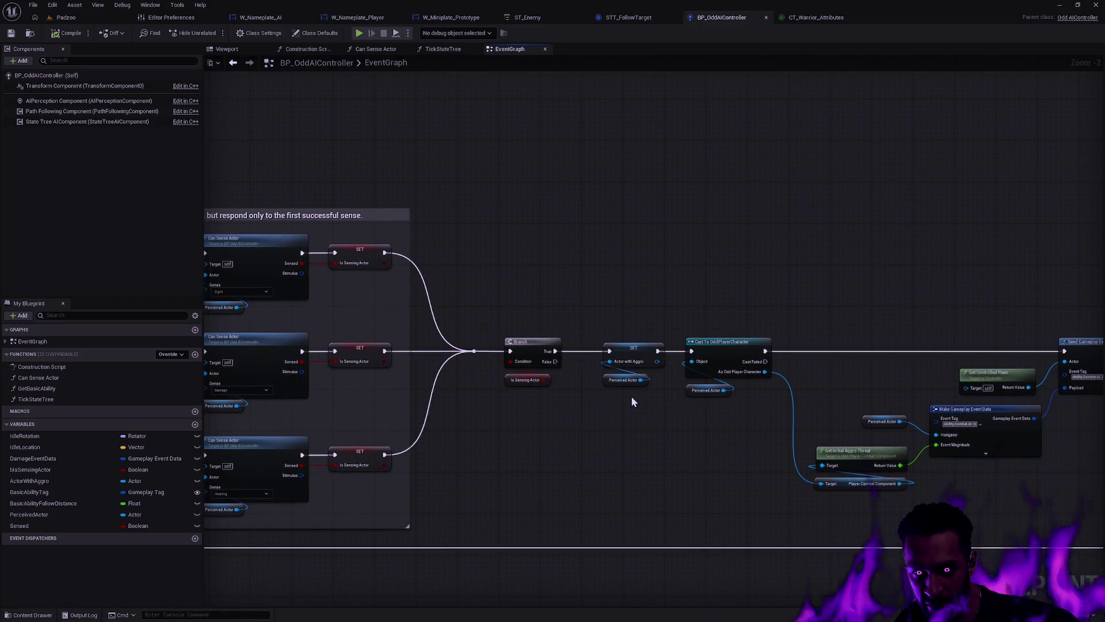
left_click_drag(774, 467, 617, 454)
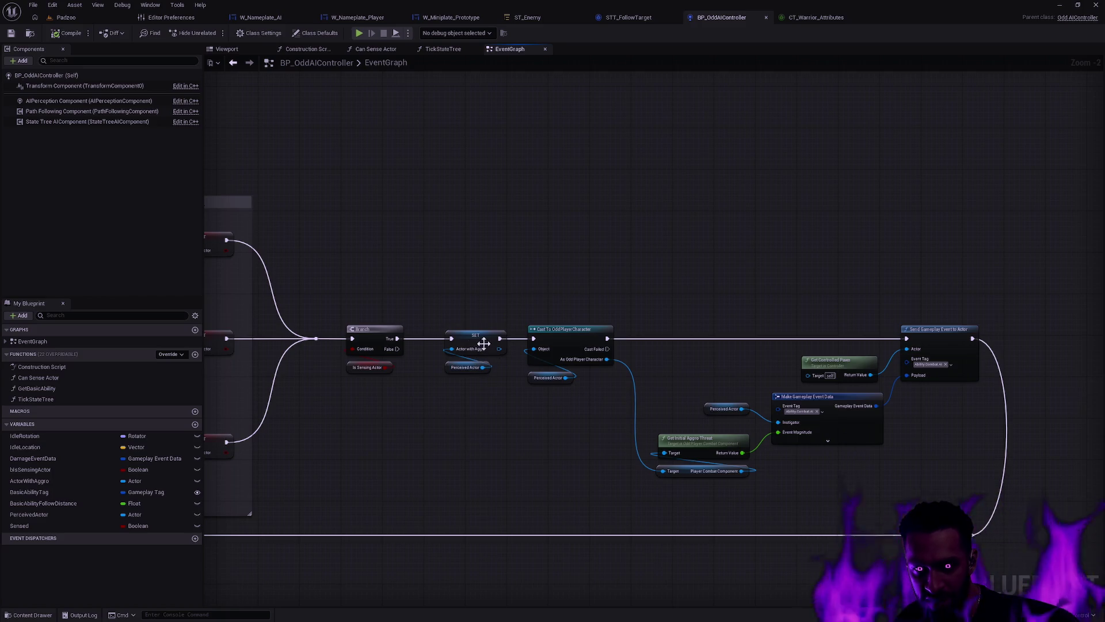
scroll(480, 374, "up", 2)
left_click_drag(526, 425, 559, 275)
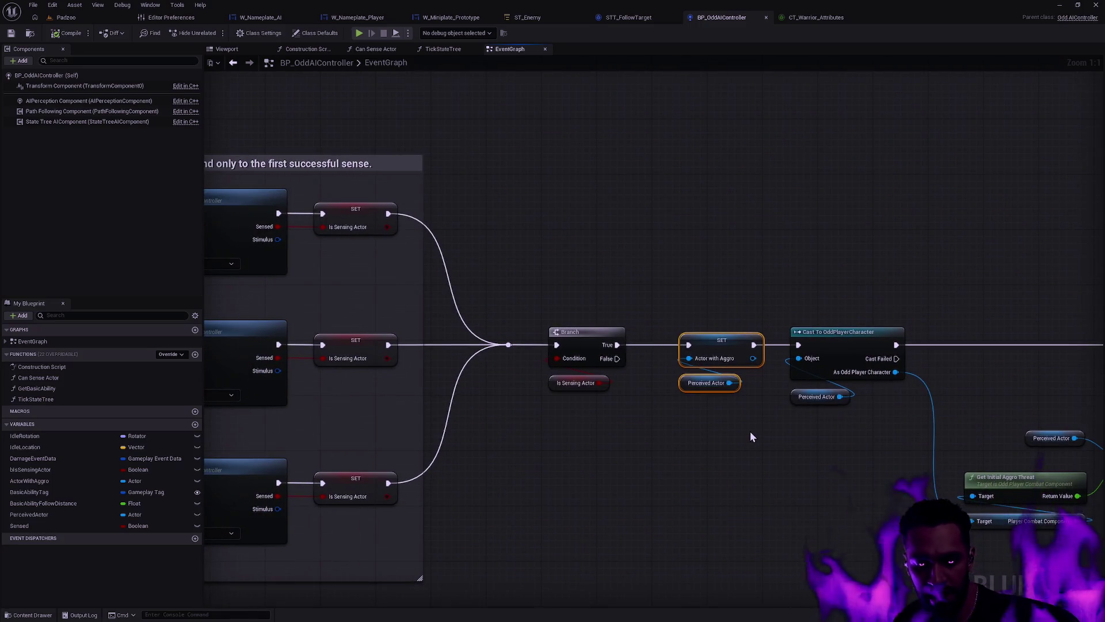
Step: Wrap the selected nodes in a comment titled 'This might not happen...' and enlarge its box
type("cThis might not happehn")
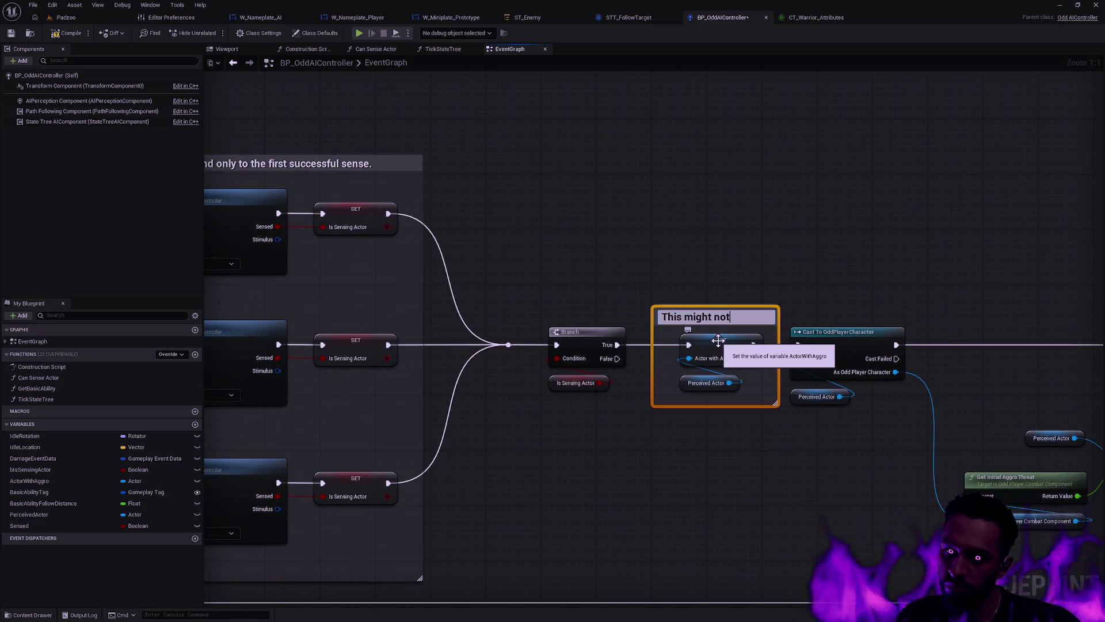
key("BackSpace")
key("BackSpace")
type("n...")
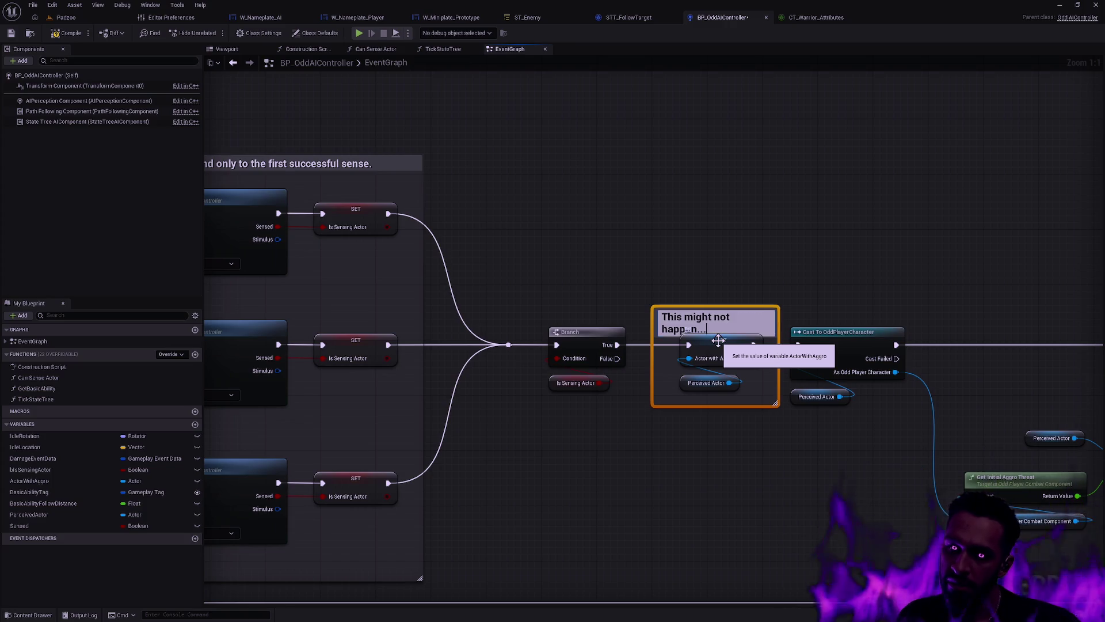
left_click(746, 301)
left_click(729, 311)
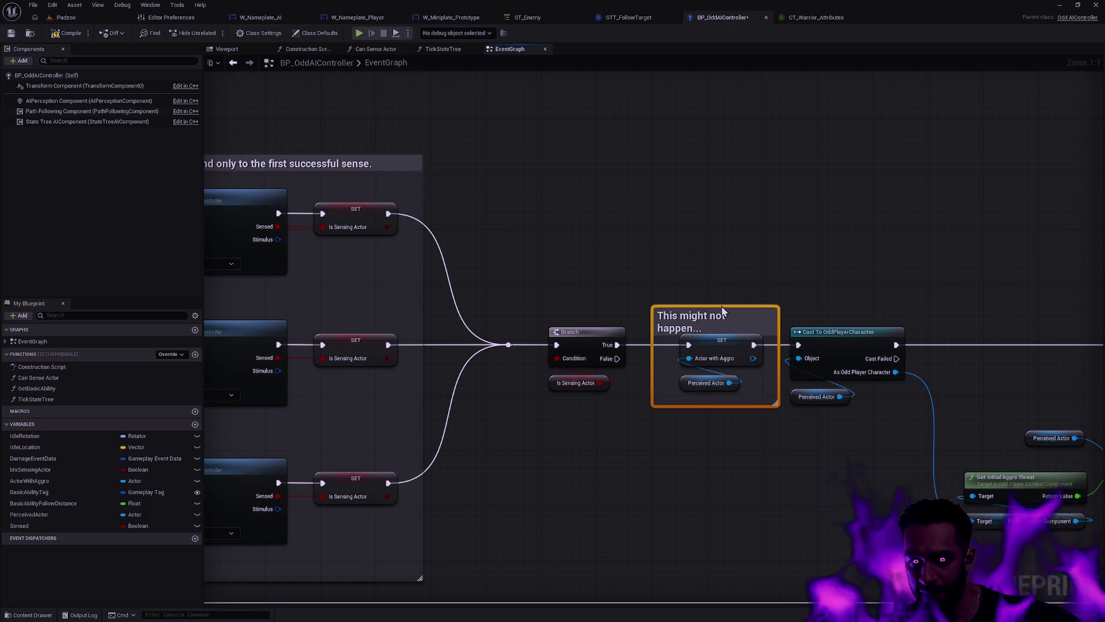
left_click_drag(714, 305, 714, 289)
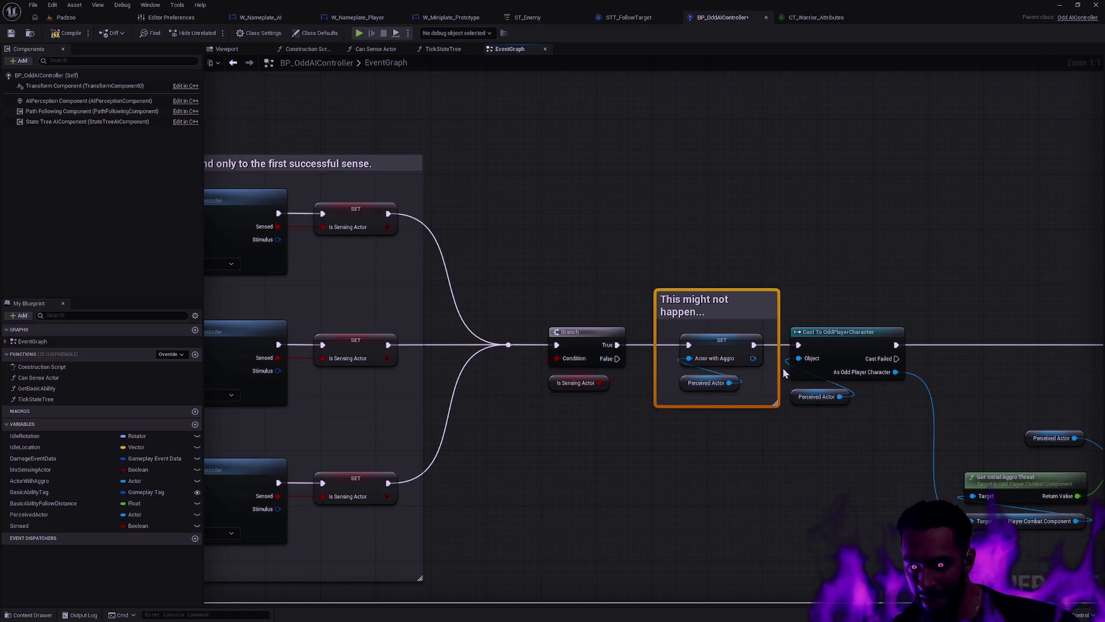
left_click(792, 386)
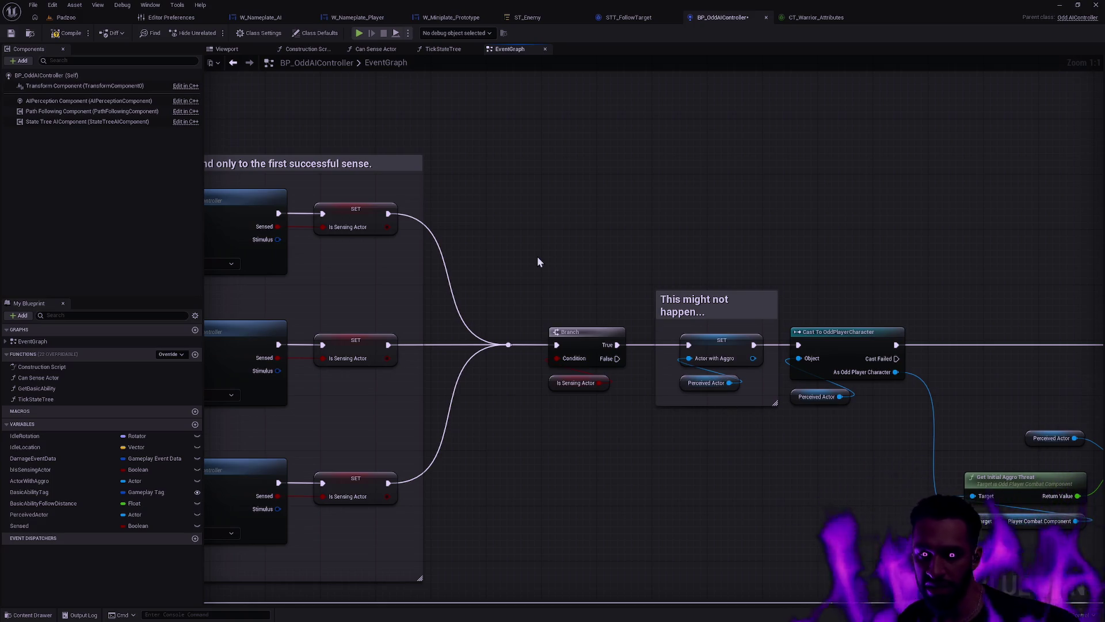
Step: Compile the BP_OddAIController blueprint and reselect the new comment
left_click_drag(758, 396, 706, 346)
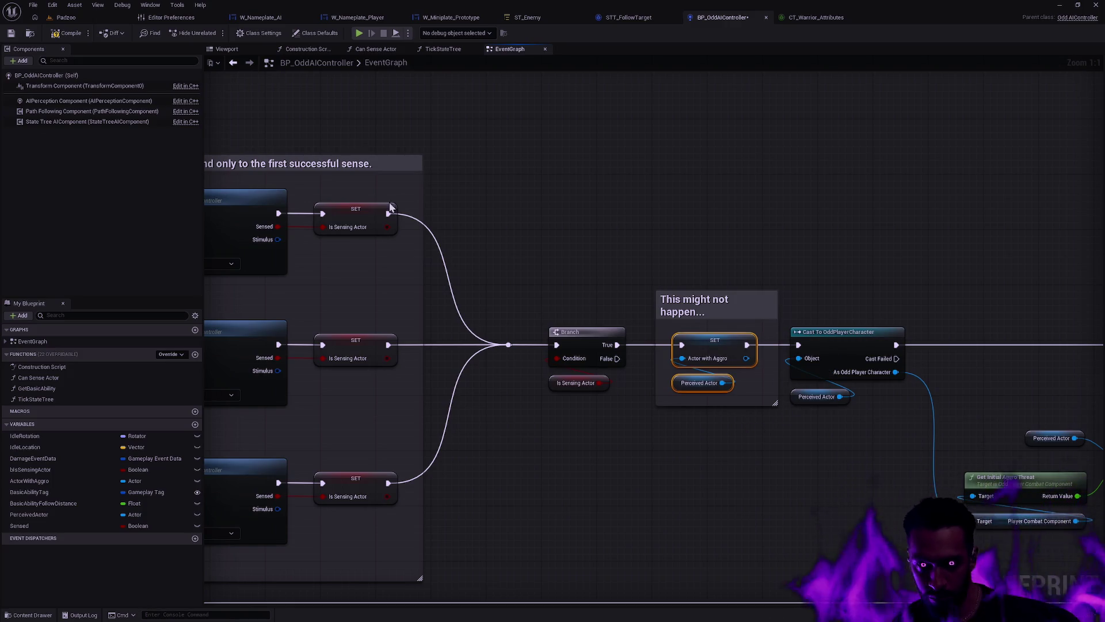
left_click(62, 36)
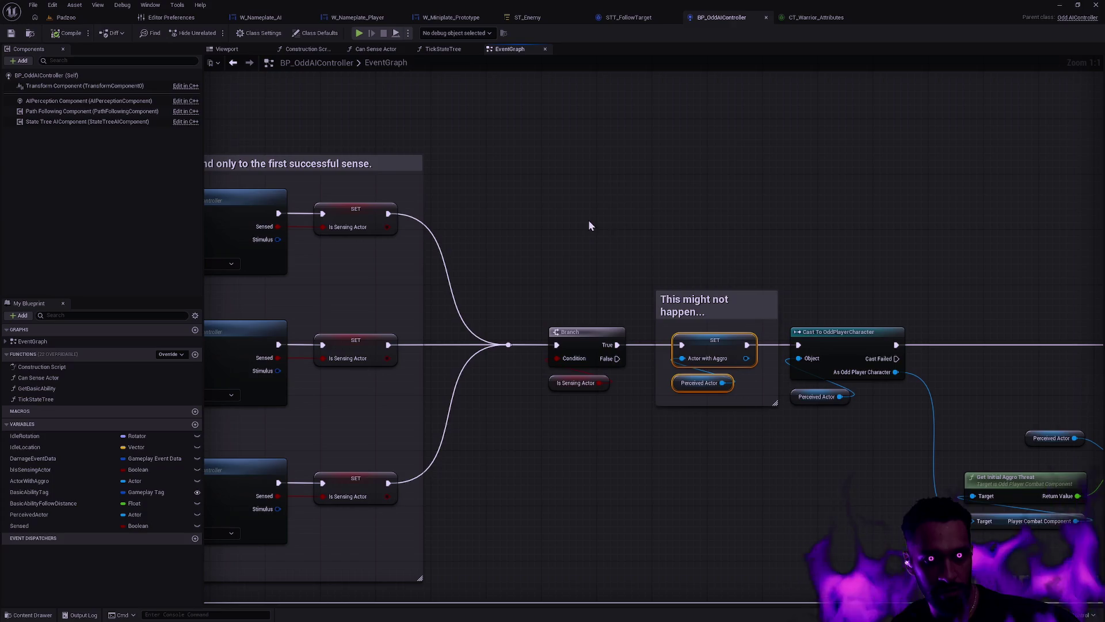
left_click(727, 424)
left_click(711, 305)
right_click(710, 303)
left_click(744, 287)
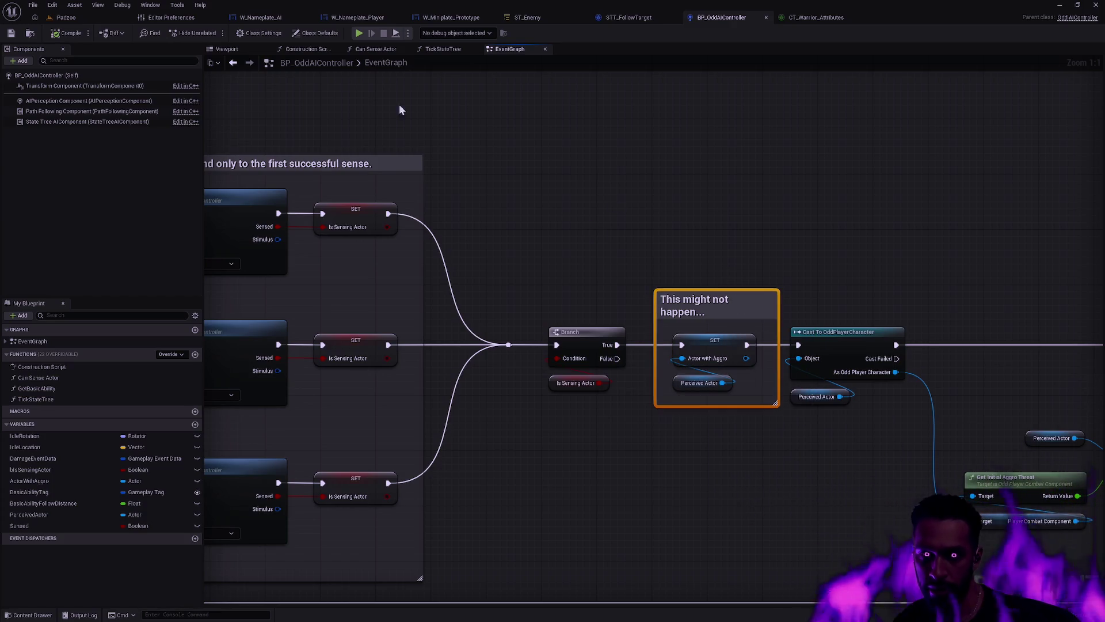
Step: Show the Details panel and set the comment's colour to red
left_click(151, 5)
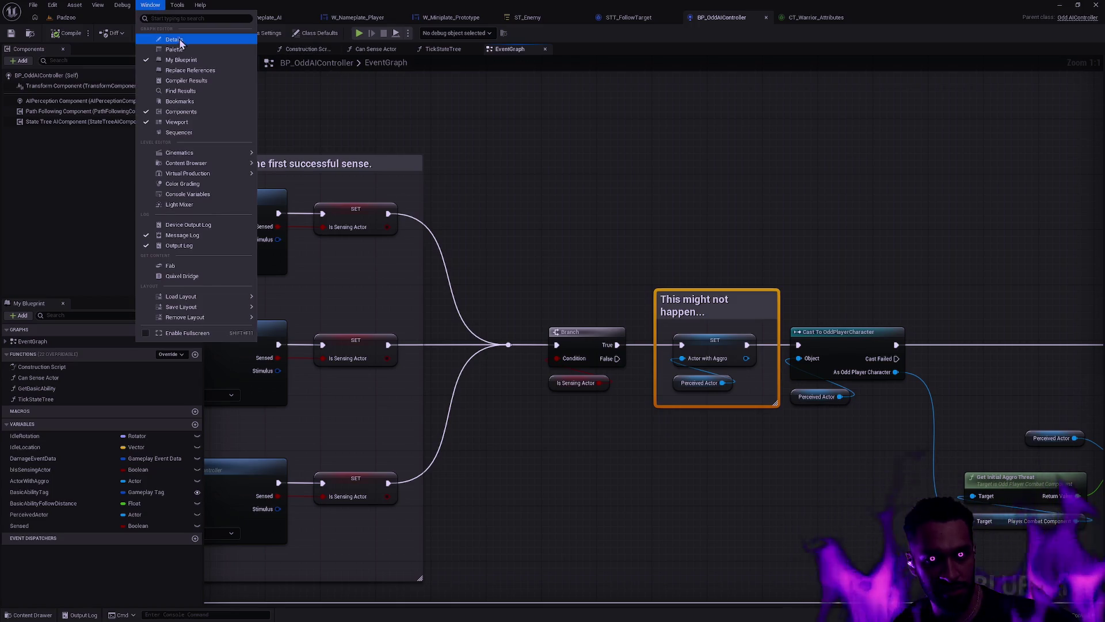
left_click(174, 39)
left_click(959, 111)
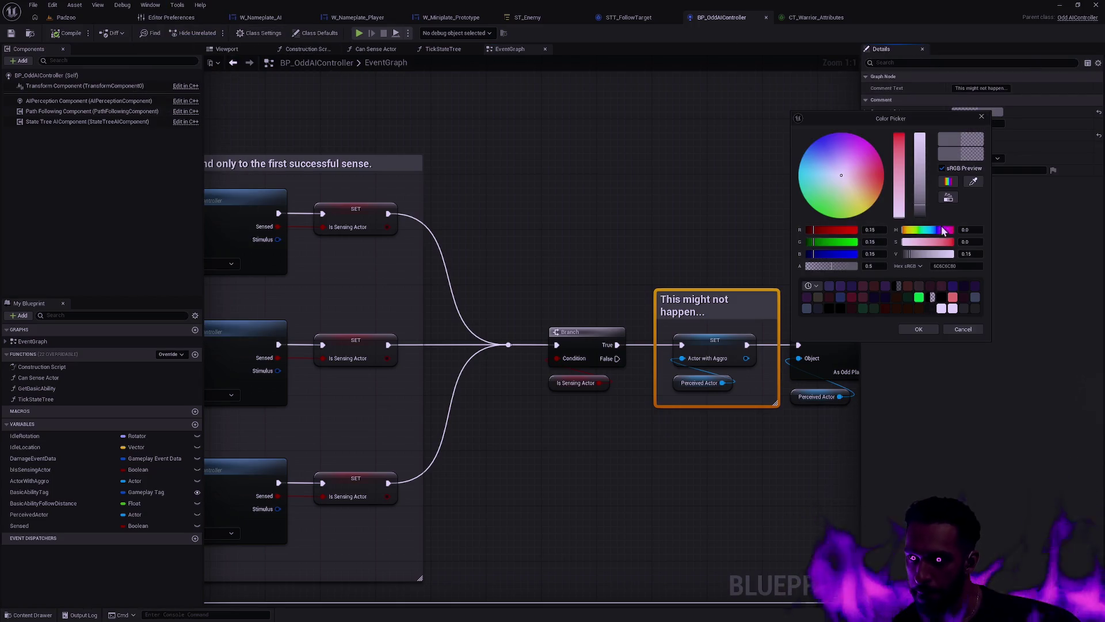
left_click(953, 297)
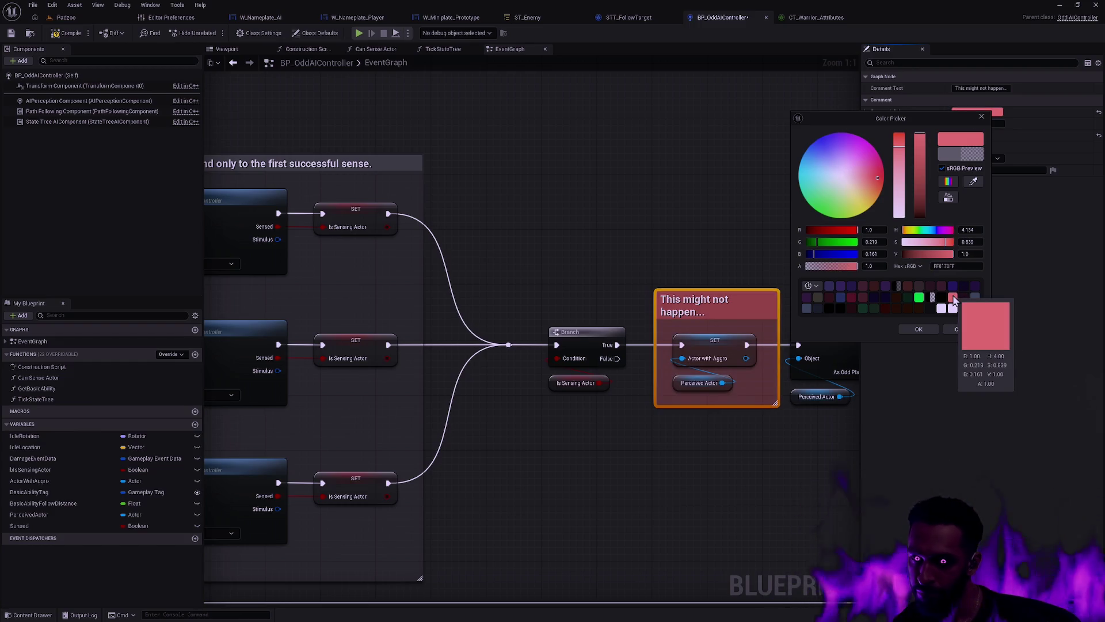
left_click(919, 329)
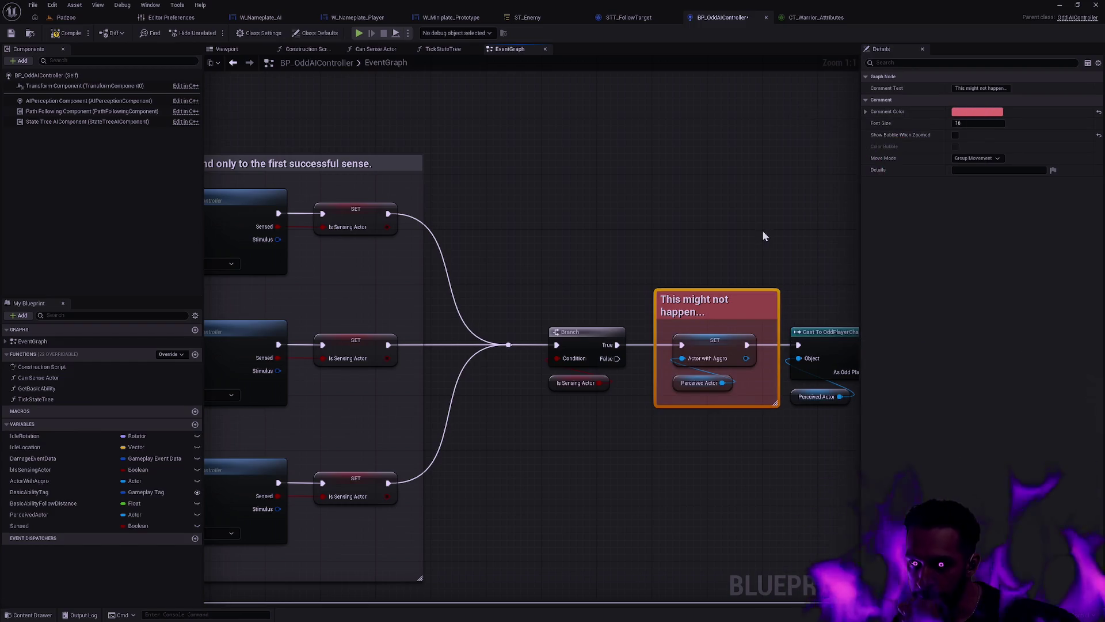
left_click(770, 206)
scroll(708, 231, "down", 2)
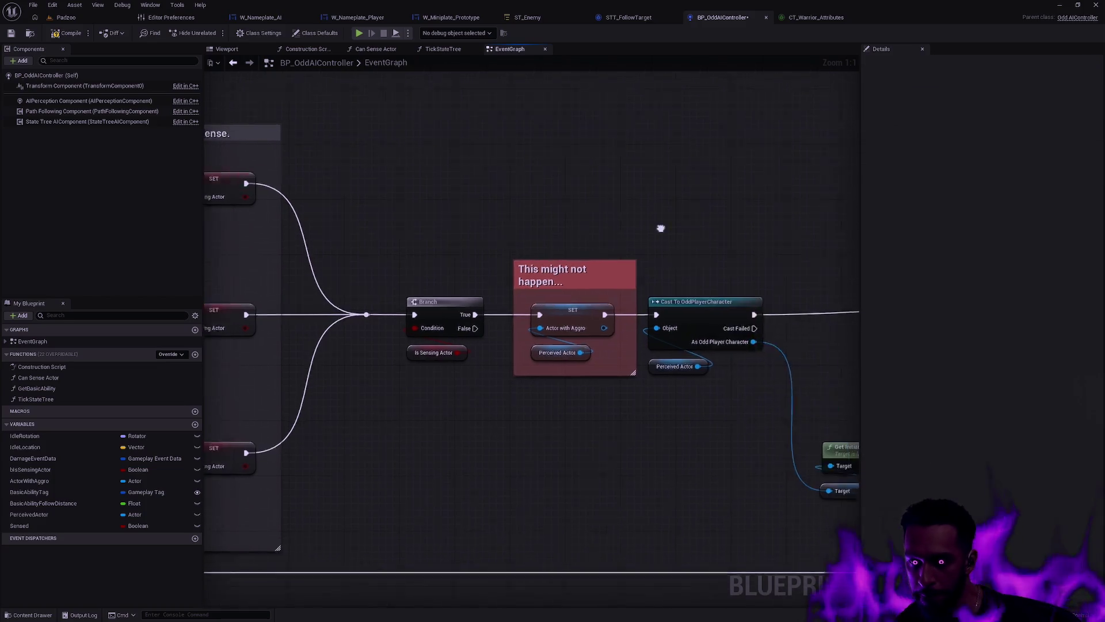
left_click_drag(436, 208, 517, 349)
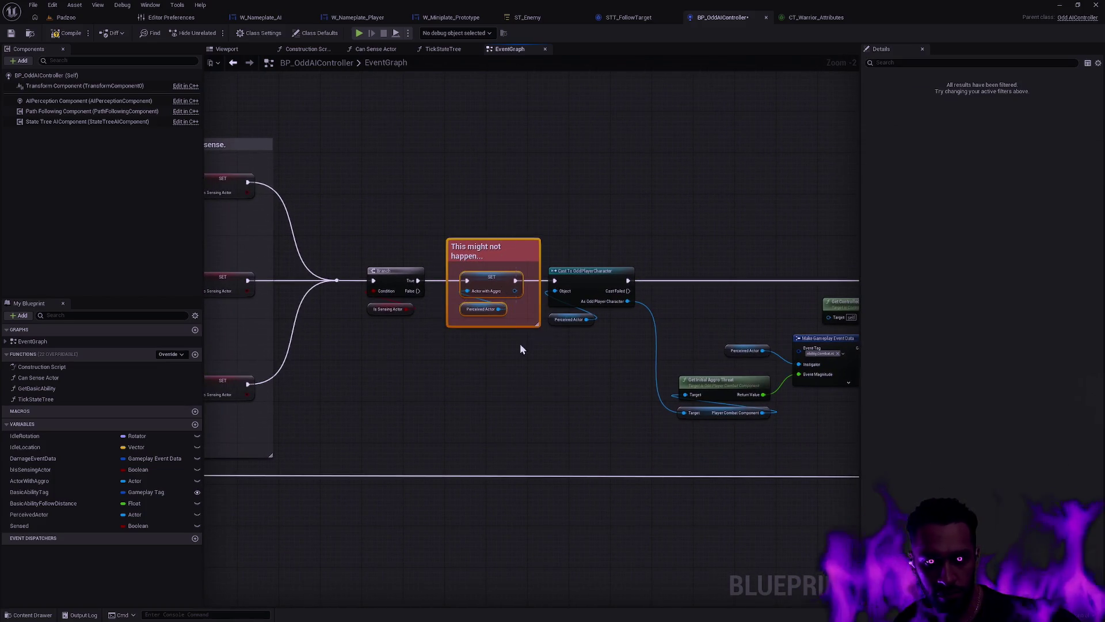
mouse_move(489, 182)
left_mouse_down()
mouse_move(692, 228)
mouse_move(437, 218)
left_mouse_up()
scroll(627, 327, "up", 2)
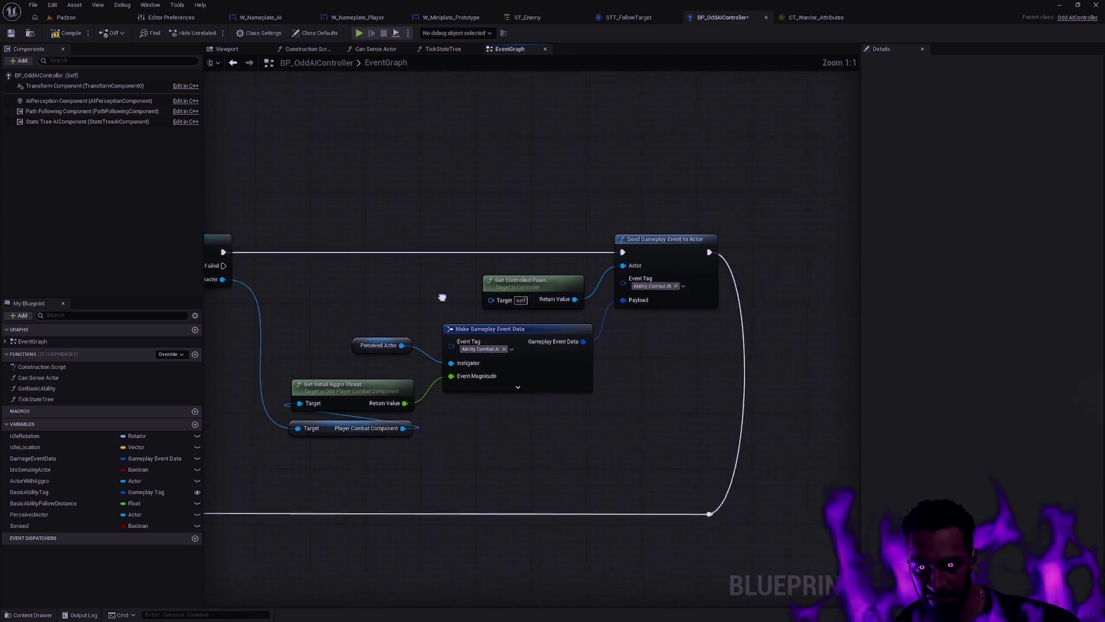
left_click_drag(640, 445, 323, 313)
left_click(360, 371)
left_click(605, 427)
left_click_drag(727, 444, 276, 254)
left_click(643, 229)
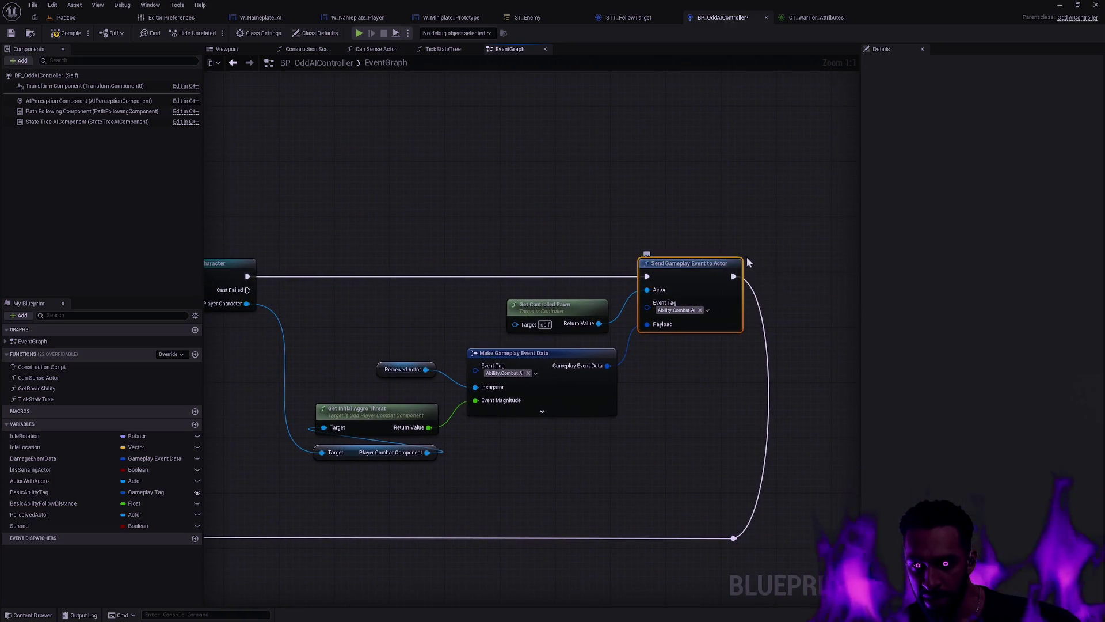
scroll(492, 219, "down", 3)
left_click_drag(496, 252, 729, 433)
left_click_drag(242, 242, 689, 397)
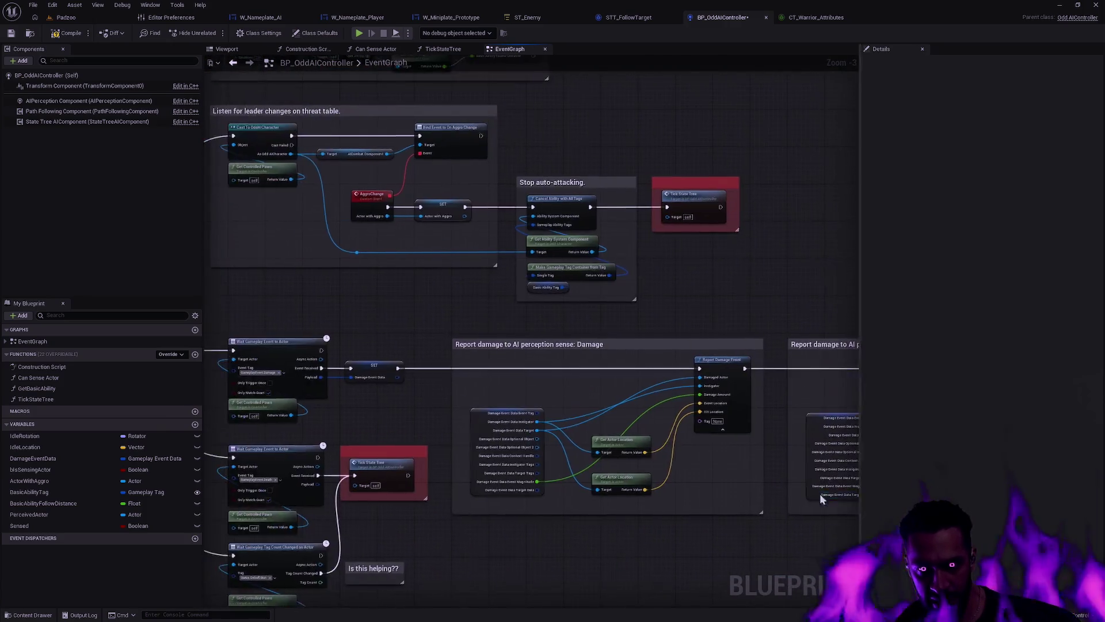
mouse_move(316, 277)
left_mouse_down()
mouse_move(602, 377)
mouse_move(537, 402)
mouse_move(592, 283)
left_mouse_up()
scroll(528, 381, "up", 4)
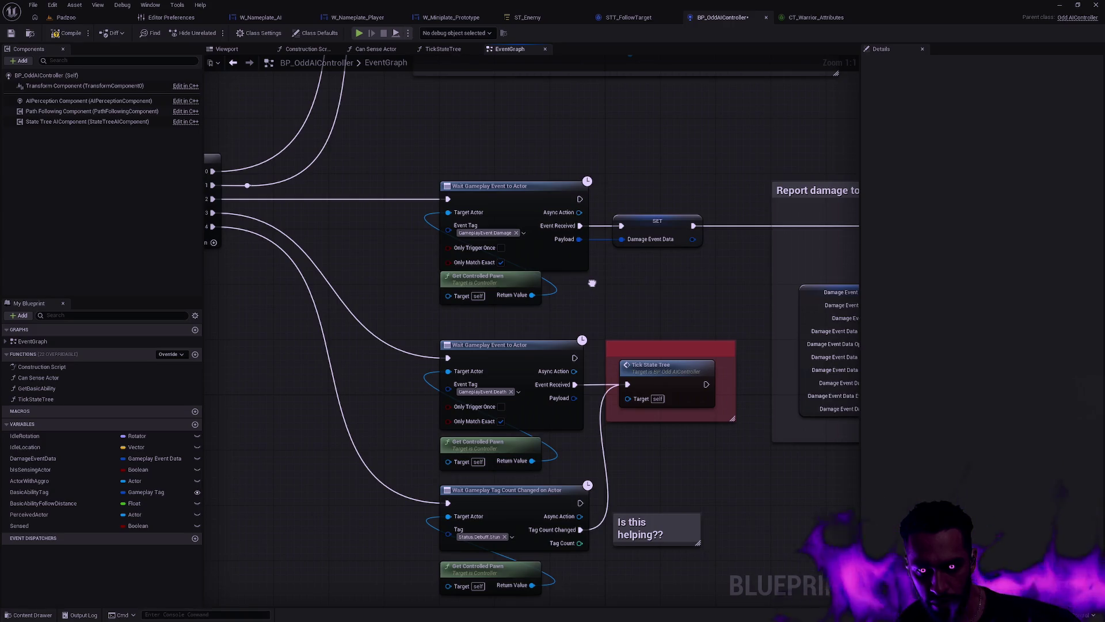
scroll(564, 295, "down", 2)
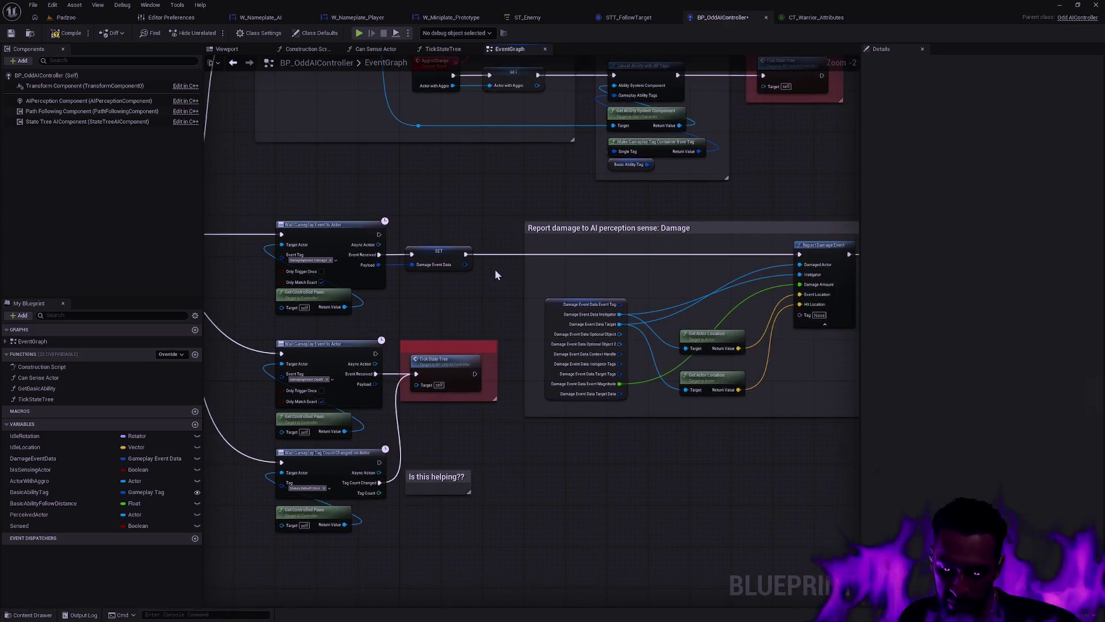
key("ctrl+p")
type("GA_AIComb")
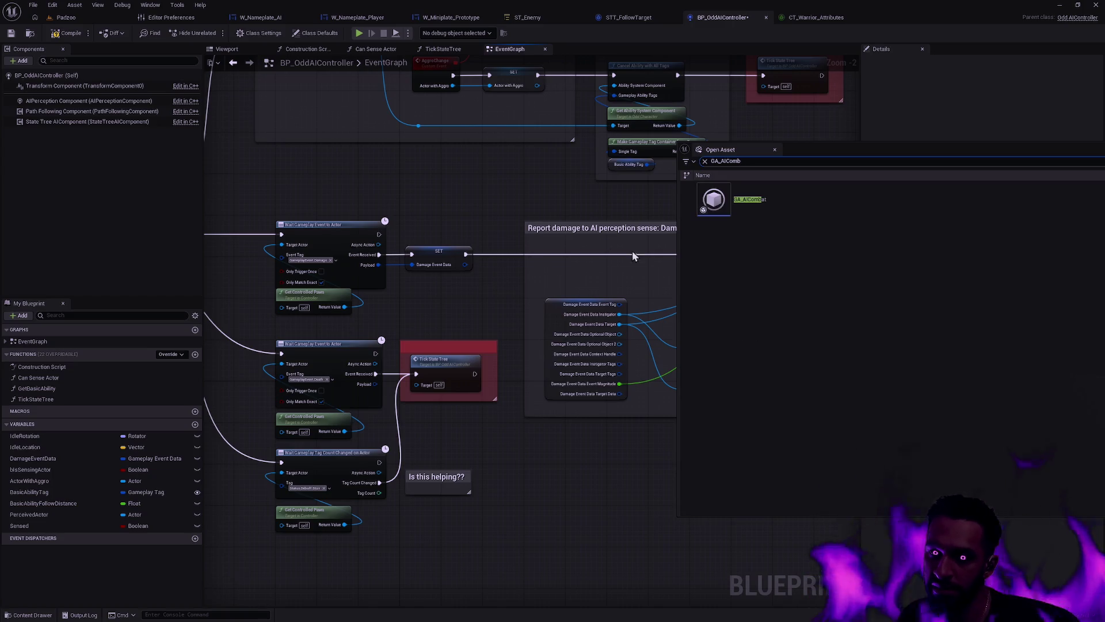
Step: Open the GA_AICombat blueprint and look over its graph
double_click(749, 199)
scroll(728, 316, "down", 2)
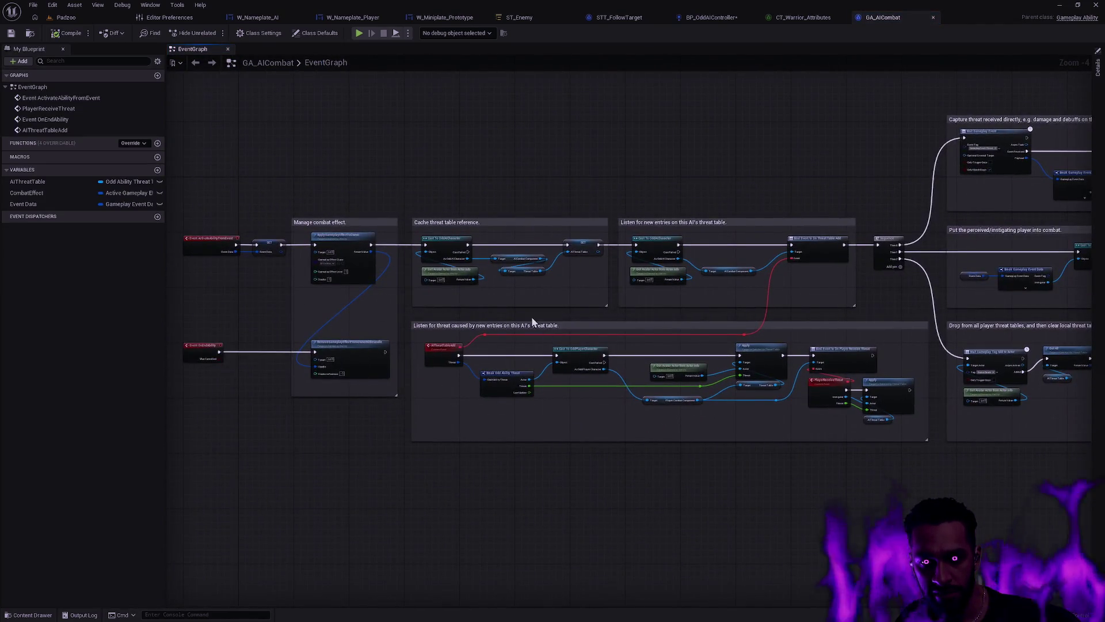
scroll(553, 312, "down", 2)
scroll(696, 309, "up", 2)
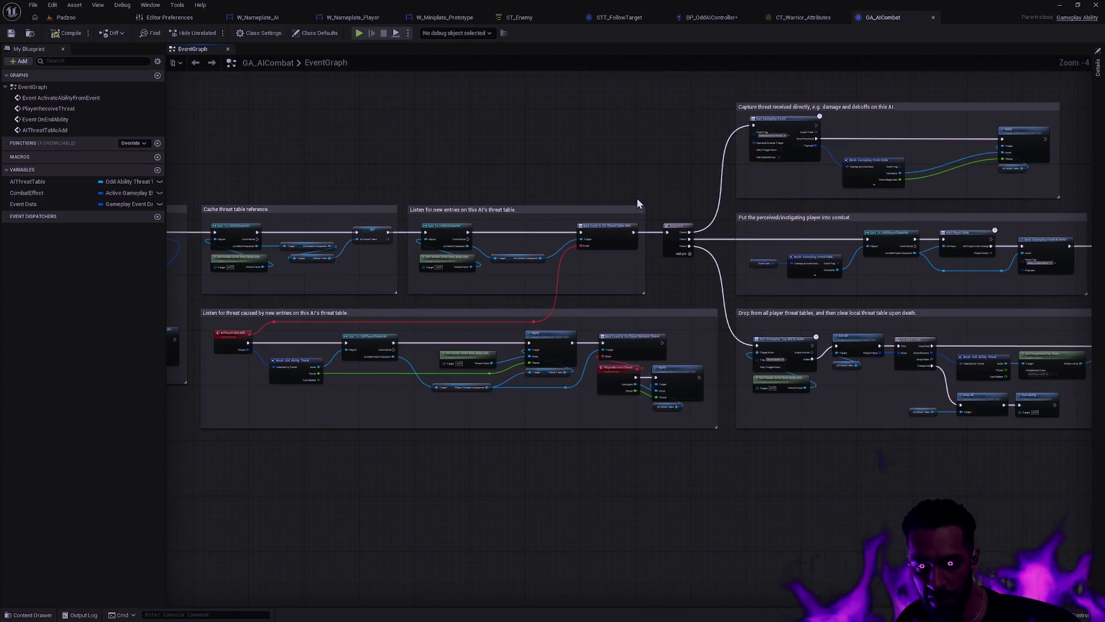
Step: Return to BP_OddAIController and bring the living, out-of-combat perception check into view
left_click(713, 19)
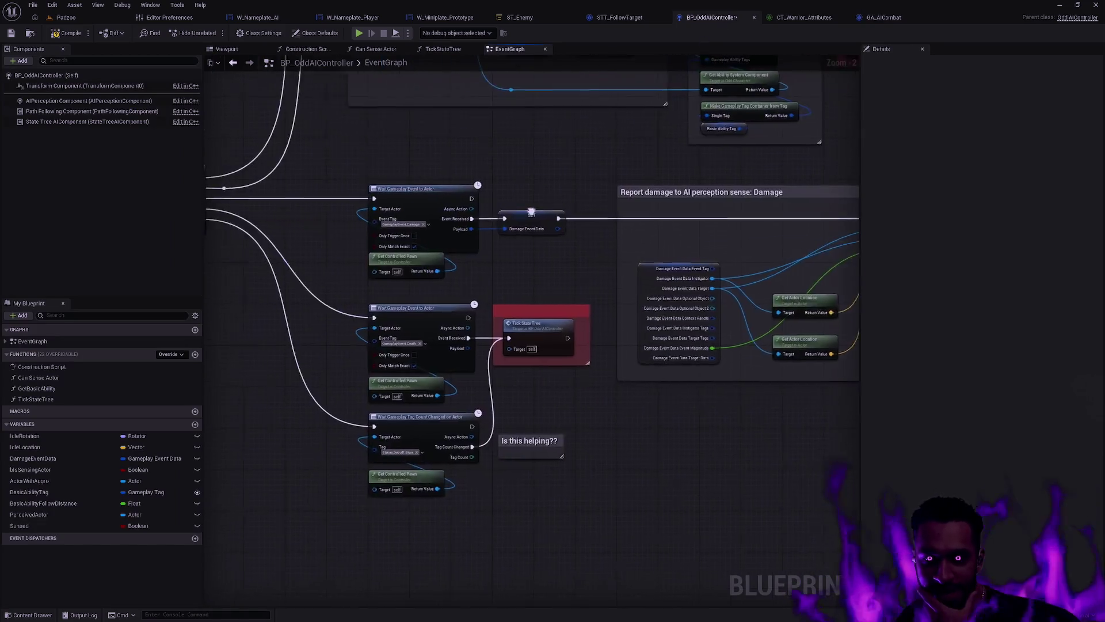
scroll(424, 344, "up", 3)
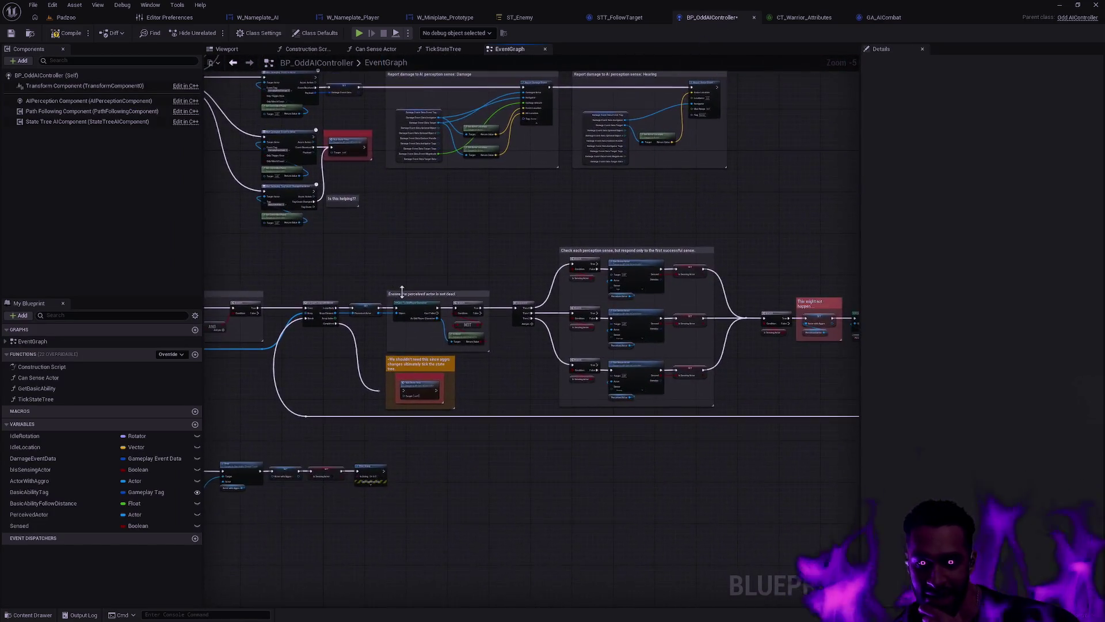
mouse_move(570, 382)
left_mouse_down()
mouse_move(599, 210)
mouse_move(623, 195)
left_mouse_up()
mouse_move(418, 237)
left_mouse_down()
mouse_move(469, 330)
mouse_move(446, 388)
mouse_move(509, 411)
left_mouse_up()
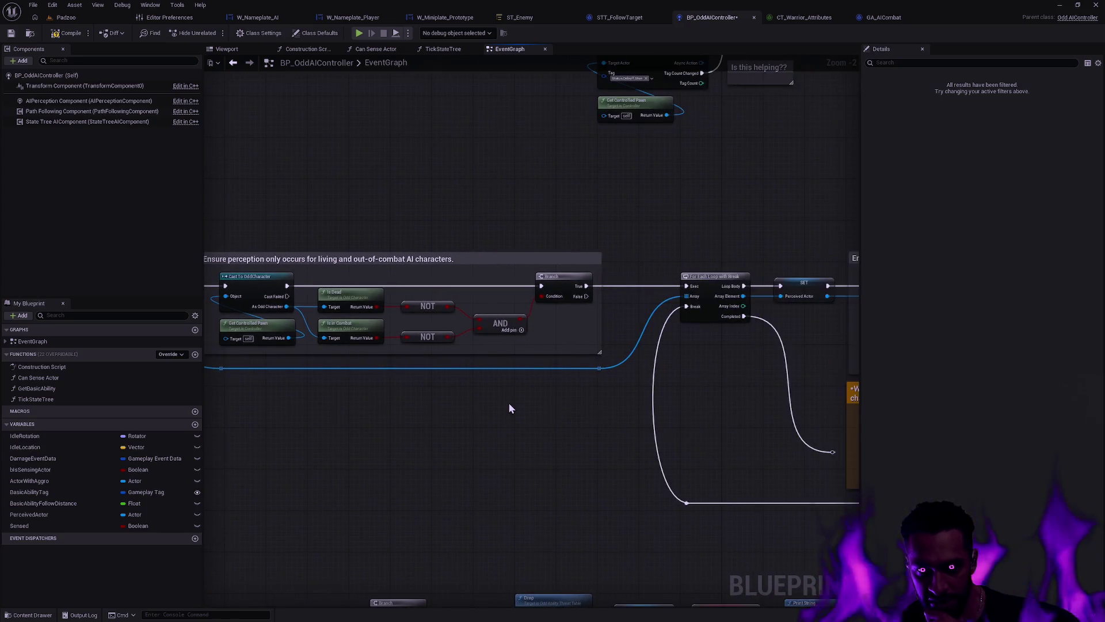
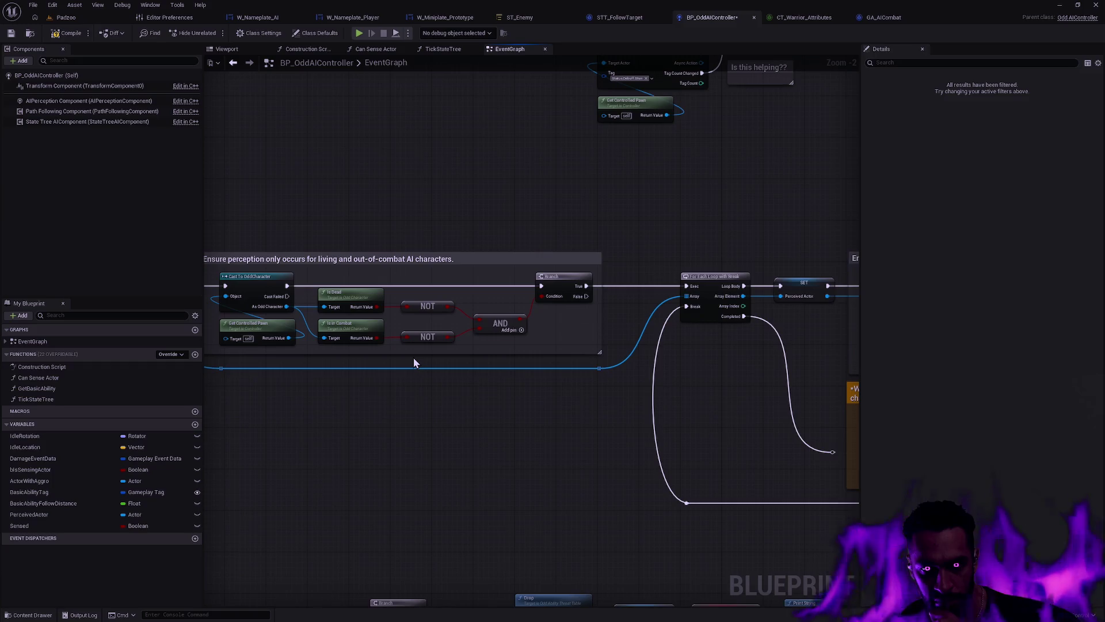
Step: Delete Is in Combat, the second NOT and AND nodes, and wire Is Dead's NOT into the Branch condition
mouse_move(412, 357)
left_mouse_down()
mouse_move(467, 375)
mouse_move(537, 378)
left_mouse_up()
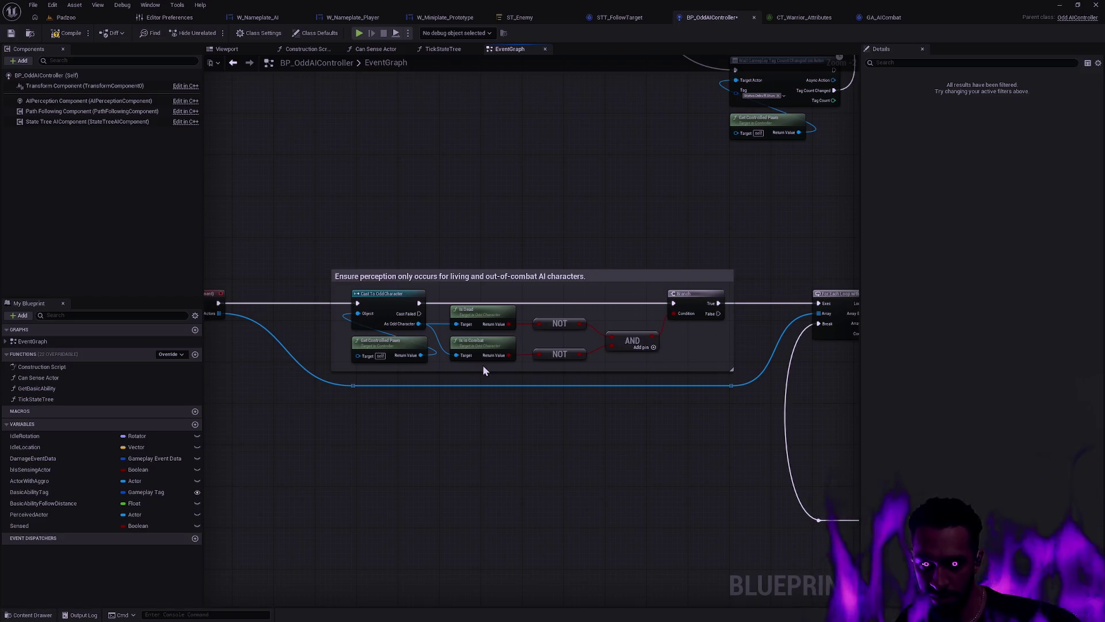
left_click(496, 346)
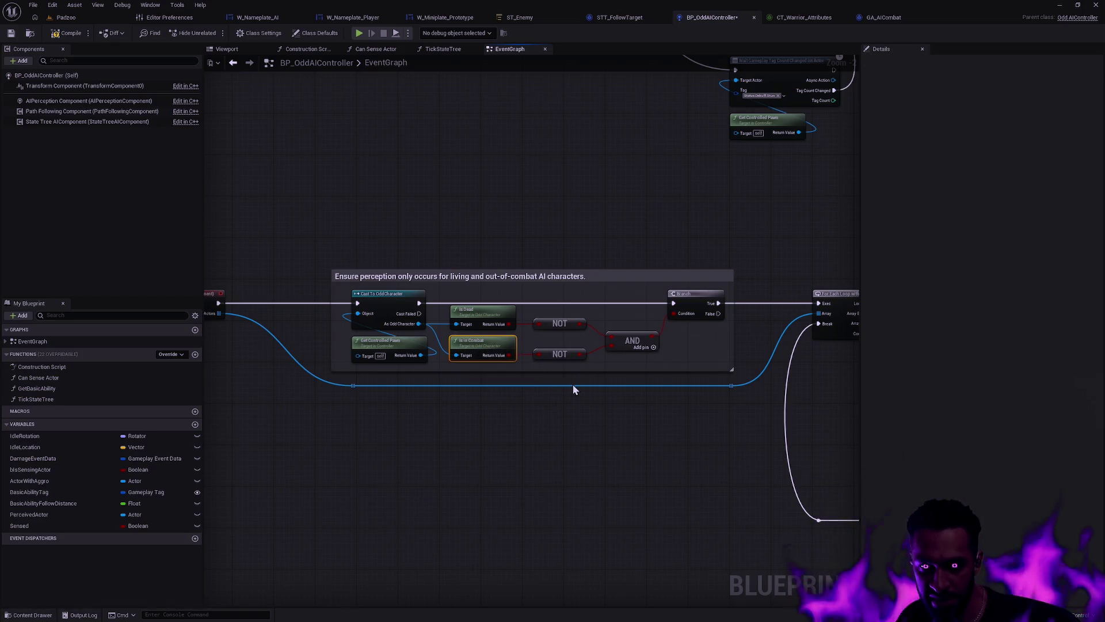
key("Delete")
left_click(559, 354)
key("Delete")
left_click(633, 344)
key("Delete")
left_click_drag(582, 324, 677, 316)
Step: Review the perceived-actor loop, perception-sense checks and aggro cast, then move to GA_AICombat
mouse_move(723, 429)
left_mouse_down()
mouse_move(595, 444)
mouse_move(622, 396)
mouse_move(552, 433)
mouse_move(449, 429)
left_mouse_up()
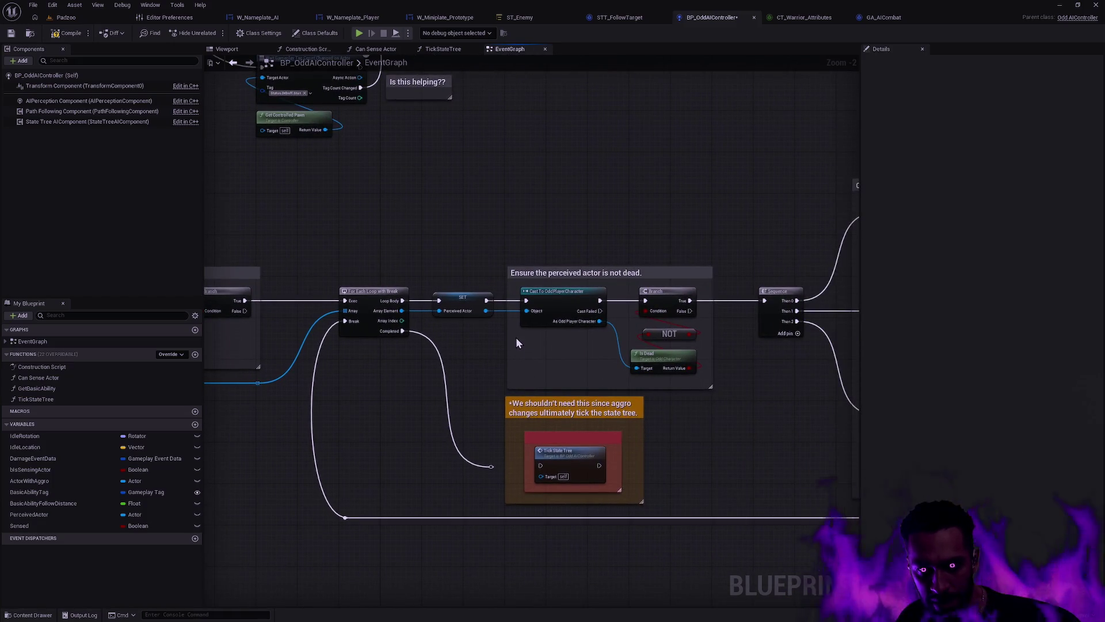
left_click_drag(719, 364, 593, 343)
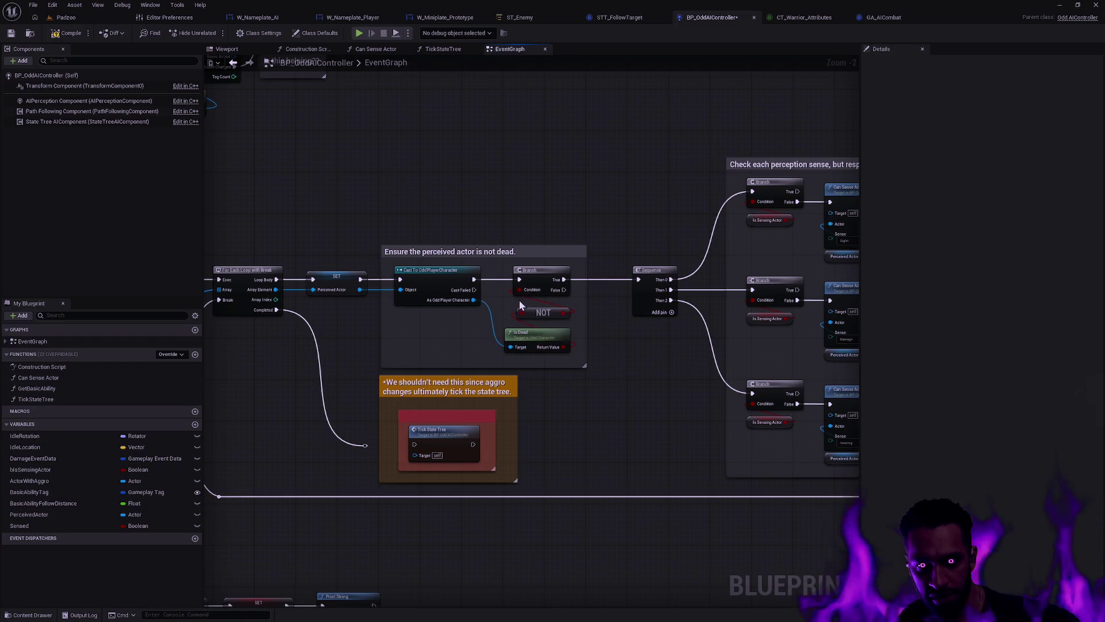
mouse_move(634, 359)
left_mouse_down()
mouse_move(536, 358)
mouse_move(758, 378)
mouse_move(488, 382)
left_mouse_up()
left_click_drag(567, 357, 268, 360)
mouse_move(771, 381)
left_mouse_down()
mouse_move(561, 375)
mouse_move(735, 390)
left_mouse_up()
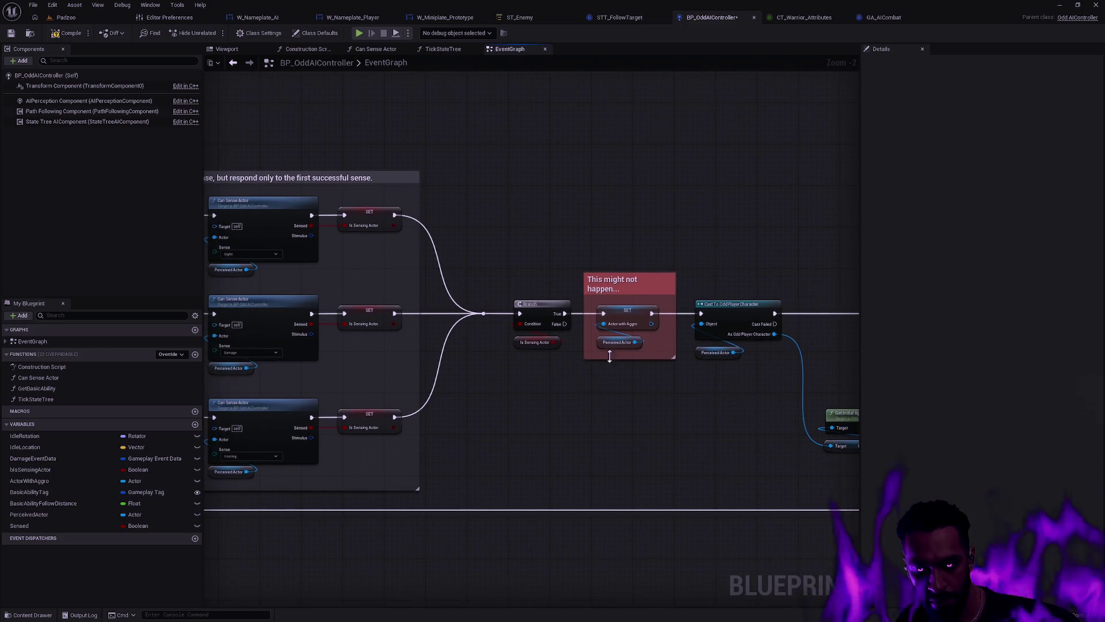
mouse_move(590, 408)
left_mouse_down()
mouse_move(686, 219)
mouse_move(675, 223)
left_mouse_up()
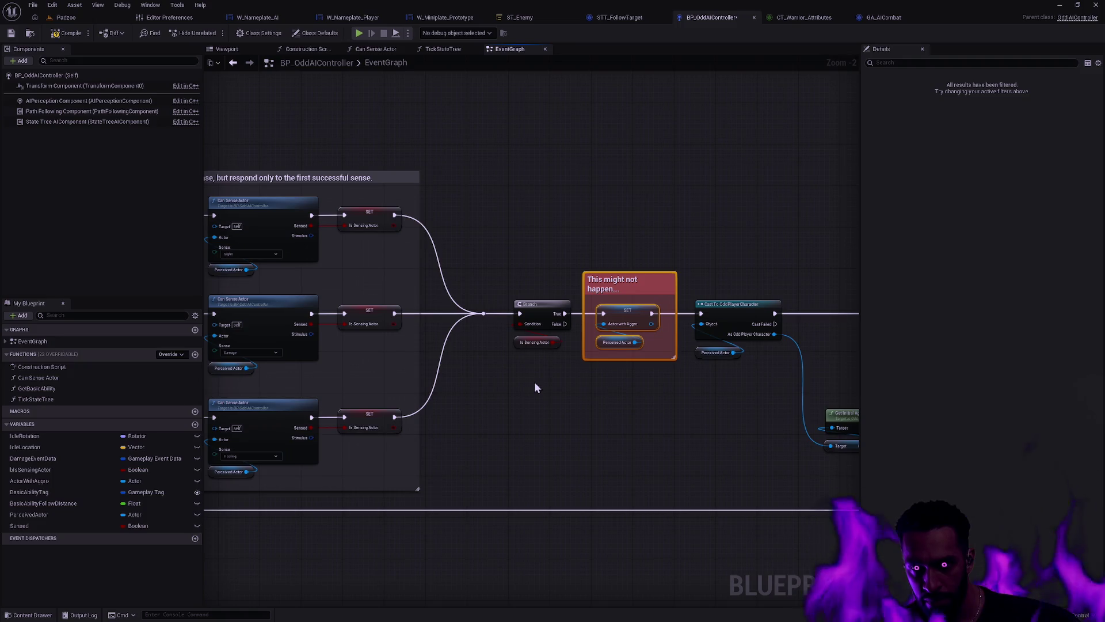
left_click(878, 16)
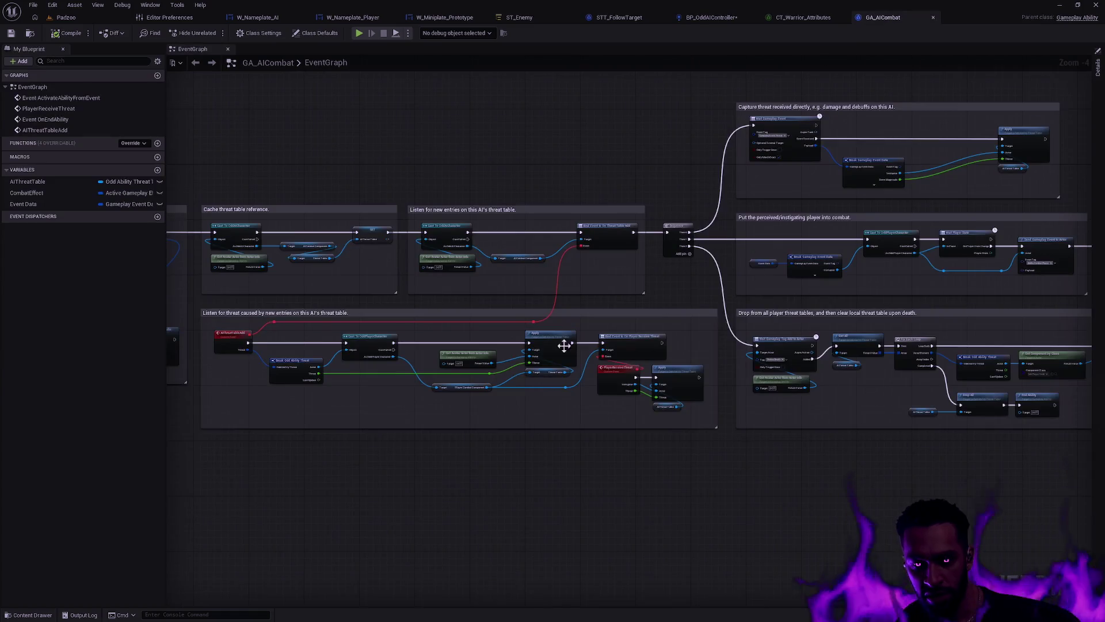
Step: Pan the GA_AICombat graph through its combat effect, death and captured-threat sections
scroll(562, 334, "up", 2)
mouse_move(494, 407)
left_mouse_down()
mouse_move(526, 481)
mouse_move(617, 437)
mouse_move(927, 453)
mouse_move(656, 420)
mouse_move(596, 372)
mouse_move(679, 366)
left_mouse_up()
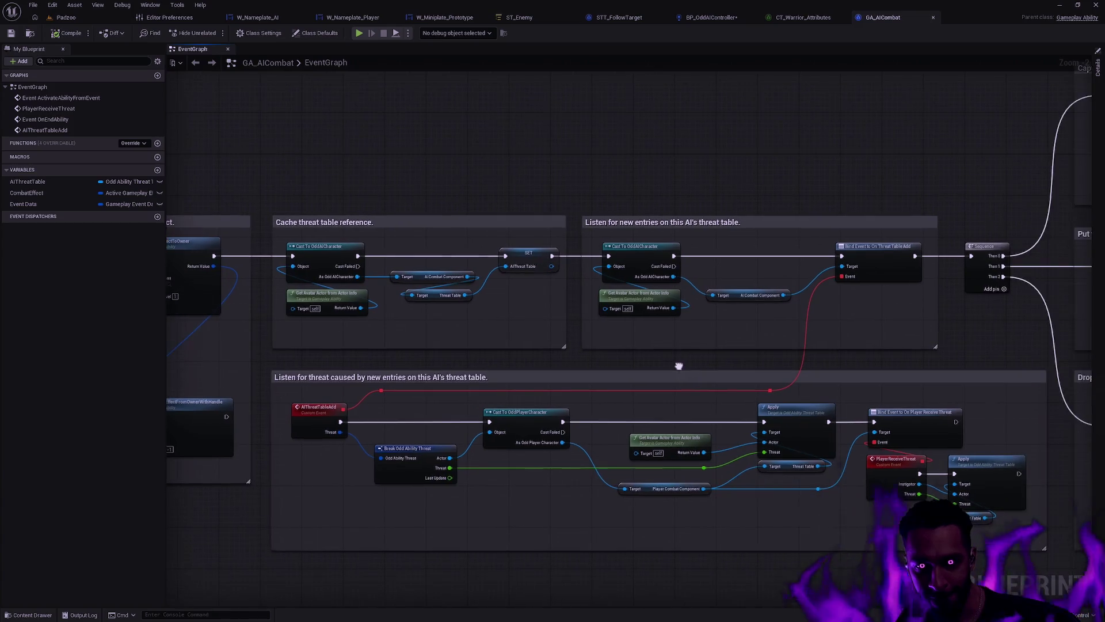
scroll(680, 355, "up", 1)
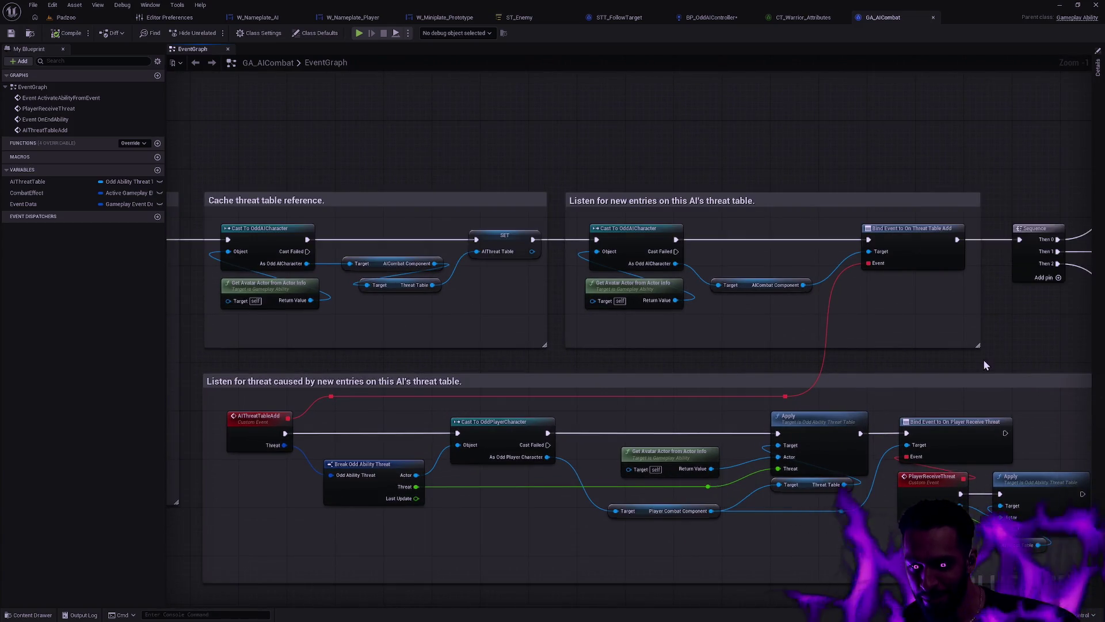
left_click_drag(983, 359, 507, 255)
left_click_drag(939, 224, 586, 236)
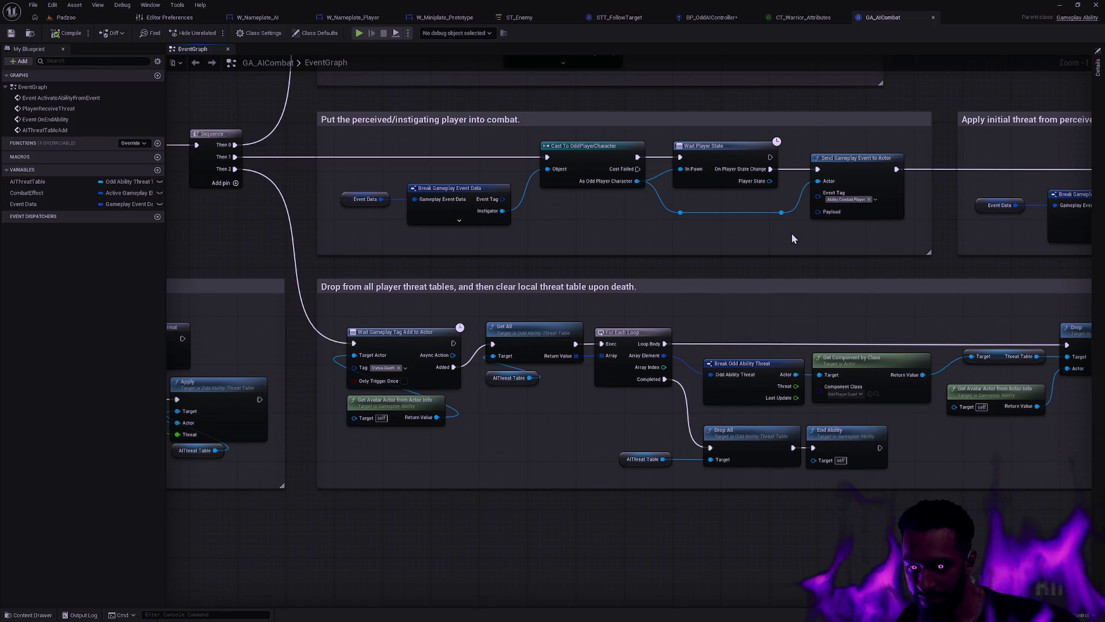
mouse_move(938, 228)
left_mouse_down()
mouse_move(718, 363)
mouse_move(940, 425)
mouse_move(1007, 502)
mouse_move(481, 403)
left_mouse_up()
mouse_move(624, 414)
left_mouse_down()
mouse_move(824, 244)
mouse_move(618, 273)
mouse_move(757, 270)
left_mouse_up()
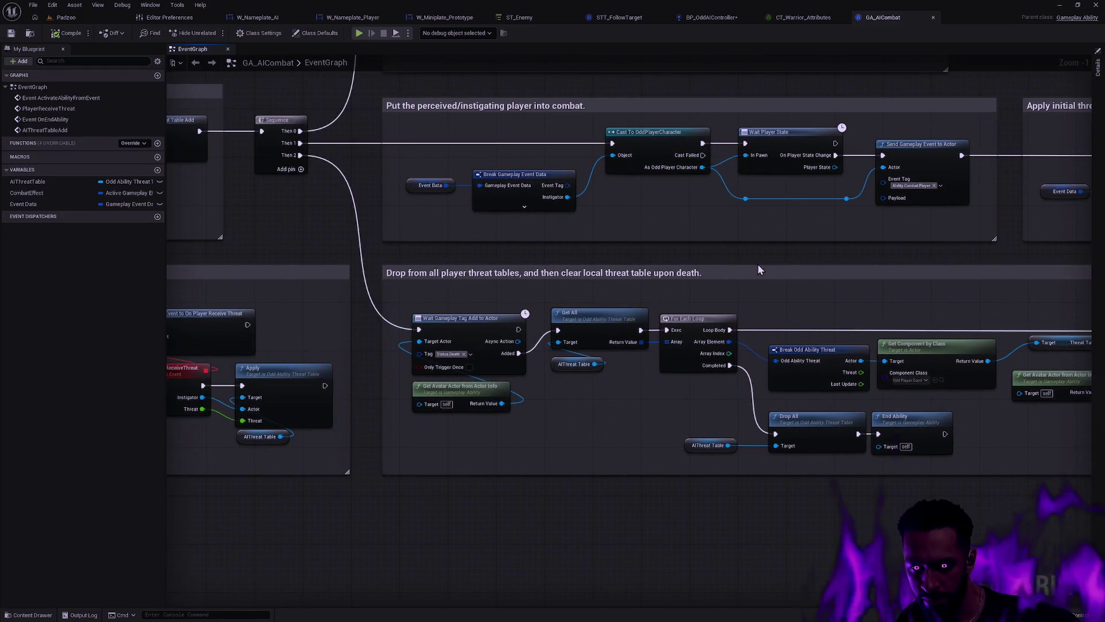
Step: Review the threat-table bind events and cache section, then bring up the CT_Warrior_Attributes table
left_click_drag(414, 259, 920, 298)
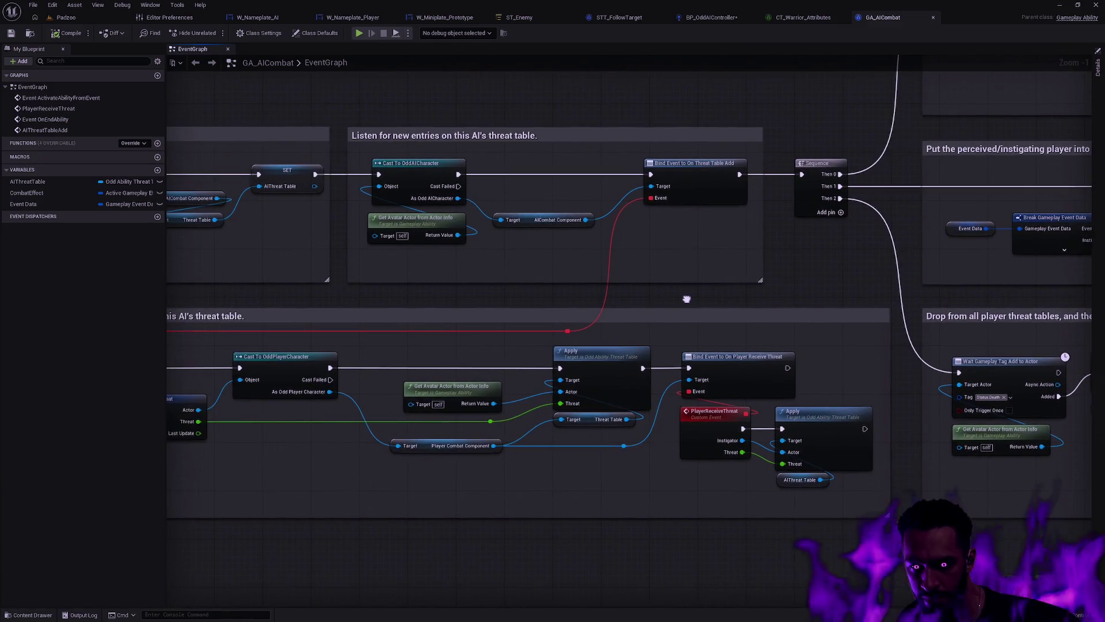
left_click_drag(691, 298, 983, 315)
mouse_move(588, 333)
left_mouse_down()
mouse_move(814, 357)
mouse_move(813, 345)
left_mouse_up()
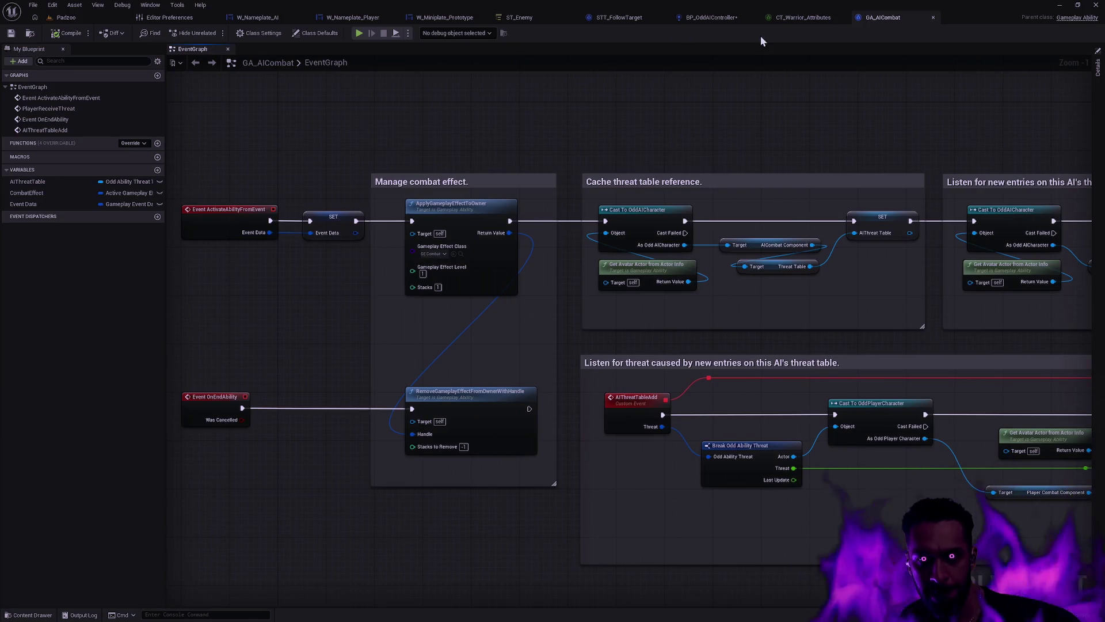
left_click(745, 17)
left_click(806, 19)
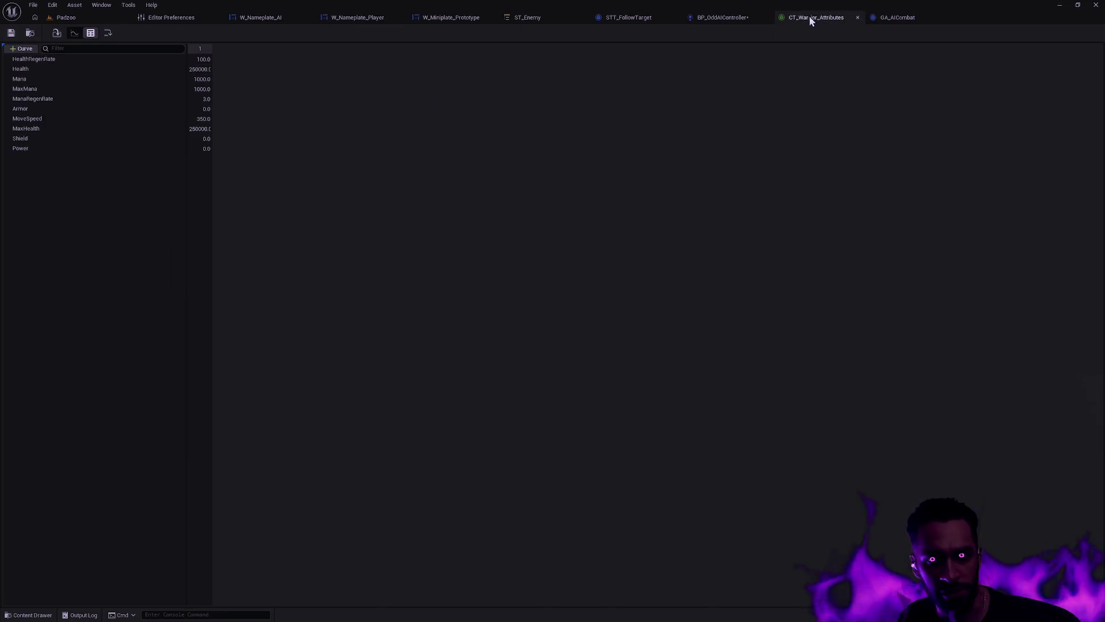
Step: Locate CT_Warrior_Attributes in the content browser and look through its asset actions
left_click(28, 34)
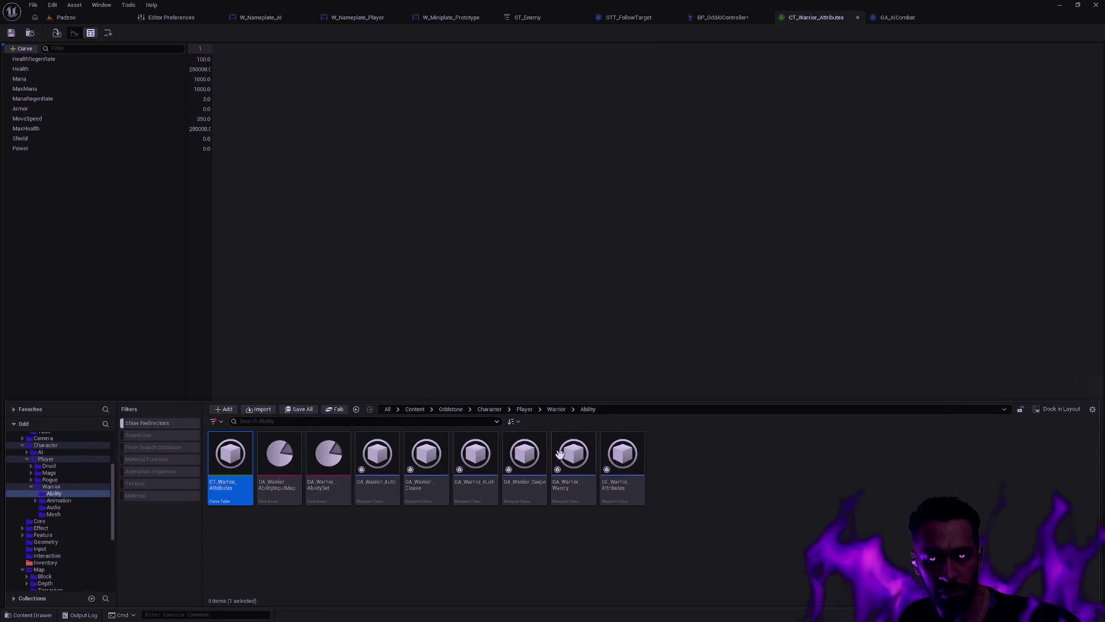
right_click(230, 463)
mouse_move(270, 334)
left_click(857, 17)
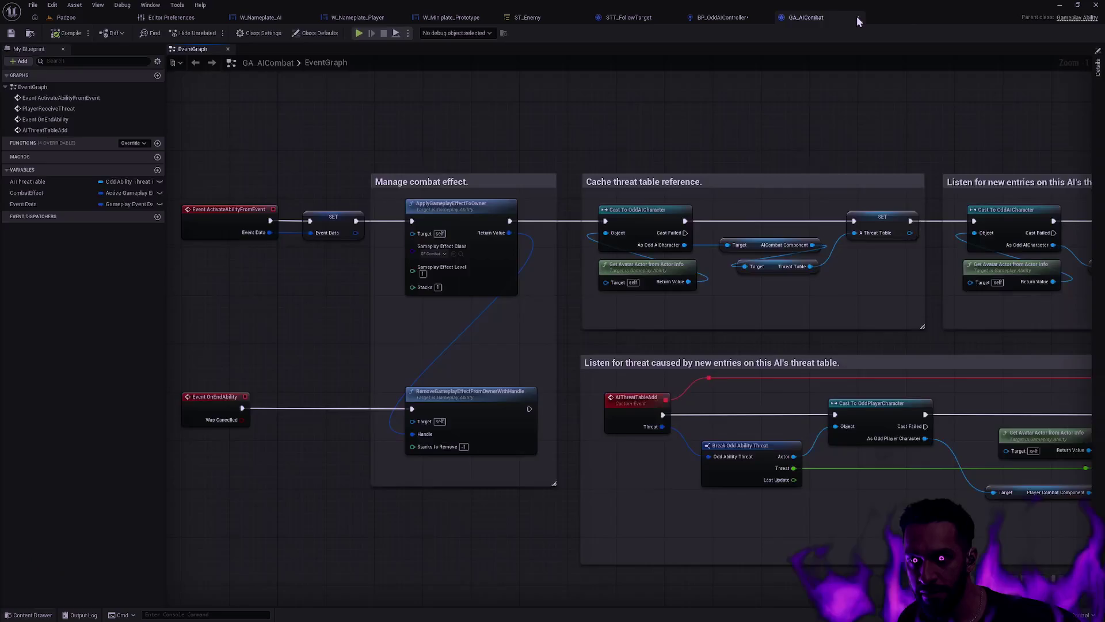
right_click(243, 461)
mouse_move(329, 314)
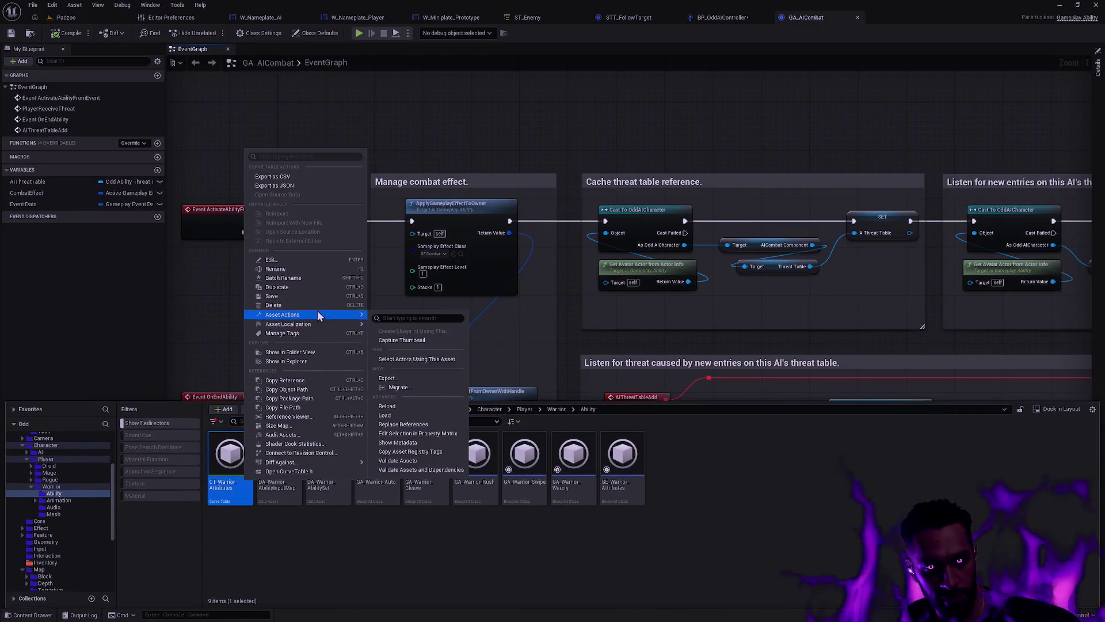
left_click(437, 414)
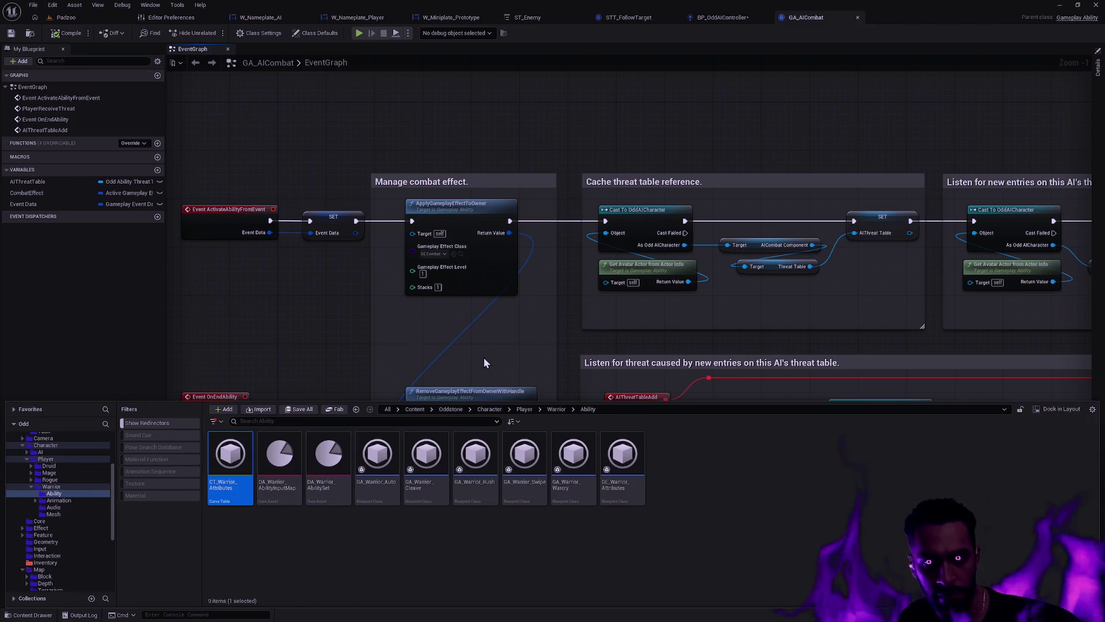
Step: Play-test the Padzoo level, then reload CT_Warrior_Attributes from disk via Asset Actions
left_click(66, 17)
left_click(237, 33)
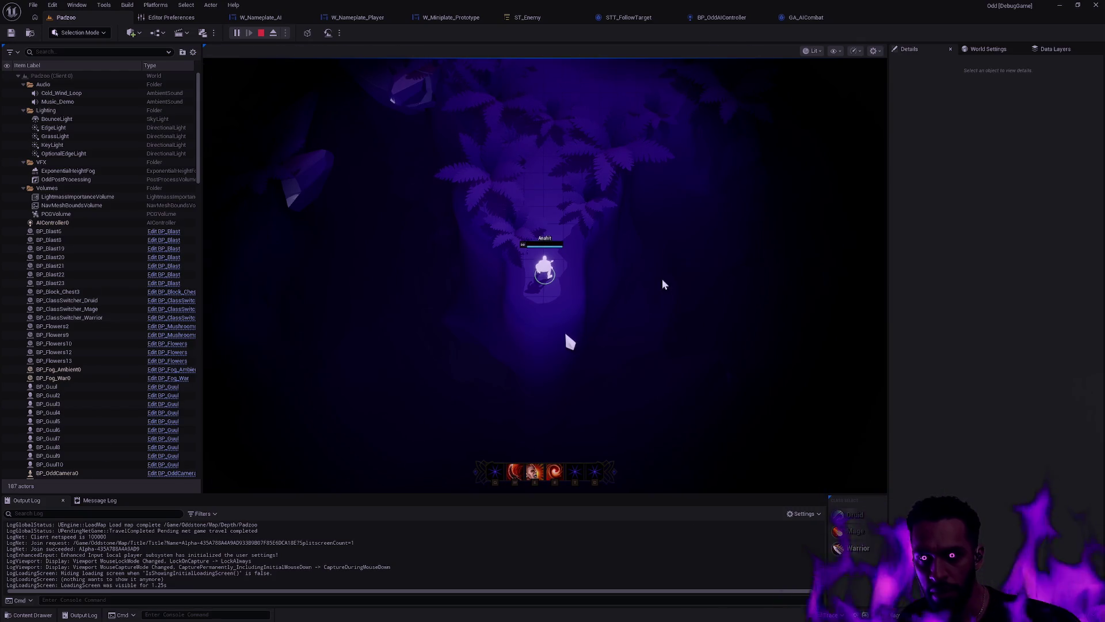
key("Escape")
key("ctrl+space")
right_click(225, 488)
mouse_move(299, 326)
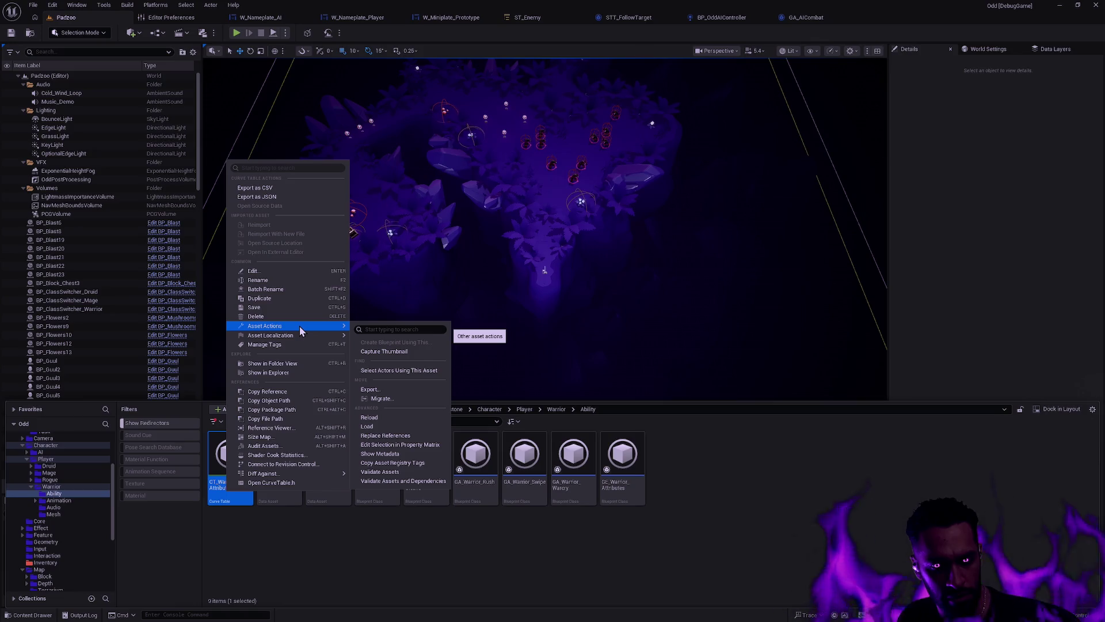
left_click(374, 421)
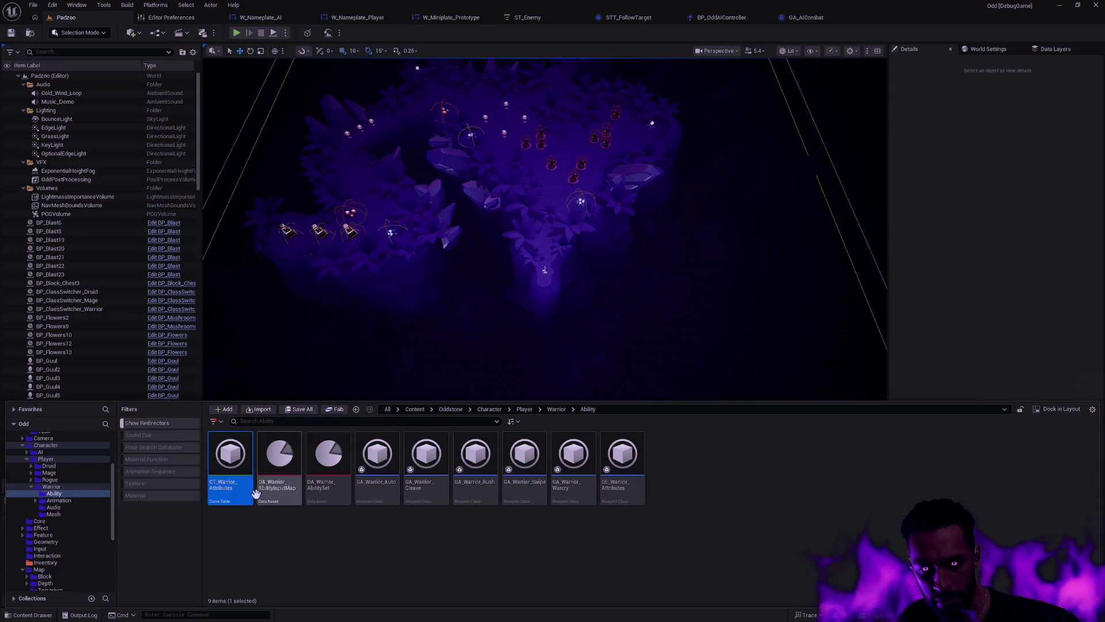
Step: Play-test the level again and reopen the CT_Warrior_Attributes curve table
left_click(236, 33)
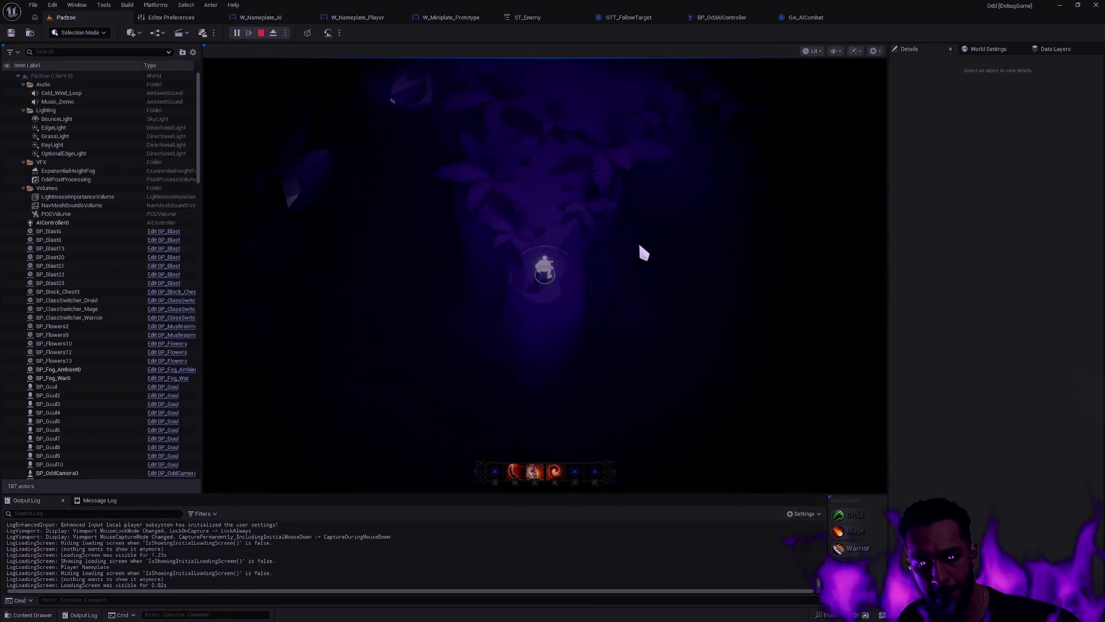
key("Escape")
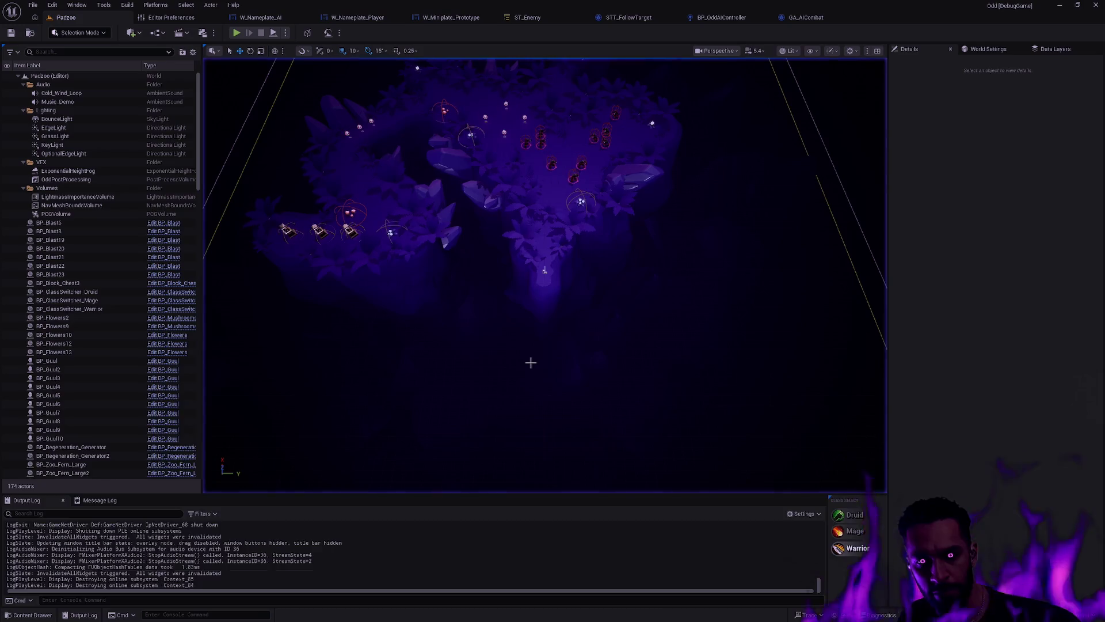
key("ctrl+space")
double_click(233, 460)
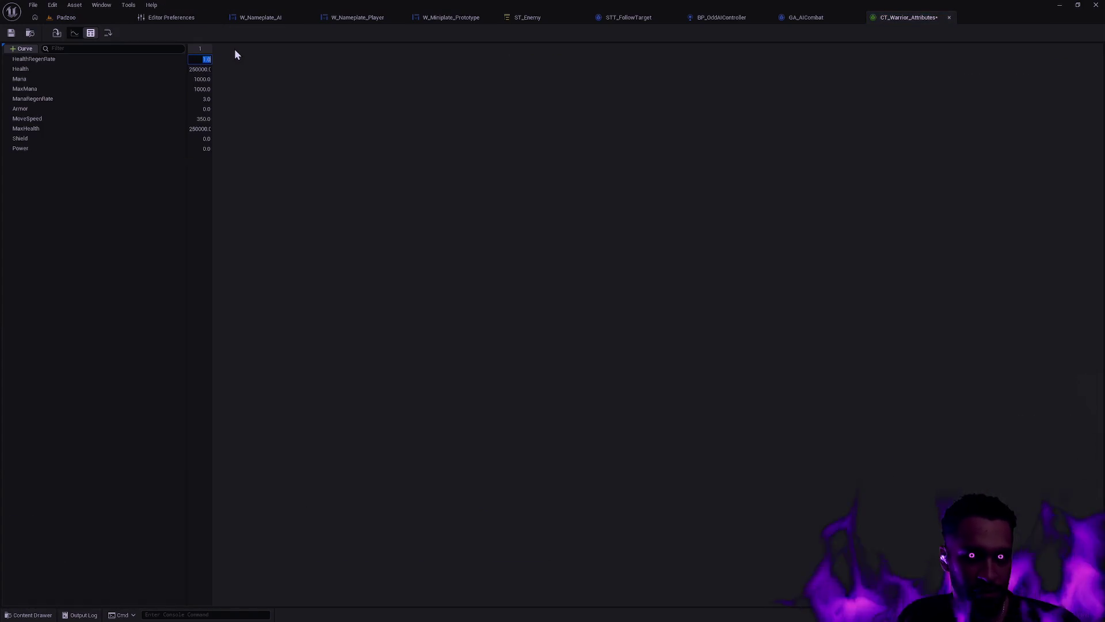
Step: Set Health and MaxHealth to 2500.0 and HealthRegenRate to 1.0, save, and return to Padzoo
left_click(203, 69)
key("Delete")
key("Delete")
left_click(201, 128)
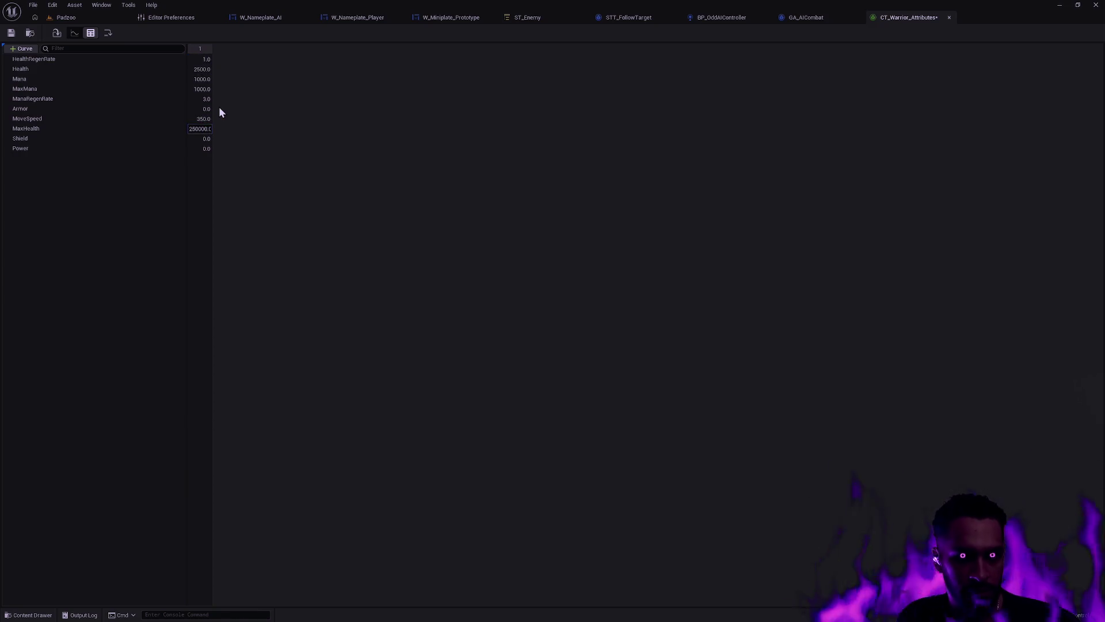
left_click(11, 33)
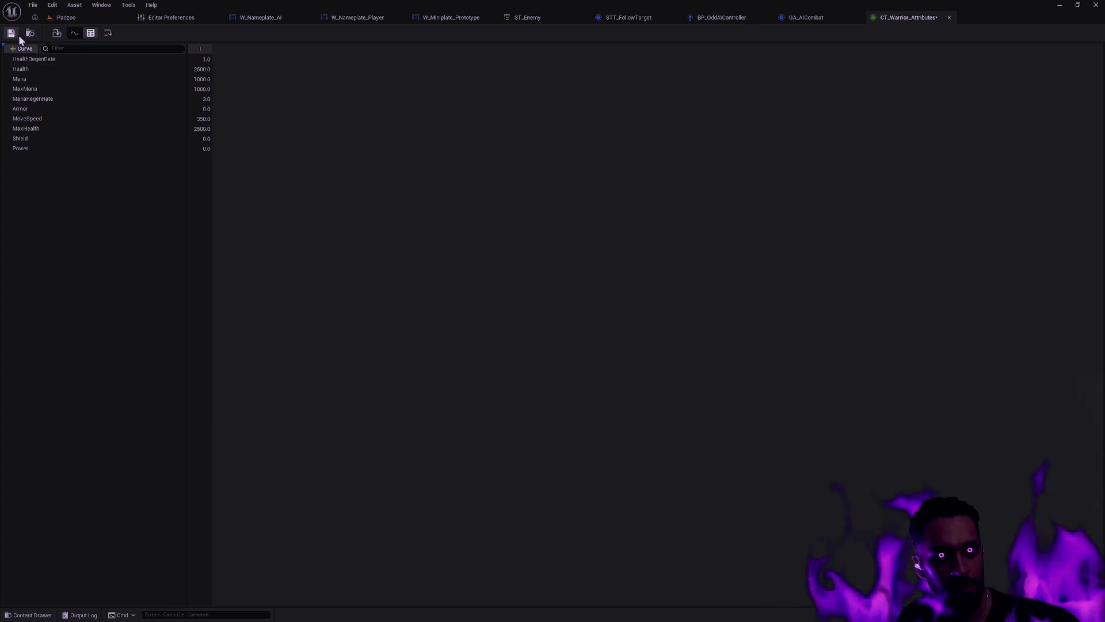
left_click(949, 17)
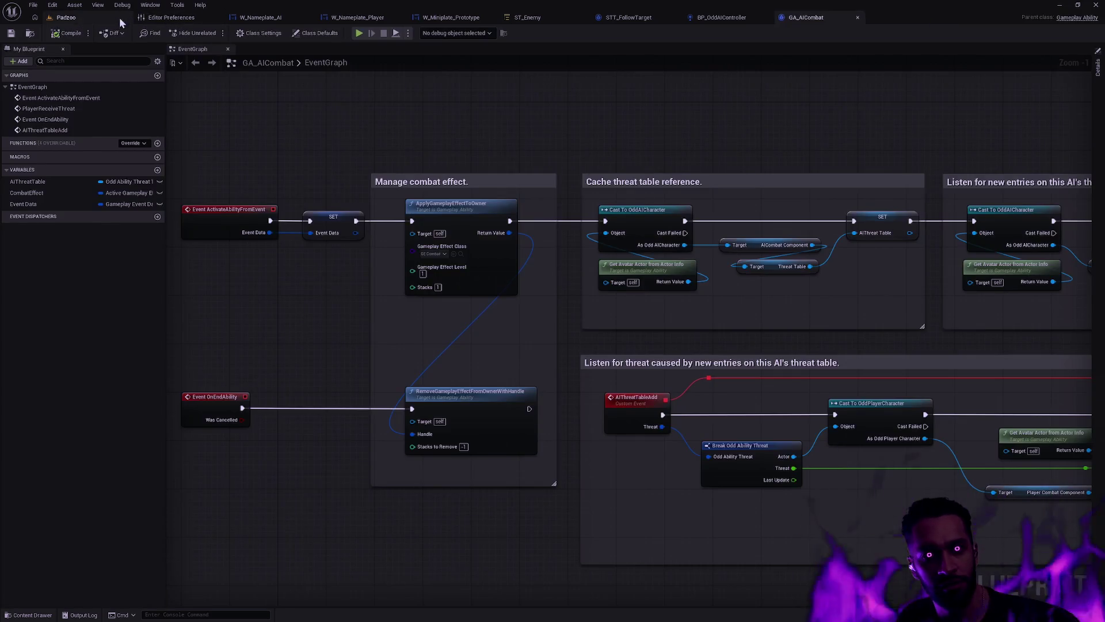
left_click(66, 17)
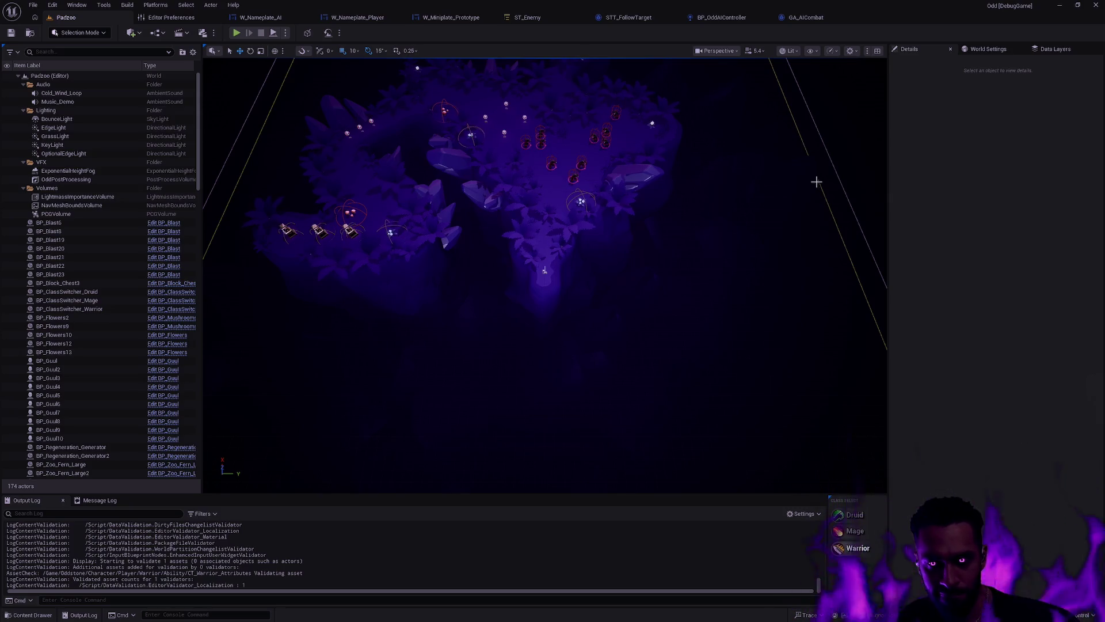
Step: Glance over GA_AICombat and BP_OddAIController's perception section, then open the ST_Enemy state tree
left_click(817, 23)
left_click(713, 18)
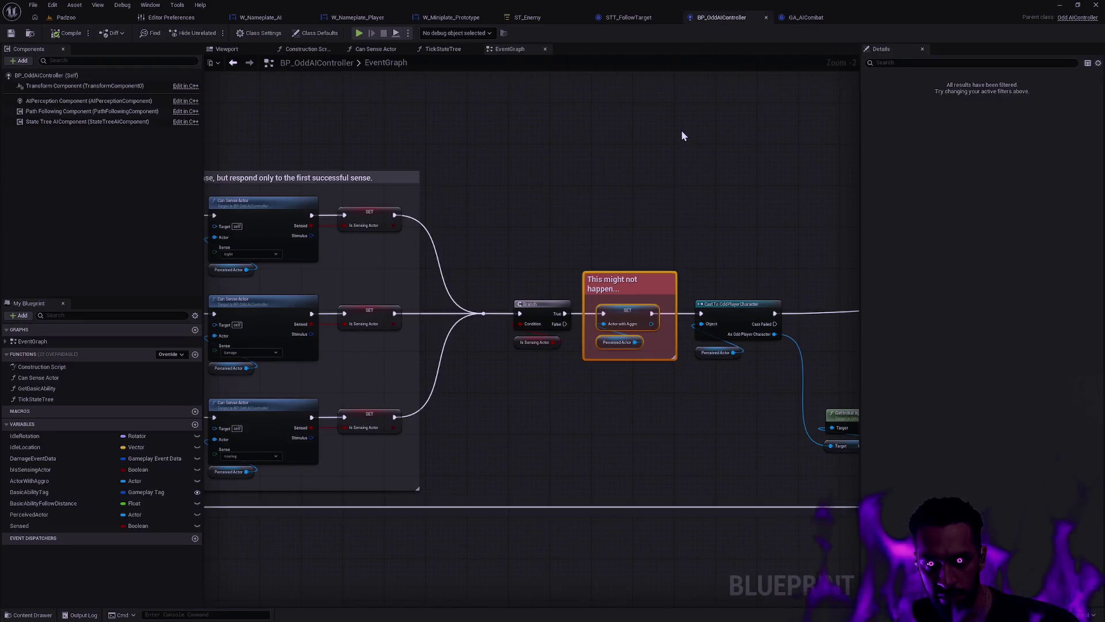
mouse_move(511, 217)
left_mouse_down()
mouse_move(564, 350)
mouse_move(484, 441)
mouse_move(492, 427)
left_mouse_up()
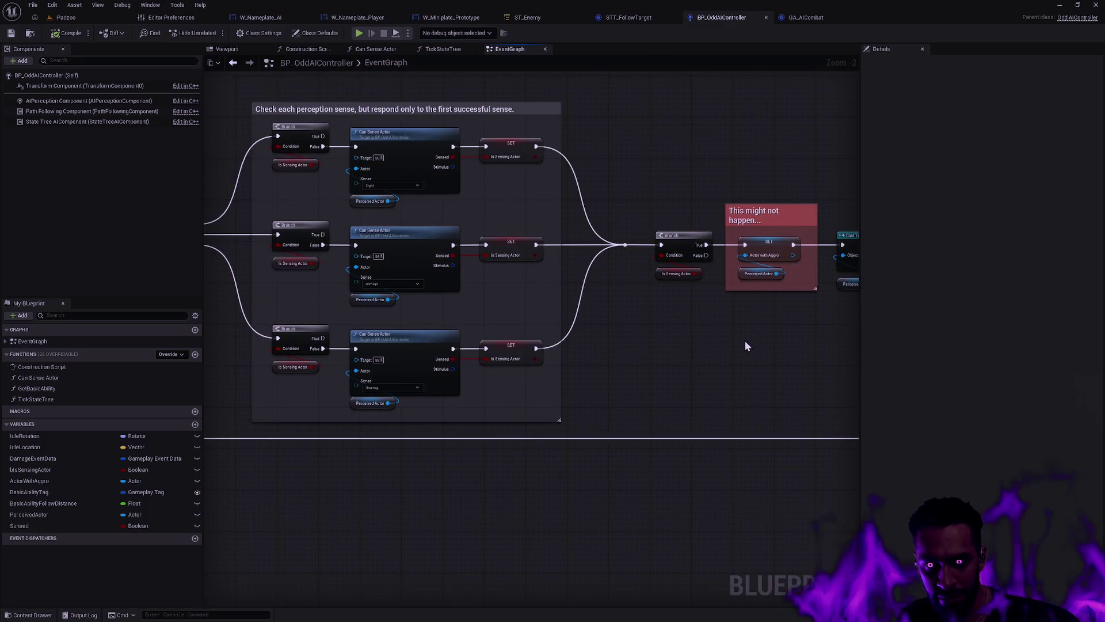
left_click(547, 18)
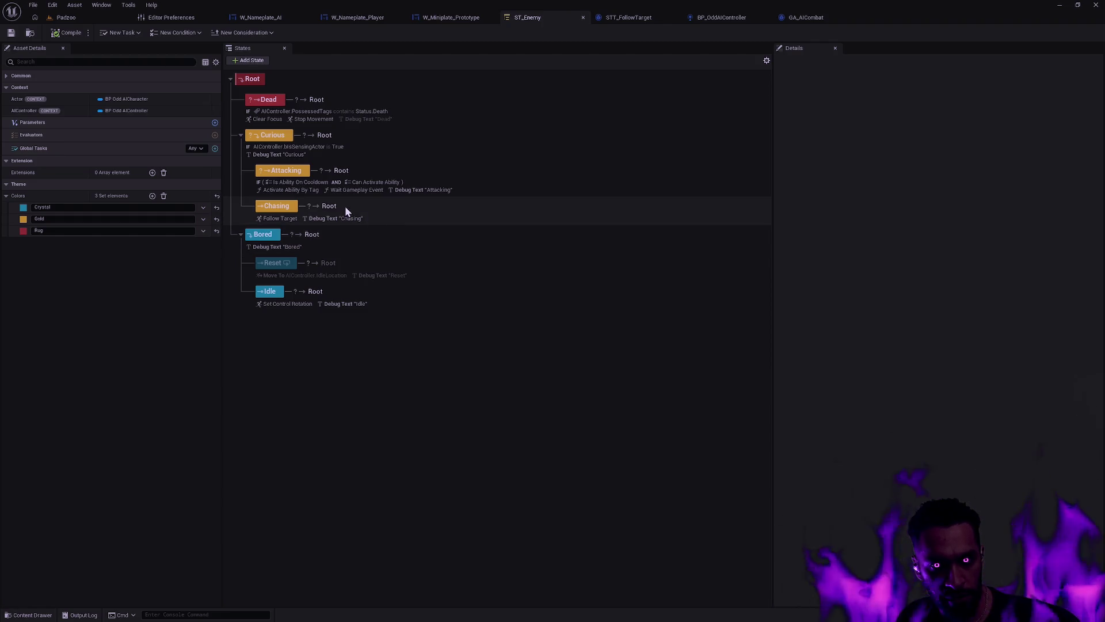
Step: Inspect the Attacking and Chasing states and open the Follow Target task's STT_FollowTarget blueprint
left_click(418, 174)
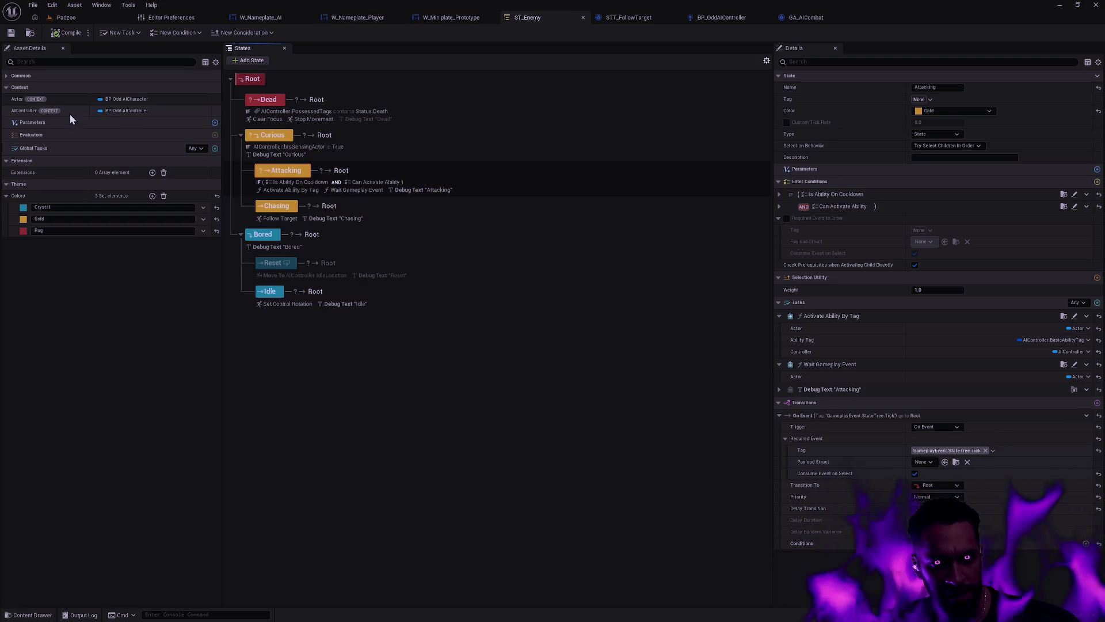
left_click(415, 216)
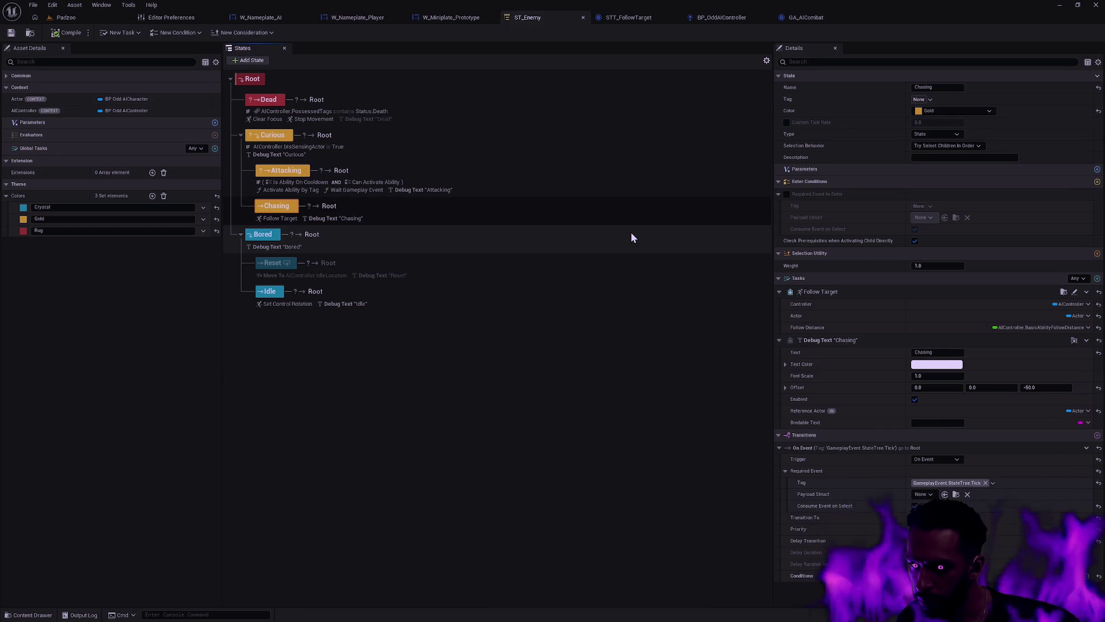
left_click(1063, 291)
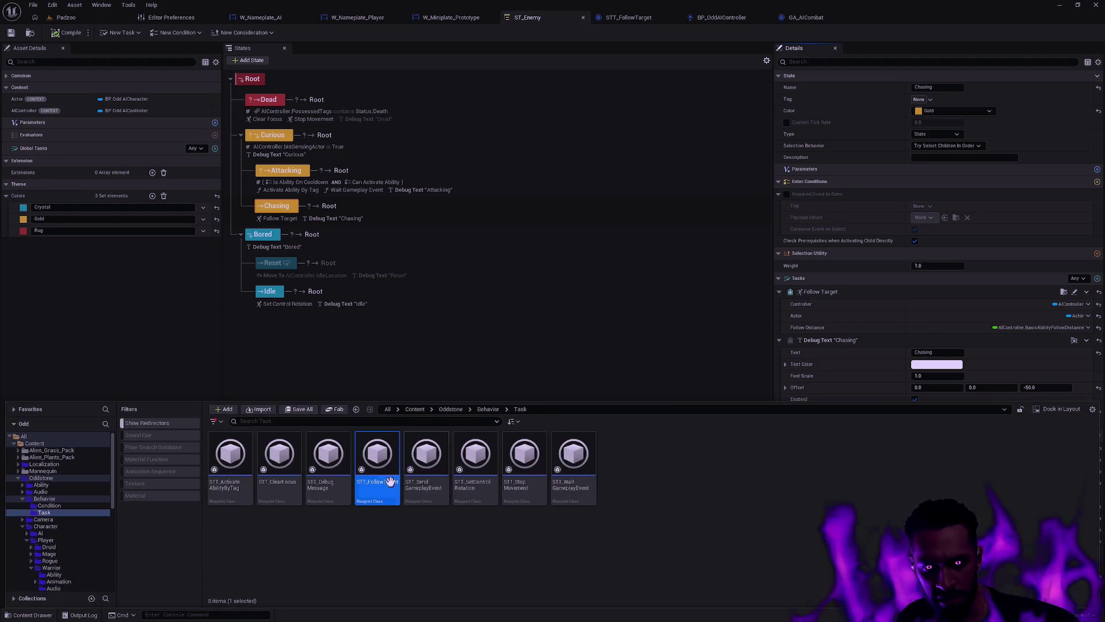
double_click(374, 481)
left_click(670, 280)
scroll(708, 304, "up", 1)
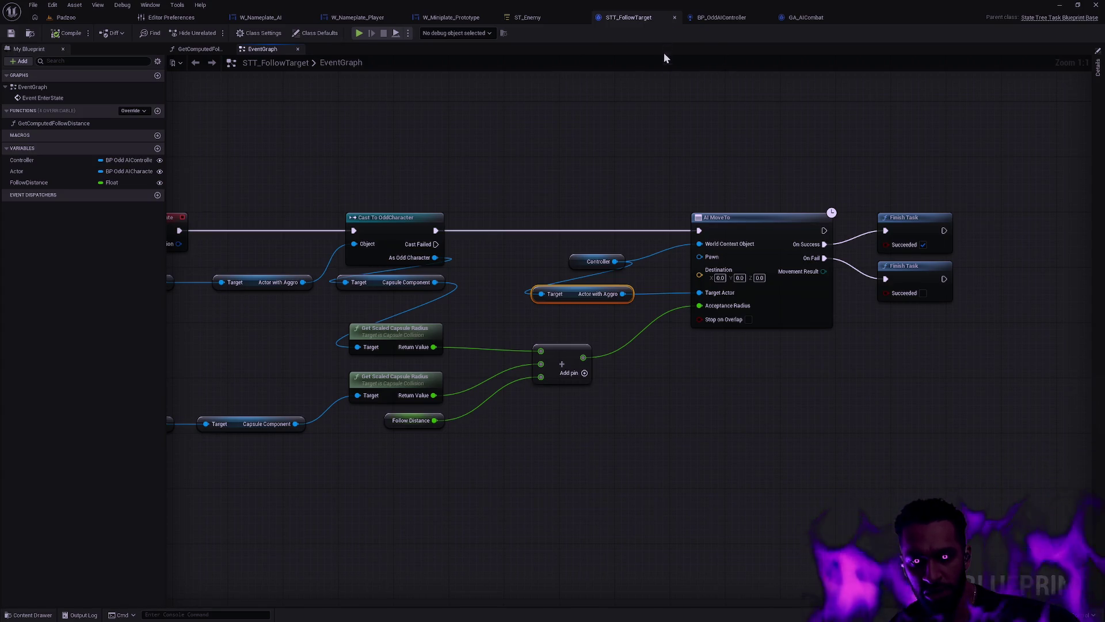
key("alt+Tab")
Step: Search project files for 'ThreatCOmpon', 'OddThreat' and 'Aggro' in Rider
left_click(535, 118)
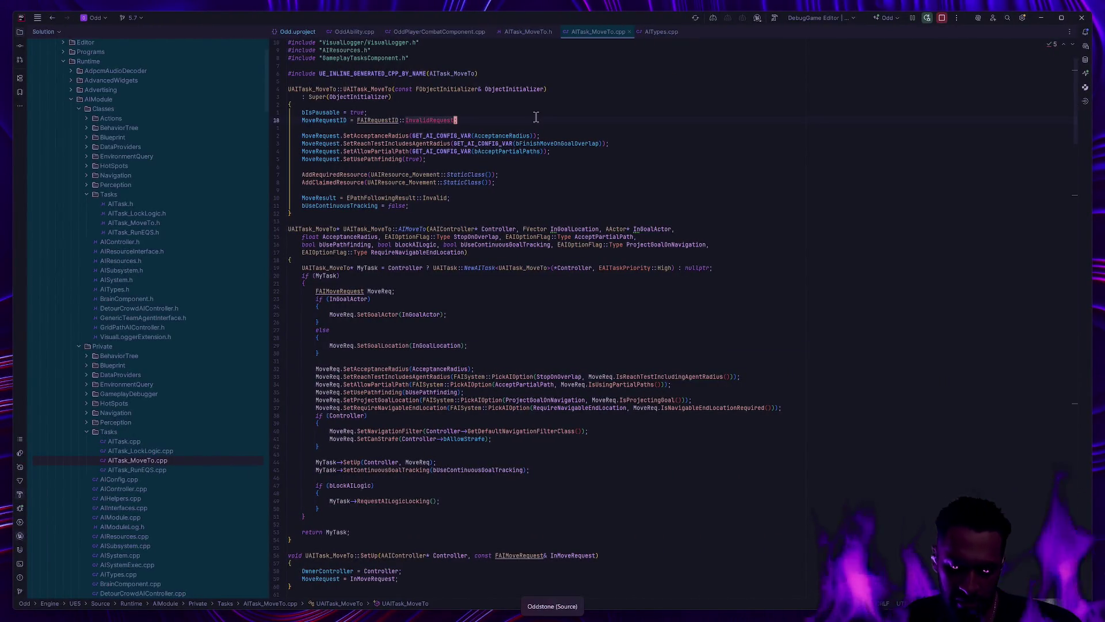
key("ctrl+shift+n")
type("ThreatCOmponen")
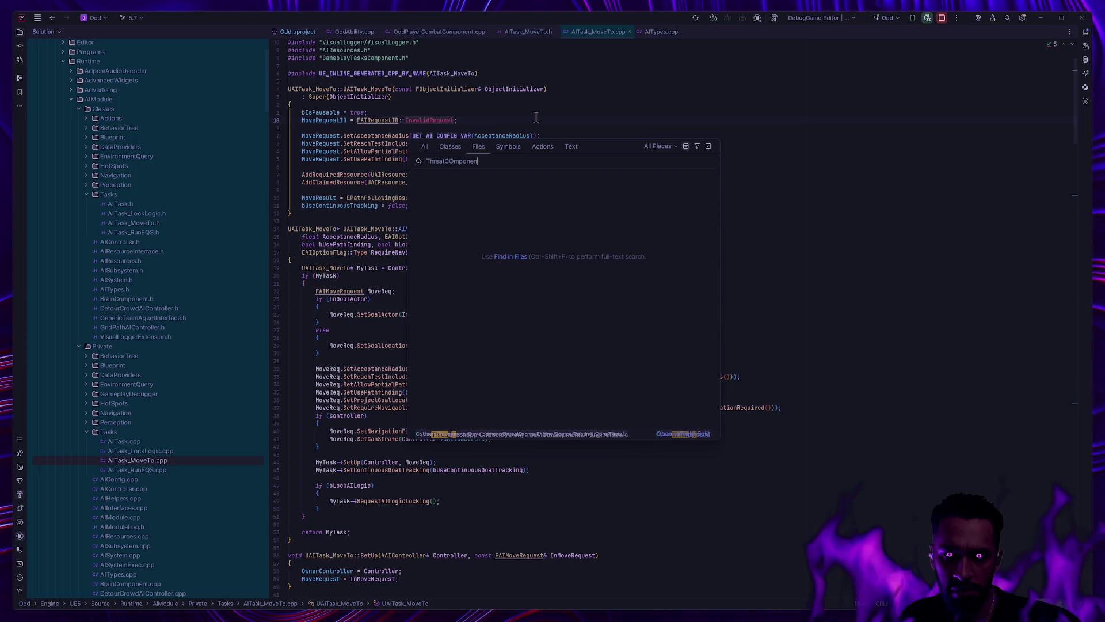
key("ctrl+a")
type("OddThreat")
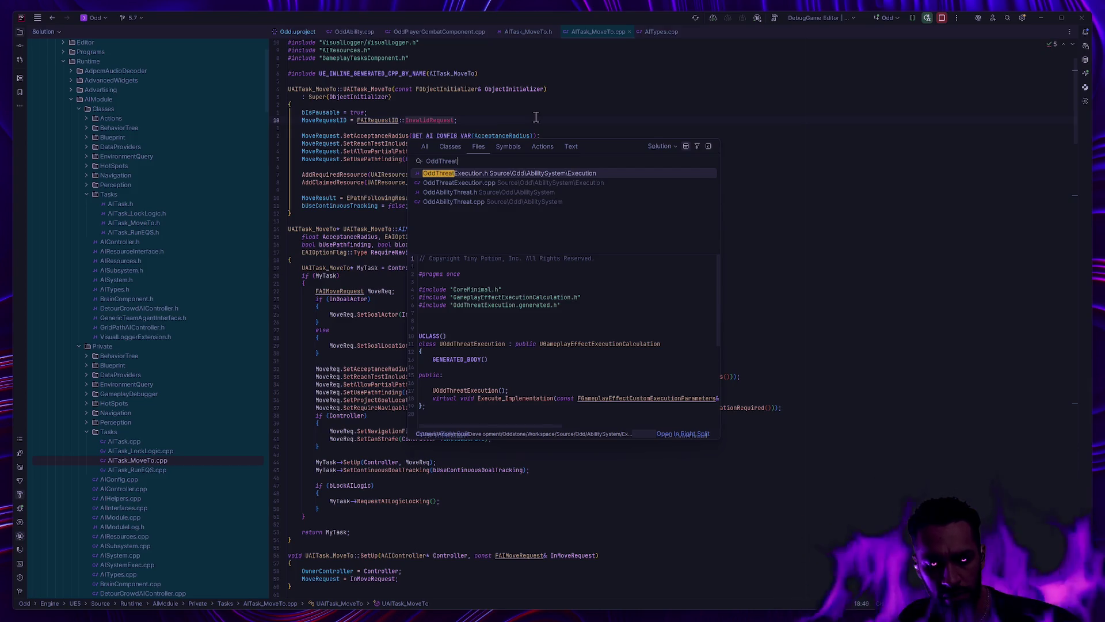
key("ctrl+a")
type("Aggro")
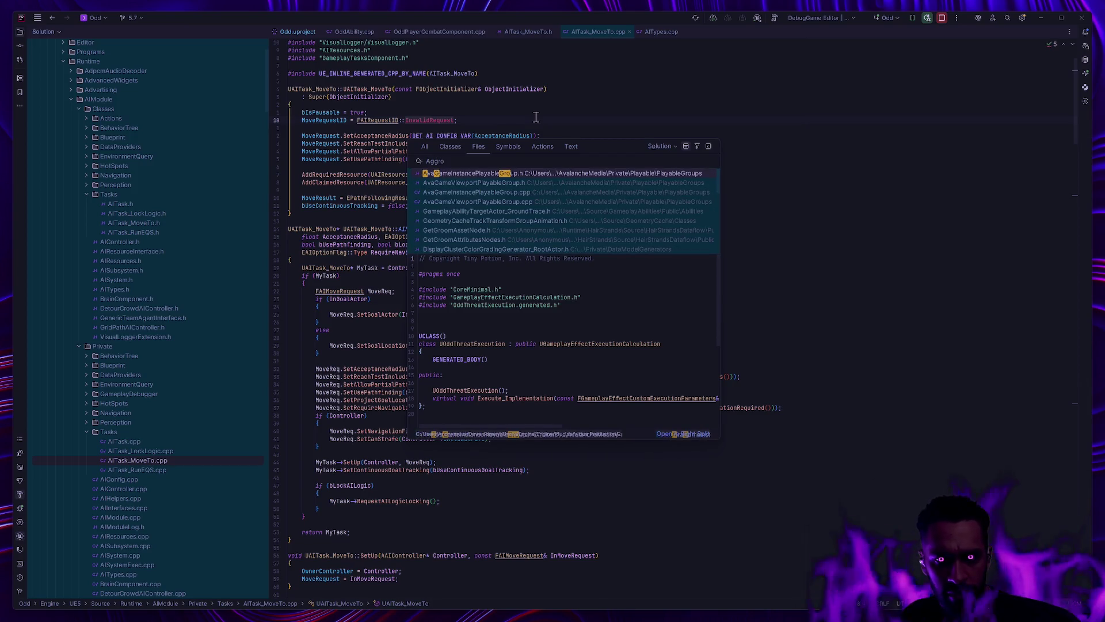
key("Escape")
Step: Return to OddAbility.cpp and open OddAbilityThreat.cpp from the Solution tree
left_click(349, 31)
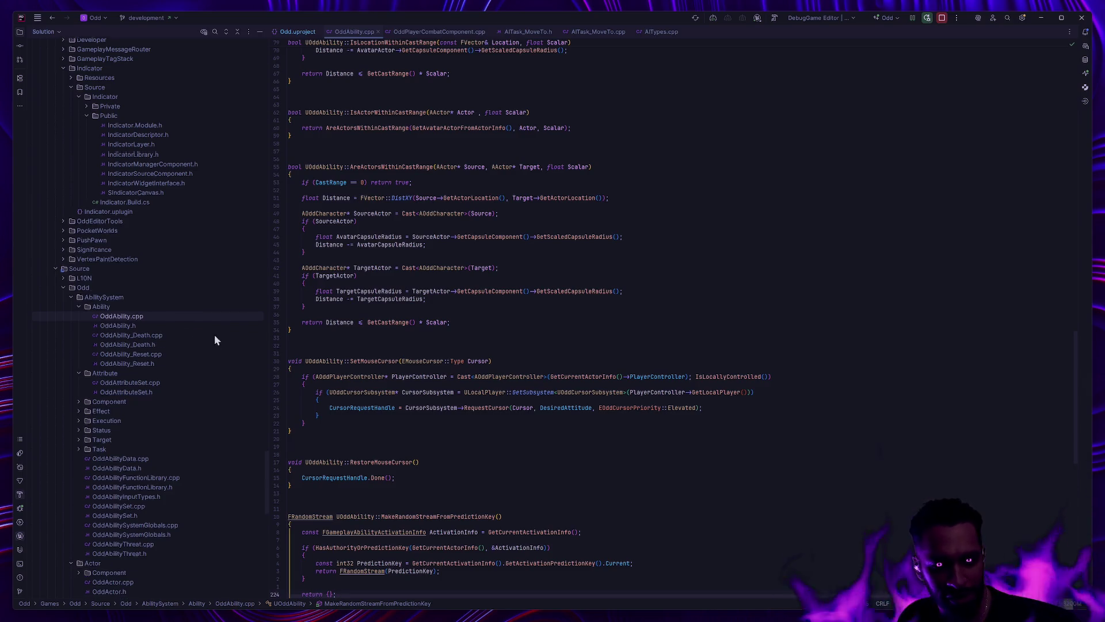
scroll(213, 333, "down", 7)
scroll(211, 340, "down", 3)
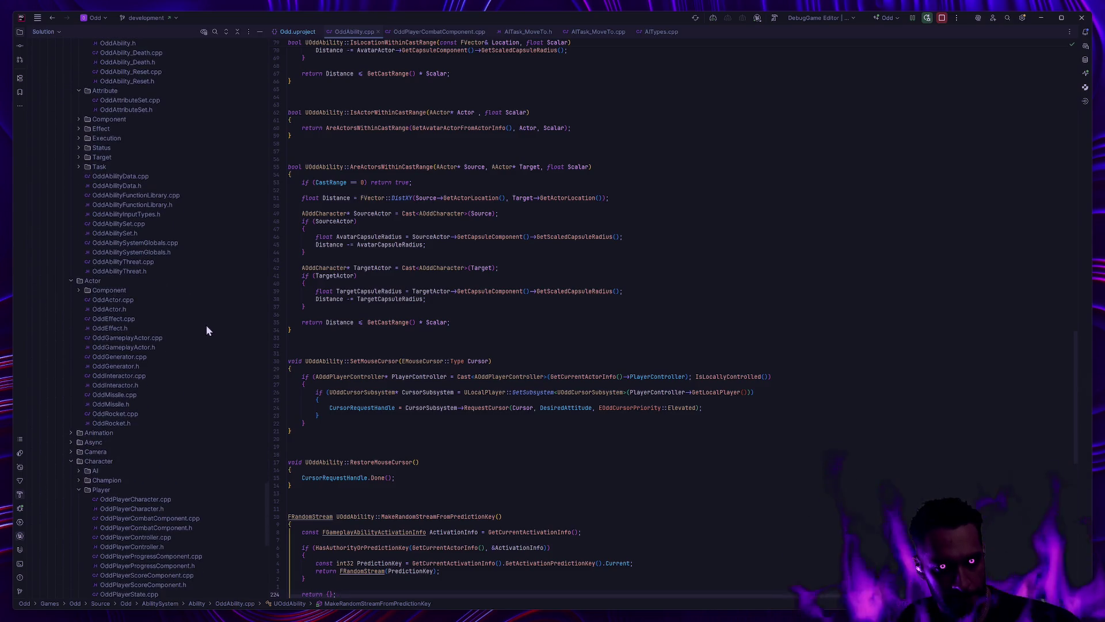
left_click(160, 262)
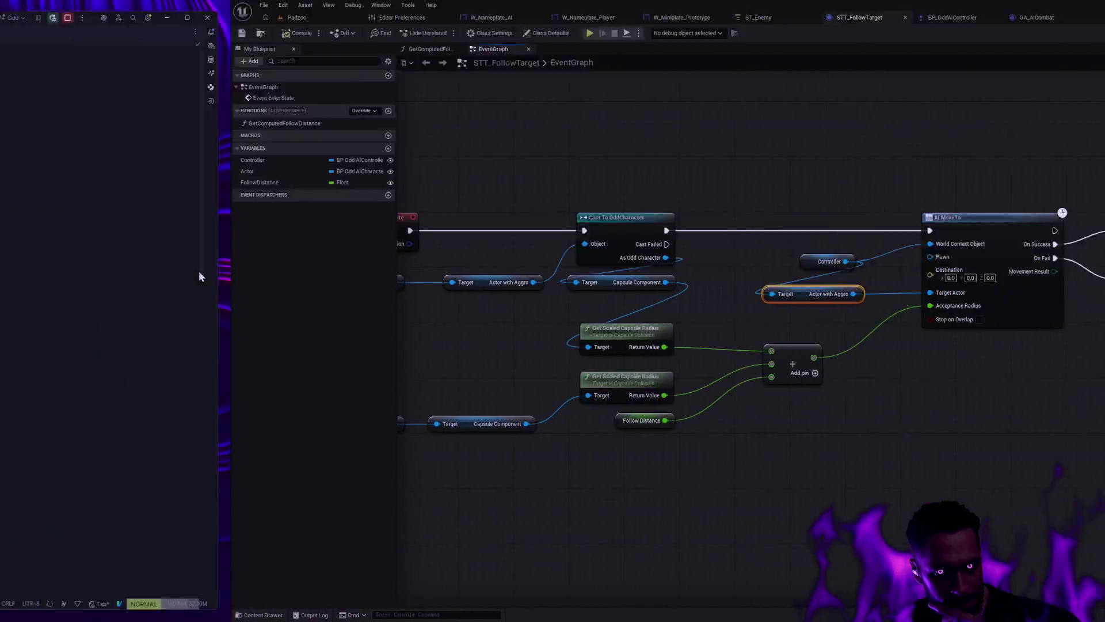
scroll(172, 409, "down", 3)
scroll(173, 402, "down", 1)
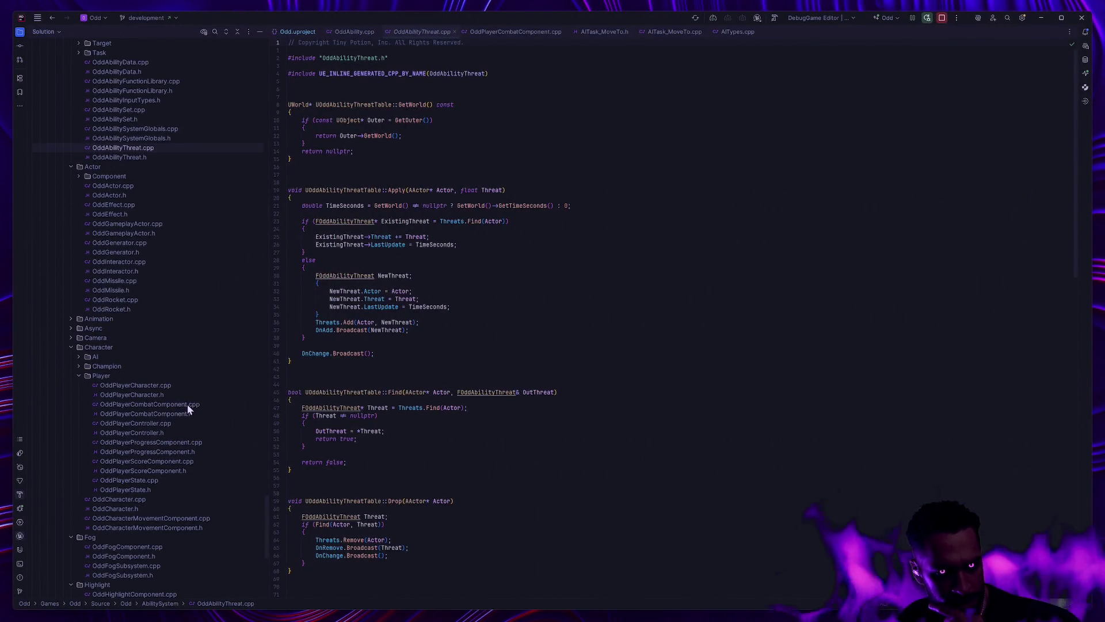
Step: Open OddPlayerCombatComponent.cpp and .h, reviewing TickComponent and the header's threat declarations
left_click(188, 403)
left_click(182, 413)
left_click(186, 403)
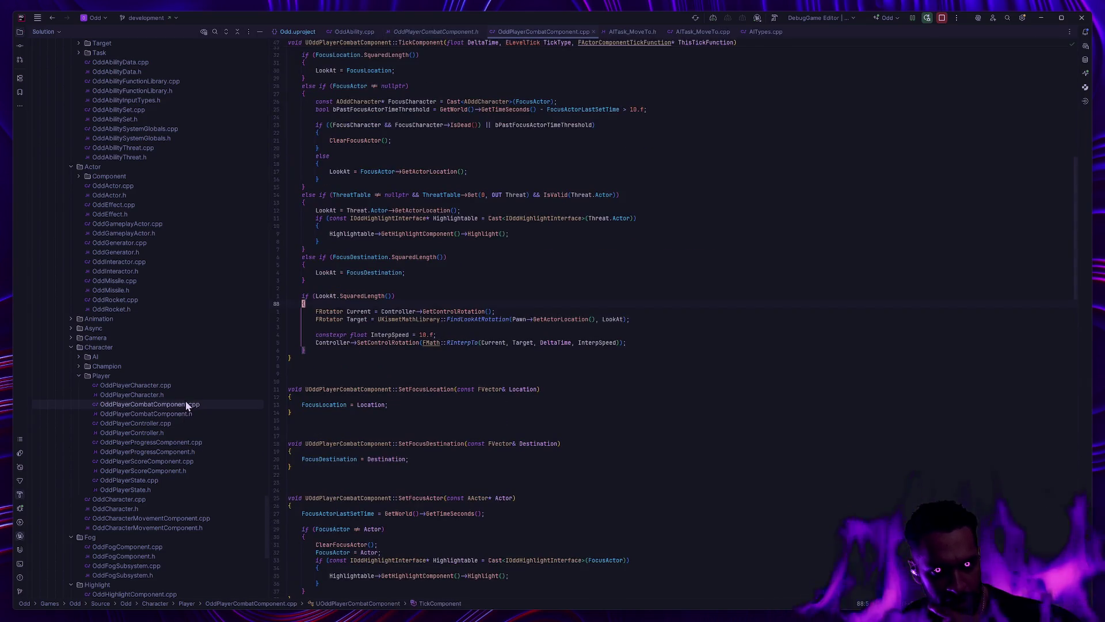
scroll(565, 473, "up", 5)
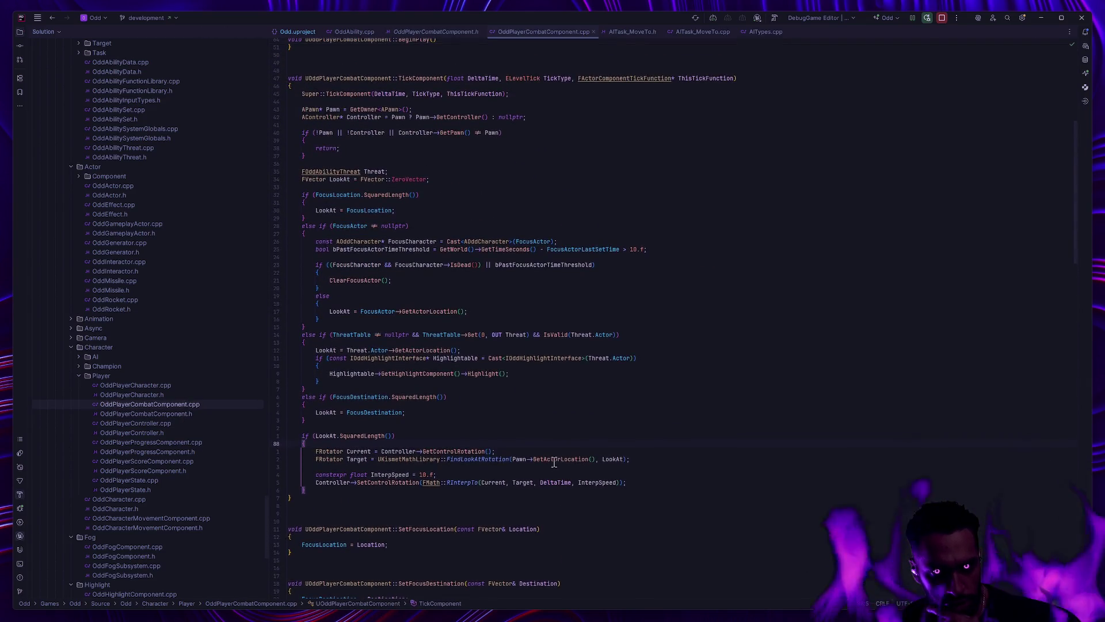
left_click(181, 415)
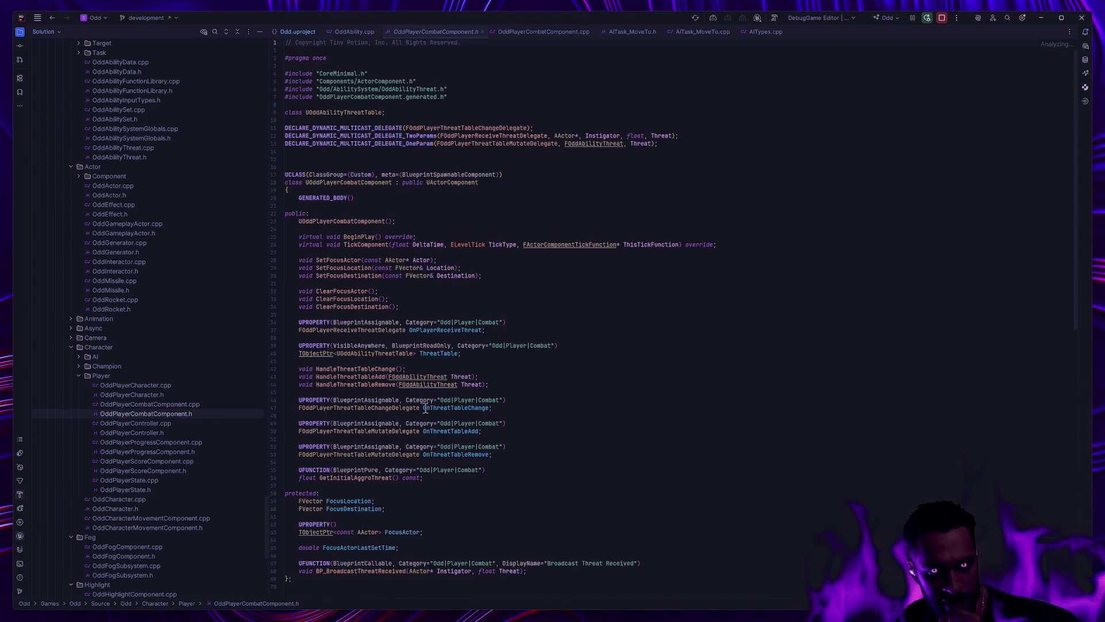
scroll(582, 375, "down", 3)
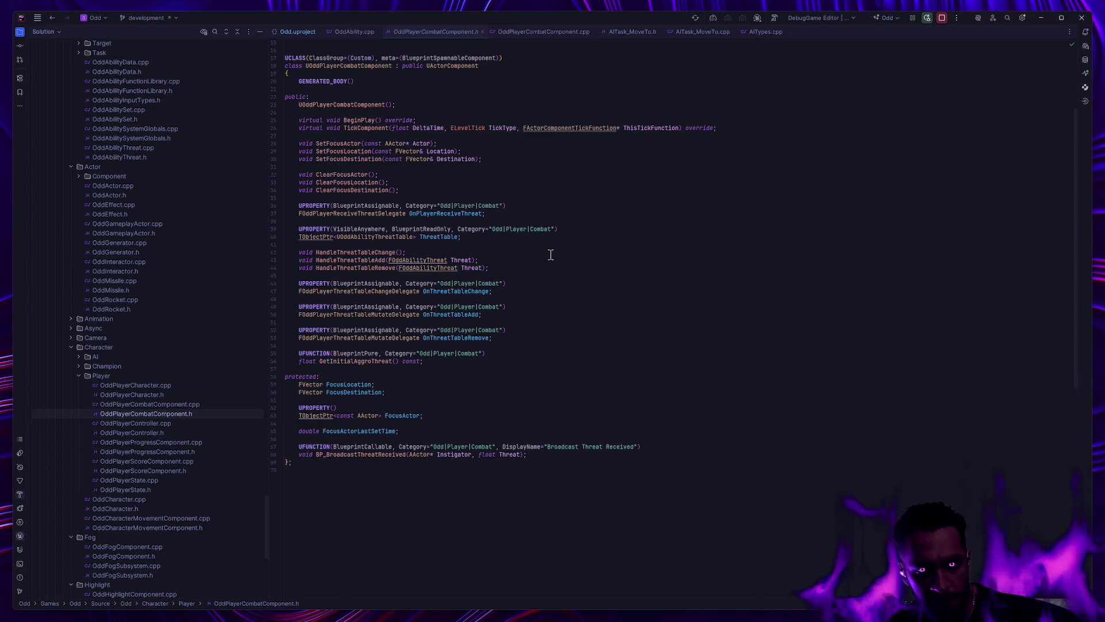
double_click(173, 403)
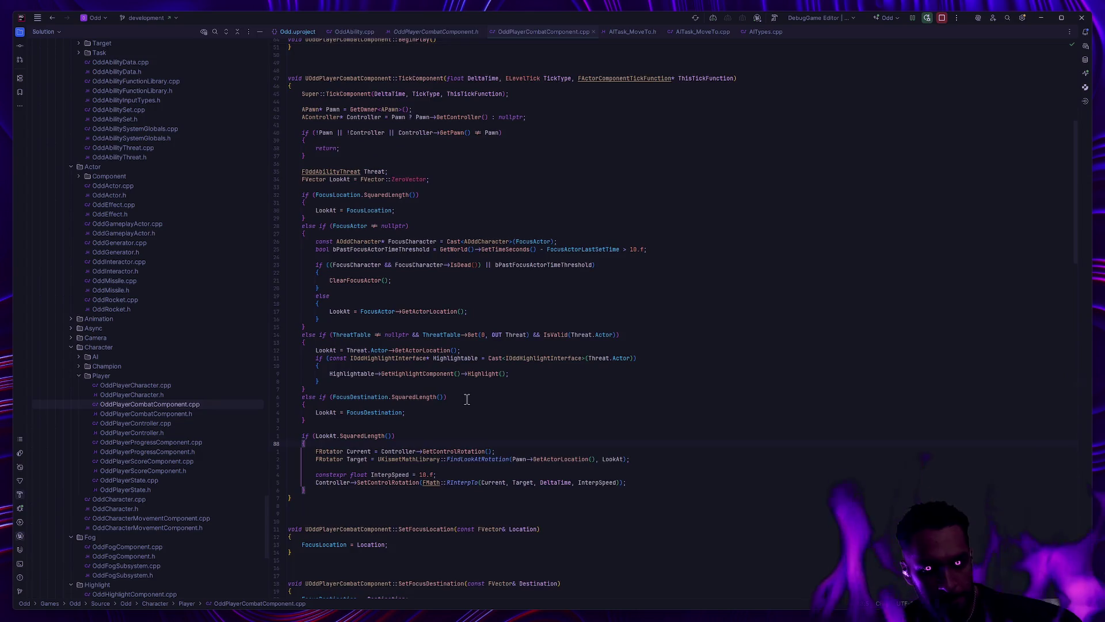
scroll(466, 399, "down", 10)
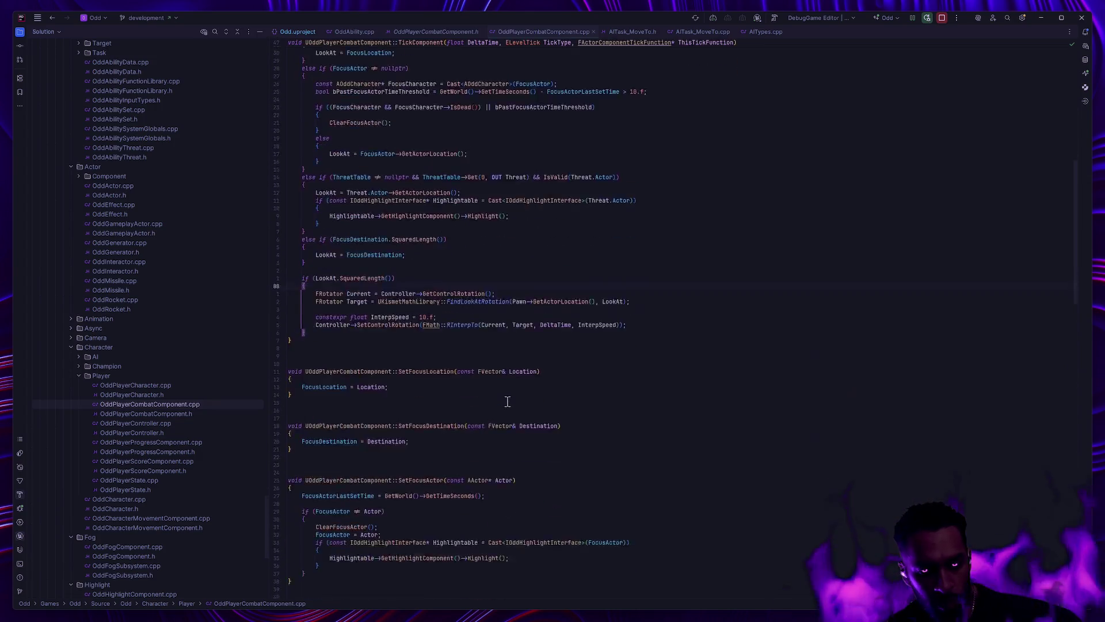
left_click(173, 414)
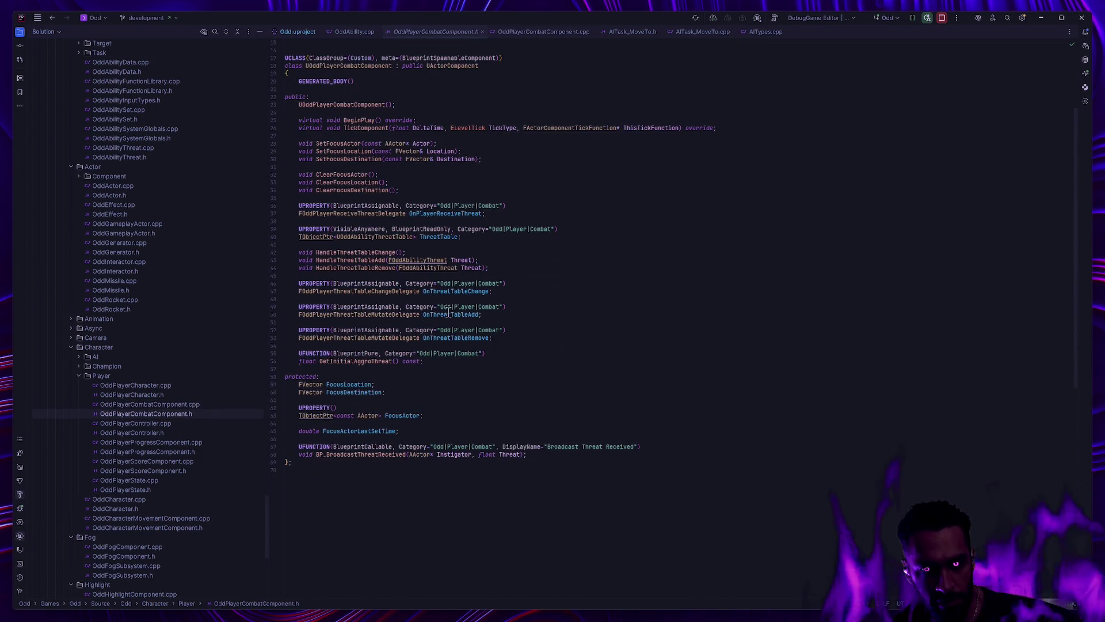
scroll(422, 295, "up", 5)
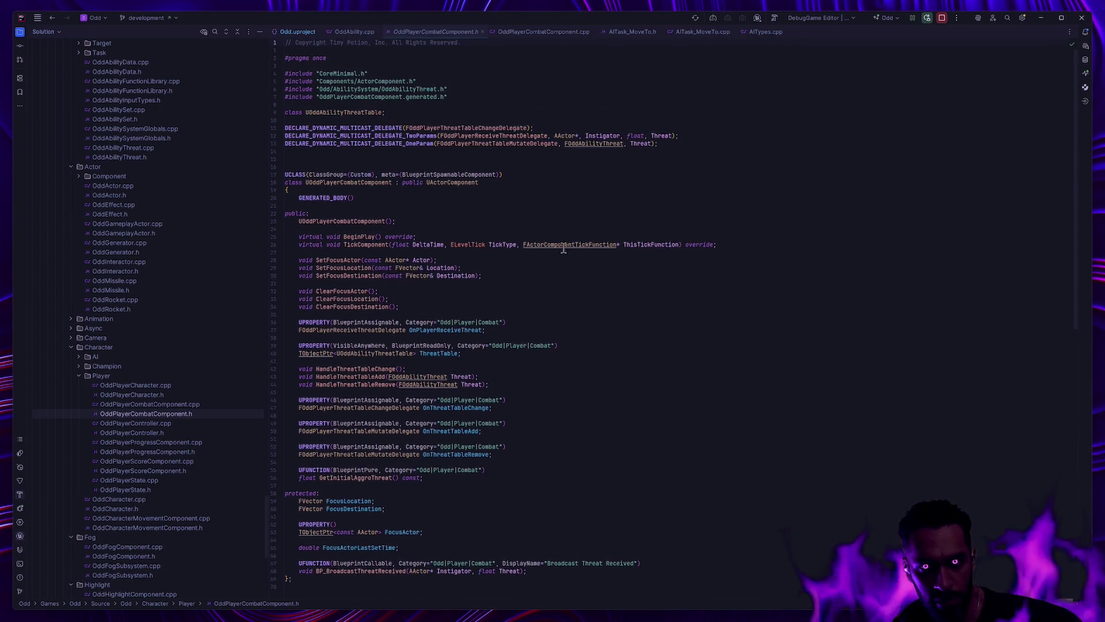
Step: Jump to FOddAbilityThreat's declaration in OddAbilityThreat.h and its Get definition in OddAbilityThreat.cpp
left_click(604, 144, "ctrl")
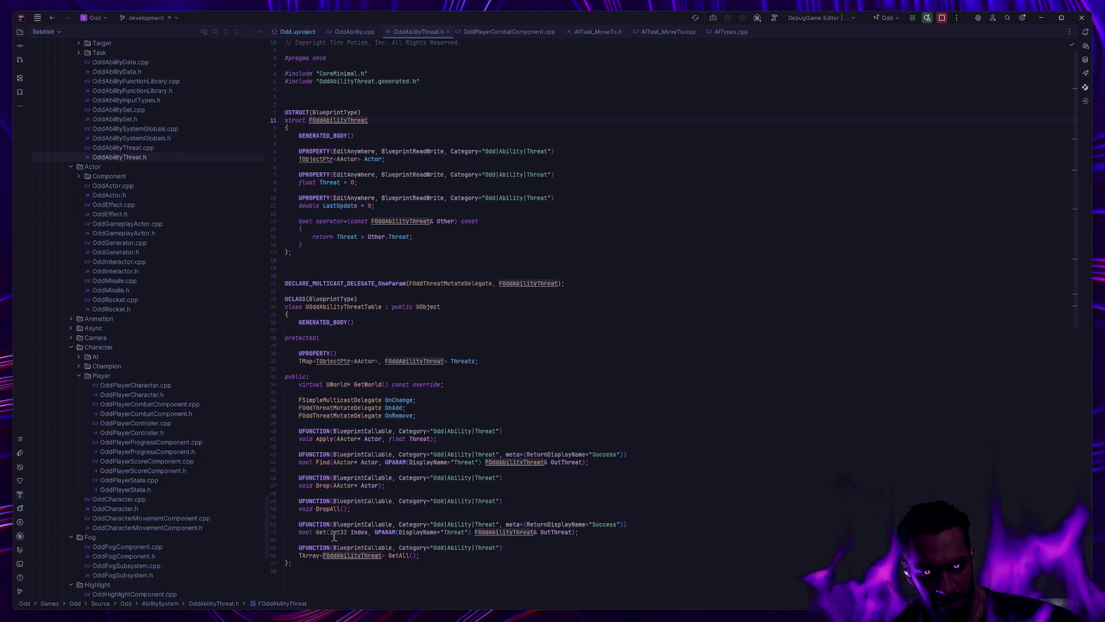
scroll(373, 501, "down", 3)
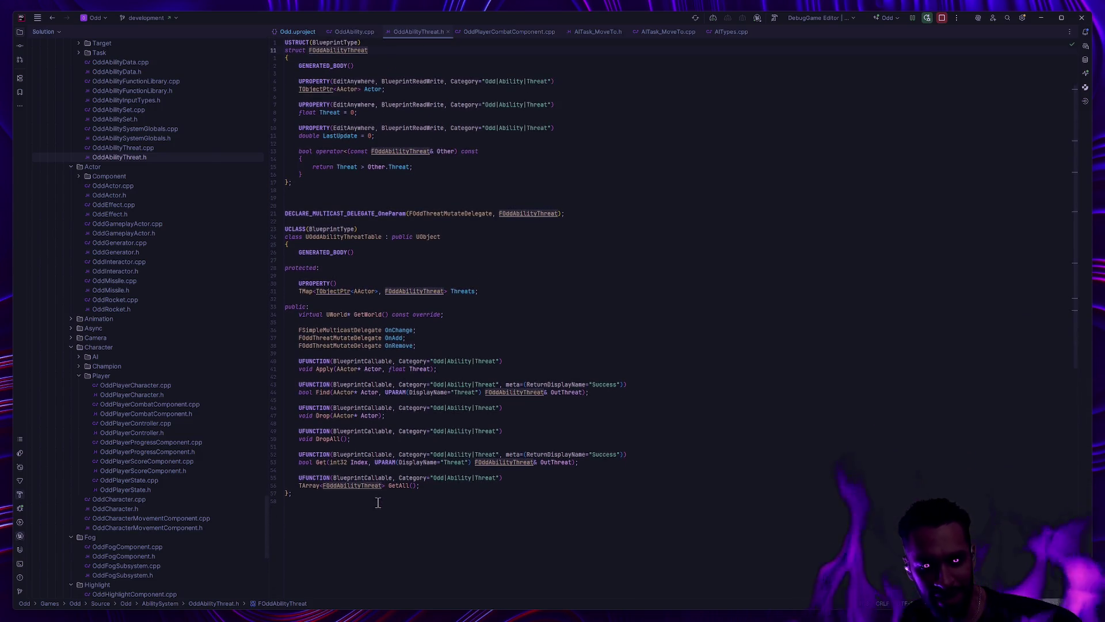
left_click(320, 463, "ctrl")
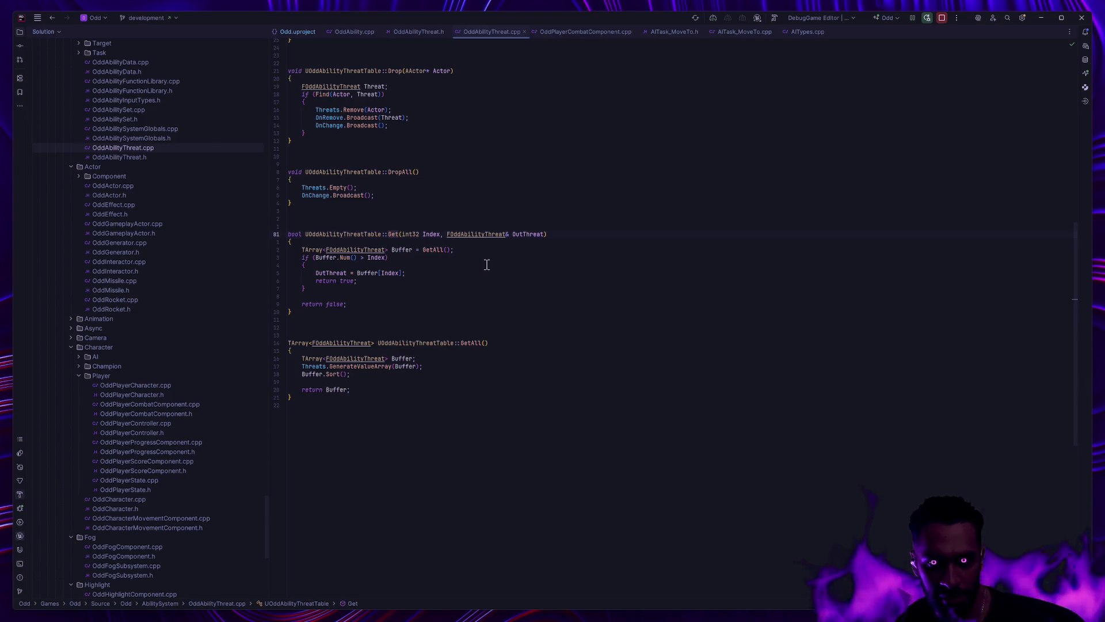
scroll(486, 264, "up", 10)
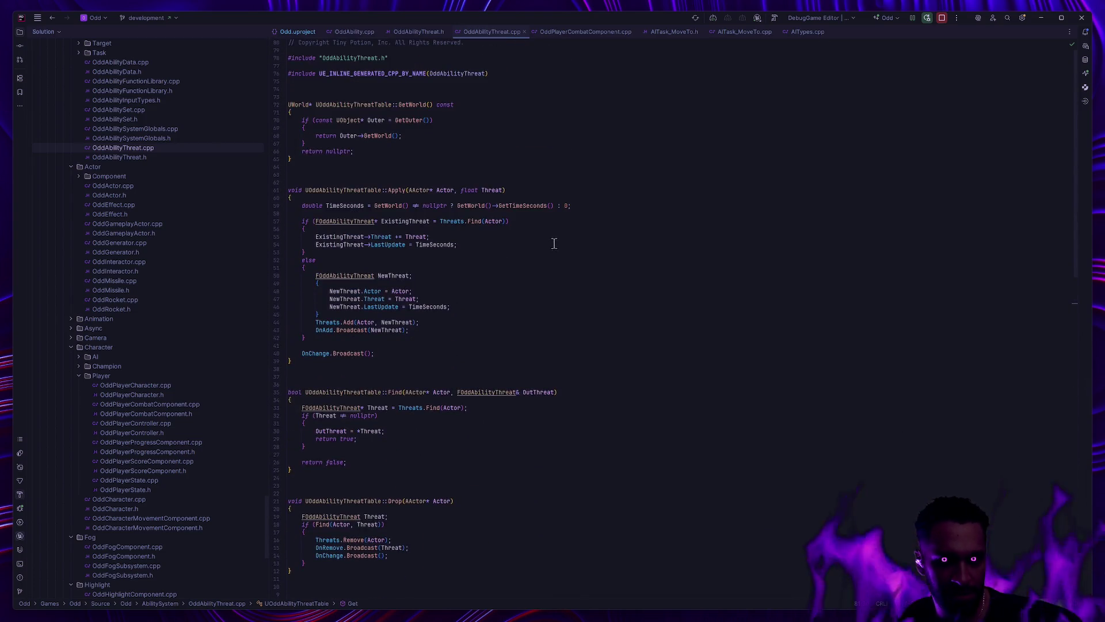
key("alt+Tab")
Step: Delete the 'This might not happen' comment with its SET node and wire Branch True to the cast
left_click(642, 362)
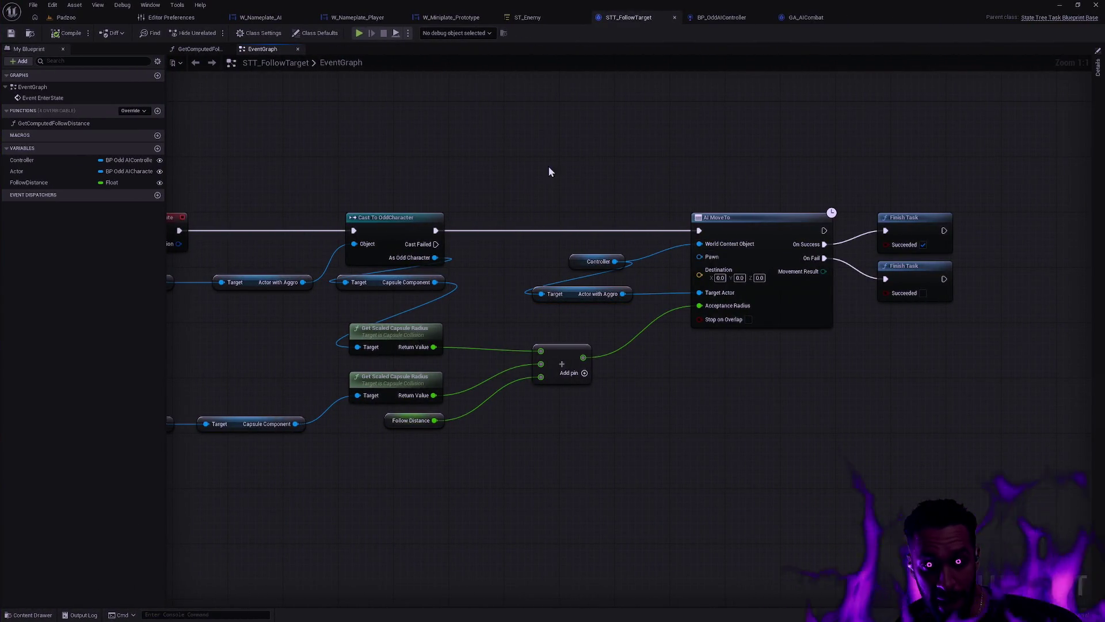
left_click(728, 20)
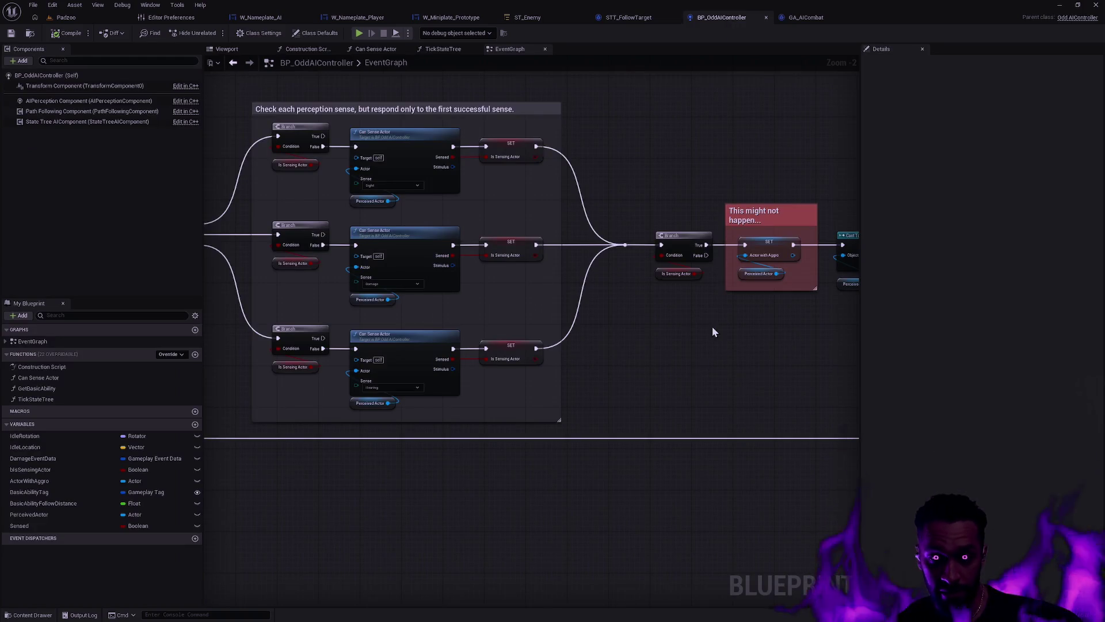
mouse_move(744, 310)
left_mouse_down()
mouse_move(617, 390)
mouse_move(680, 252)
left_mouse_up()
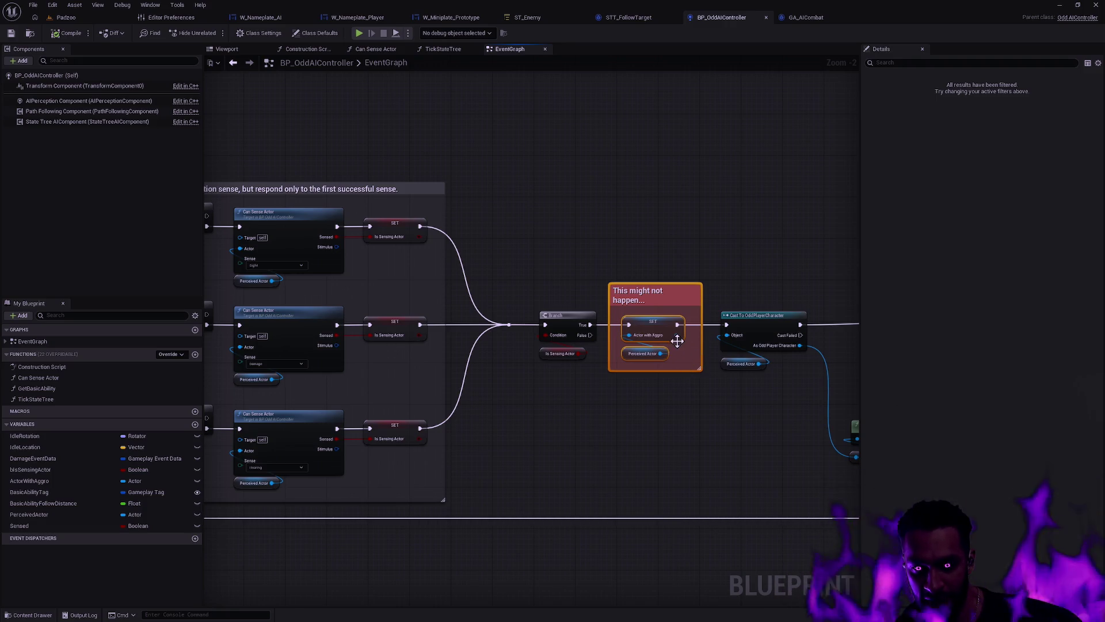
key("Delete")
left_click_drag(591, 325, 725, 324)
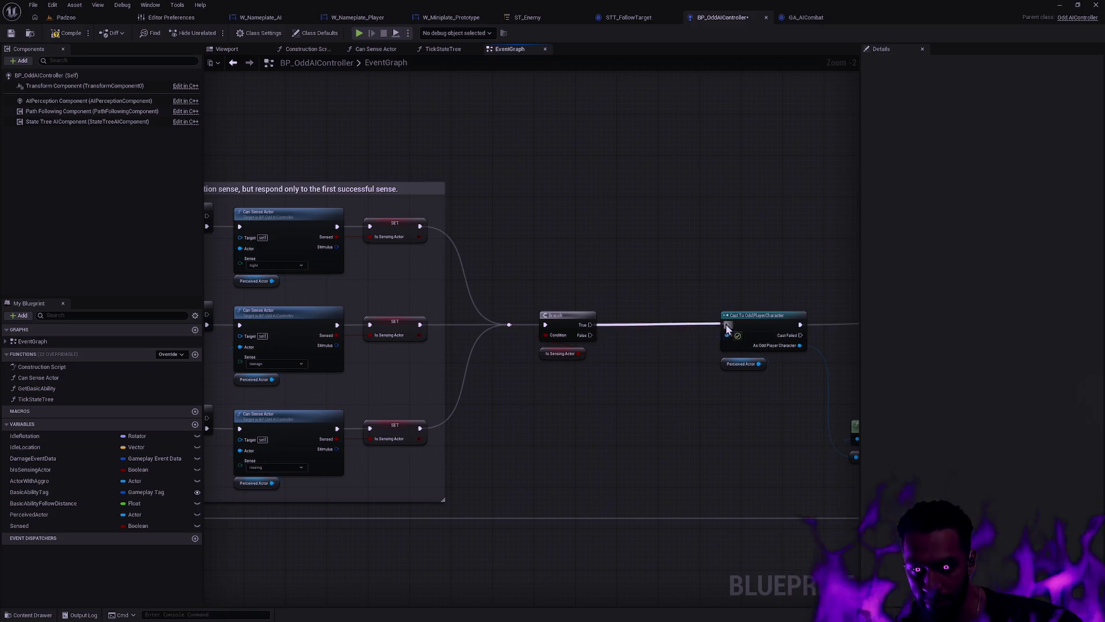
Step: Survey the graph and break the exec link from On Target Perception Updated to Branch
left_click_drag(732, 392, 572, 375)
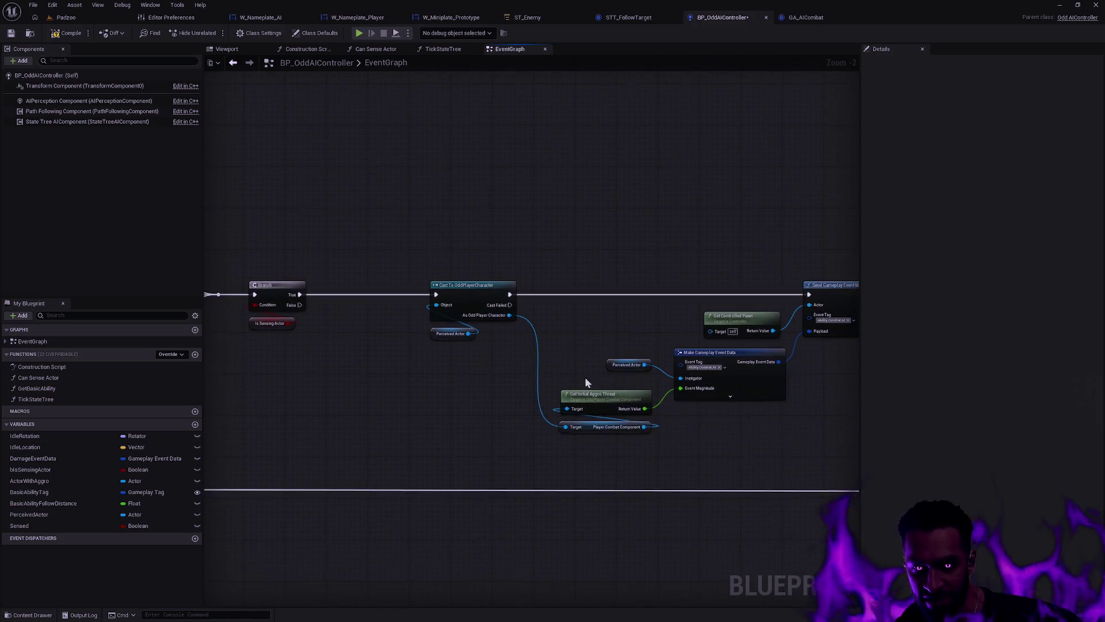
scroll(573, 375, "down", 2)
scroll(617, 387, "up", 4)
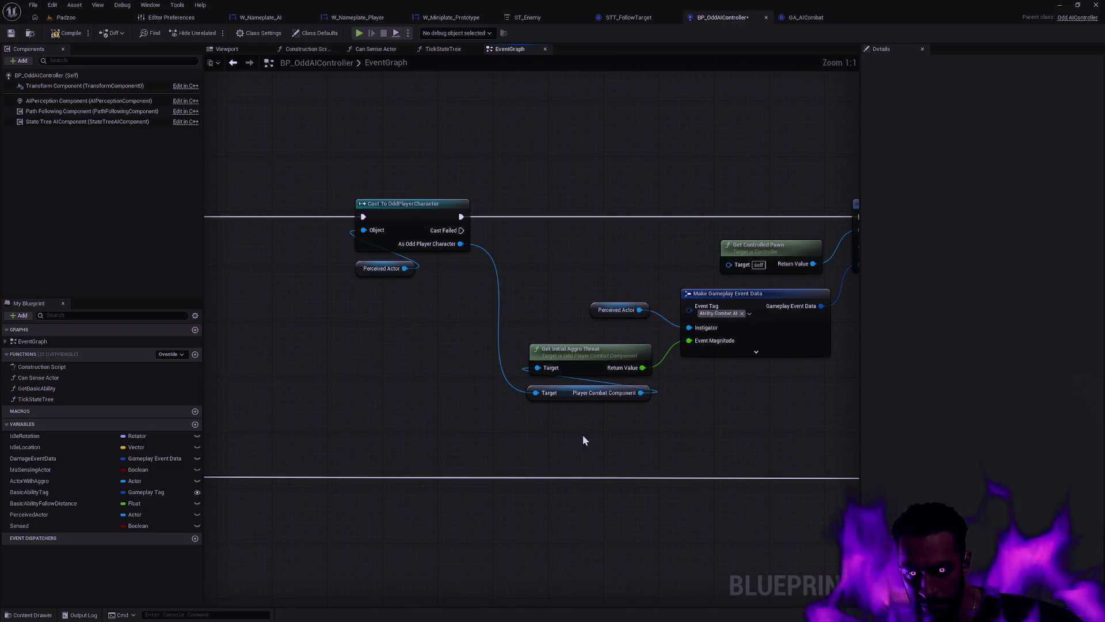
left_click(593, 387)
left_click_drag(706, 409, 535, 434)
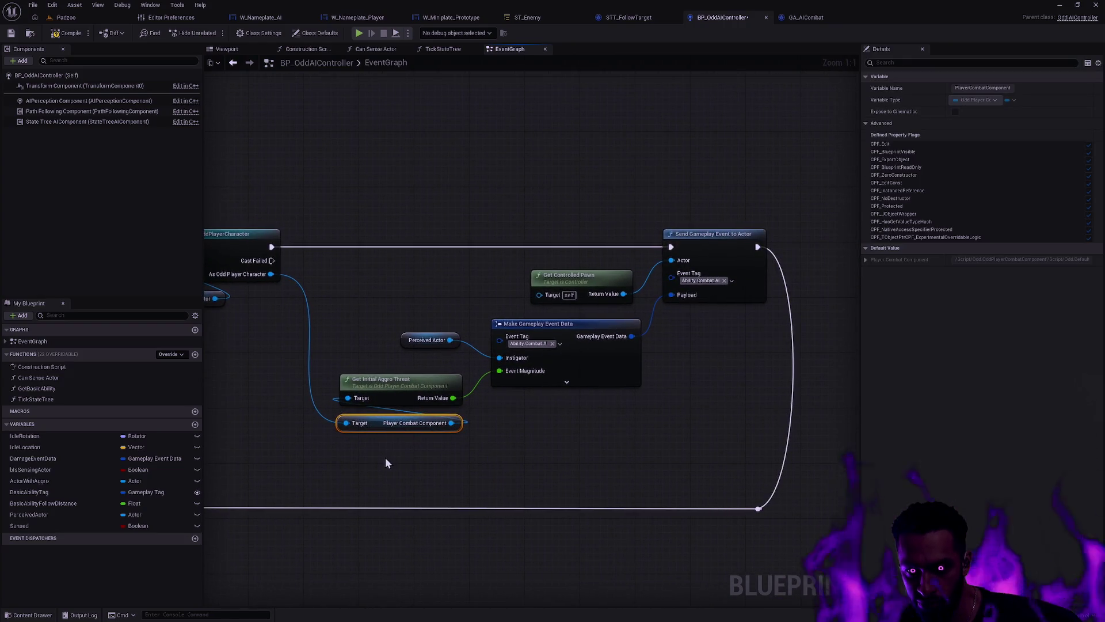
scroll(540, 354, "down", 3)
scroll(604, 387, "up", 2)
scroll(472, 365, "up", 2)
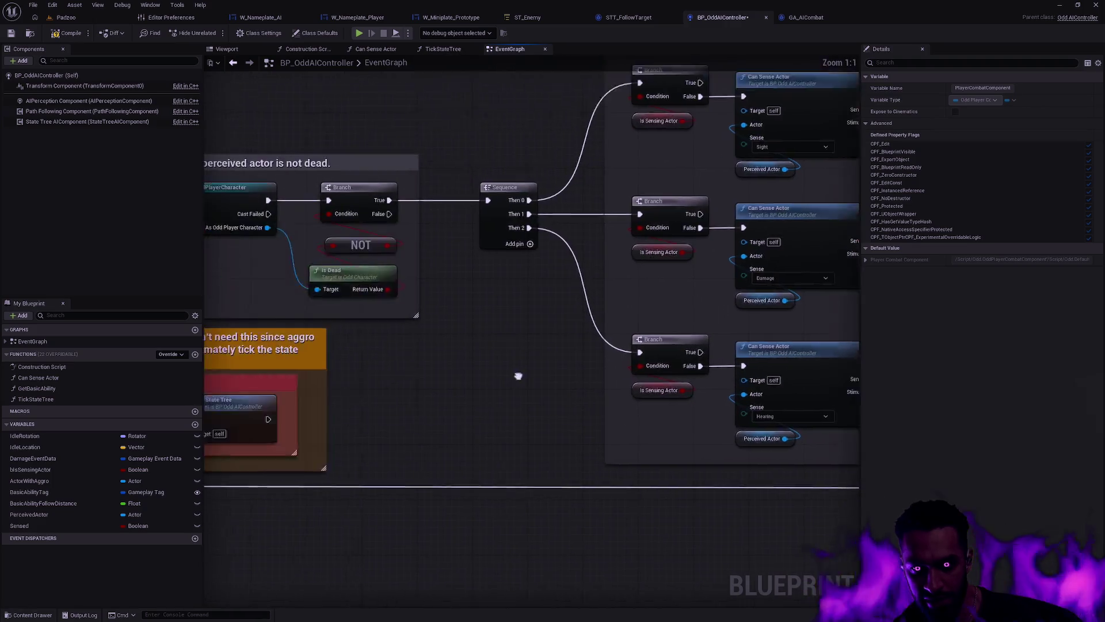
left_click_drag(460, 374, 626, 365)
scroll(626, 365, "down", 1)
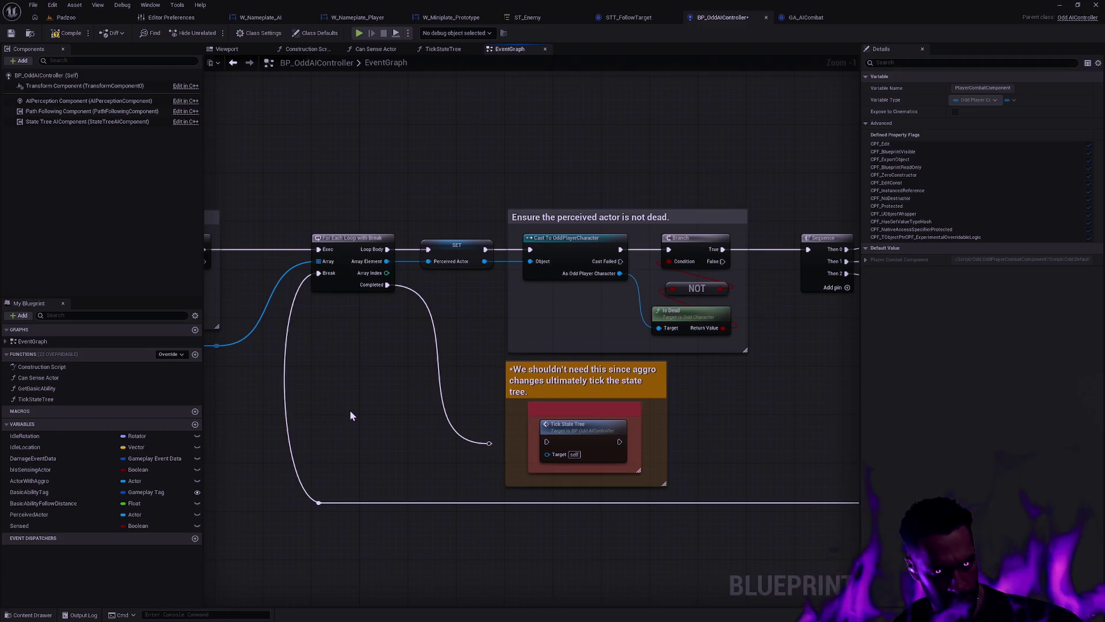
scroll(444, 425, "down", 2)
left_click_drag(411, 472, 610, 435)
scroll(610, 435, "up", 3)
left_click_drag(703, 436, 991, 415)
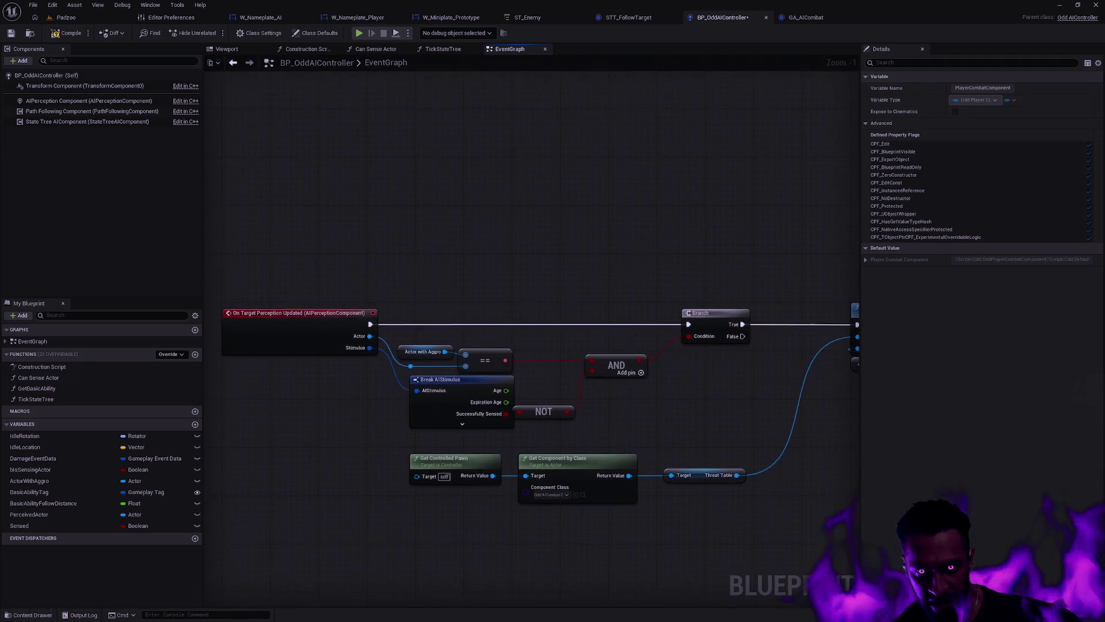
left_click(568, 323, "alt")
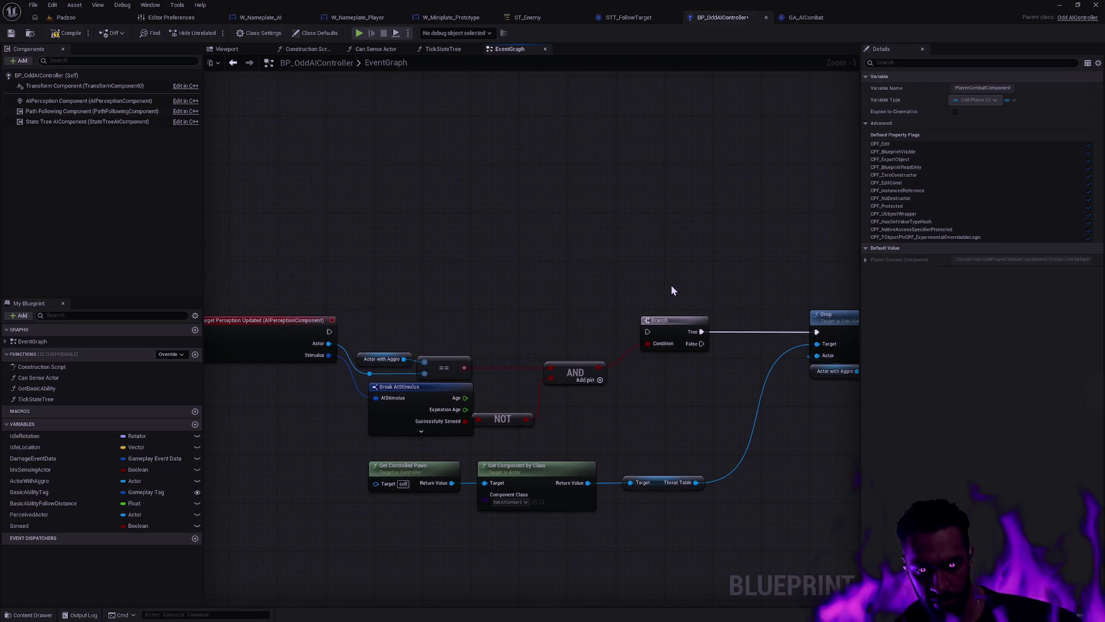
Step: Review the Drop, SET, Print String and perception-check nodes, then save BP_OddAIController
left_click_drag(779, 276, 528, 291)
left_click_drag(624, 305, 438, 304)
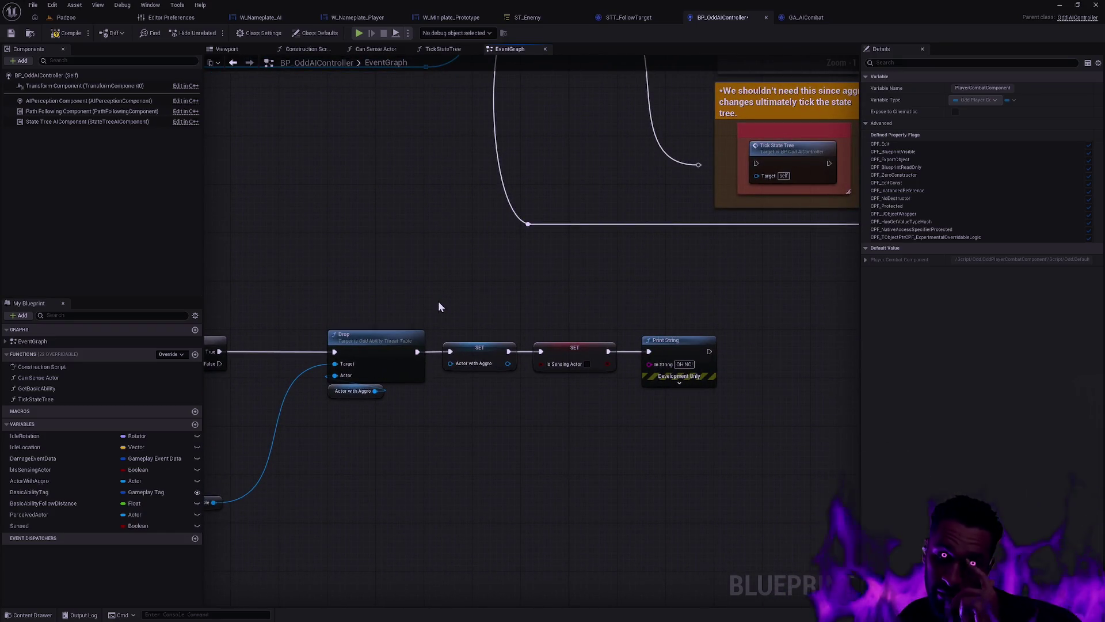
mouse_move(437, 302)
left_mouse_down()
mouse_move(377, 291)
mouse_move(343, 330)
left_mouse_up()
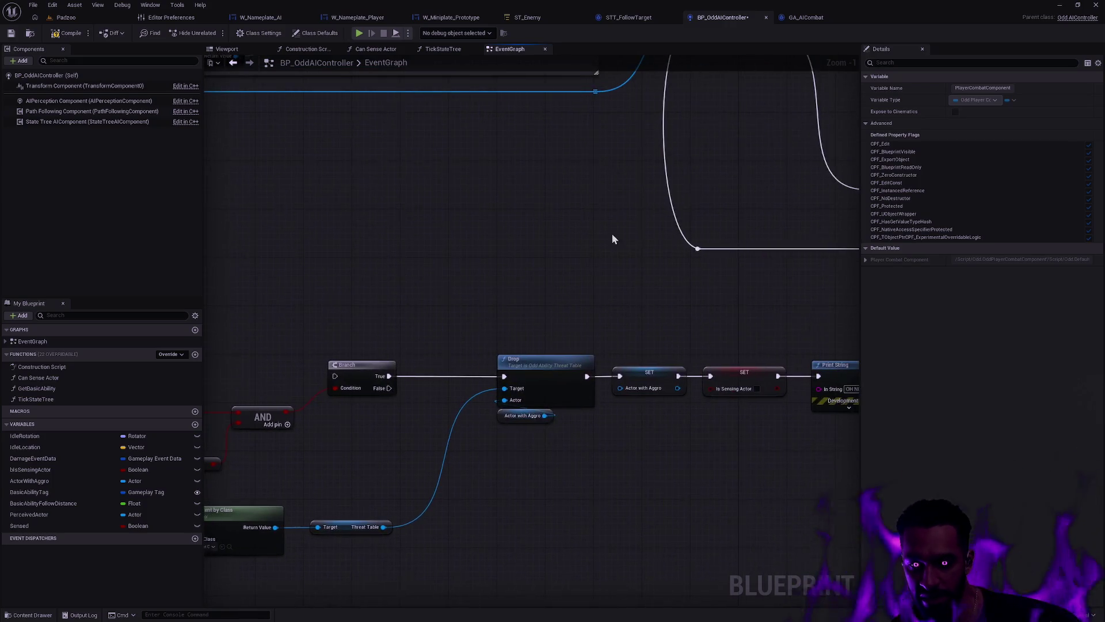
scroll(529, 356, "down", 1)
mouse_move(530, 356)
left_mouse_down()
mouse_move(362, 564)
mouse_move(330, 569)
mouse_move(272, 387)
left_mouse_up()
mouse_move(492, 371)
left_mouse_down()
mouse_move(481, 373)
mouse_move(461, 331)
left_mouse_up()
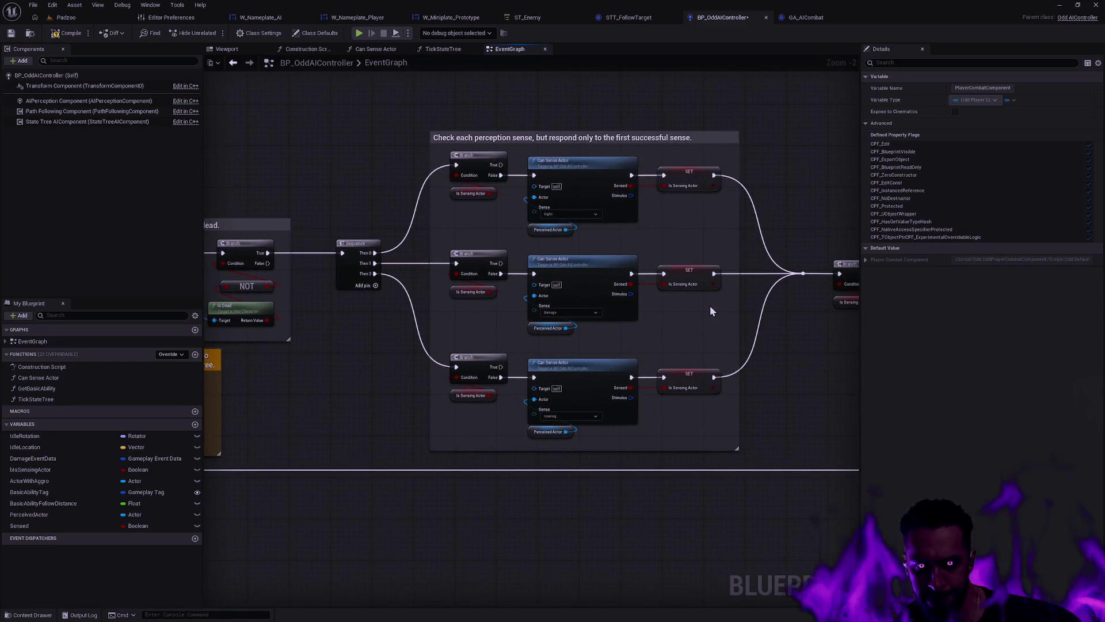
left_click_drag(789, 351, 468, 332)
mouse_move(777, 432)
left_mouse_down()
mouse_move(447, 451)
mouse_move(806, 460)
left_mouse_up()
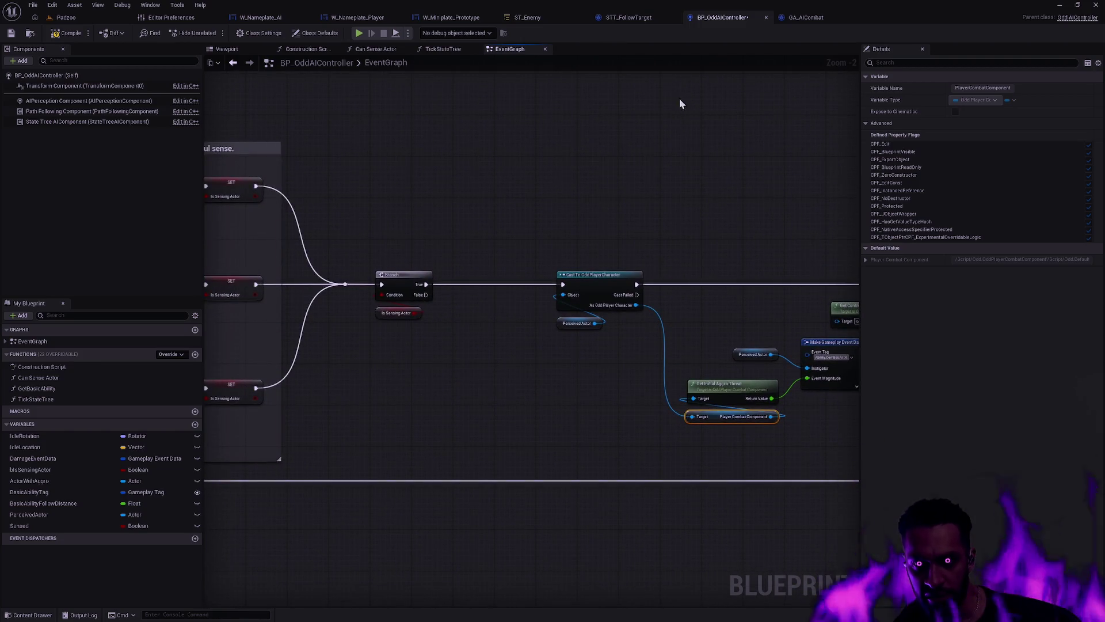
key("ctrl+s")
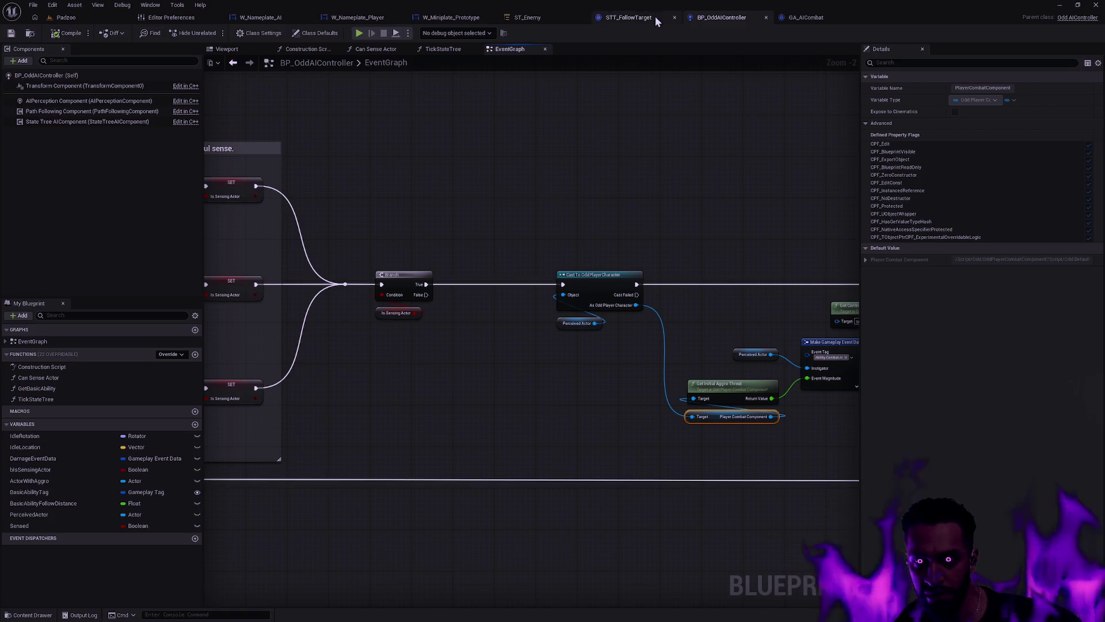
Step: Attempt to delete the ActorWithAggro variable, then cancel to keep it
left_click(655, 16)
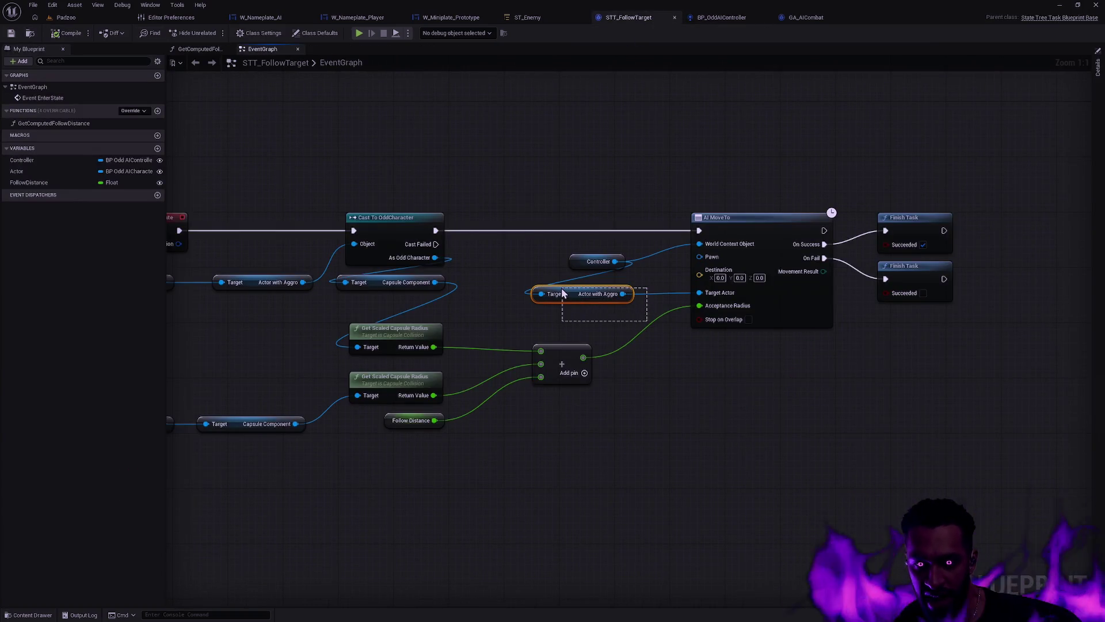
left_click(716, 18)
scroll(457, 361, "down", 3)
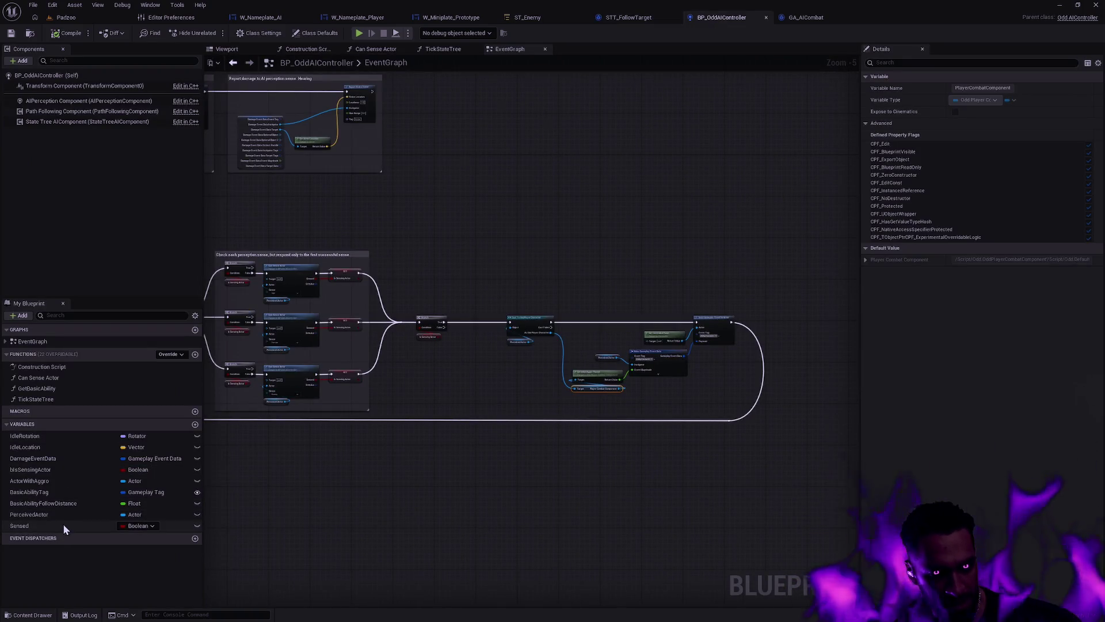
left_click(73, 480)
scroll(558, 432, "down", 7)
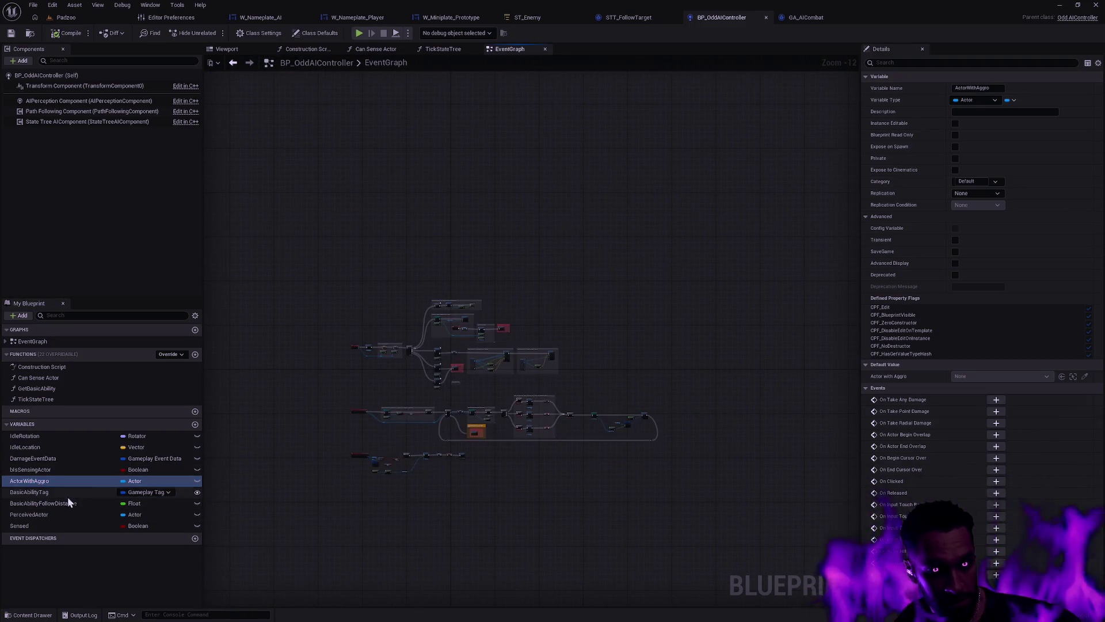
left_click(72, 481)
key("Delete")
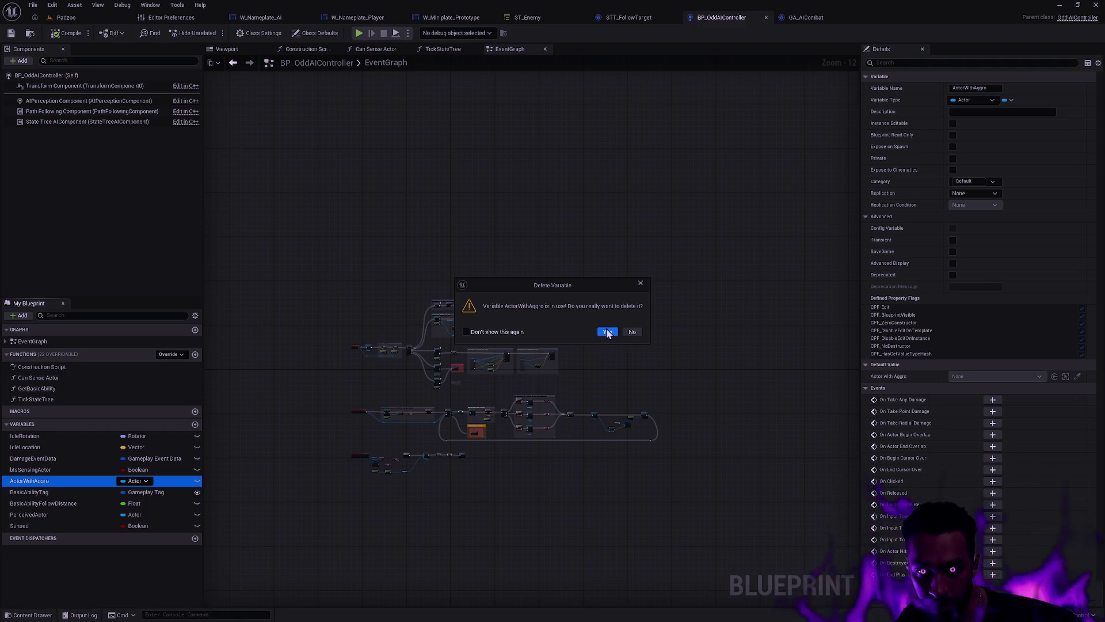
left_click(632, 331)
Step: Find all blueprint references to ActorWithAggro by name
scroll(505, 450, "up", 3)
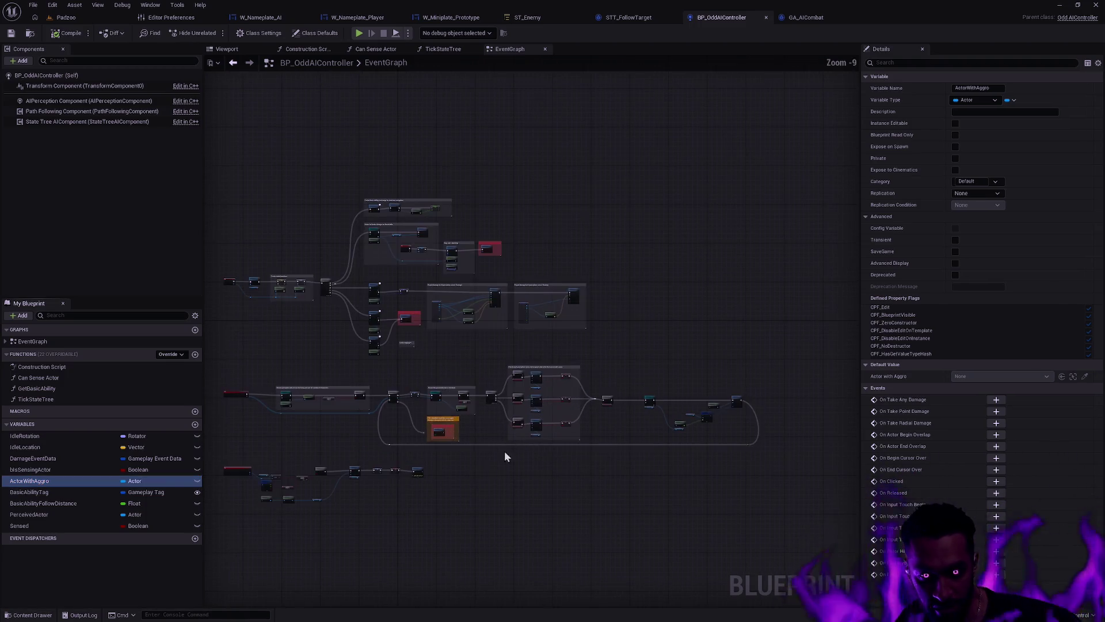
right_click(41, 481)
mouse_move(87, 510)
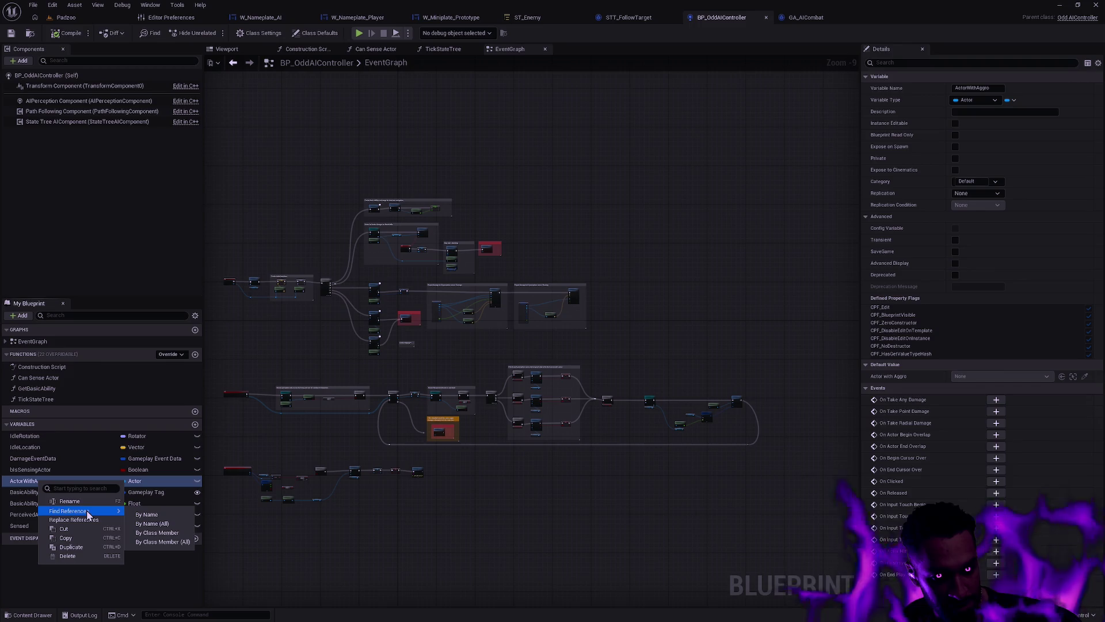
left_click(173, 525)
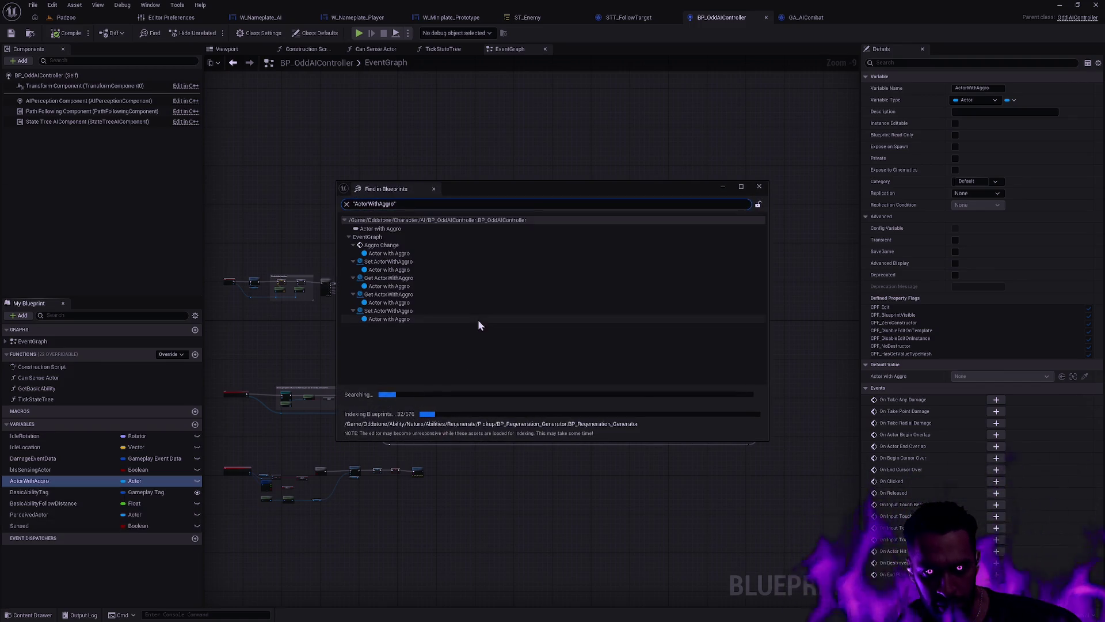
left_click(760, 189)
Step: In STT_FollowTarget, remove the Actor with Aggro getter, compile, then restore it into AI MoveTo's Target Actor
left_click(630, 17)
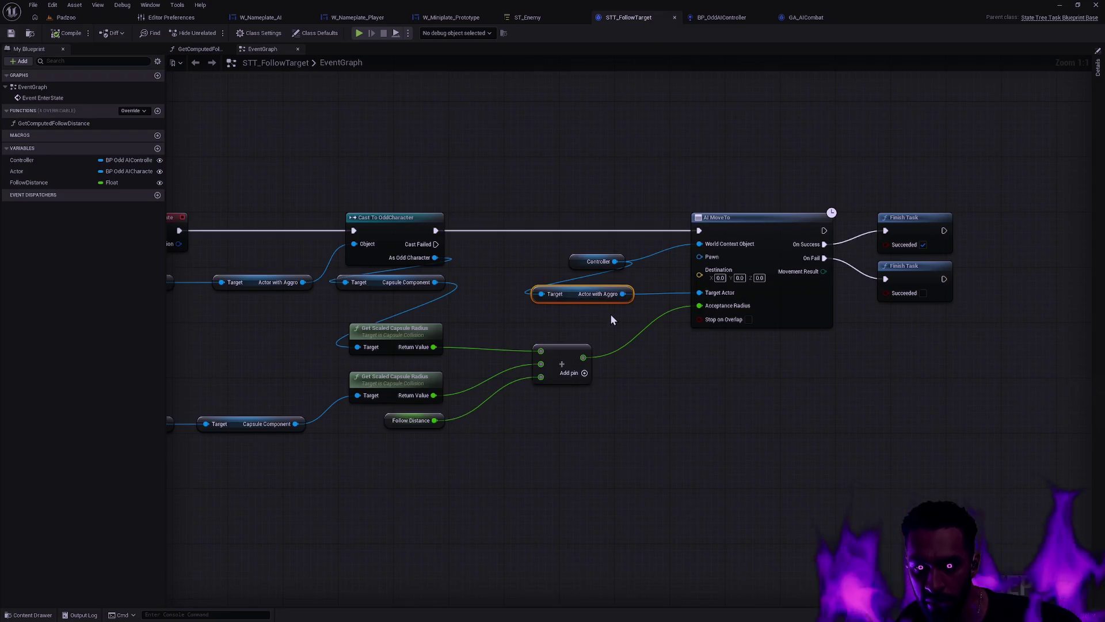
key("Delete")
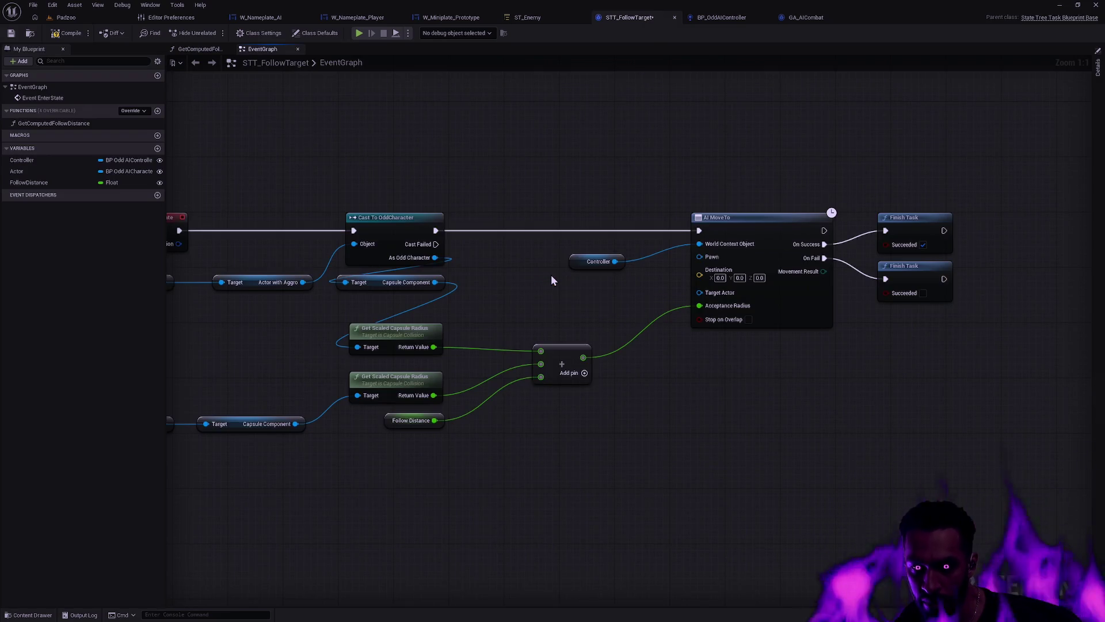
left_click(64, 35)
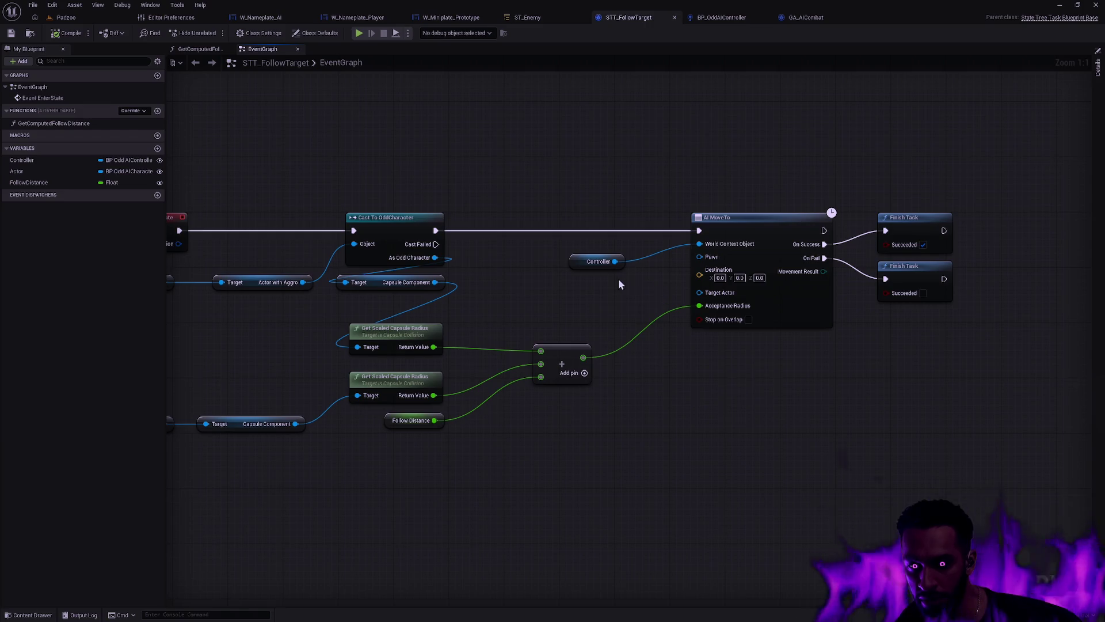
key("ctrl+v")
left_click_drag(622, 294, 699, 293)
Step: Compile and save STT_FollowTarget, then return to BP_OddAIController's damage-report and Tick State Tree graph
left_click(66, 34)
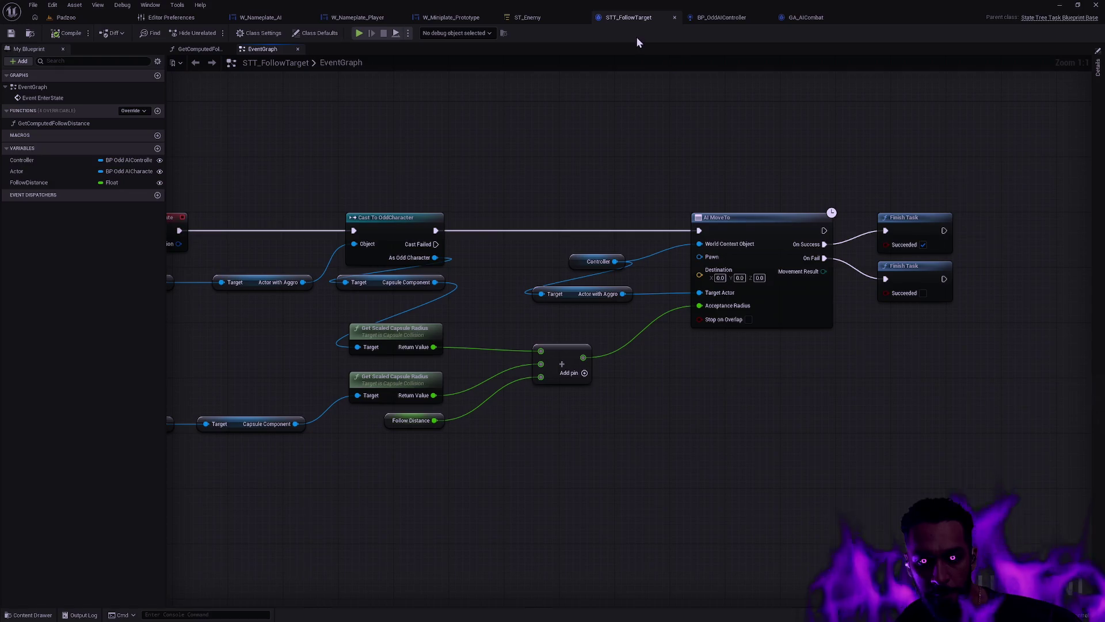
left_click(729, 16)
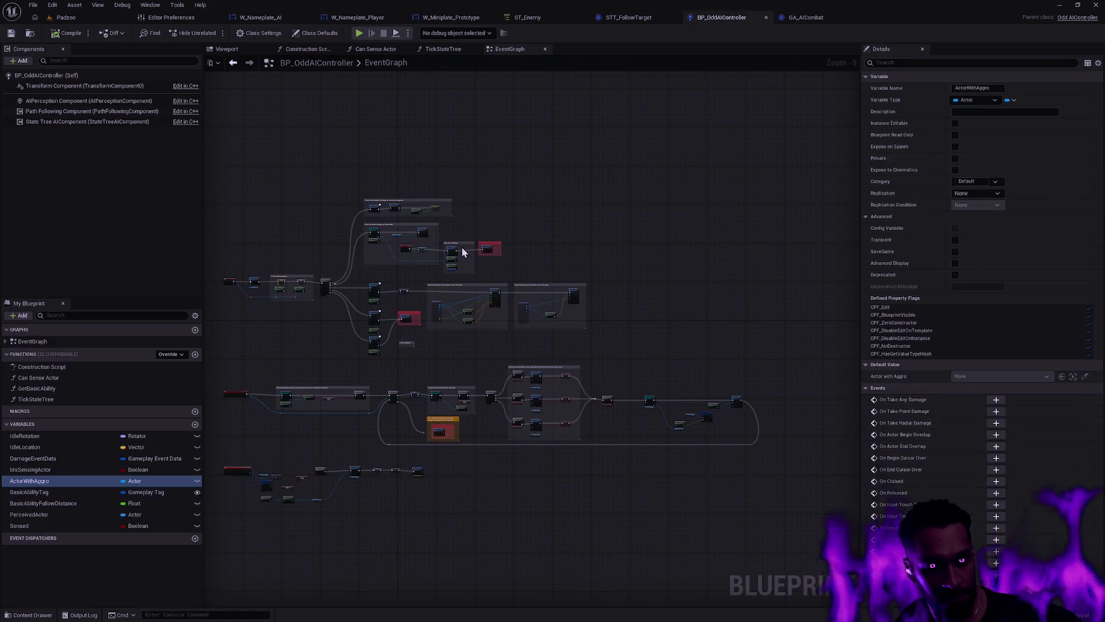
scroll(406, 342, "up", 7)
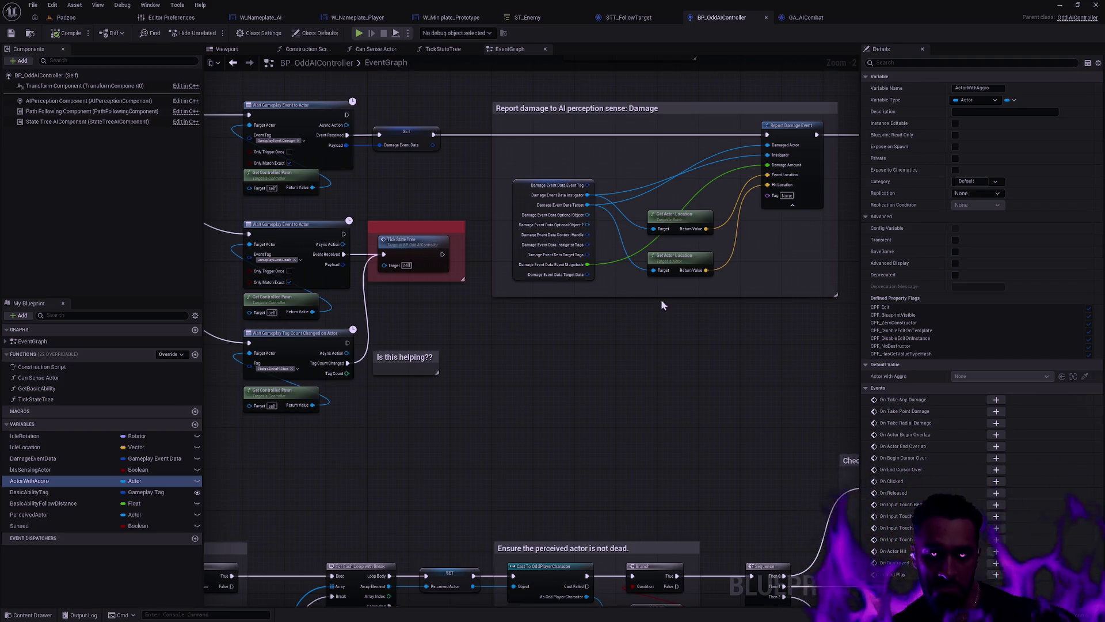
left_click(720, 327)
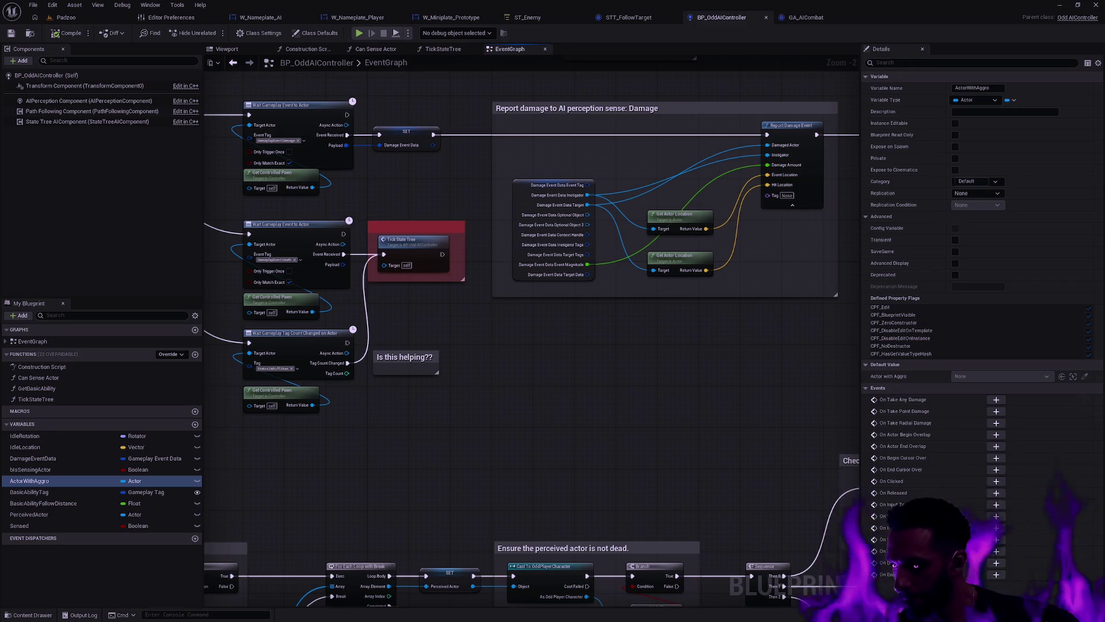
left_click(29, 481)
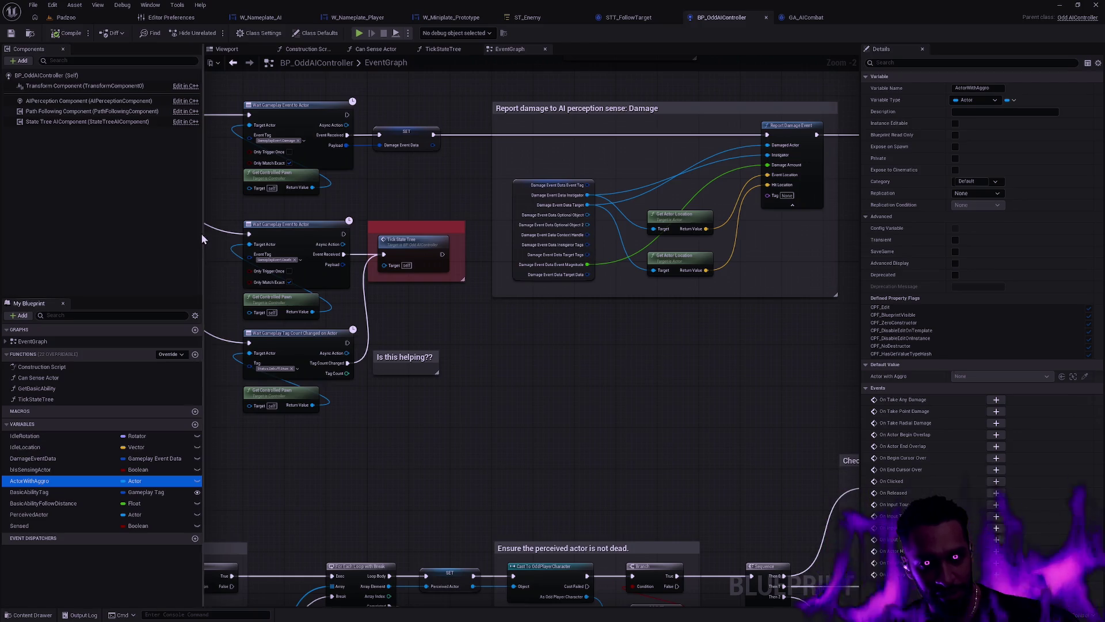
left_click_drag(203, 231, 228, 229)
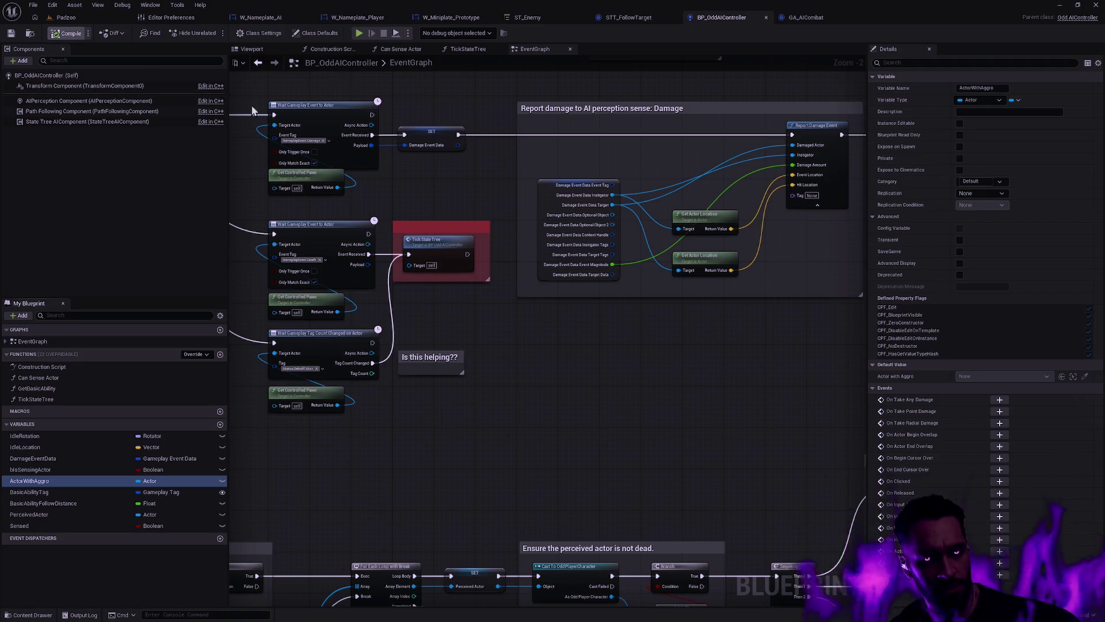
Step: Review the perception SET nodes, Branch and dead-actor checks, then bring up GA_AICombat
scroll(686, 369, "down", 4)
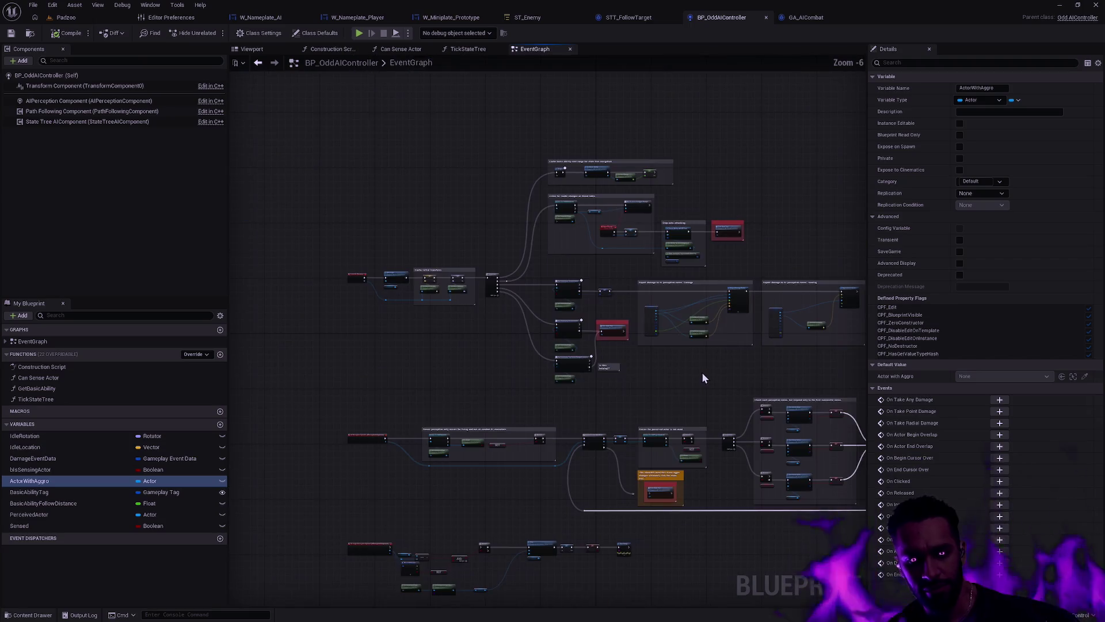
scroll(749, 383, "up", 5)
mouse_move(520, 388)
left_mouse_down()
mouse_move(230, 374)
mouse_move(265, 457)
left_mouse_up()
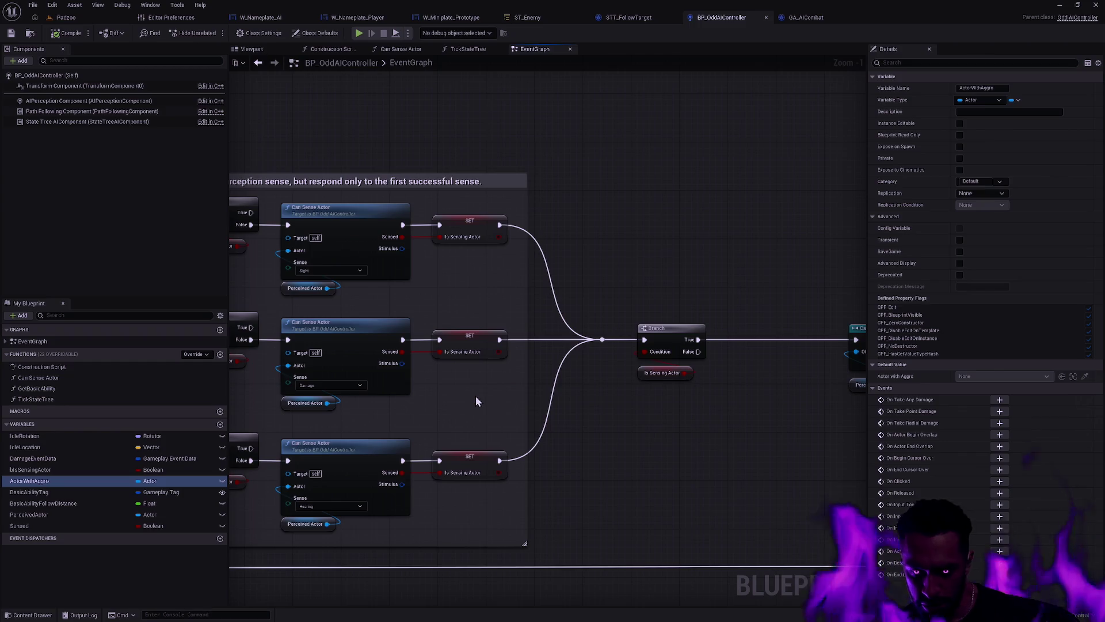
scroll(593, 408, "down", 1)
mouse_move(592, 408)
left_mouse_down()
mouse_move(753, 362)
mouse_move(672, 350)
mouse_move(709, 355)
mouse_move(721, 378)
mouse_move(615, 391)
mouse_move(610, 274)
mouse_move(522, 501)
mouse_move(508, 497)
left_mouse_up()
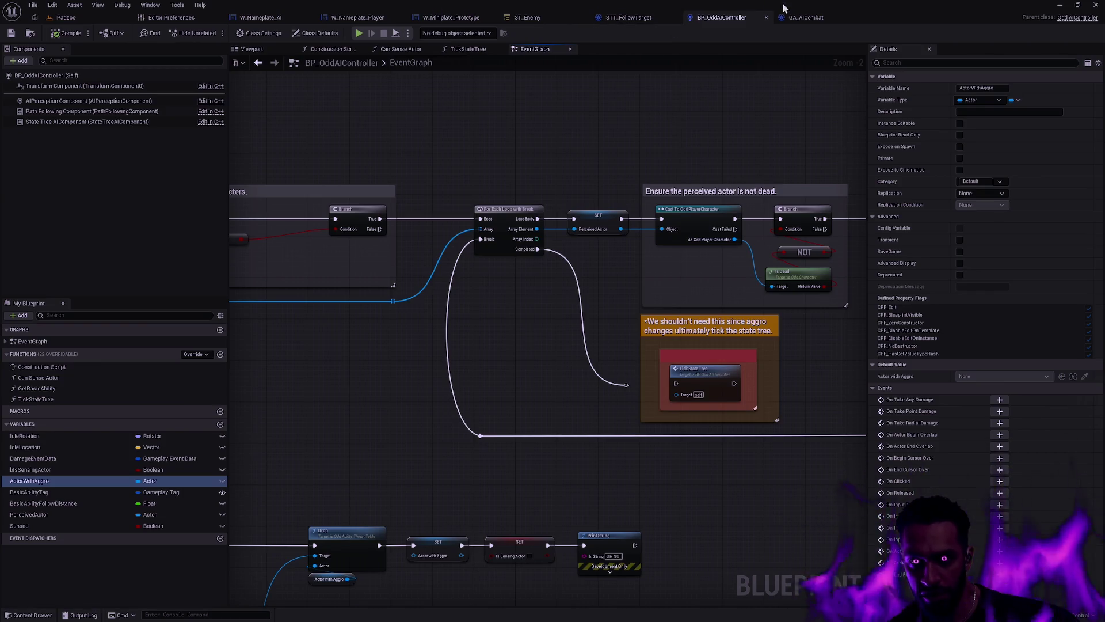
left_click(803, 16)
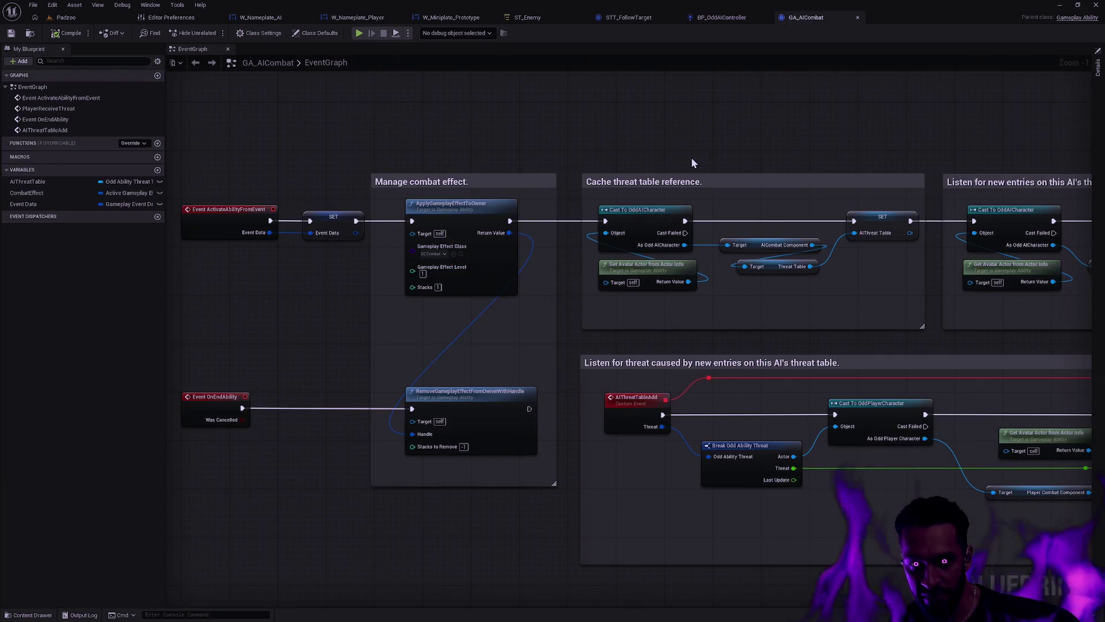
Step: Look over STT_FollowTarget's Event EnterState node, then return to BP_OddAIController's EventGraph
left_click(601, 17)
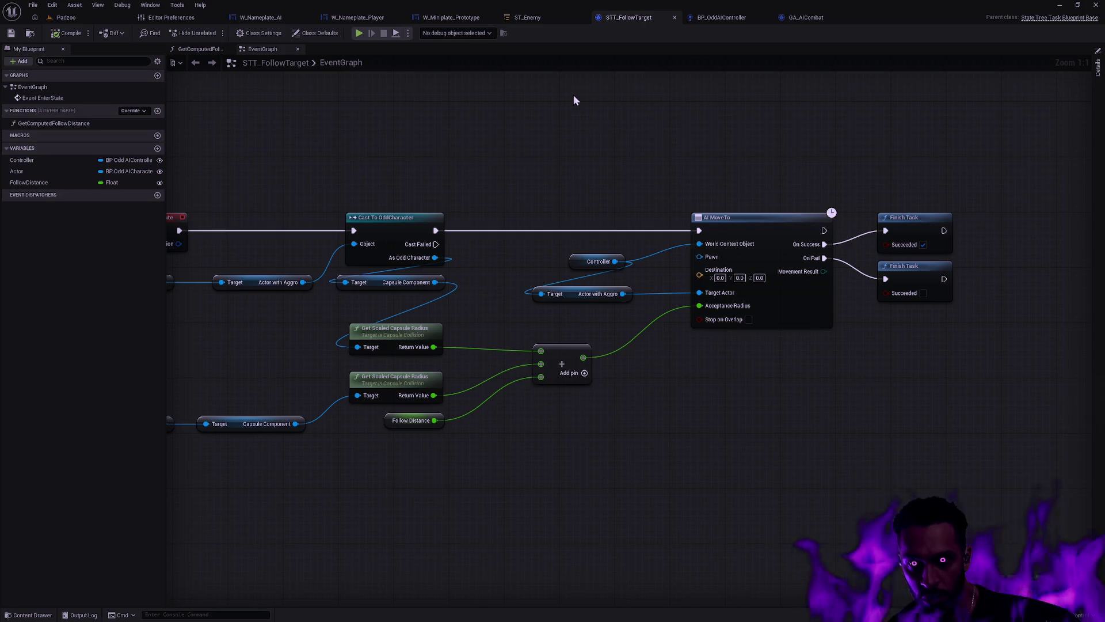
left_click(721, 17)
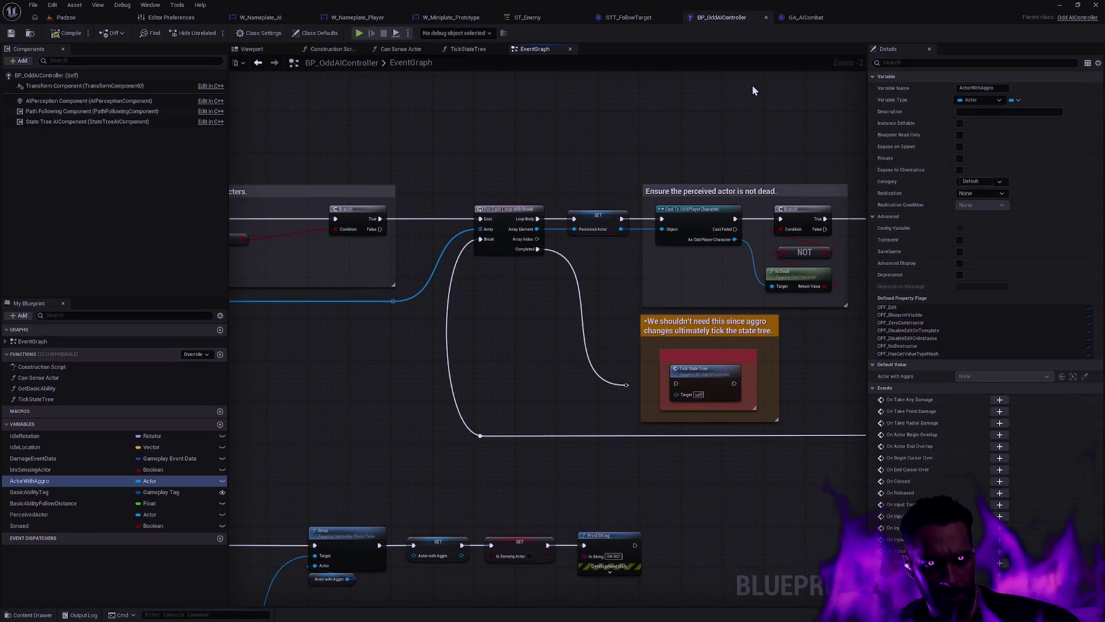
left_click(631, 20)
left_click_drag(592, 177, 721, 171)
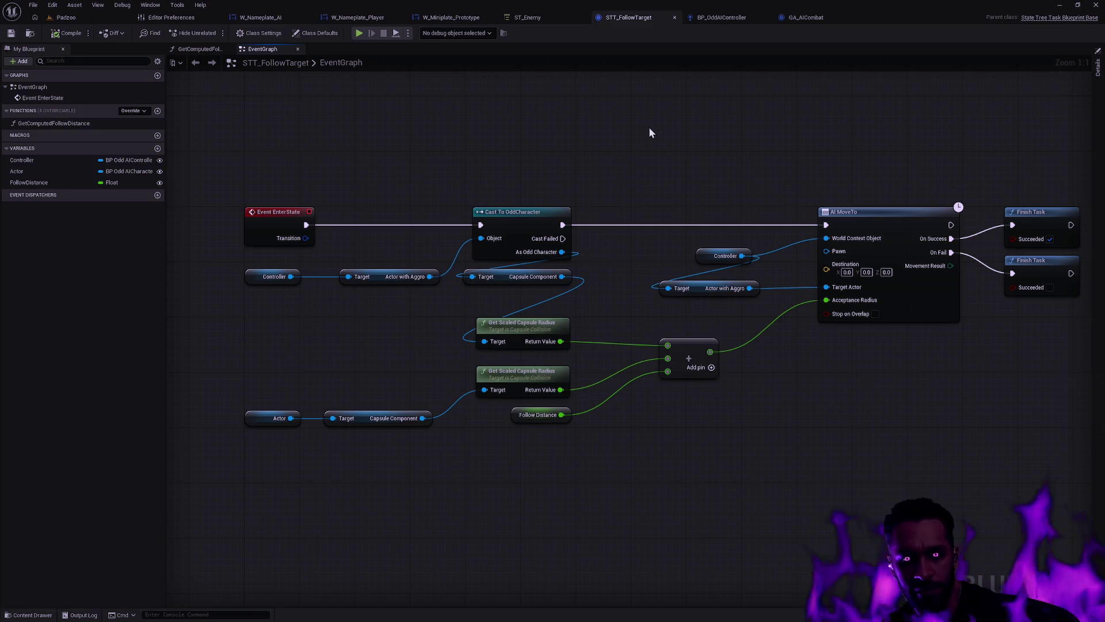
left_click(725, 23)
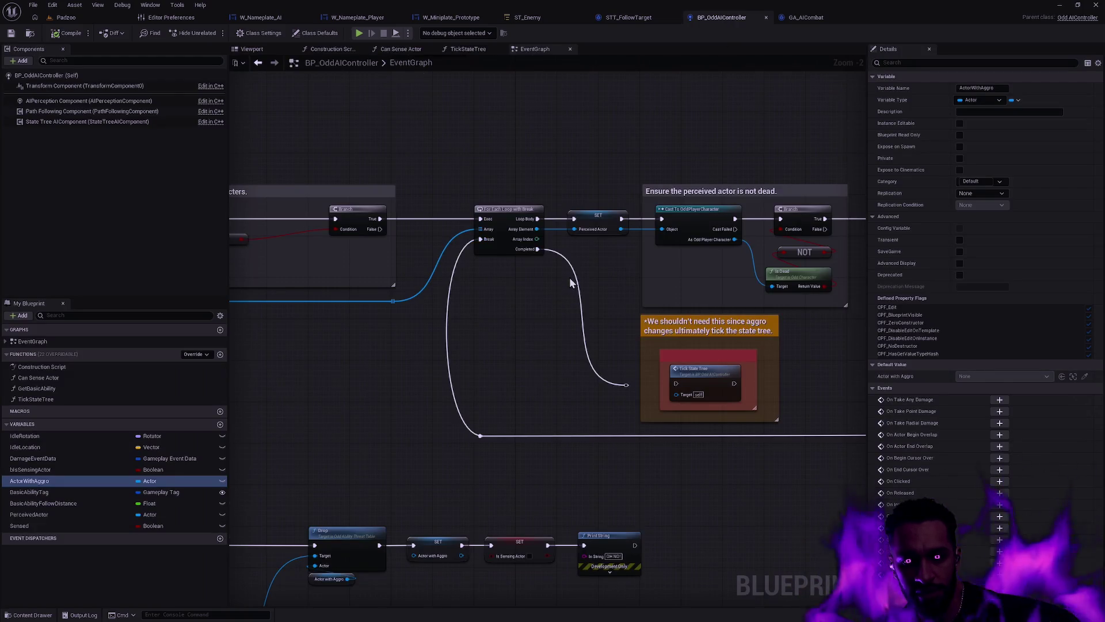
Step: Select the AggroChange custom event, then switch to OddAbilityThreat.cpp in Rider
scroll(569, 277, "down", 2)
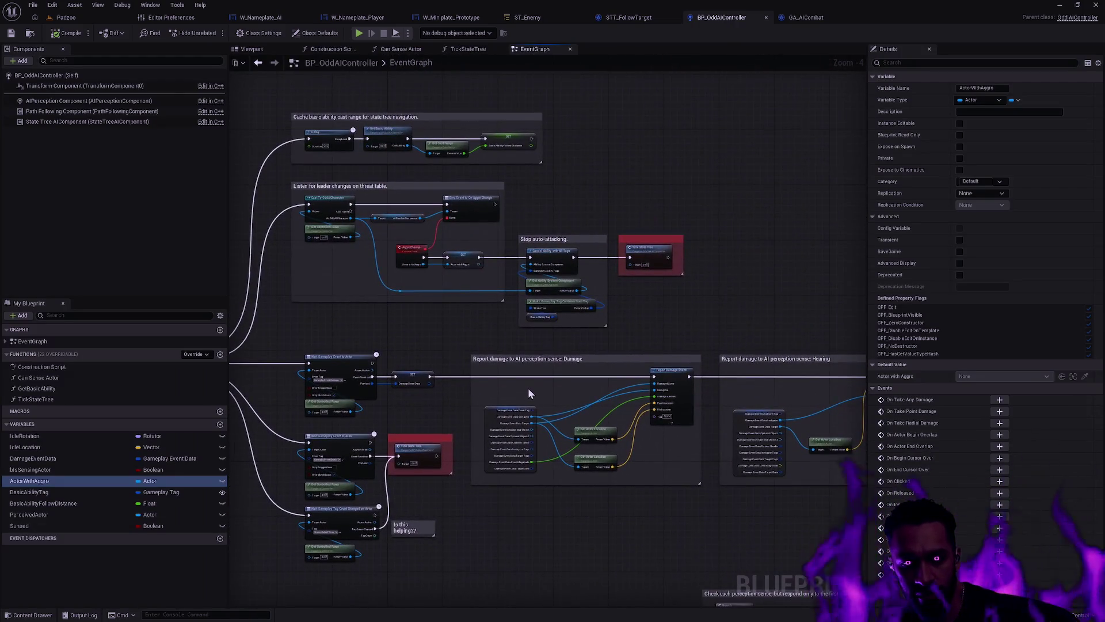
scroll(499, 361, "up", 4)
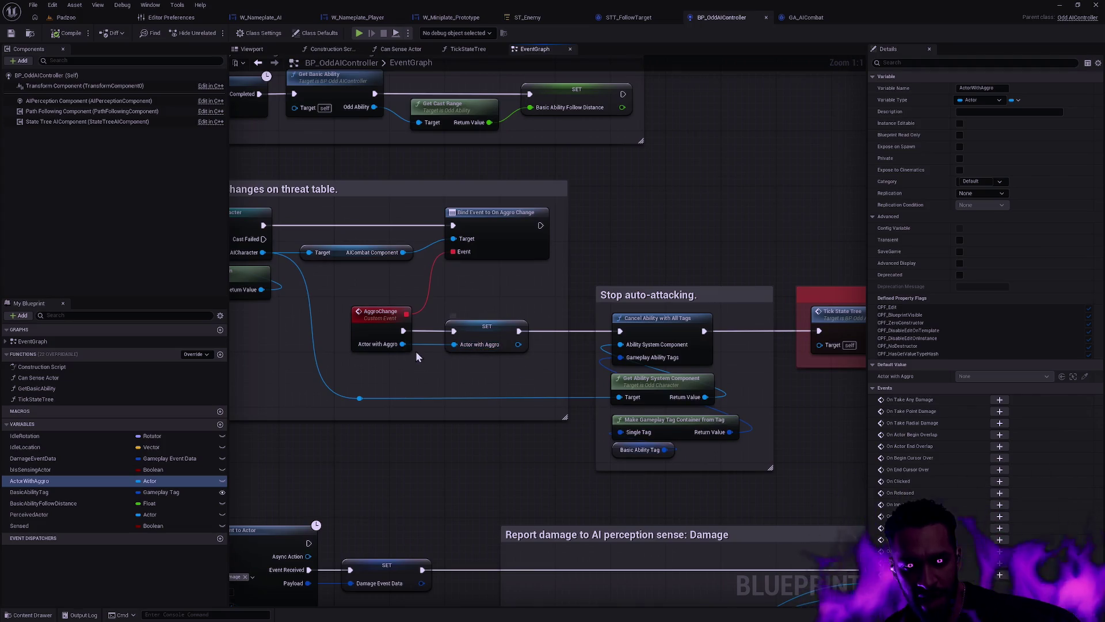
left_click_drag(402, 364, 466, 370)
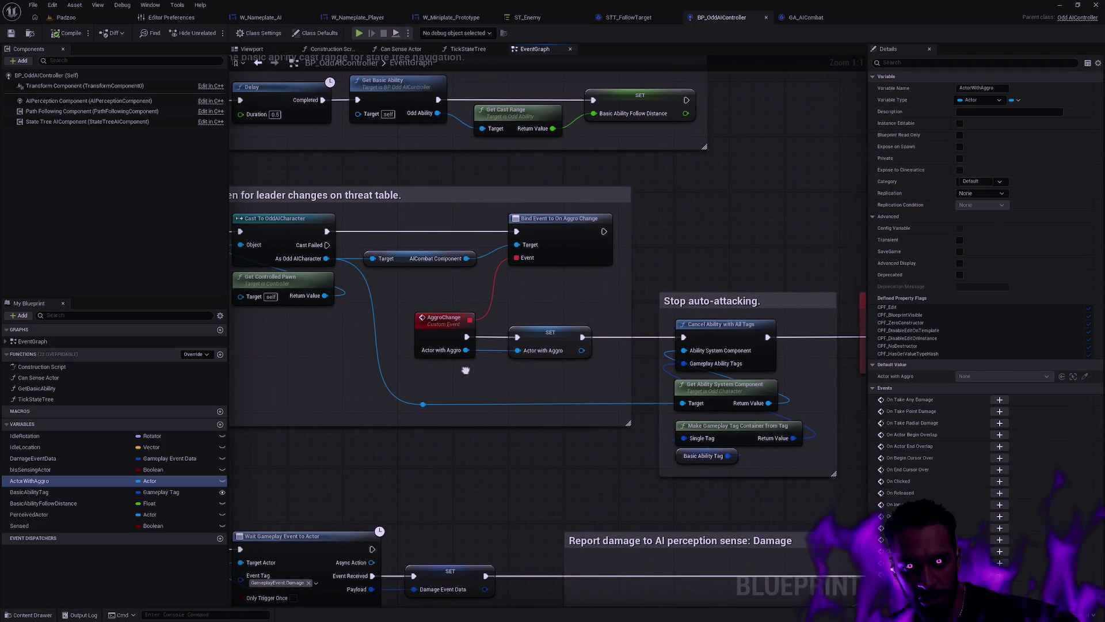
left_click(454, 323)
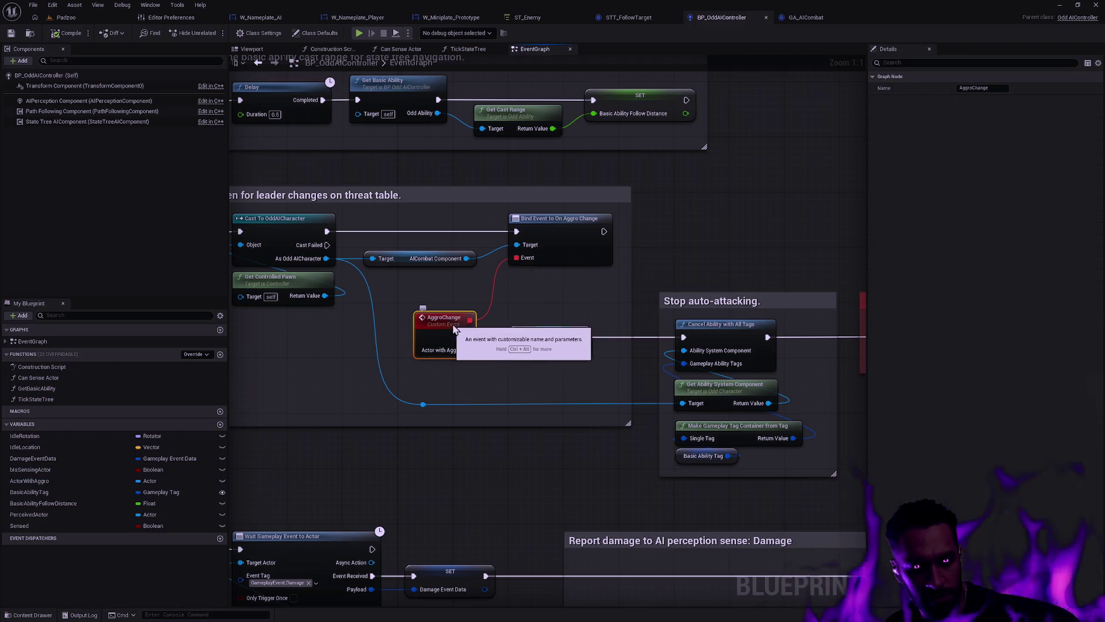
key("alt+Tab")
scroll(482, 301, "down", 5)
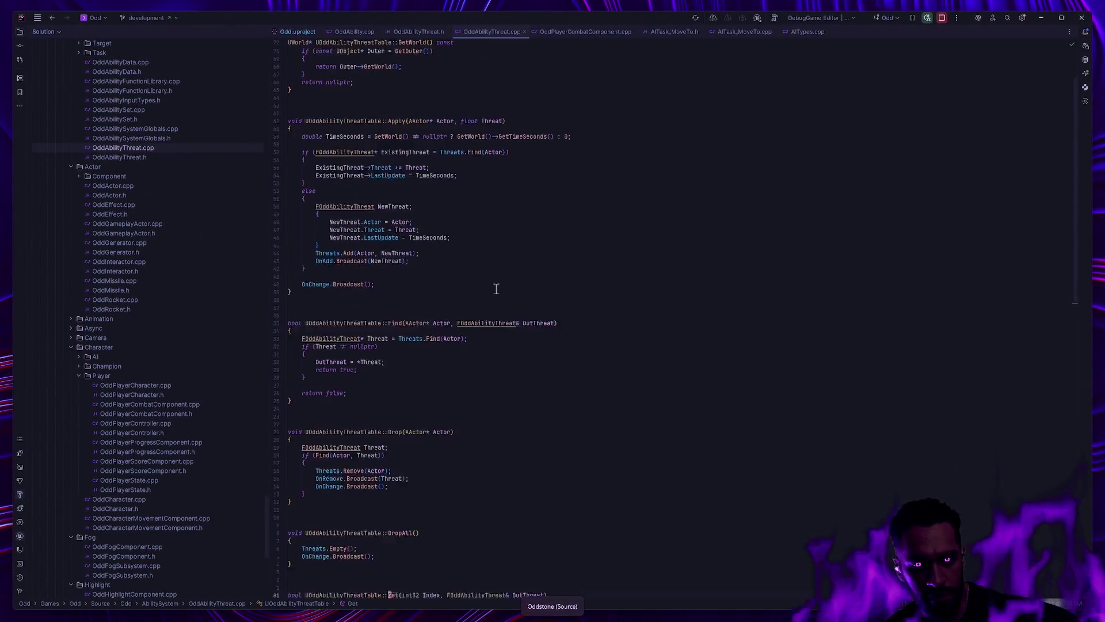
Step: Open OddPlayerCombatComponent.cpp and its OddPlayerCombatComponent.h header in Rider
key("alt+Tab")
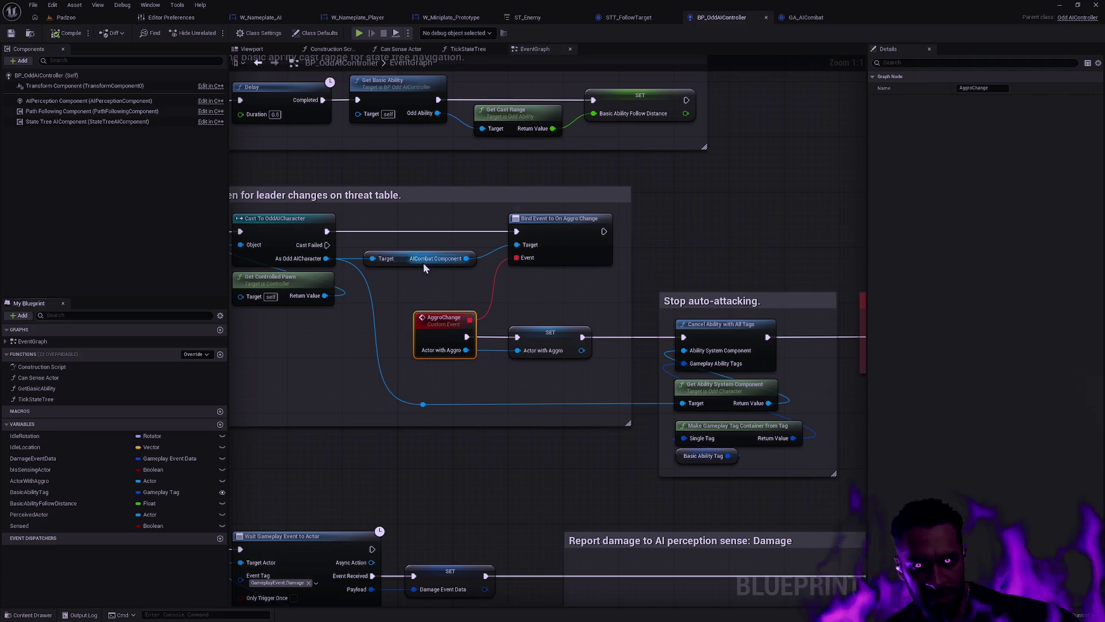
key("alt+Tab")
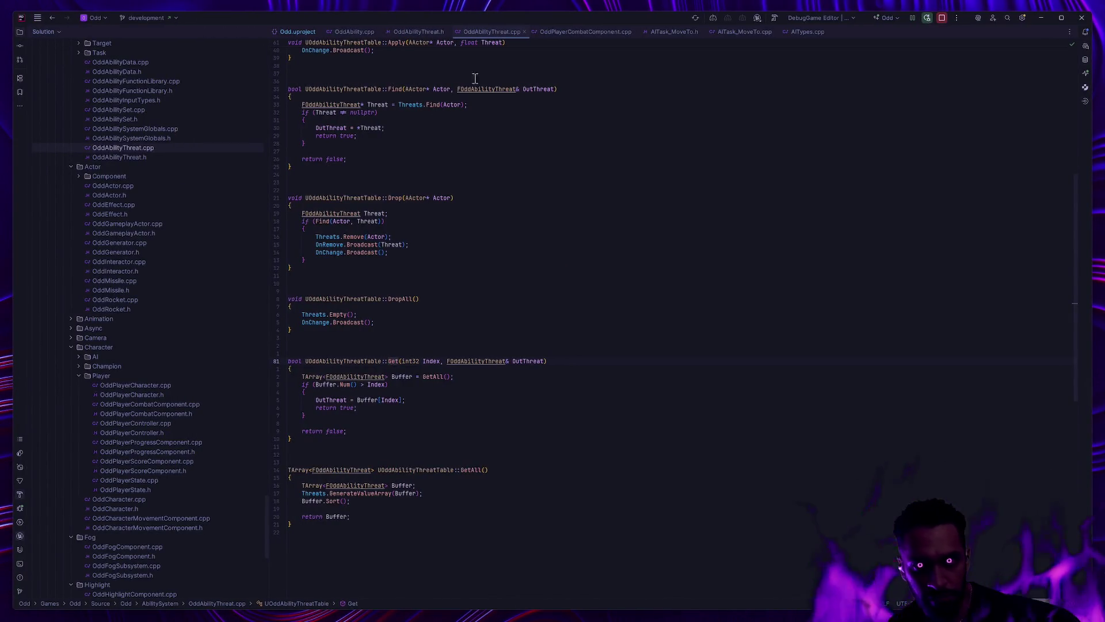
left_click(595, 33)
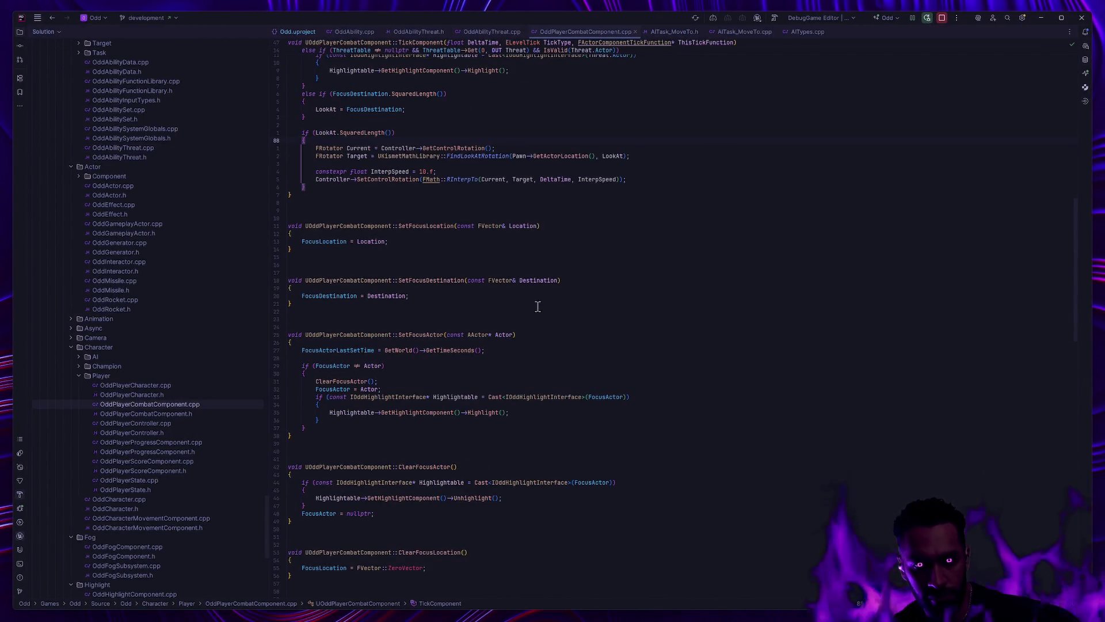
scroll(518, 321, "down", 5)
left_click(174, 413)
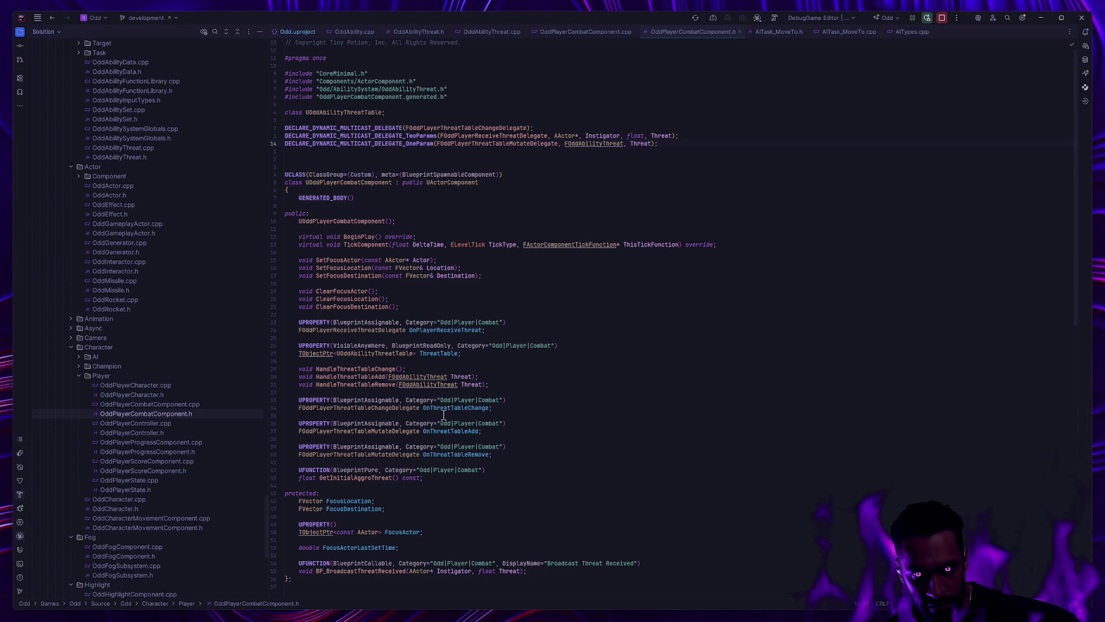
Step: Trace OnThreatTableChange to its broadcast in HandleThreatTableChange, then return to Unreal
left_click(472, 408)
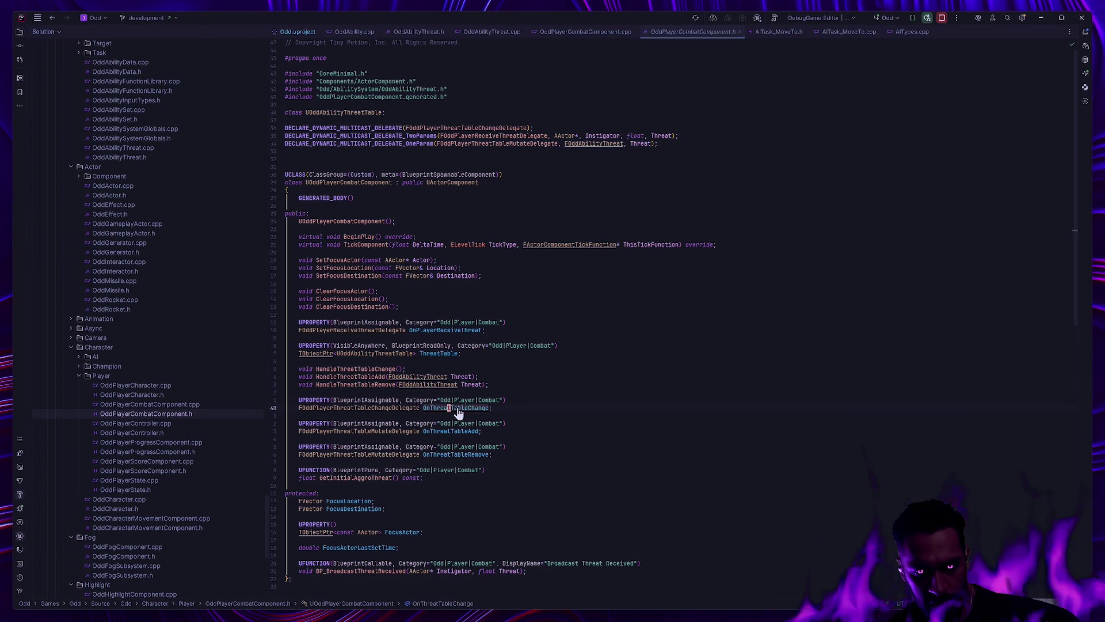
left_click(472, 407, "ctrl")
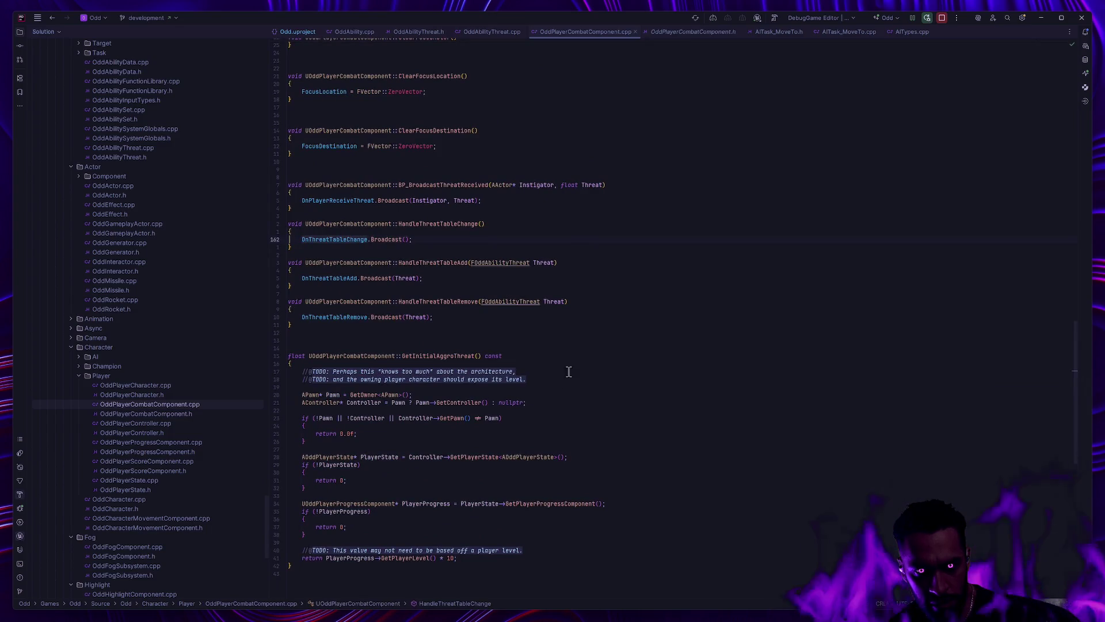
key("alt+Tab")
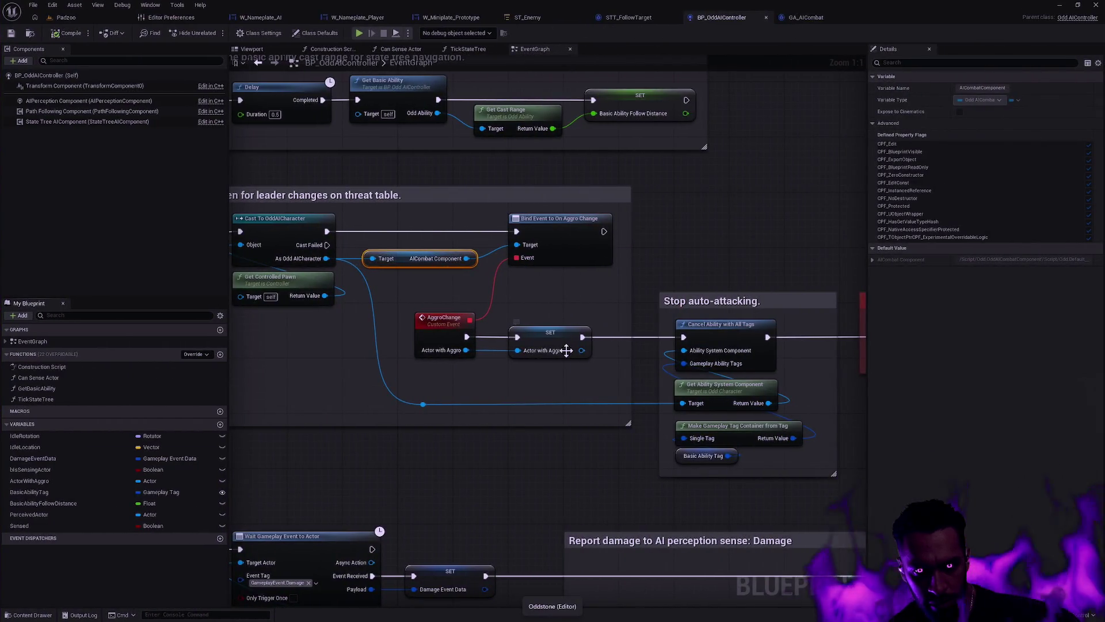
Step: Check the Bind Event to On Aggro Change Event pin, then view OnThreatTableChange's header declaration
key("alt+Tab")
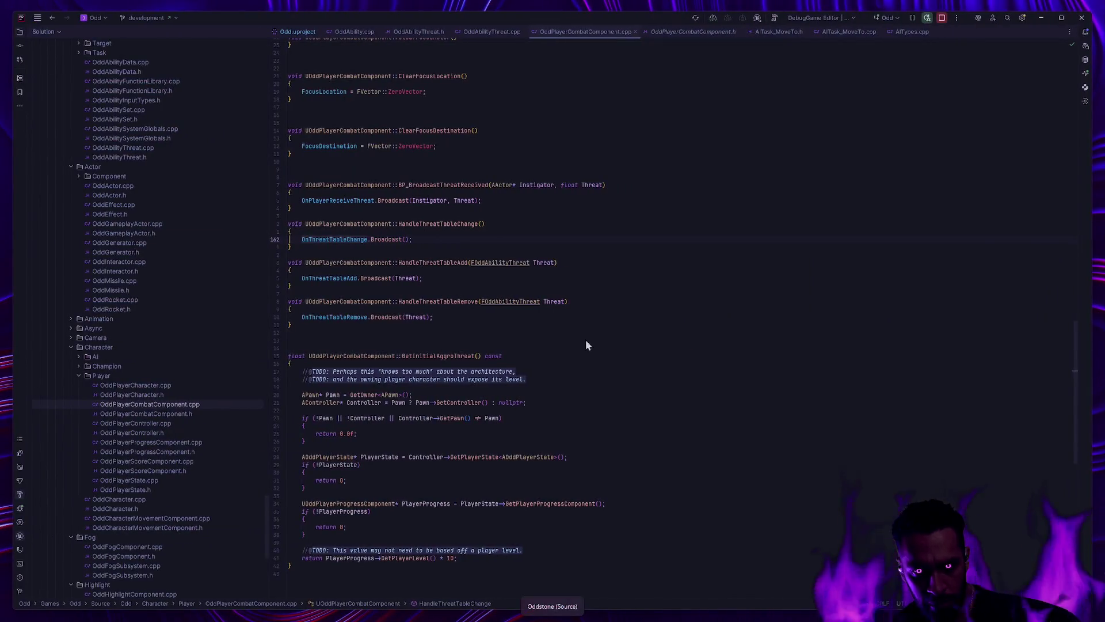
key("alt+Tab")
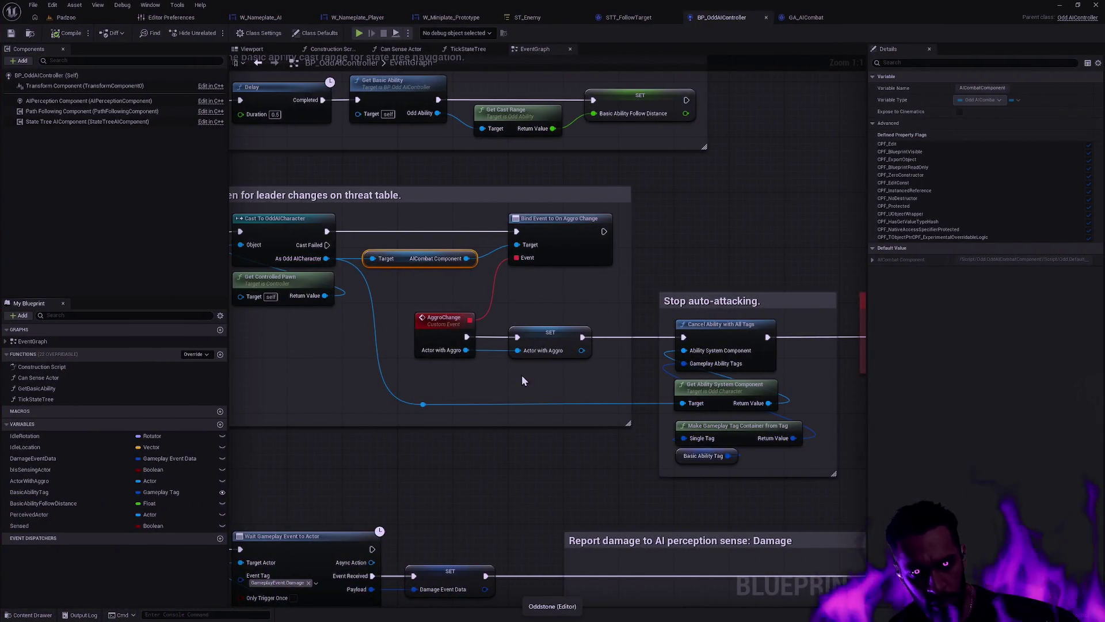
mouse_move(540, 257)
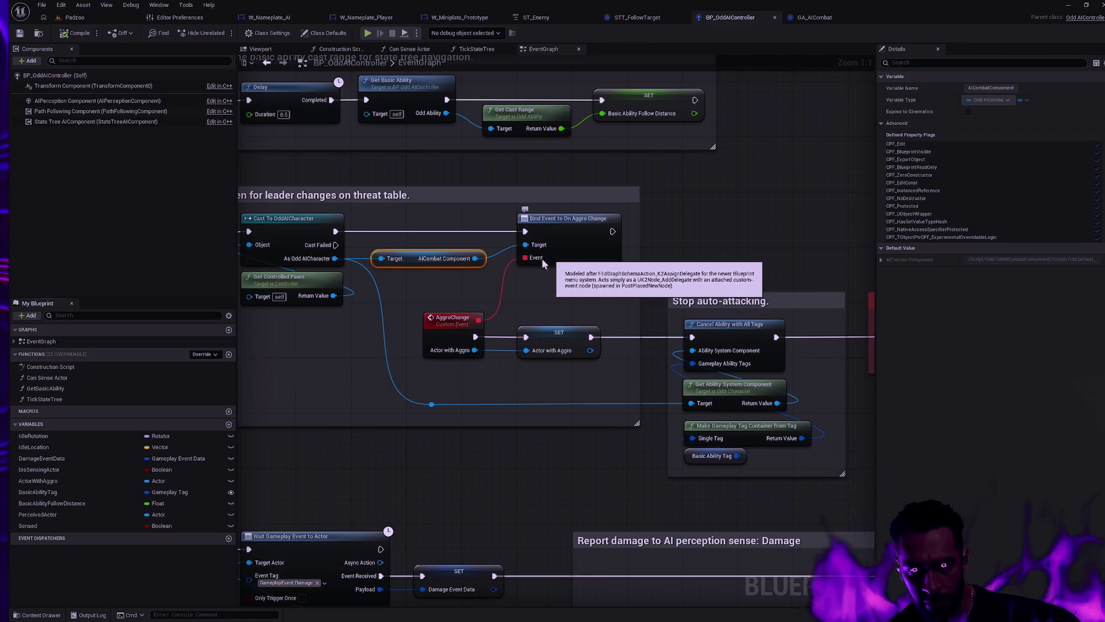
key("alt+Tab")
left_click(351, 240, "ctrl")
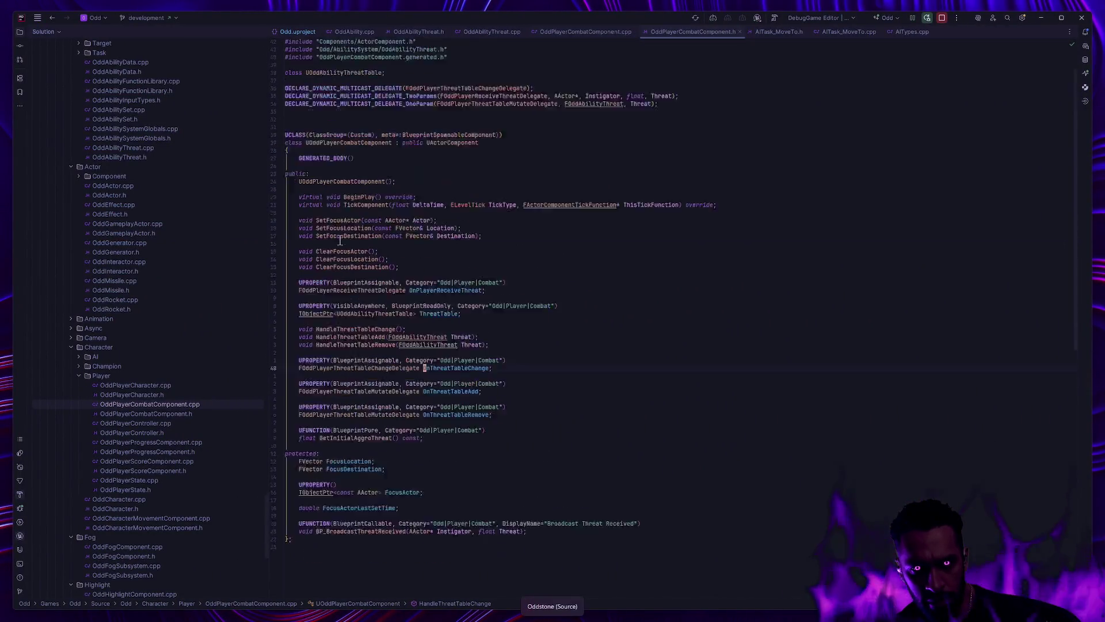
Step: Review the parameterless FOddPlayerThreatTableChangeDelegate declaration, then select AggroChange back in Unreal
left_click(400, 230, "ctrl")
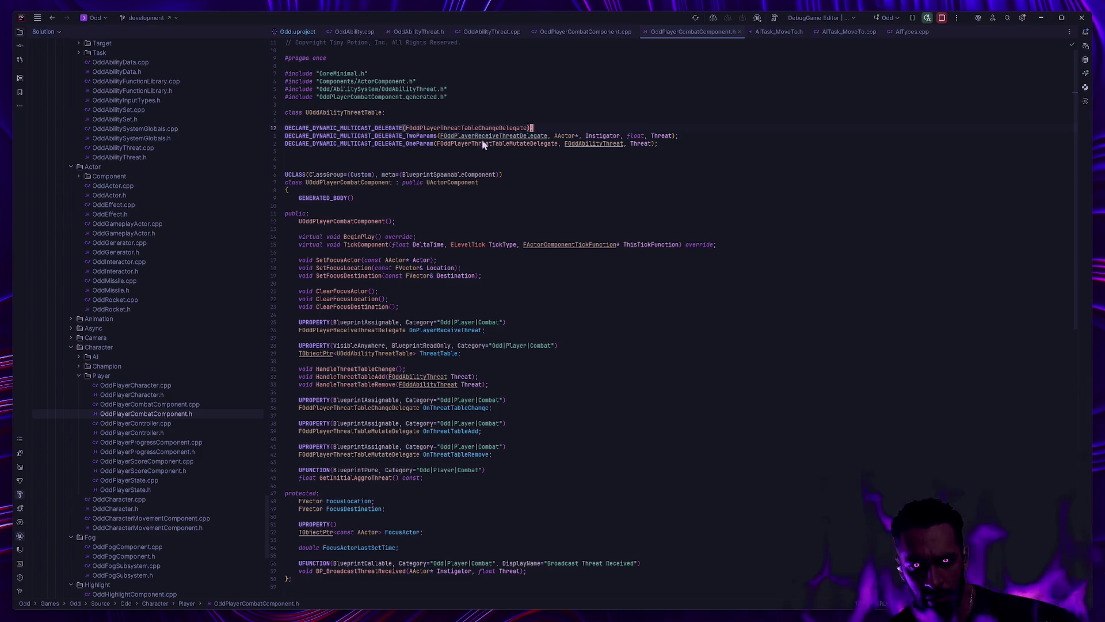
key("alt+Tab")
left_click(443, 320)
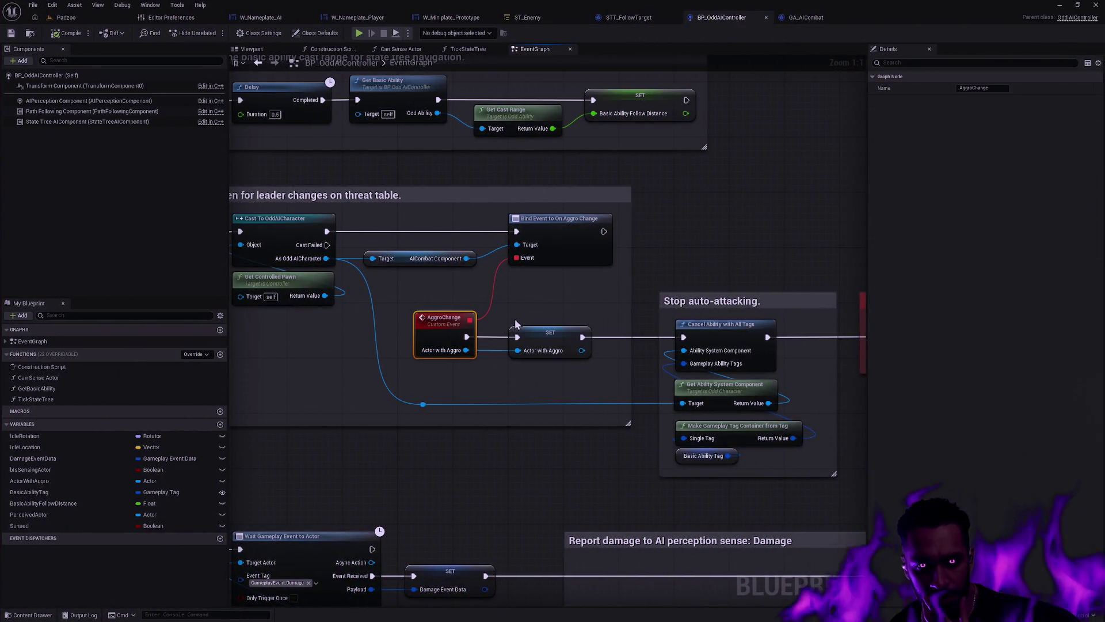
Step: Connect the Bind Event to On Aggro Change node's Event pin to AggroChange's delegate pin
left_click(545, 222)
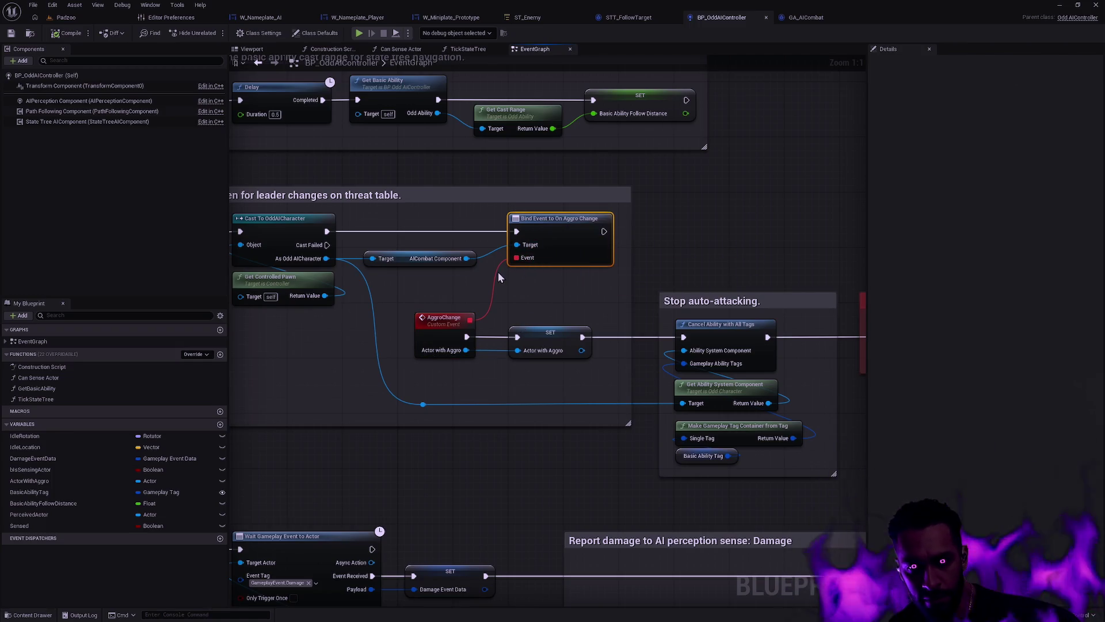
left_click_drag(518, 257, 503, 274)
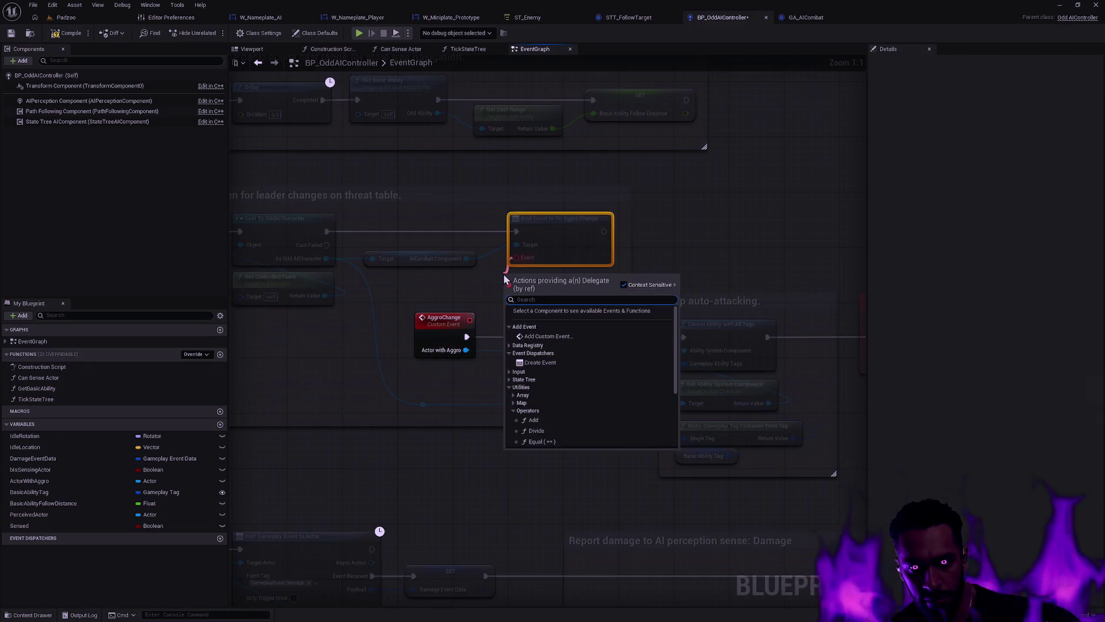
key("Escape")
left_click_drag(470, 320, 517, 257)
left_click(440, 320)
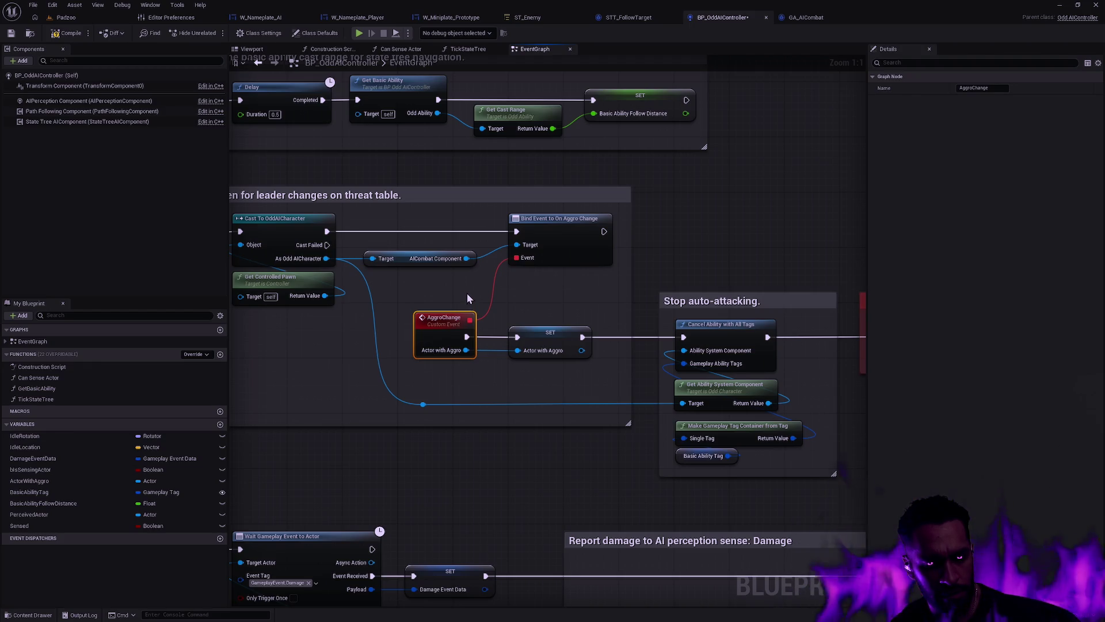
Step: Pan across the Stop auto-attacking, Report Damage, Hearing and leader-change sections to review the wiring
mouse_move(375, 308)
left_mouse_down()
mouse_move(449, 295)
mouse_move(381, 312)
left_mouse_up()
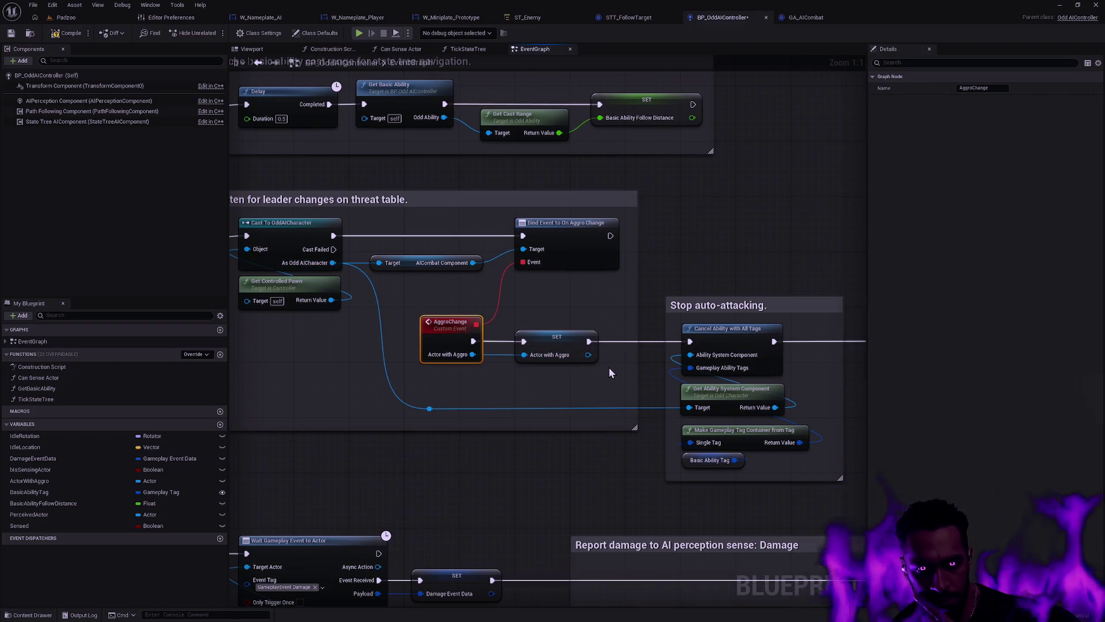
scroll(606, 357, "down", 2)
mouse_move(606, 309)
left_mouse_down()
mouse_move(720, 281)
mouse_move(690, 326)
mouse_move(689, 271)
left_mouse_up()
mouse_move(708, 307)
left_mouse_down()
mouse_move(705, 227)
mouse_move(368, 252)
left_mouse_up()
left_click_drag(662, 234, 387, 155)
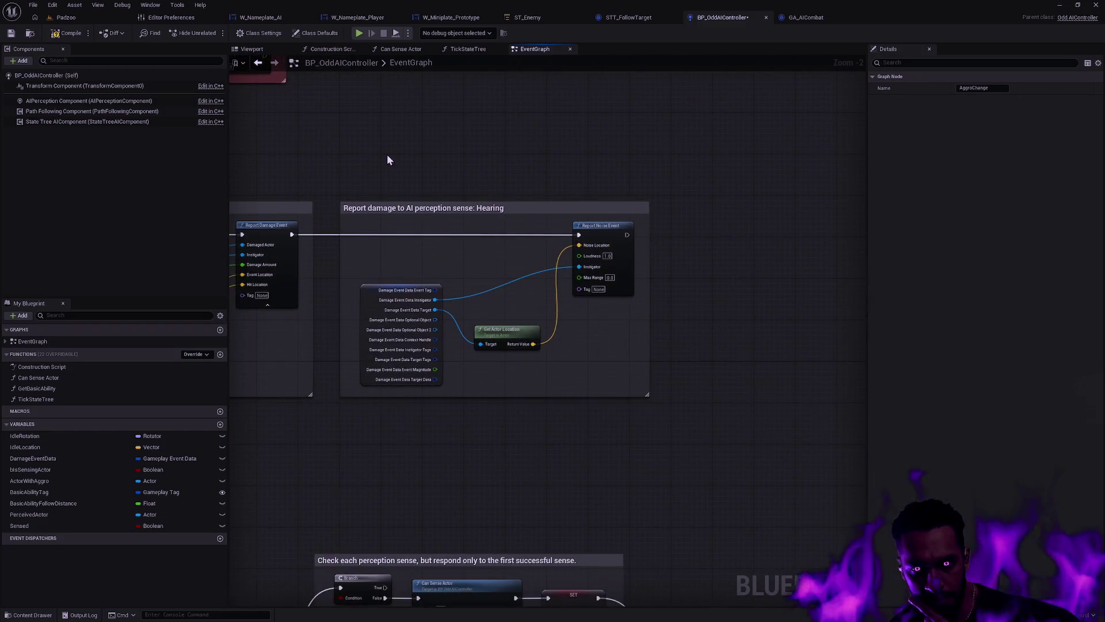
scroll(437, 189, "down", 3)
scroll(653, 313, "up", 2)
left_click_drag(654, 313, 661, 325)
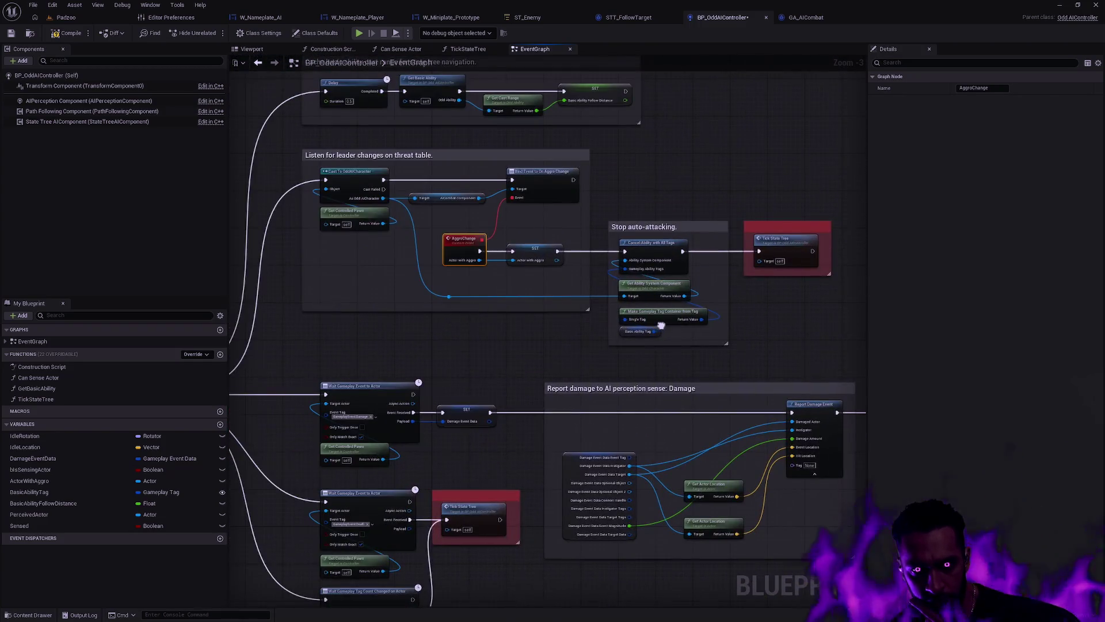
scroll(523, 256, "up", 3)
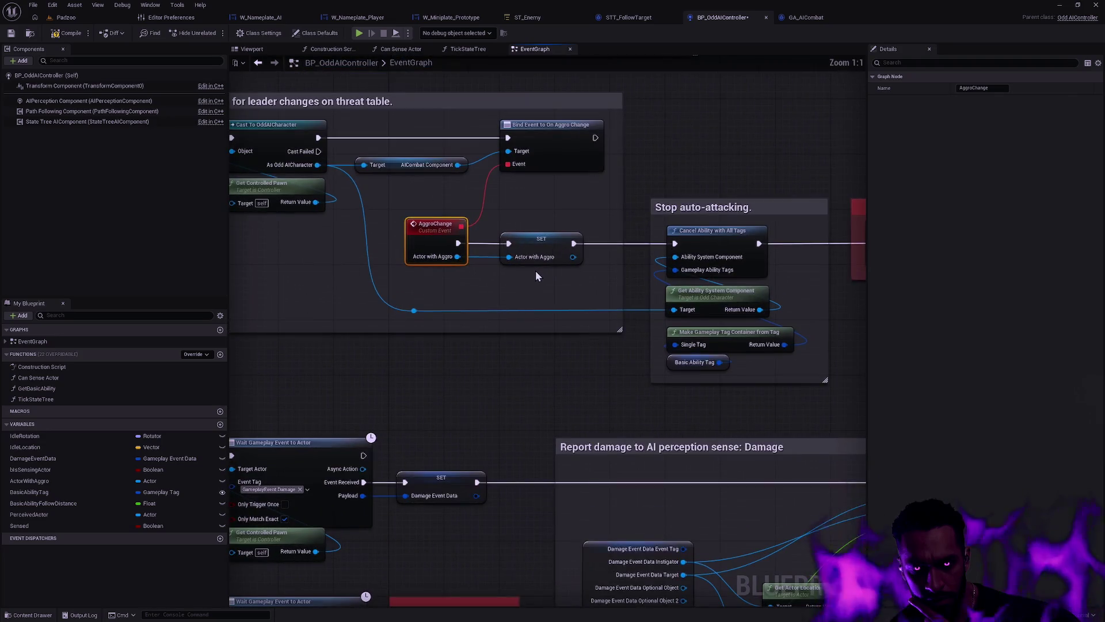
Step: Survey GA_AICombat's combat, Bind/Apply threat and new-entries sections, then switch to Rider
left_click(803, 19)
scroll(815, 286, "down", 2)
mouse_move(815, 286)
left_mouse_down()
mouse_move(506, 271)
mouse_move(666, 279)
mouse_move(568, 290)
mouse_move(572, 266)
mouse_move(380, 296)
mouse_move(488, 447)
mouse_move(615, 422)
left_mouse_up()
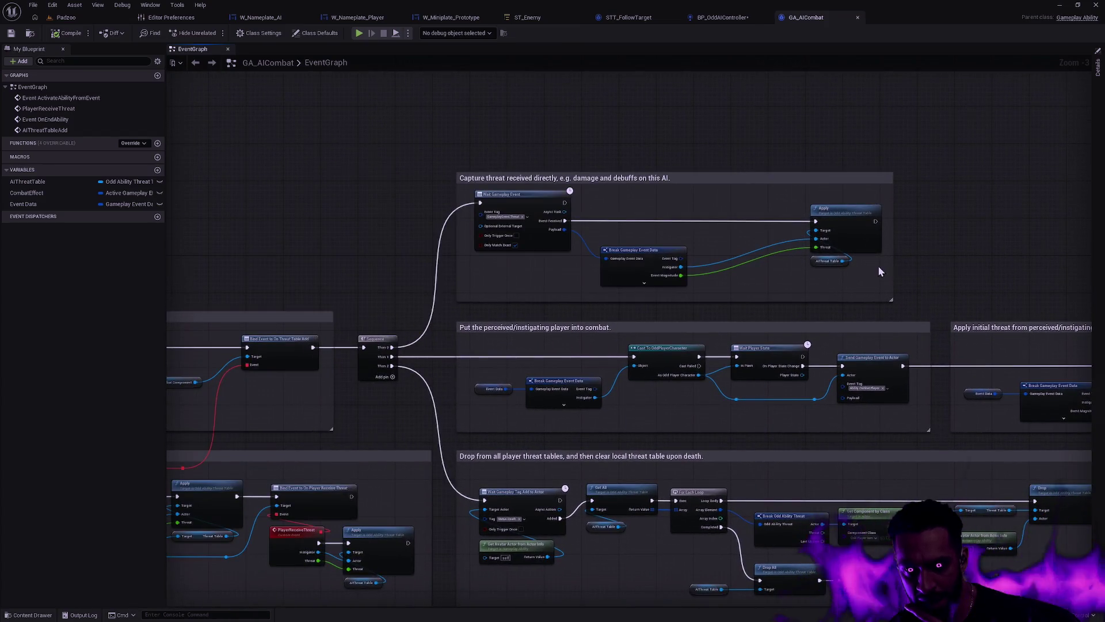
scroll(876, 267, "up", 3)
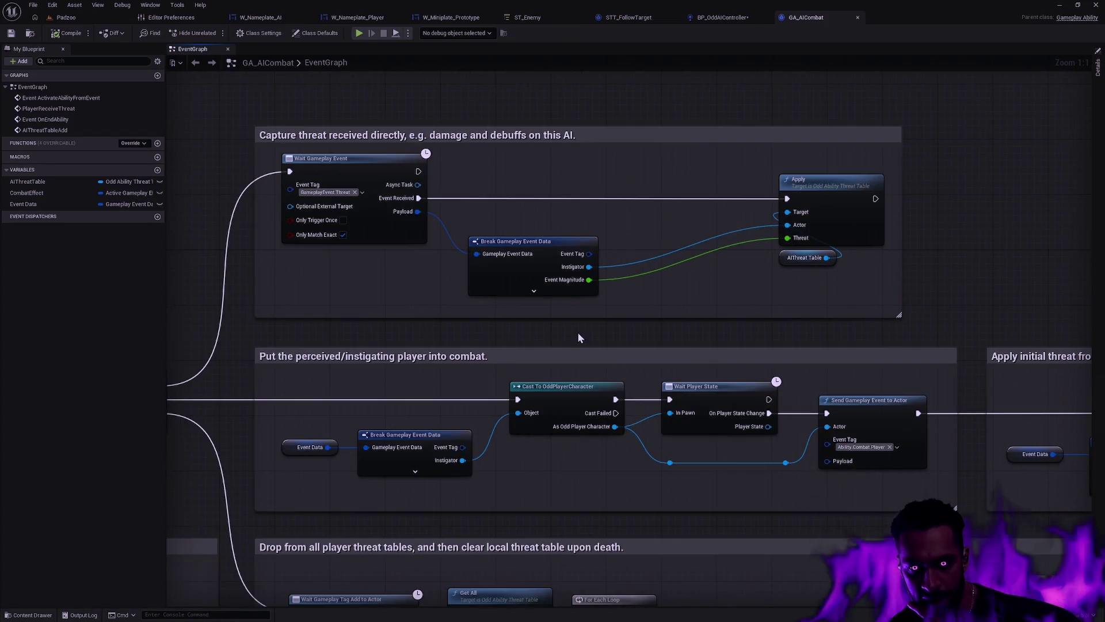
mouse_move(578, 332)
left_mouse_down()
mouse_move(645, 271)
mouse_move(781, 189)
left_mouse_up()
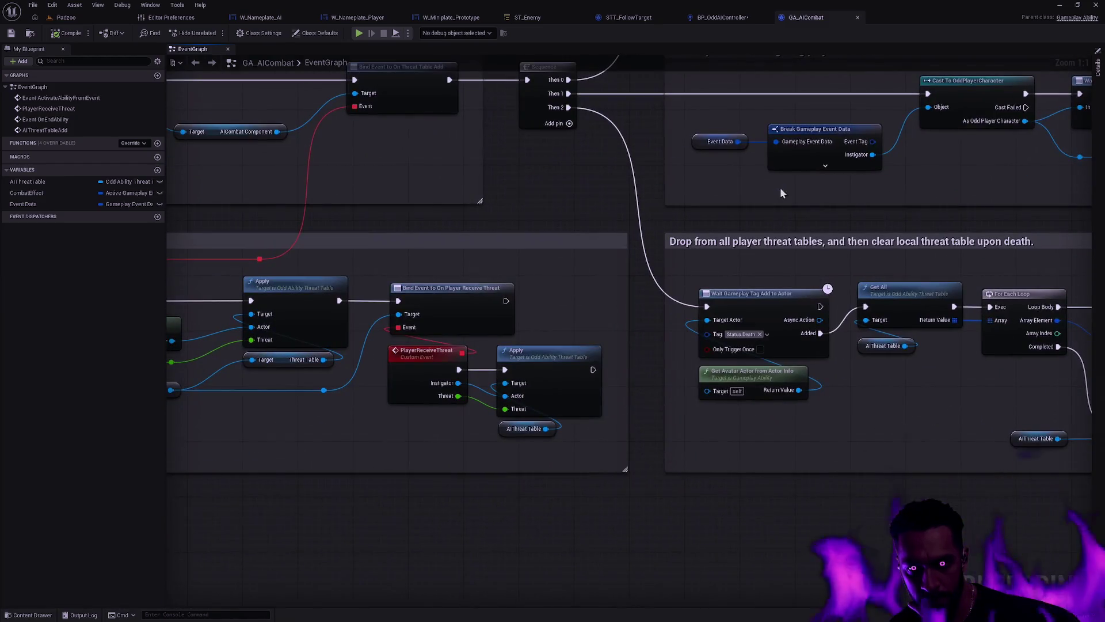
mouse_move(568, 289)
left_mouse_down()
mouse_move(784, 356)
mouse_move(966, 374)
left_mouse_up()
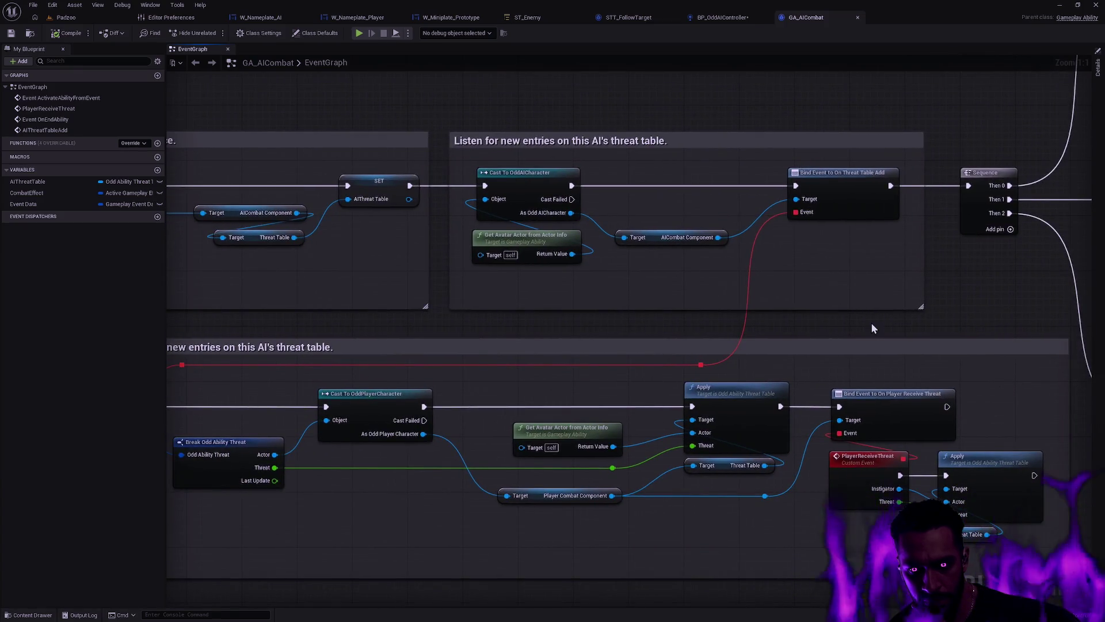
key("alt+Tab")
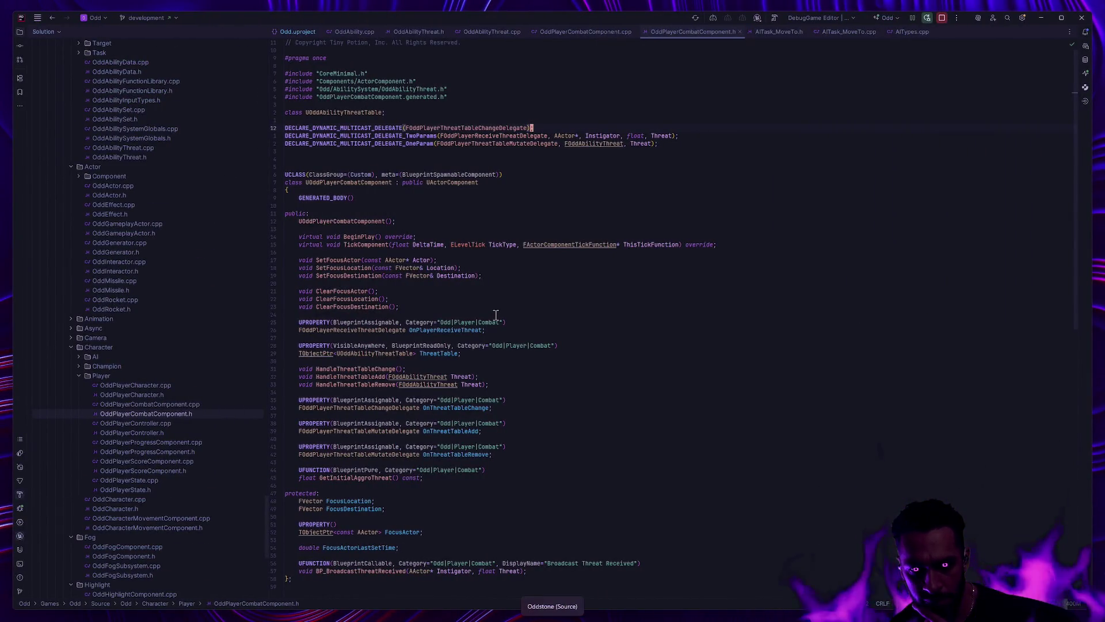
Step: Find usages of HandleThreatTableChange in OddPlayerCombatComponent.cpp, then return to BP_OddAIController's graph
left_click(192, 403)
scroll(510, 363, "up", 3)
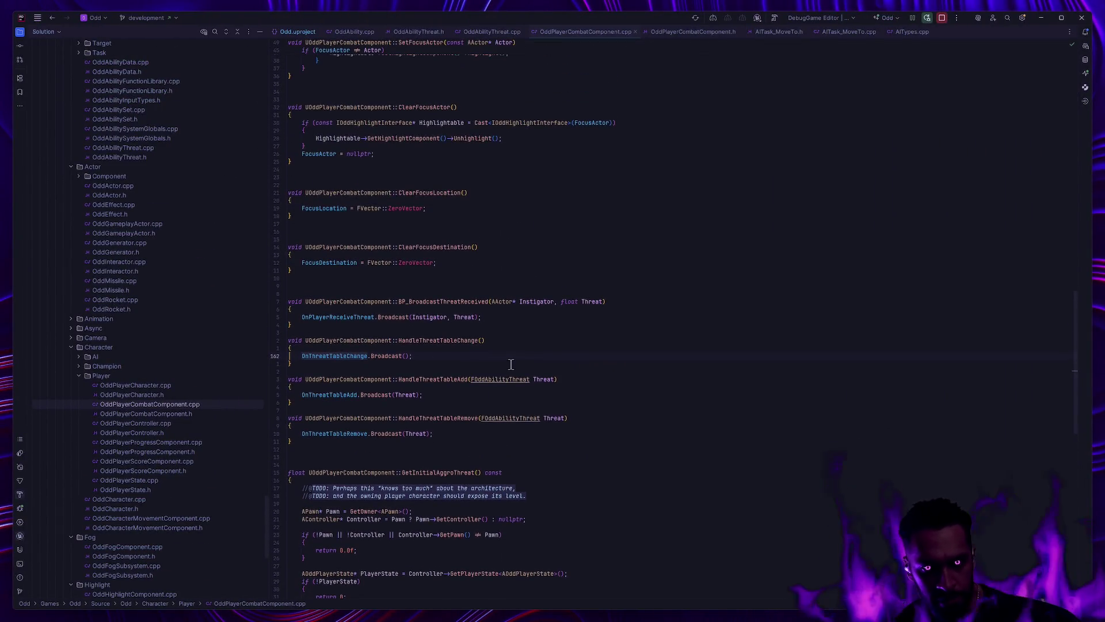
left_click(412, 340)
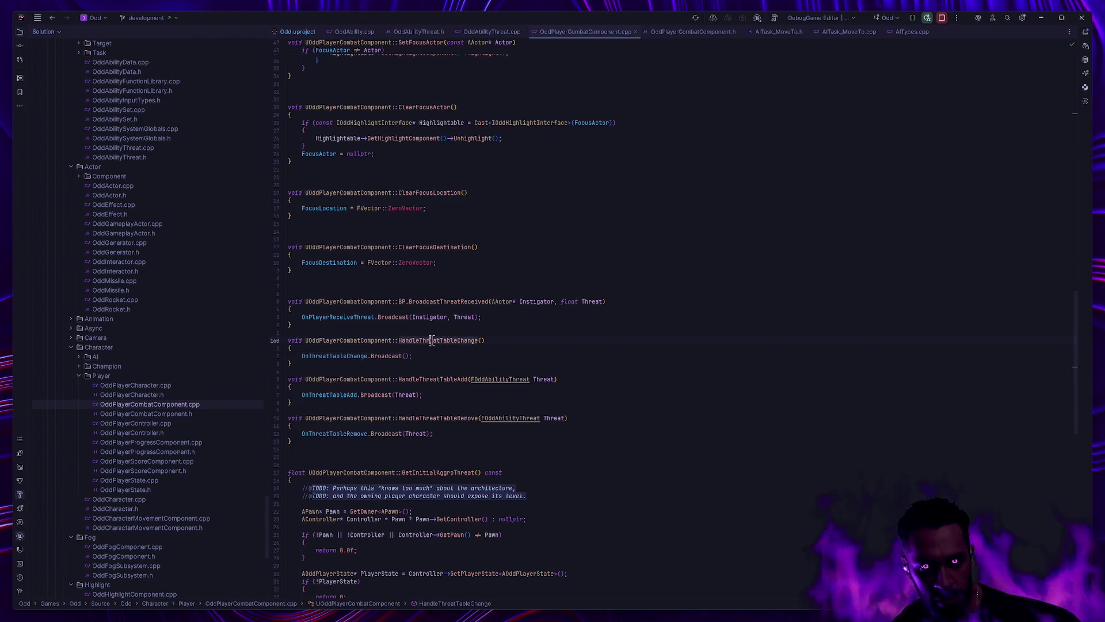
key("alt+g")
left_click(453, 340, "ctrl")
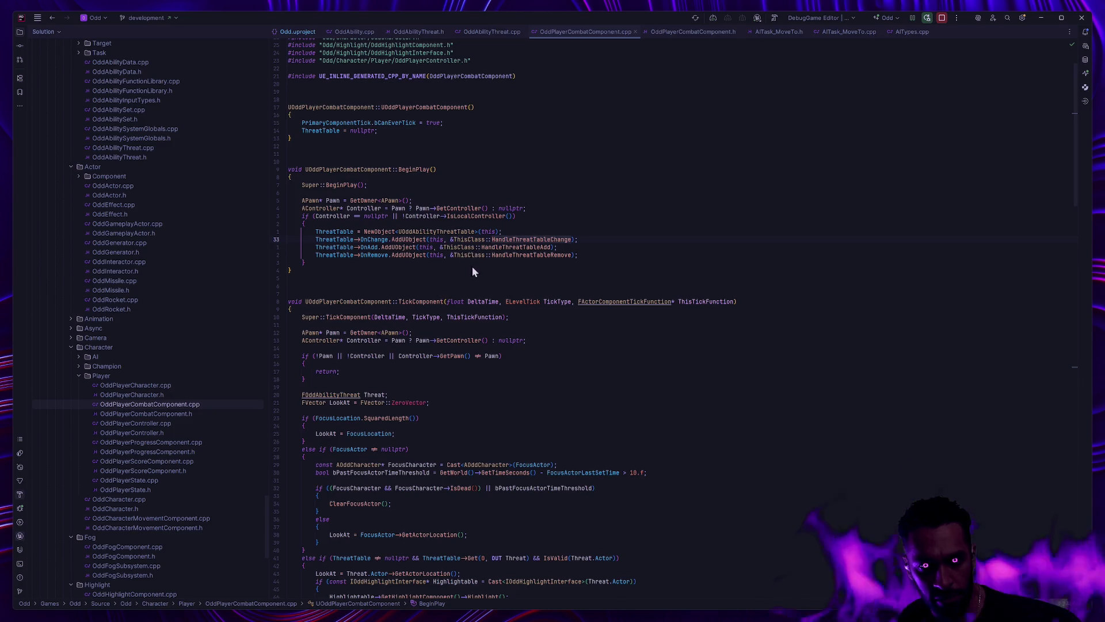
key("alt+Tab")
left_click(706, 17)
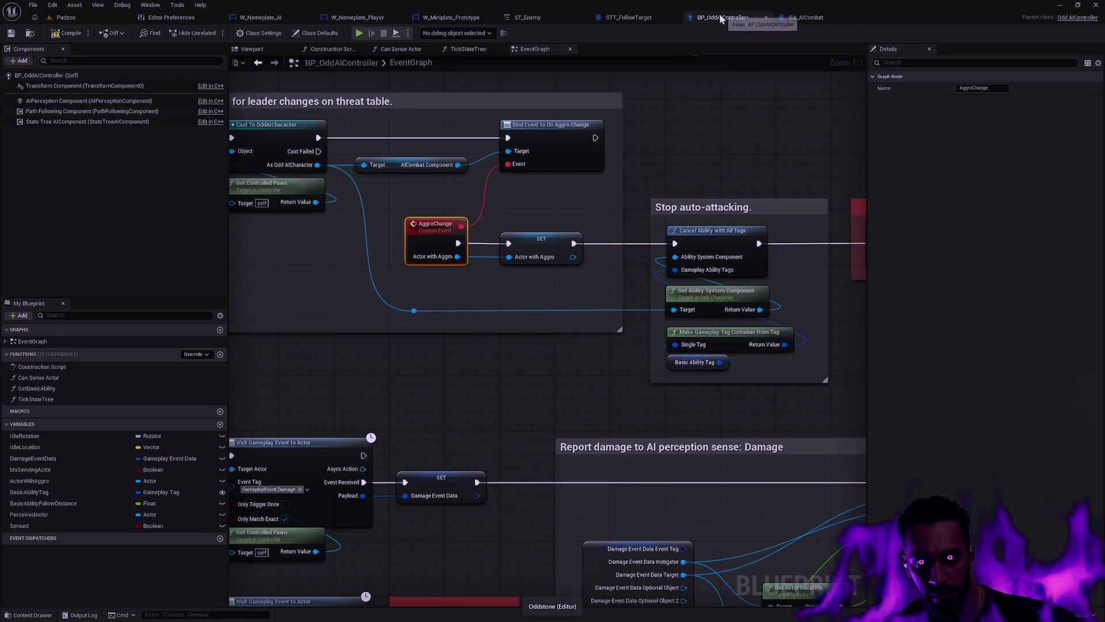
Step: Pan to the threat-table listener nodes and select the AggroChange custom event
scroll(669, 171, "down", 3)
scroll(666, 328, "up", 2)
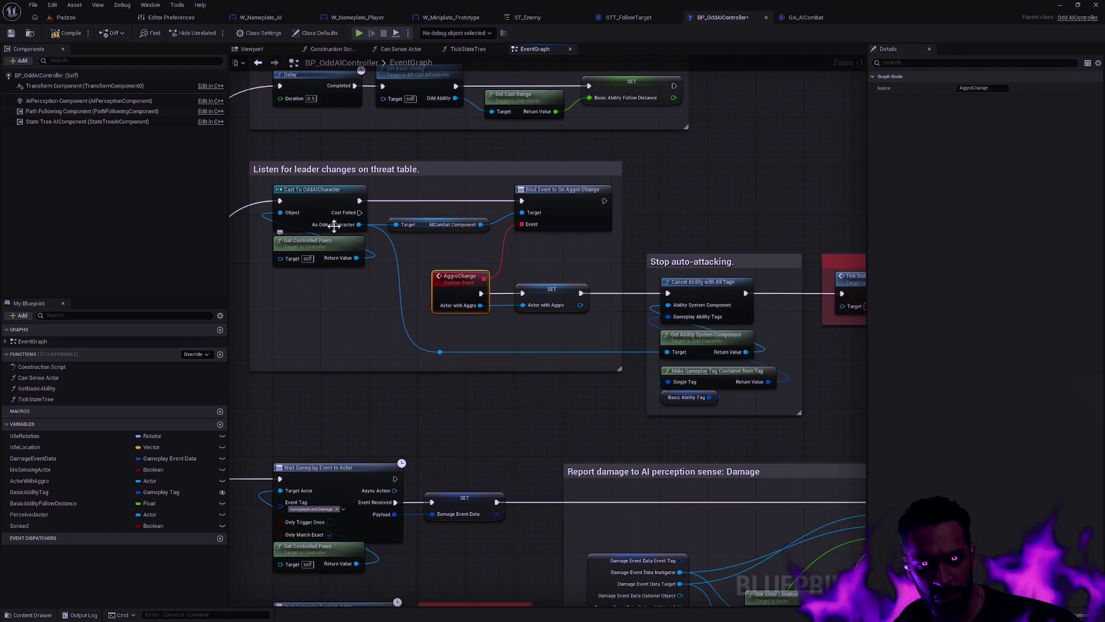
mouse_move(427, 241)
left_mouse_down()
mouse_move(561, 256)
mouse_move(509, 255)
mouse_move(469, 230)
left_mouse_up()
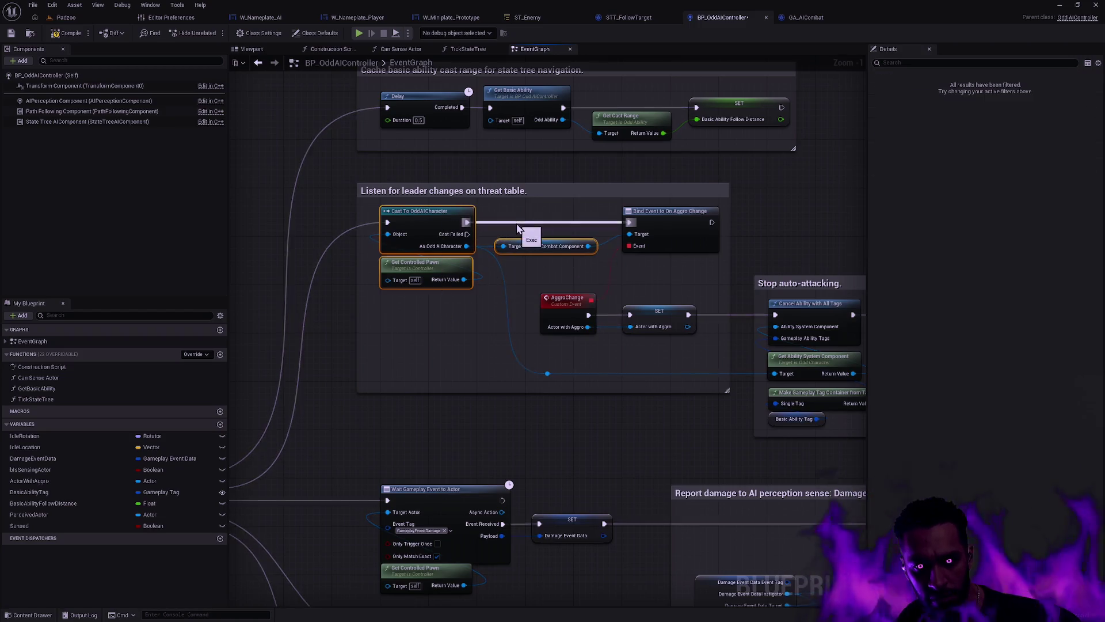
left_click(683, 350)
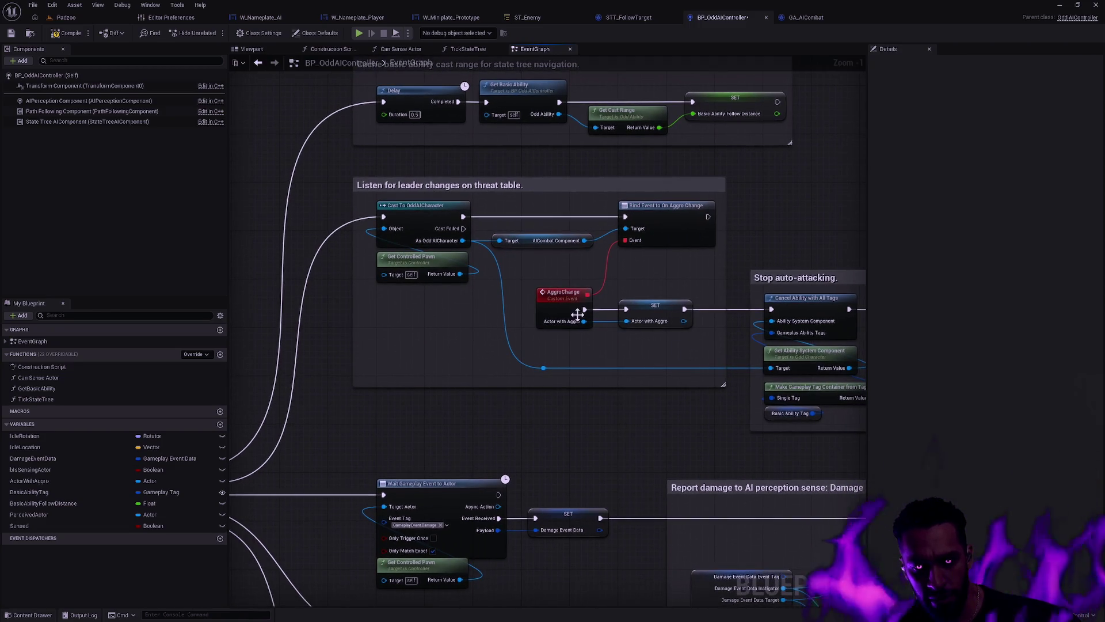
left_click(556, 298)
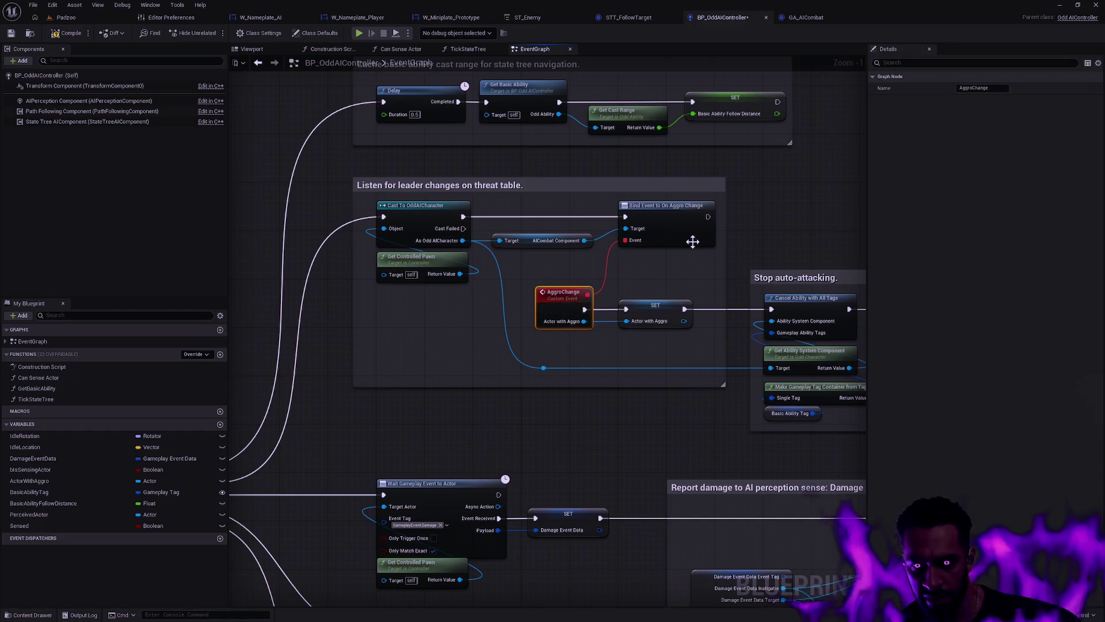
Step: List the EventGraph events in My Blueprint, jump to AggroChange, and bring up graph node actions
left_click(5, 342)
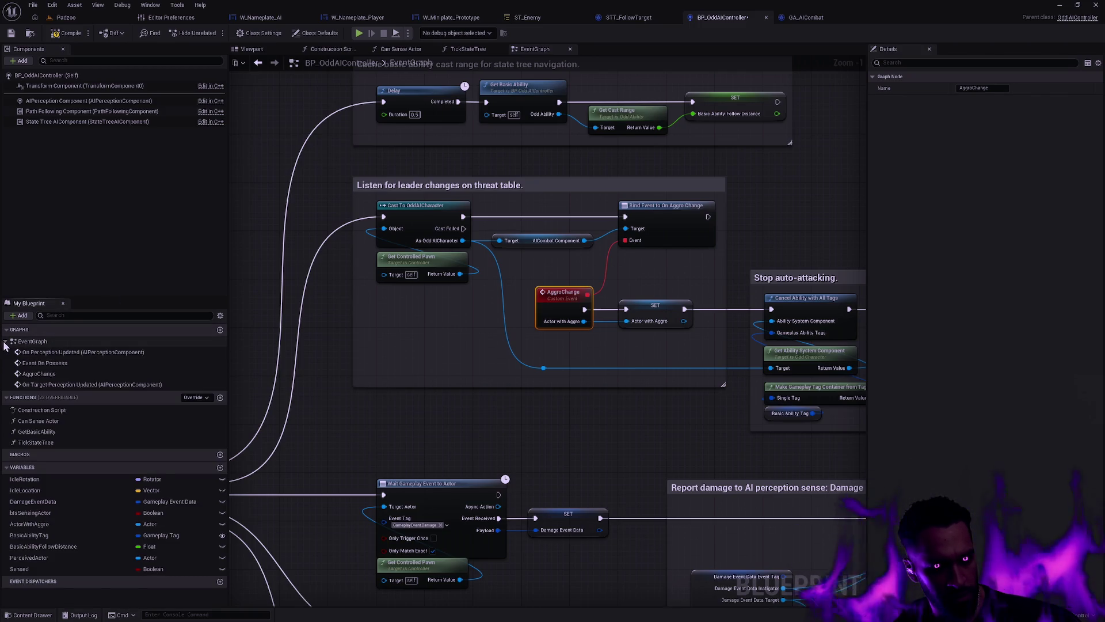
double_click(36, 374)
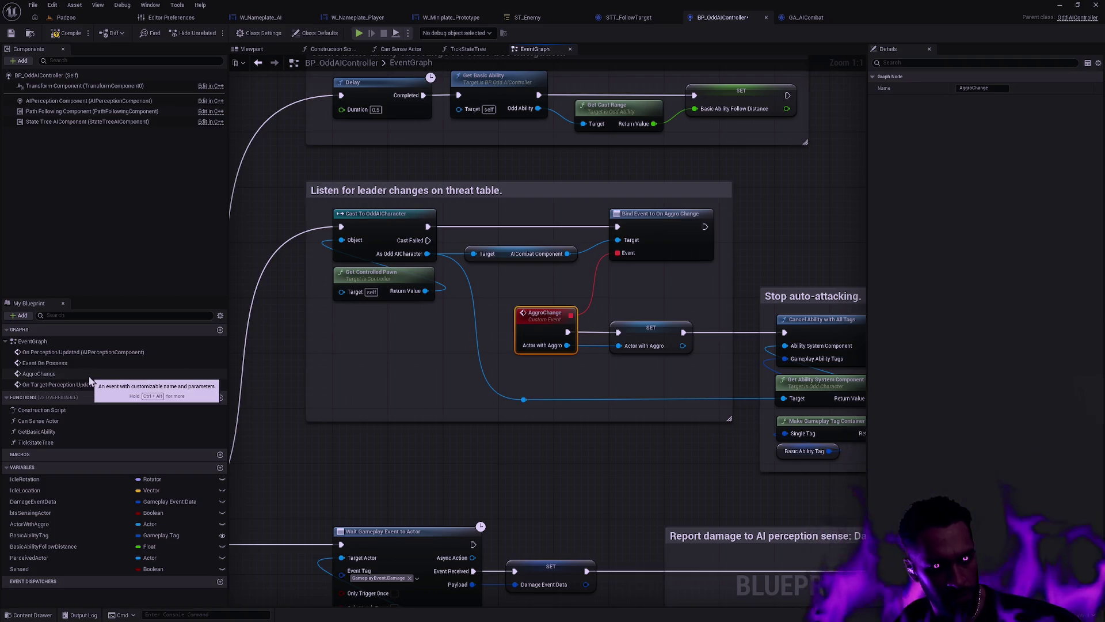
left_click(53, 375)
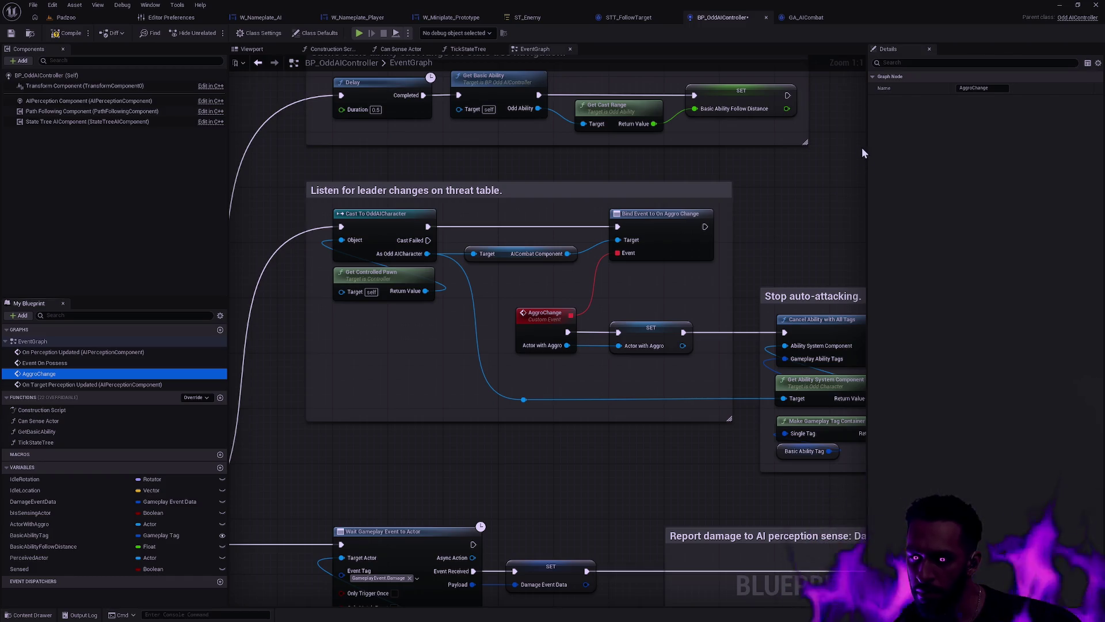
right_click(792, 206)
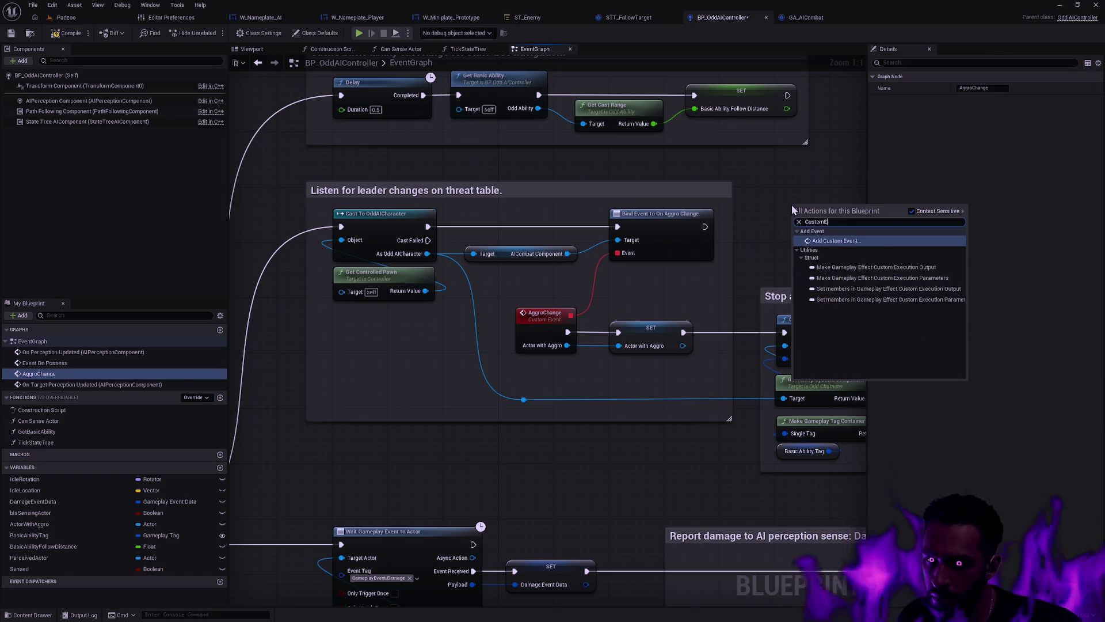
Step: Add a new CustomEvent node and give it an input parameter
key("Escape")
left_click_drag(821, 178, 716, 219)
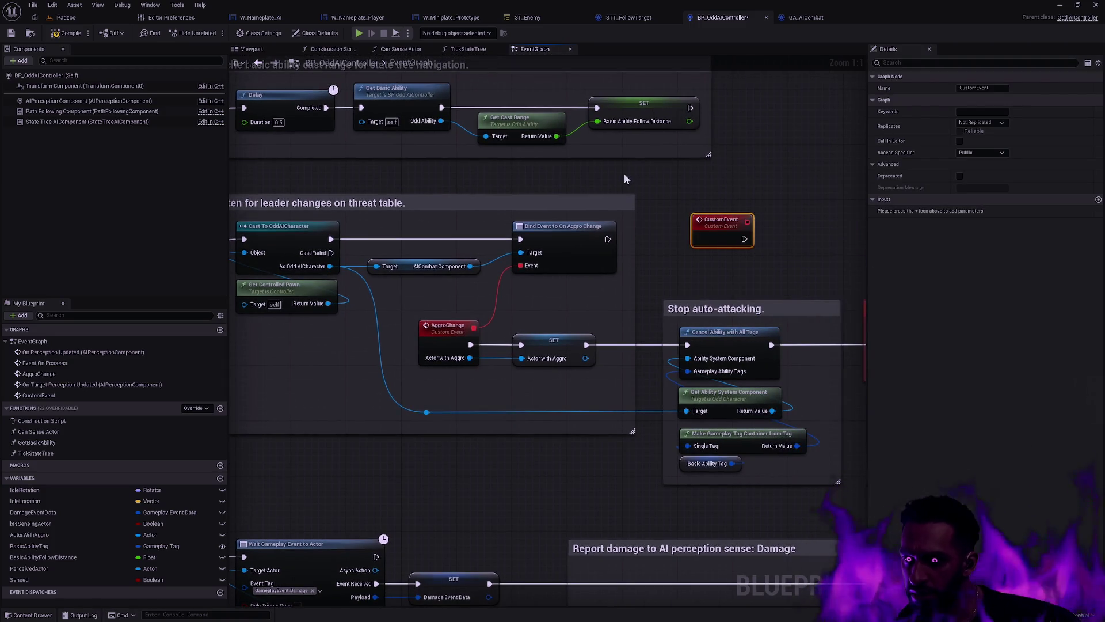
left_click(455, 329)
left_click(718, 223)
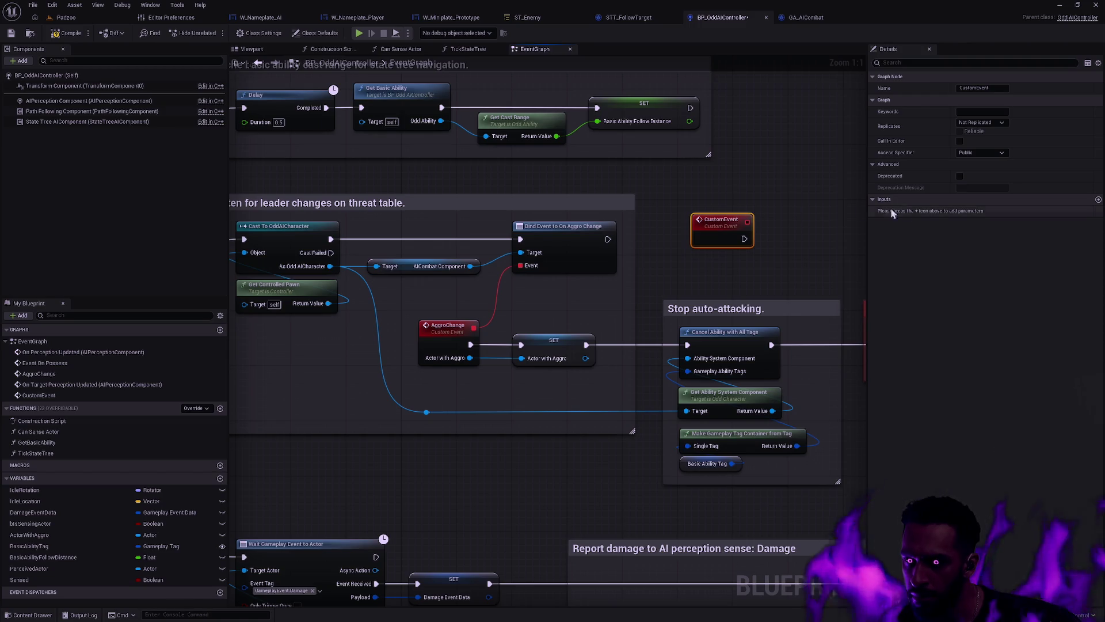
left_click(1099, 199)
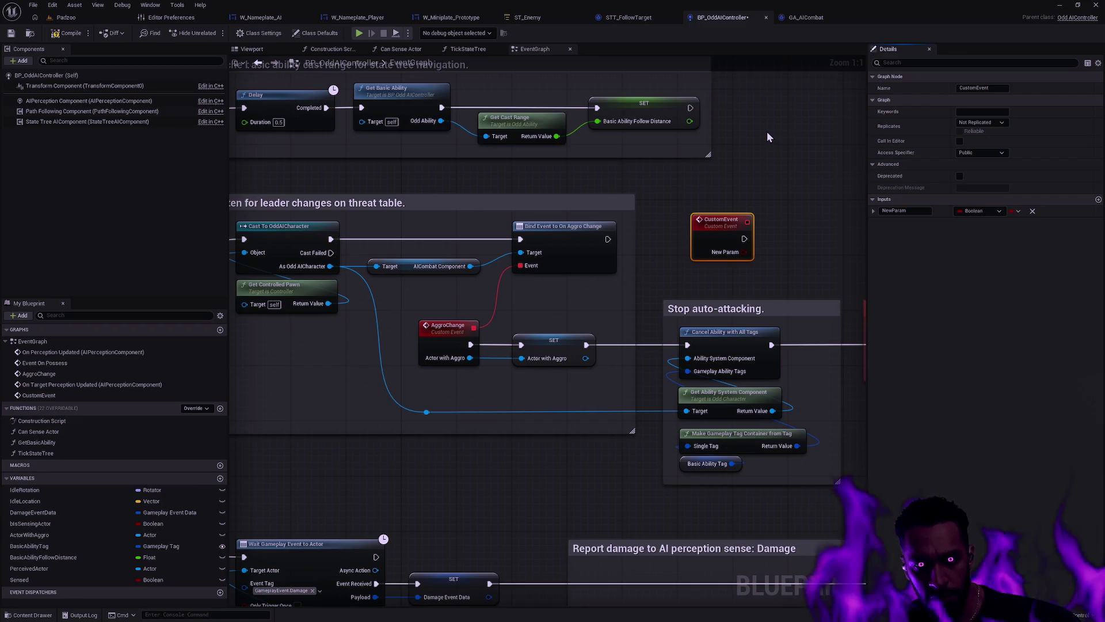
Step: Open the asset finder to search for the AI character blueprint
key("ctrl+p")
type("DIChara")
key("BackSpace")
key("BackSpace")
key("BackSpace")
Step: Open BP_OddAICharacter from an 'AICh' asset search
type("AICh")
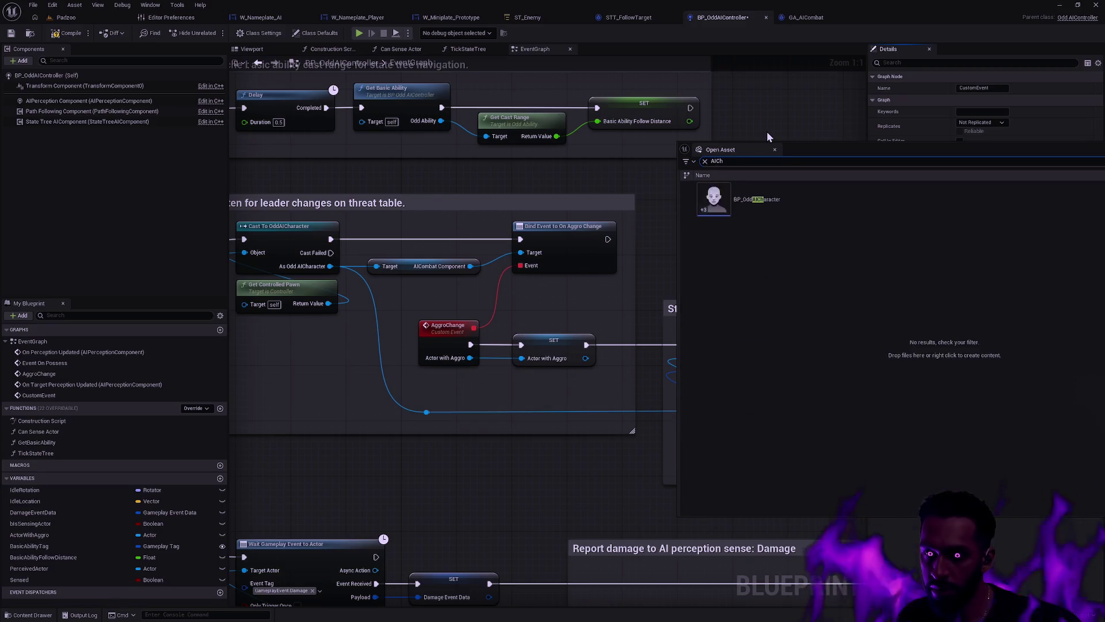
left_click(773, 206)
double_click(772, 206)
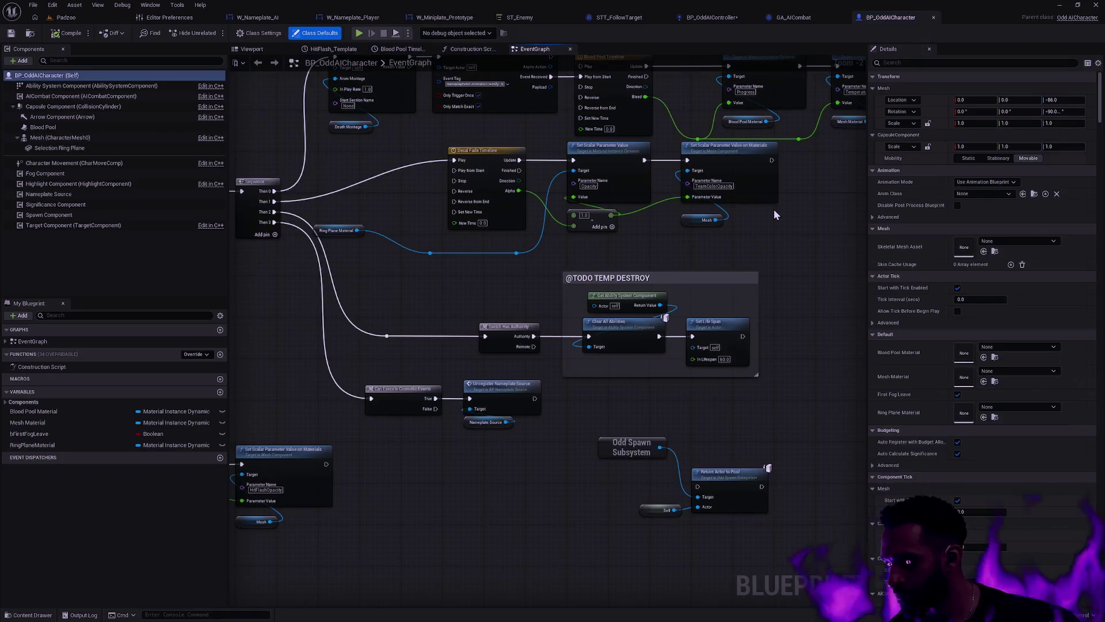
right_click(800, 286)
scroll(796, 284, "down", 2)
left_click(741, 370)
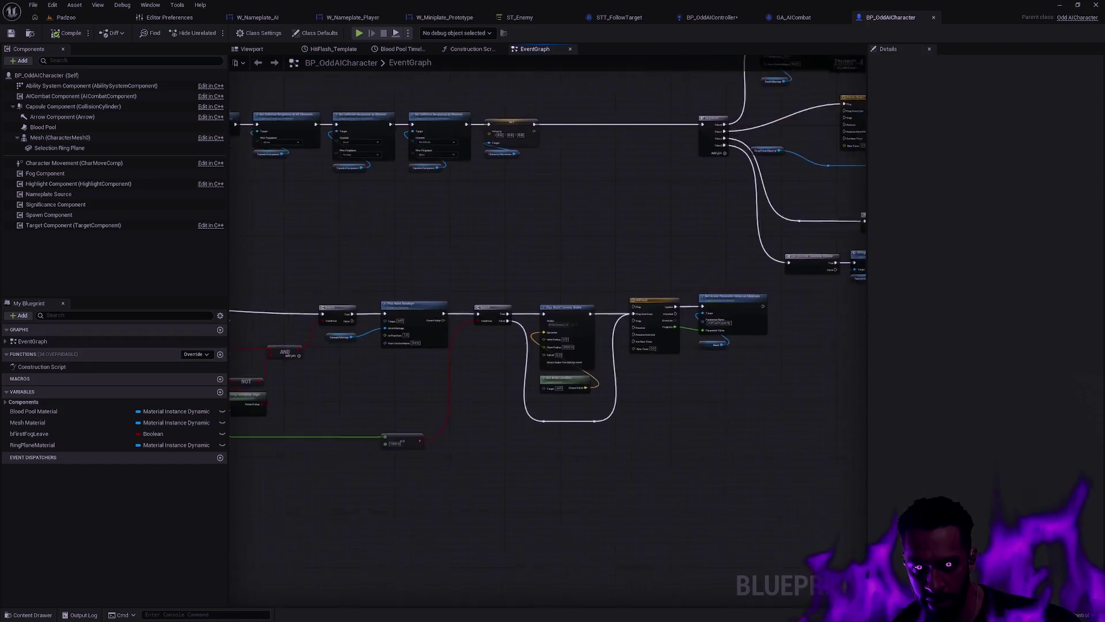
Step: Review BP_OddAICharacter's collision response, Sequence avoidance setup, BeginPlay and Blood sections
scroll(631, 197, "down", 4)
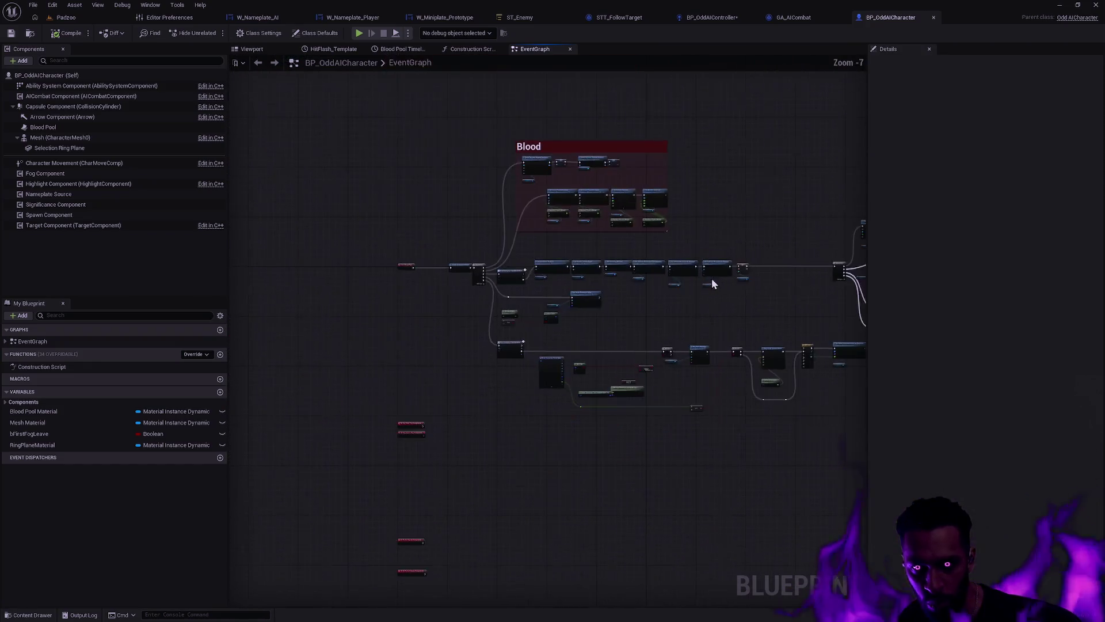
scroll(704, 315, "up", 4)
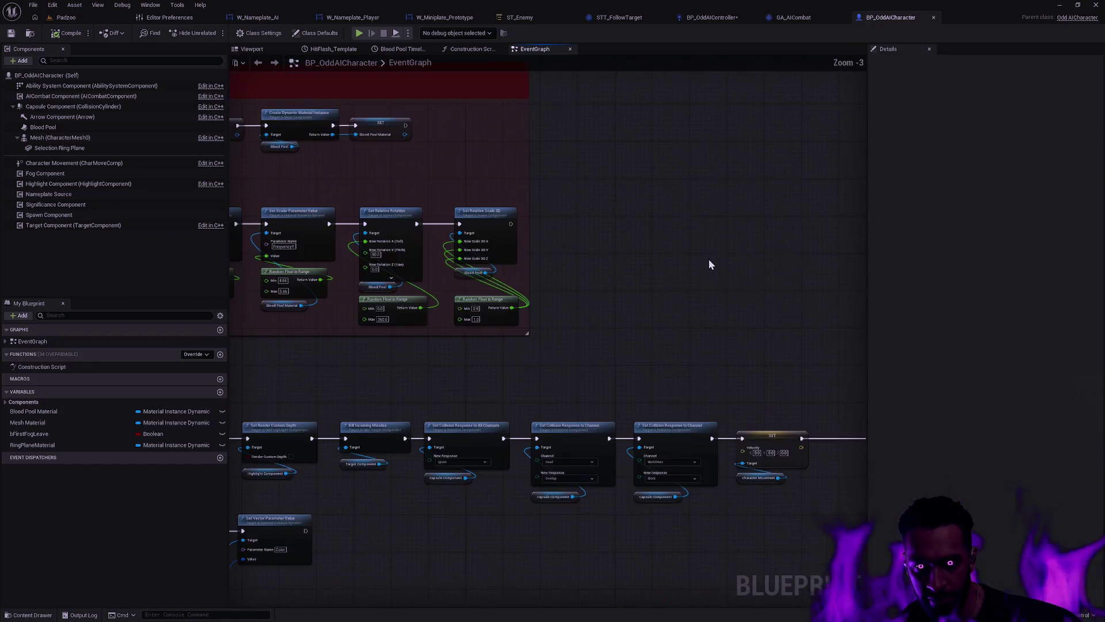
scroll(642, 207, "down", 2)
scroll(679, 214, "up", 1)
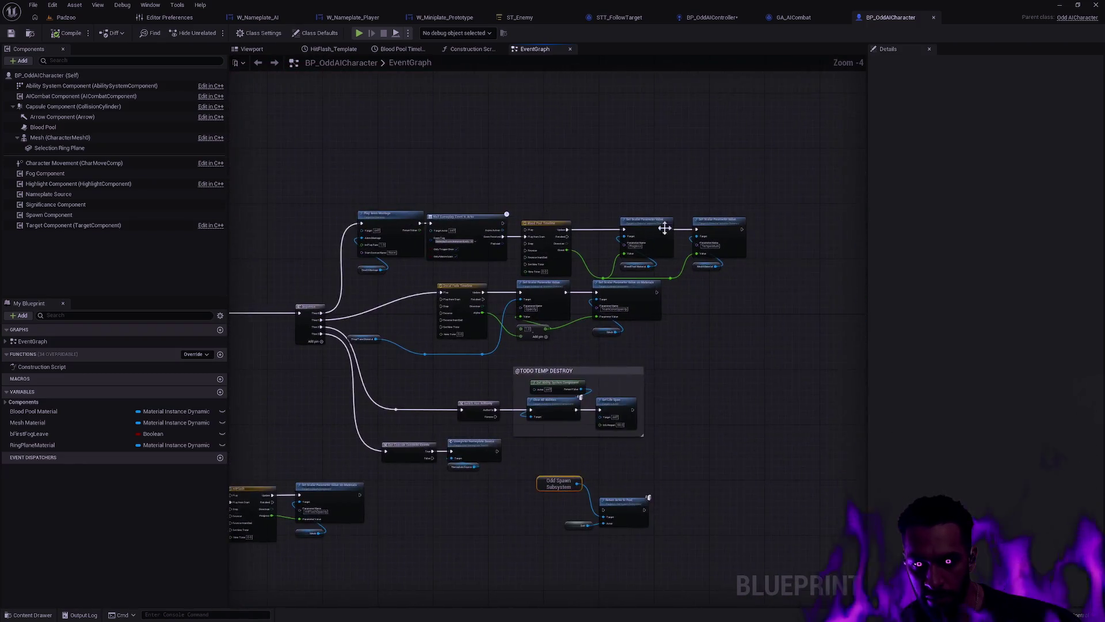
scroll(746, 319, "up", 1)
scroll(747, 334, "up", 1)
mouse_move(898, 383)
left_mouse_down()
mouse_move(774, 285)
mouse_move(816, 334)
mouse_move(688, 305)
mouse_move(593, 399)
mouse_move(679, 310)
mouse_move(684, 287)
mouse_move(729, 270)
mouse_move(528, 306)
mouse_move(741, 377)
left_mouse_up()
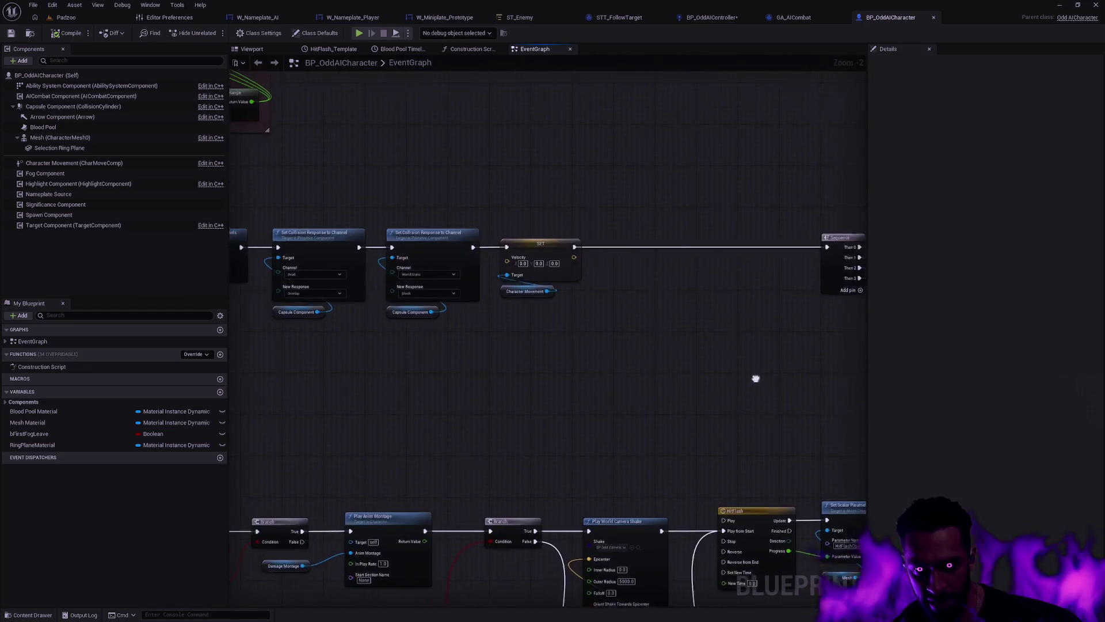
mouse_move(588, 350)
left_mouse_down()
mouse_move(768, 380)
mouse_move(690, 400)
mouse_move(707, 387)
left_mouse_up()
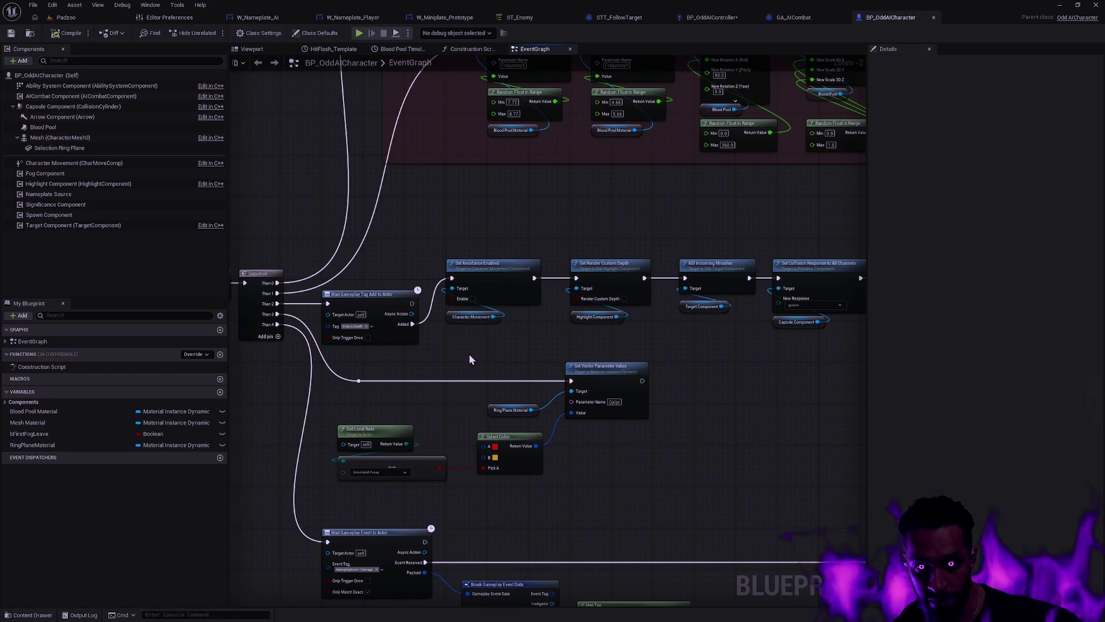
left_click_drag(470, 360, 734, 384)
Step: Review the Wait Gameplay Event, TODO TEMP DESTROY and Odd Spawn Subsystem sections, then close BP_OddAICharacter
scroll(733, 385, "down", 2)
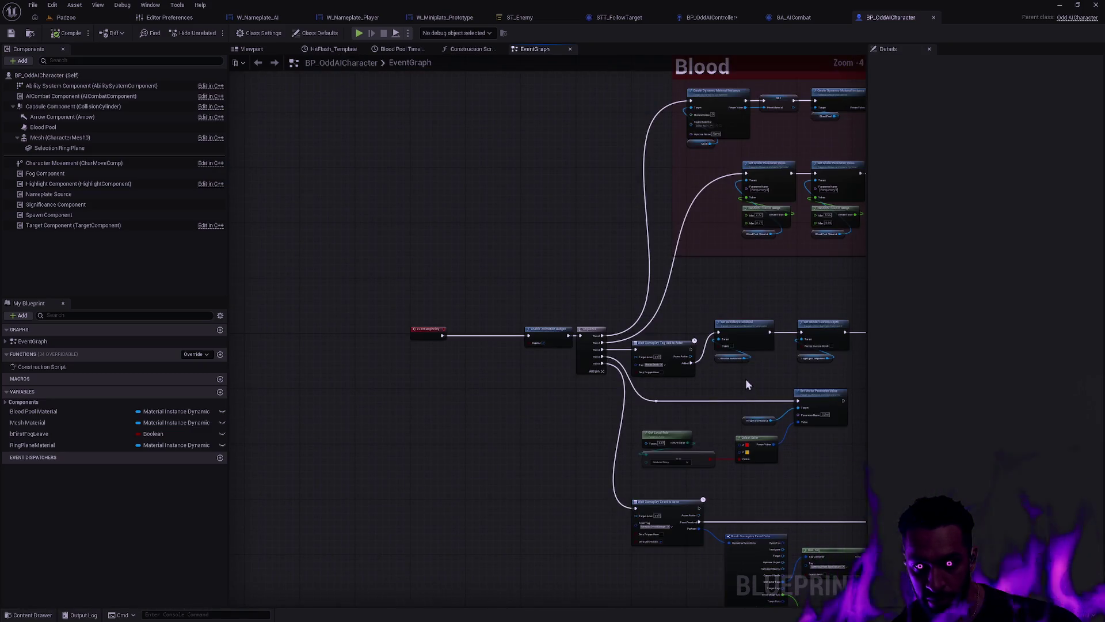
mouse_move(821, 349)
left_mouse_down()
mouse_move(518, 437)
mouse_move(518, 288)
mouse_move(670, 357)
left_mouse_up()
scroll(669, 357, "up", 3)
mouse_move(488, 370)
left_mouse_down()
mouse_move(682, 369)
mouse_move(412, 323)
mouse_move(679, 400)
mouse_move(497, 349)
mouse_move(580, 237)
mouse_move(679, 368)
mouse_move(391, 396)
left_mouse_up()
mouse_move(706, 373)
left_mouse_down()
mouse_move(740, 333)
mouse_move(671, 300)
left_mouse_up()
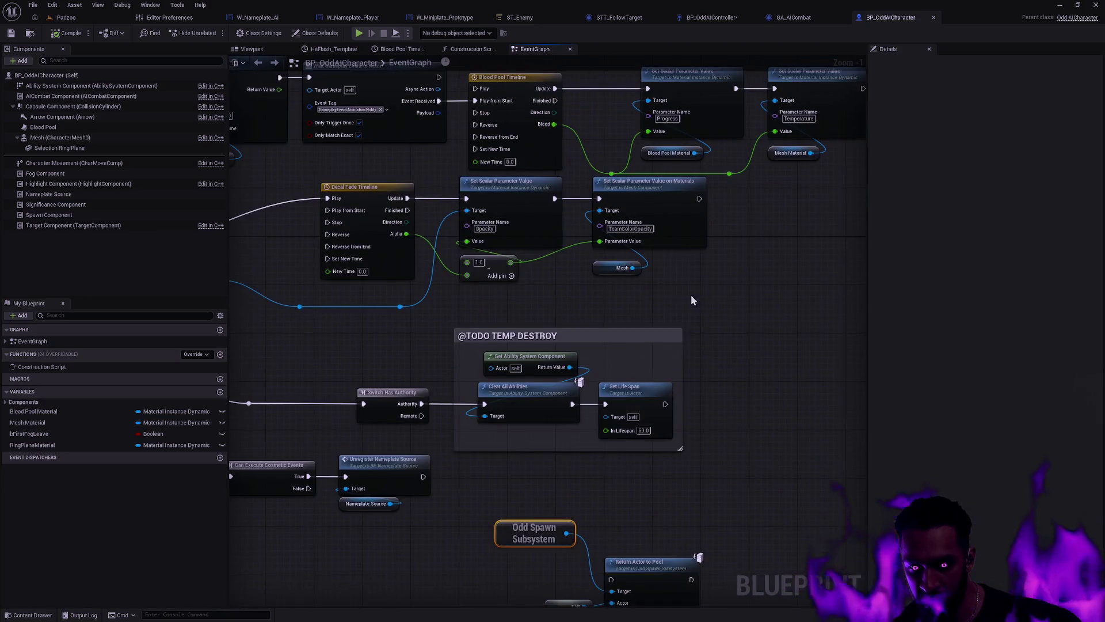
left_click_drag(761, 236, 793, 134)
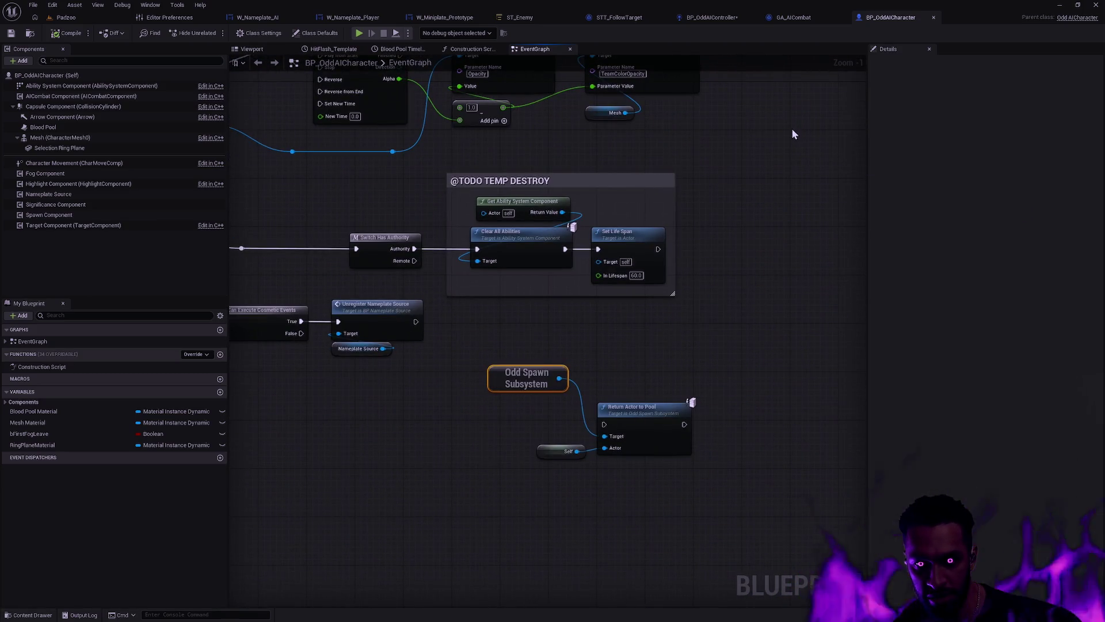
left_click(934, 18)
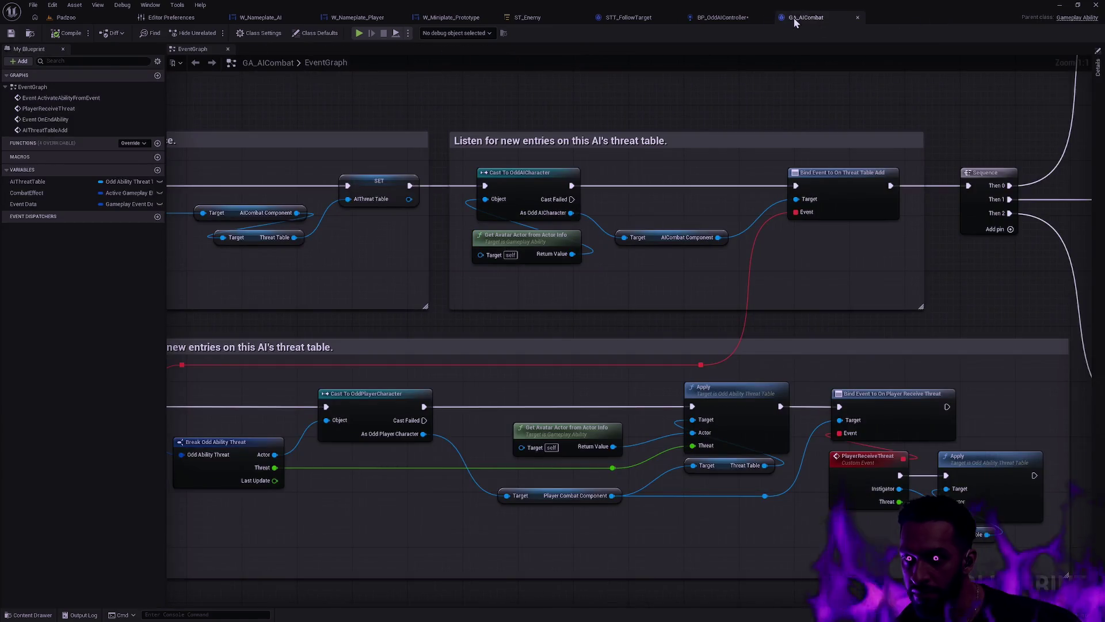
Step: Review GA_AICombat's combat, threat cache and drop-threat sections, then search assets for 'Player'
scroll(806, 202, "down", 1)
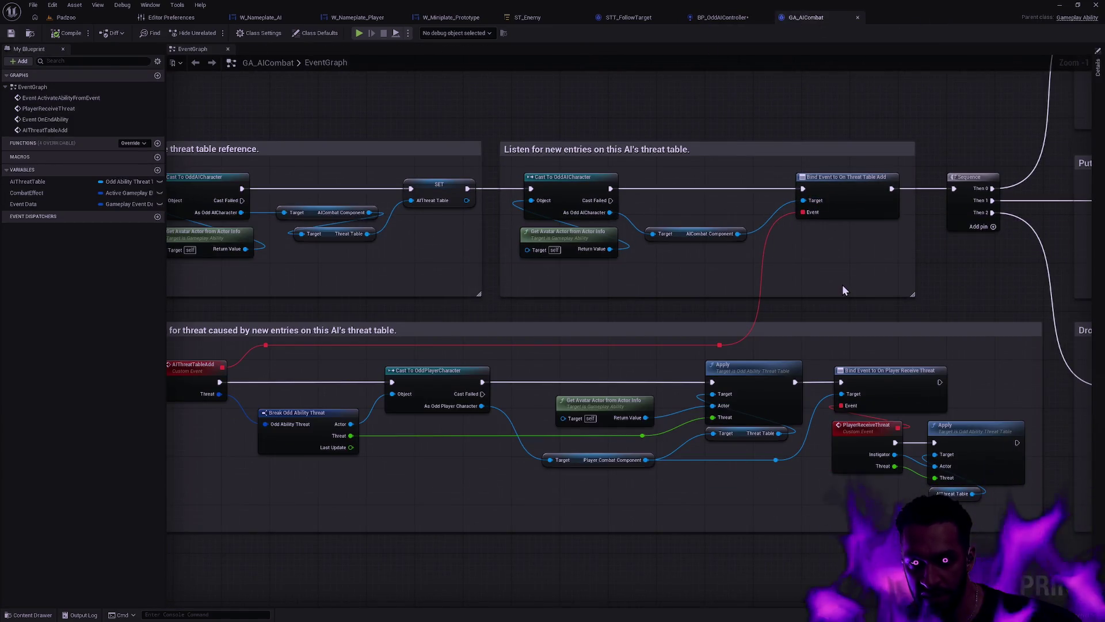
left_click_drag(798, 281, 892, 394)
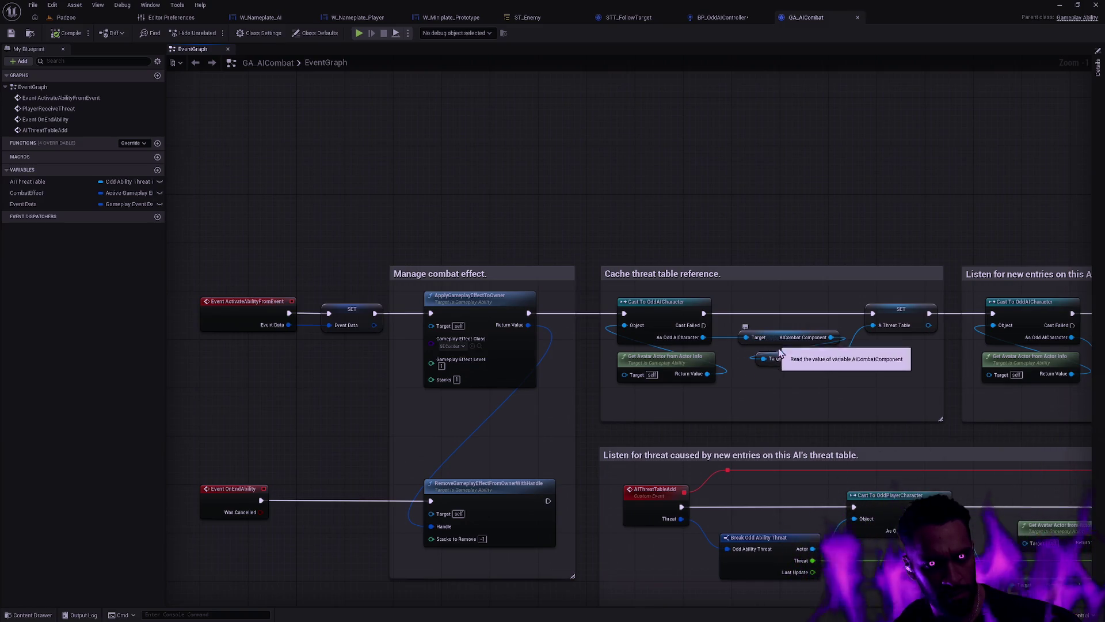
mouse_move(837, 407)
left_mouse_down()
mouse_move(318, 395)
mouse_move(202, 242)
left_mouse_up()
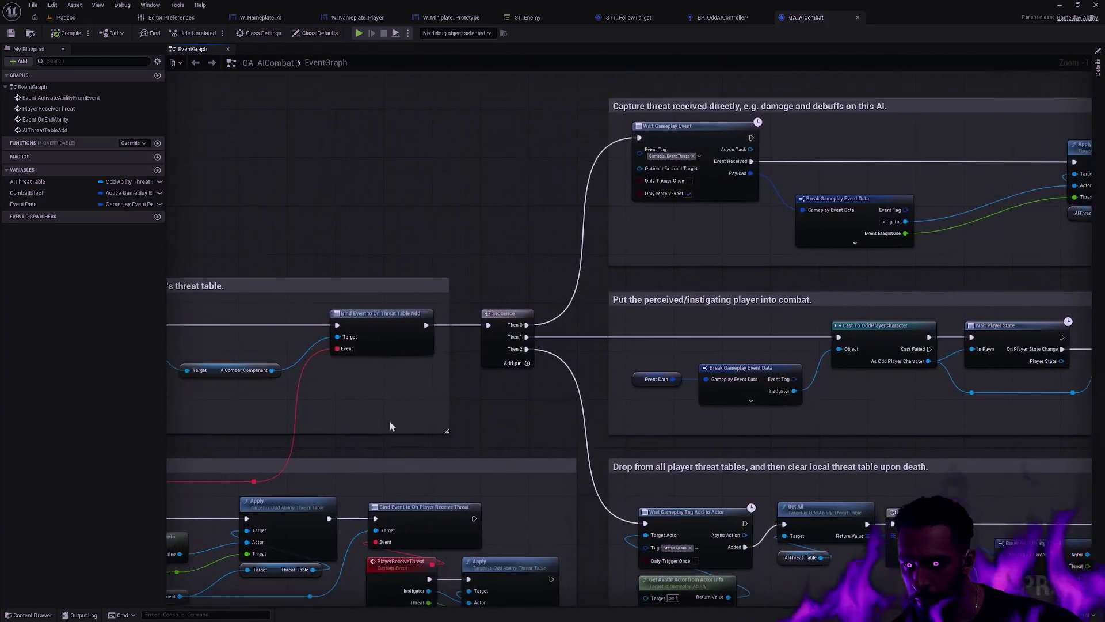
mouse_move(921, 407)
left_mouse_down()
mouse_move(749, 420)
mouse_move(598, 409)
mouse_move(626, 408)
left_mouse_up()
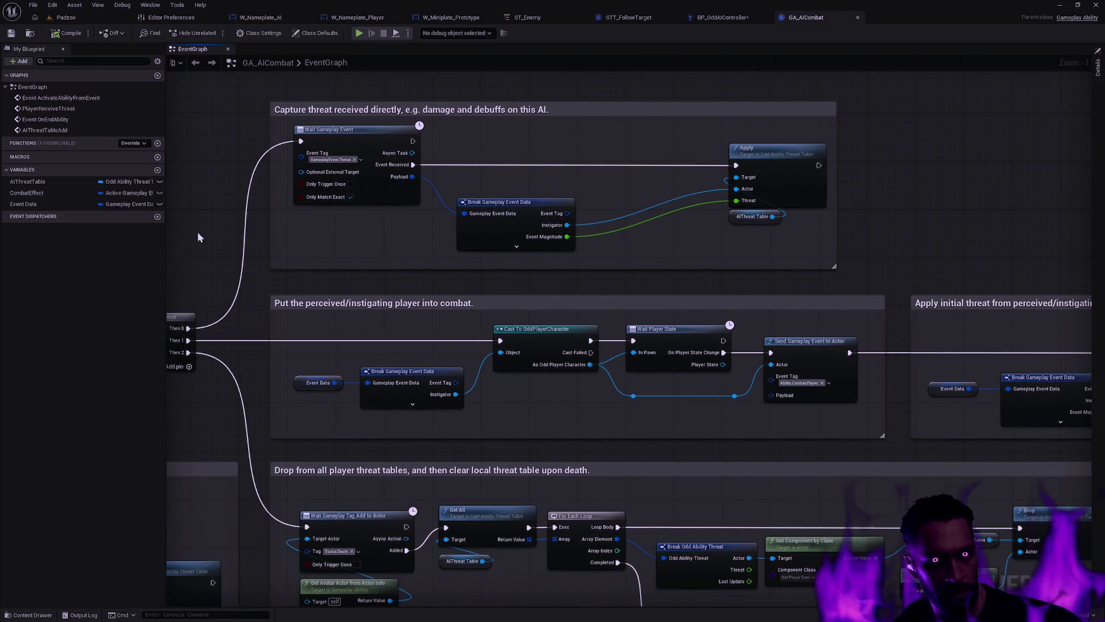
mouse_move(912, 436)
left_mouse_down()
mouse_move(633, 404)
mouse_move(711, 248)
left_mouse_up()
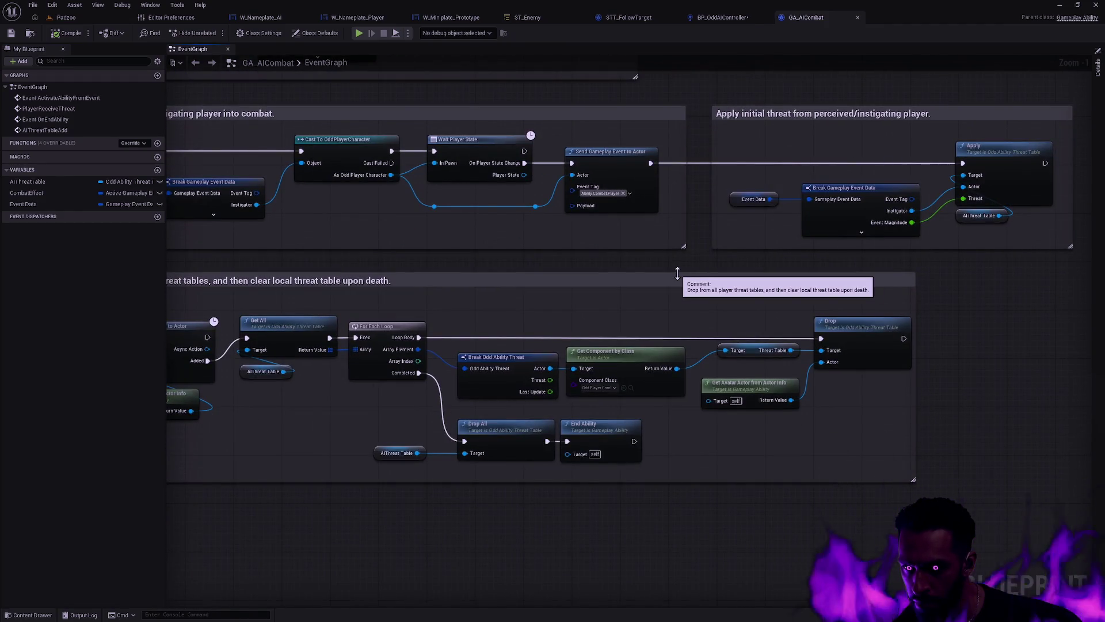
left_click_drag(598, 303, 819, 312)
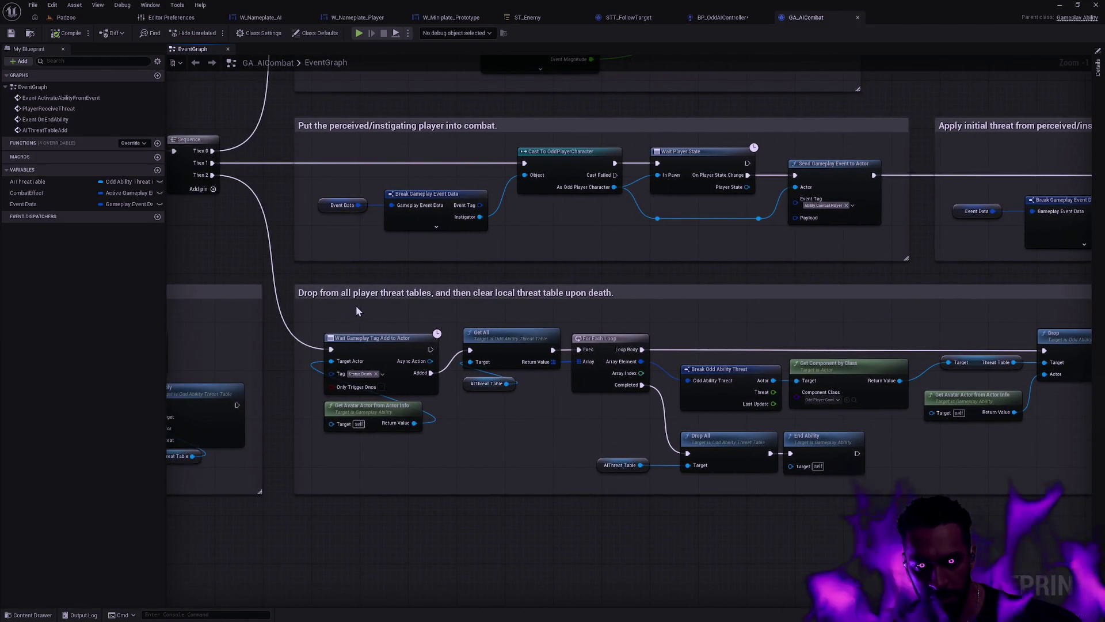
mouse_move(351, 300)
left_mouse_down()
mouse_move(418, 335)
mouse_move(563, 375)
left_mouse_up()
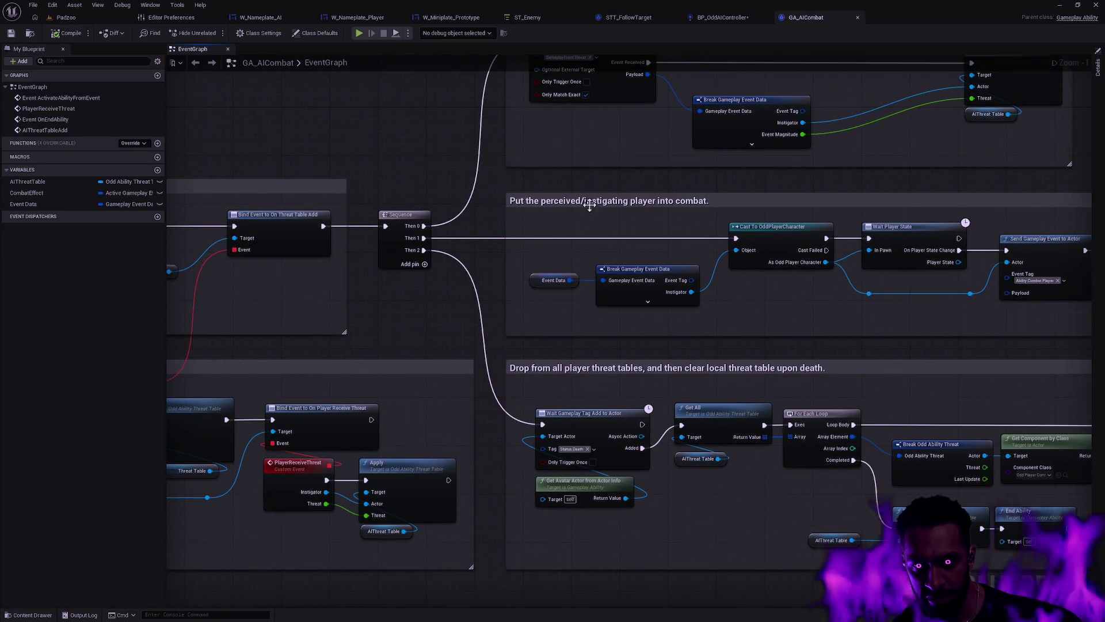
left_click_drag(641, 198, 451, 203)
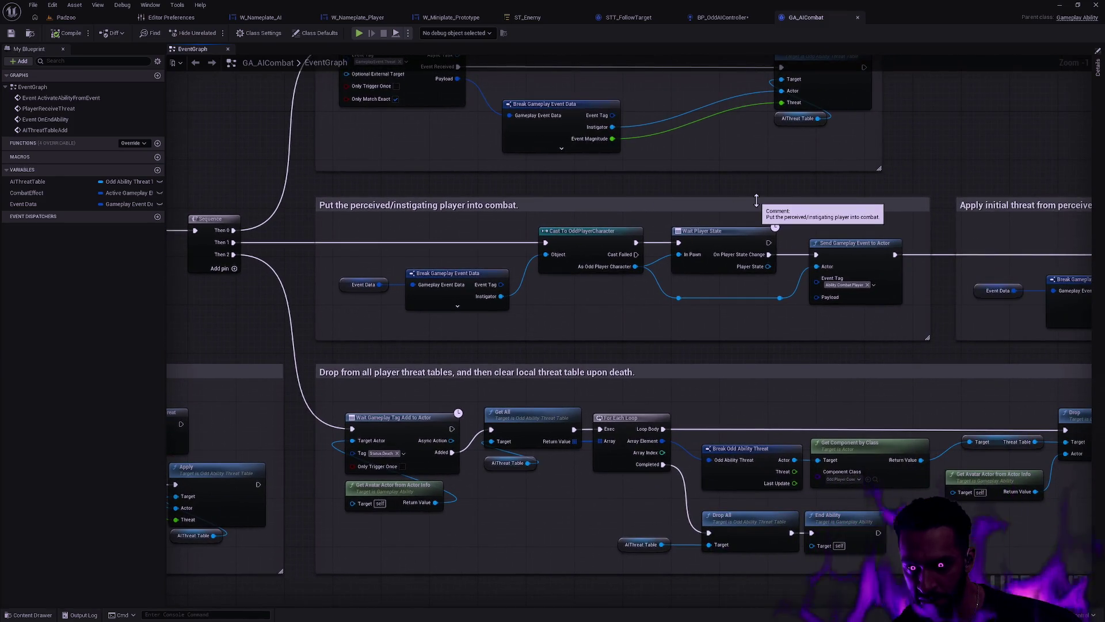
key("ctrl+p")
type("GA_Player")
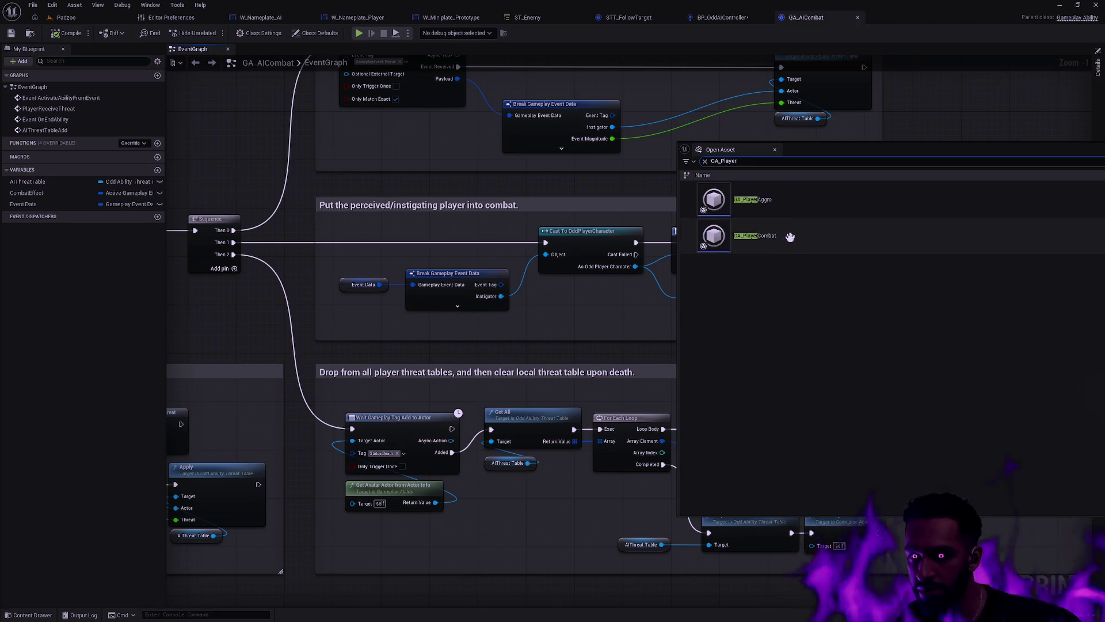
Step: Open GA_PlayerCombat, then GA_PlayerAggro via a second asset search for 'GA_PC'
double_click(789, 241)
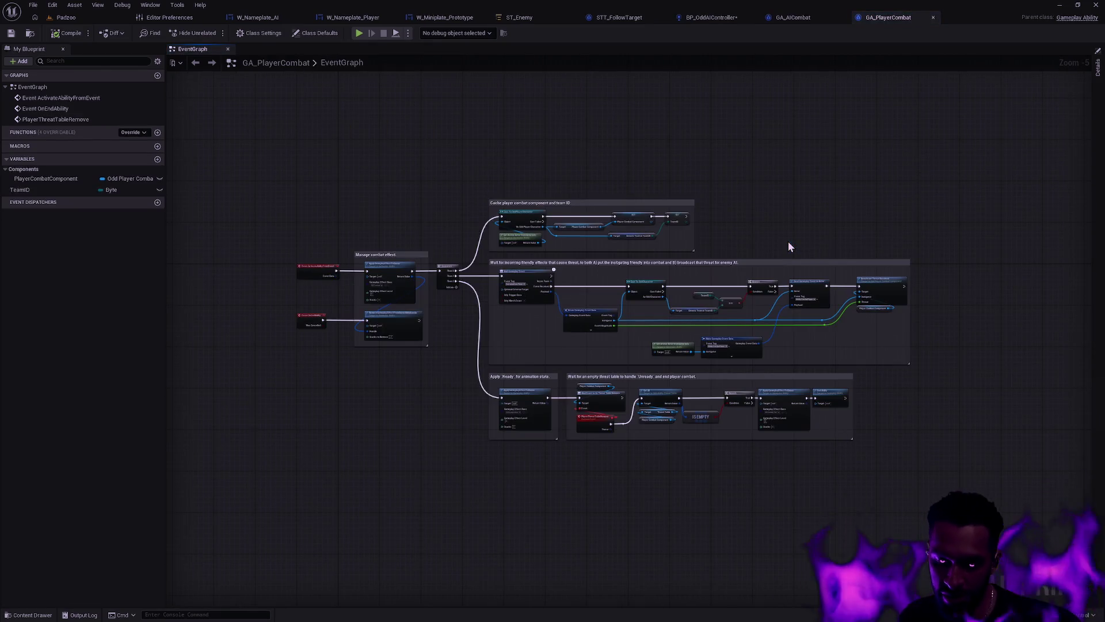
key("ctrl+p")
type("GA_Player")
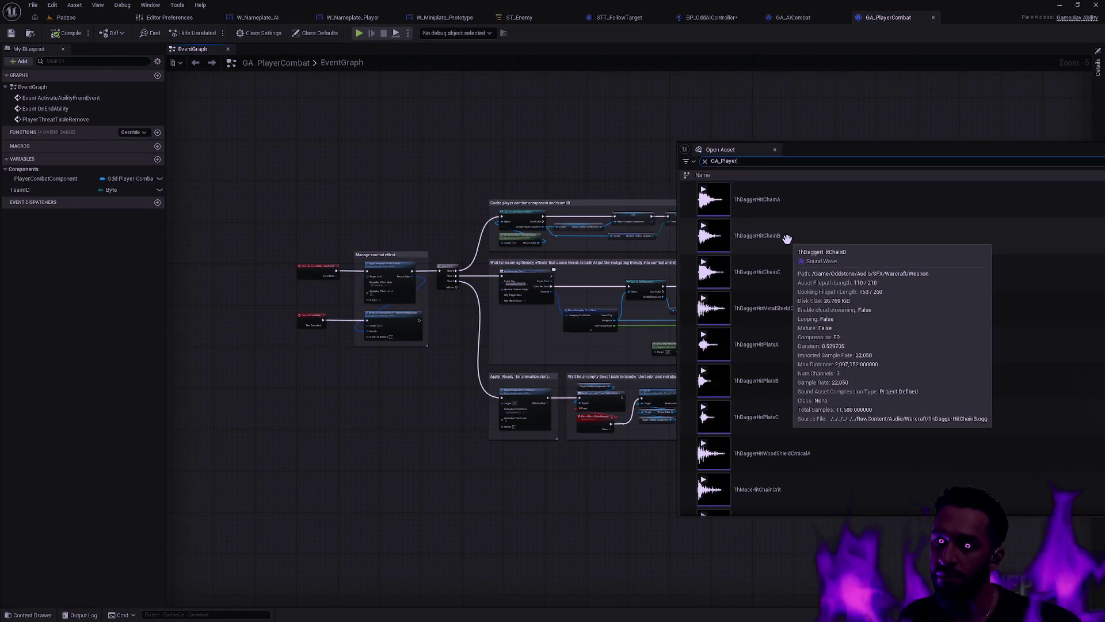
type("C")
double_click(772, 198)
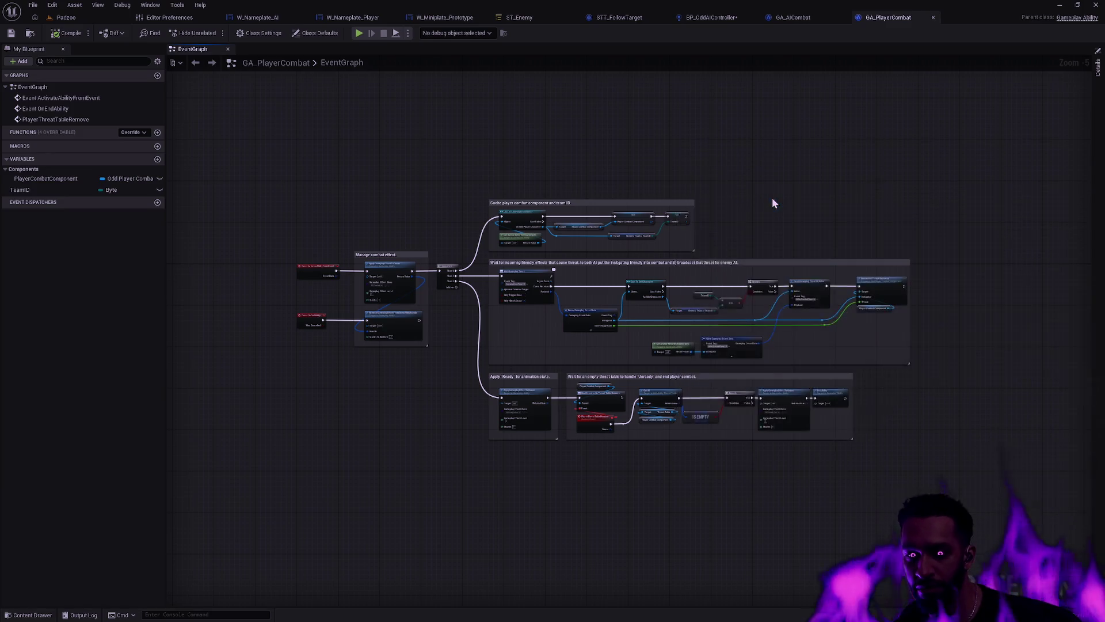
left_click_drag(559, 242, 645, 238)
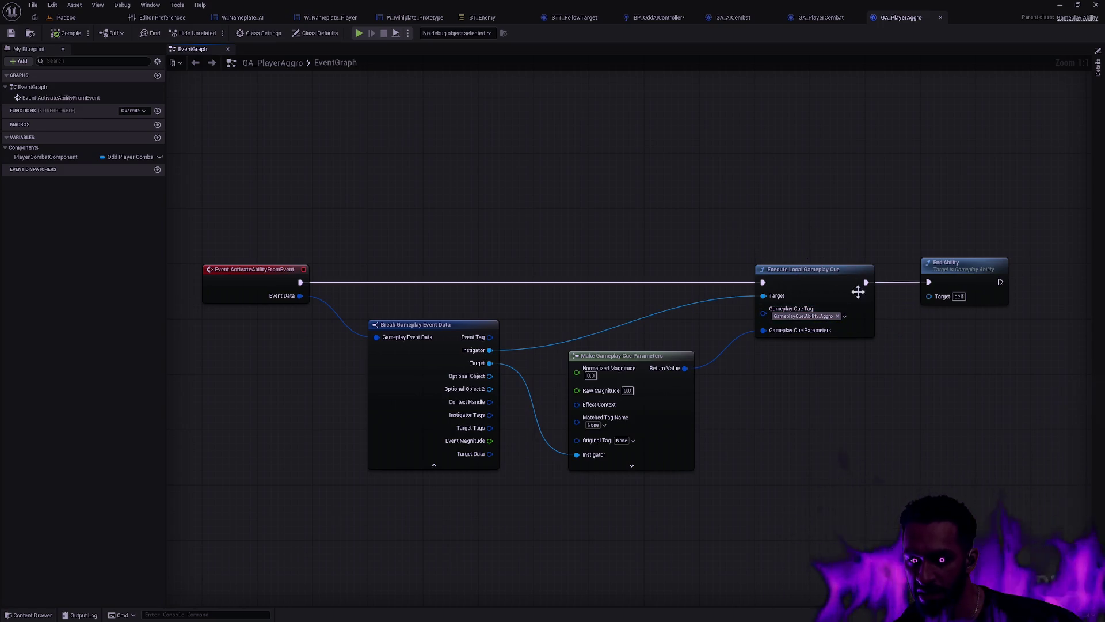
Step: Close GA_PlayerAggro and review GA_PlayerCombat's Wait Gameplay Event and Broadcast Threat Received logic
left_click(940, 18)
mouse_move(750, 216)
left_mouse_down()
mouse_move(689, 109)
mouse_move(659, 104)
left_mouse_up()
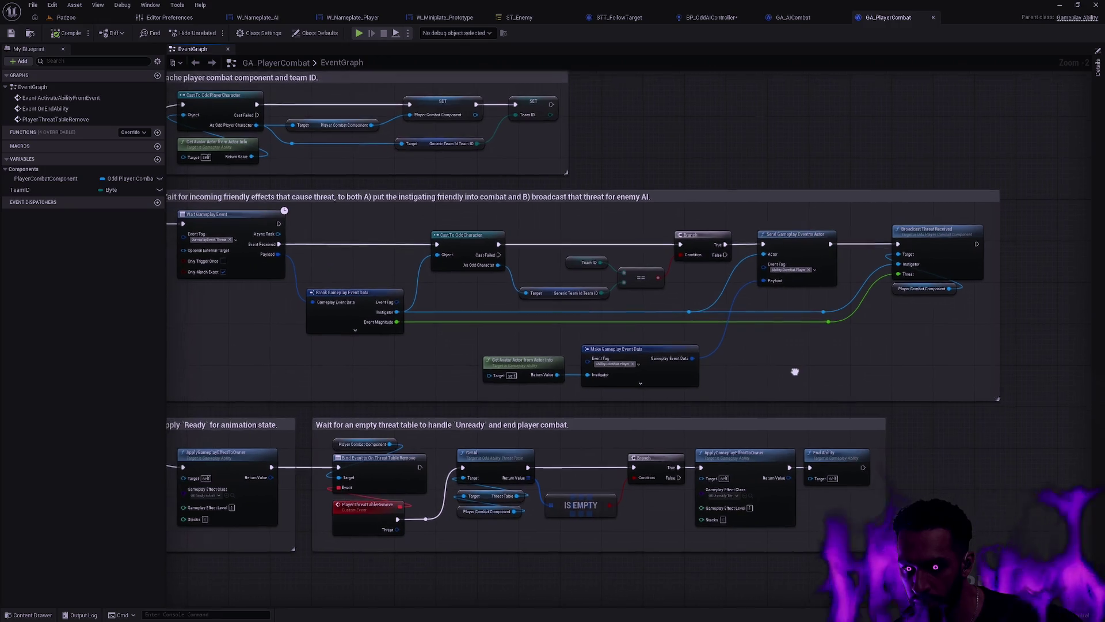
left_click_drag(722, 374, 963, 301)
mouse_move(620, 339)
left_mouse_down()
mouse_move(683, 383)
mouse_move(903, 407)
mouse_move(627, 354)
left_mouse_up()
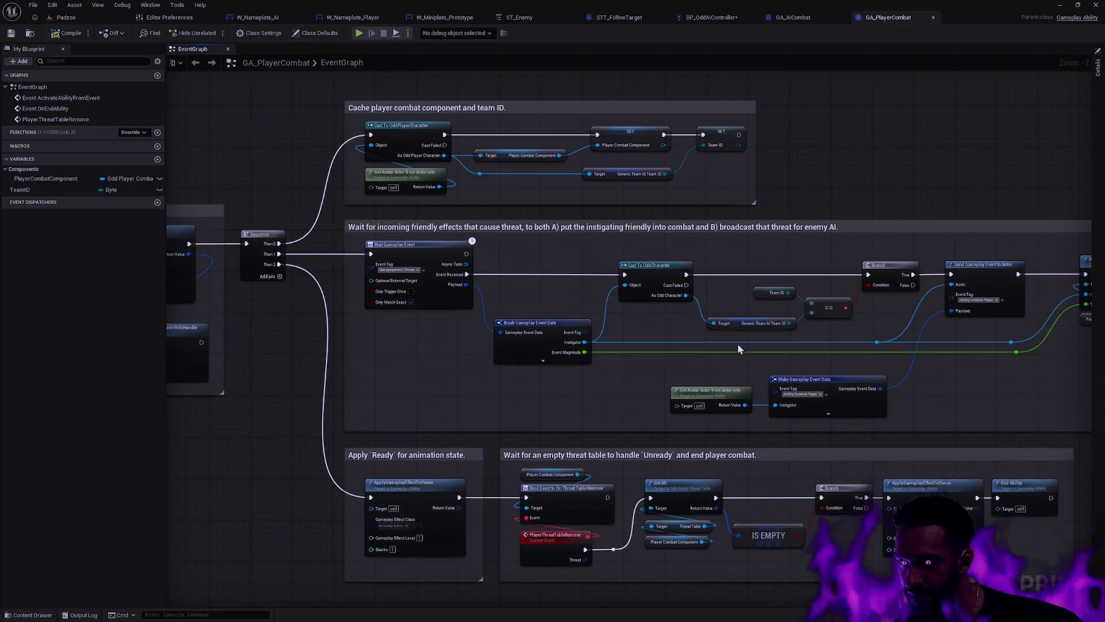
scroll(708, 340, "up", 1)
left_click_drag(1038, 397, 796, 389)
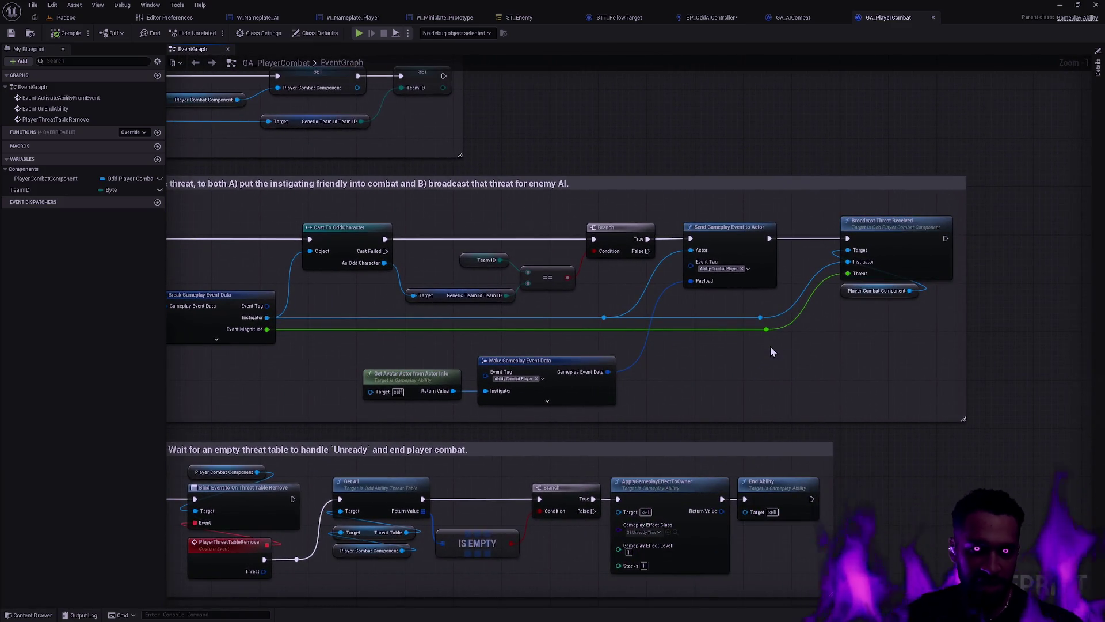
mouse_move(714, 355)
left_mouse_down()
mouse_move(841, 352)
mouse_move(804, 354)
left_mouse_up()
left_click_drag(901, 334, 942, 368)
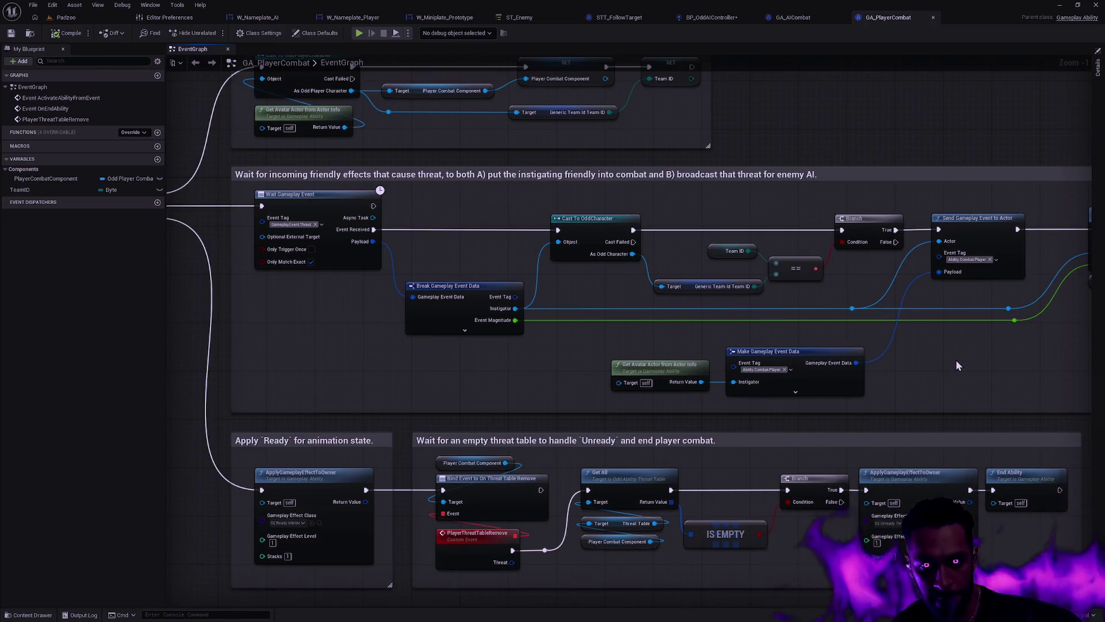
left_click_drag(981, 365, 802, 379)
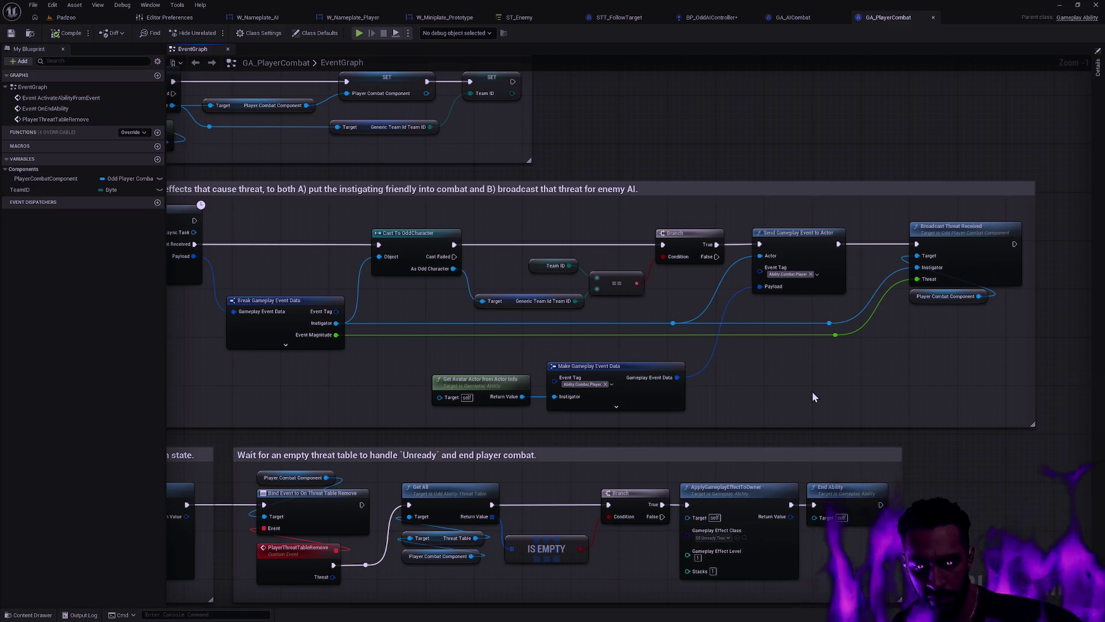
left_click_drag(812, 392, 863, 346)
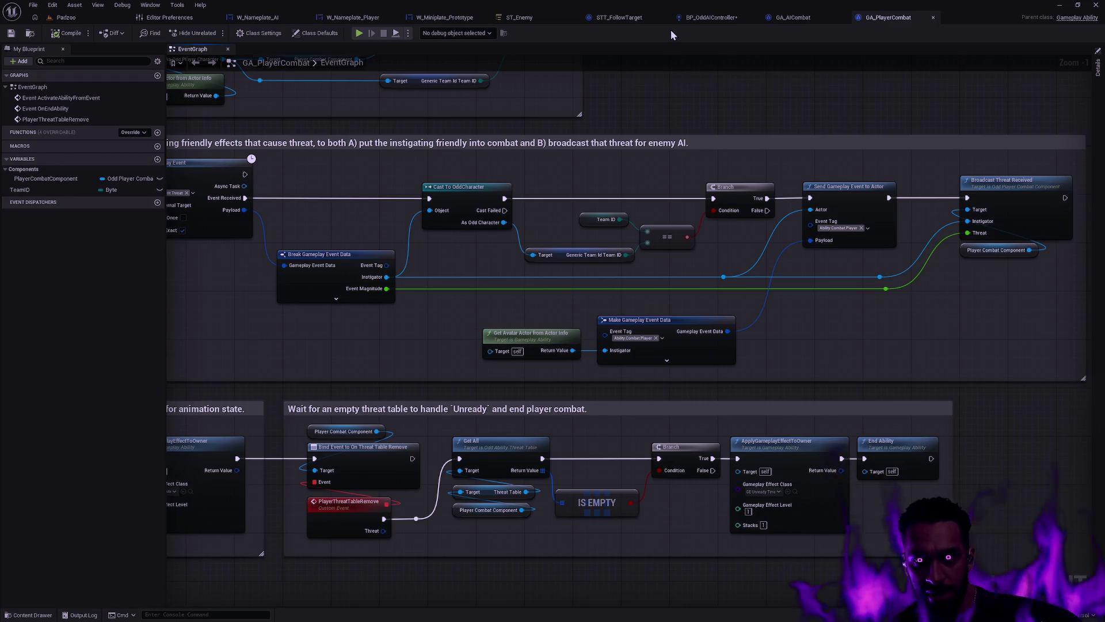
Step: Switch to BP_OddAIController and inspect the AggroChange event details and Class Defaults
left_click(712, 18)
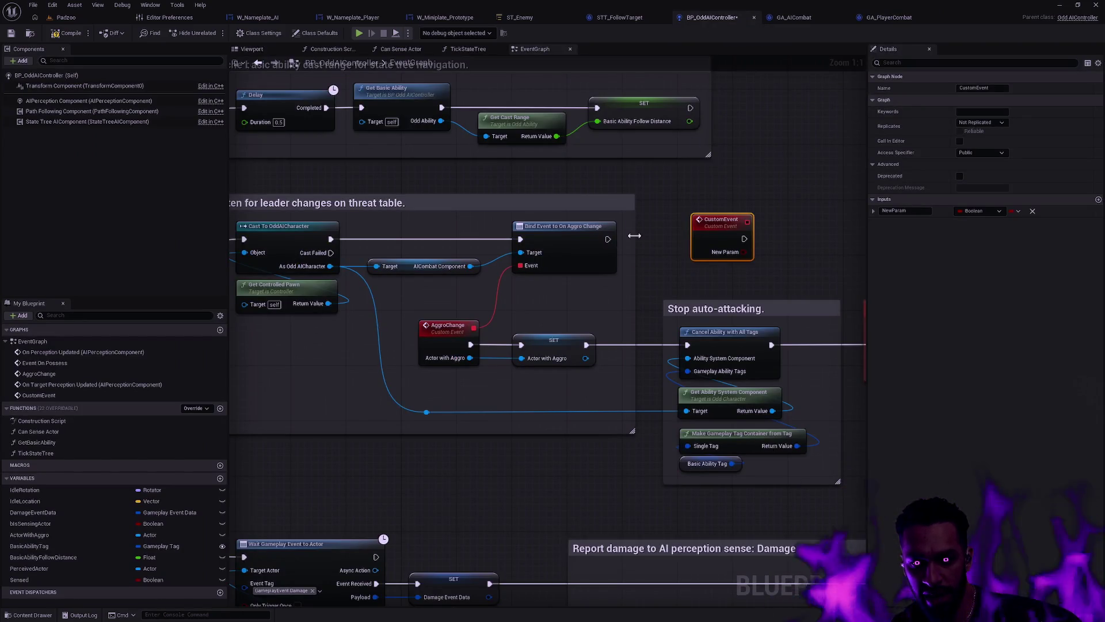
mouse_move(649, 207)
left_mouse_down()
mouse_move(650, 250)
mouse_move(583, 271)
left_mouse_up()
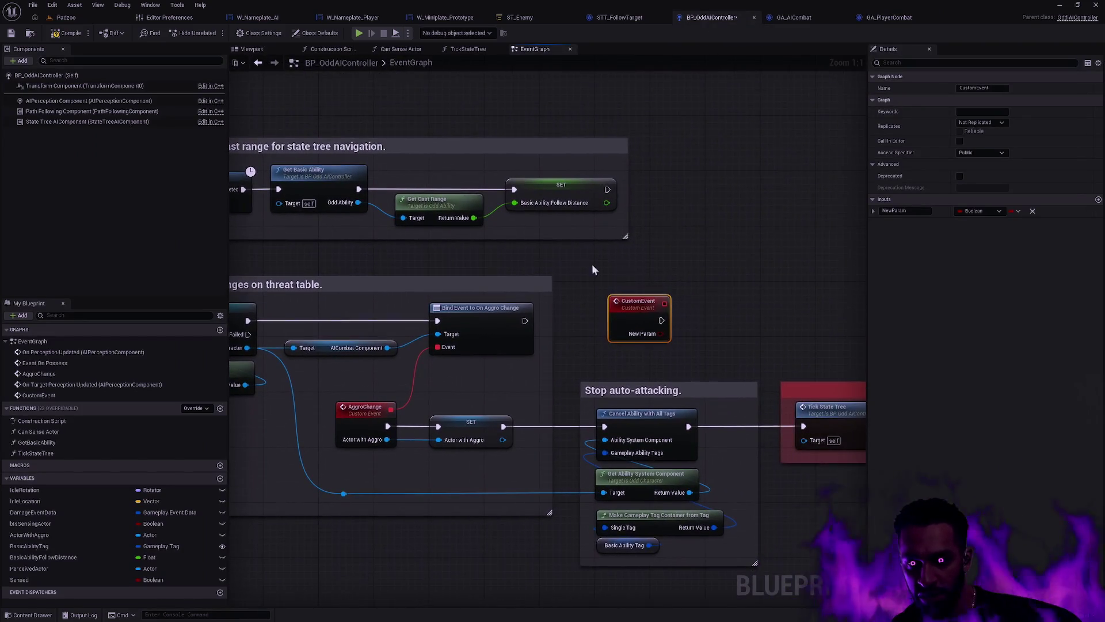
left_click(351, 408)
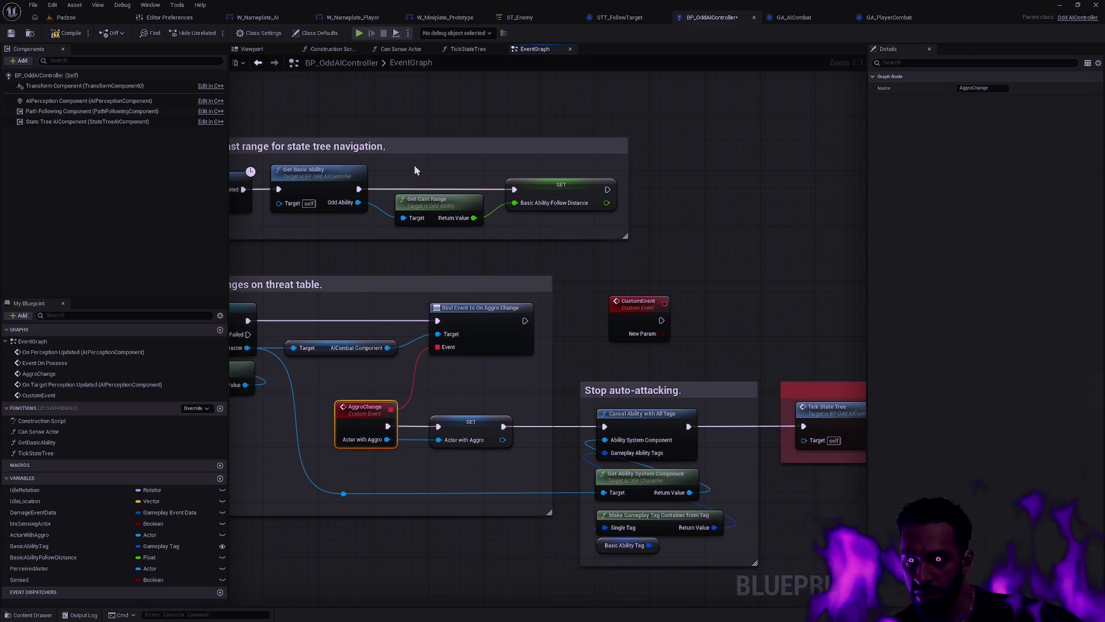
left_click(250, 32)
left_click(312, 32)
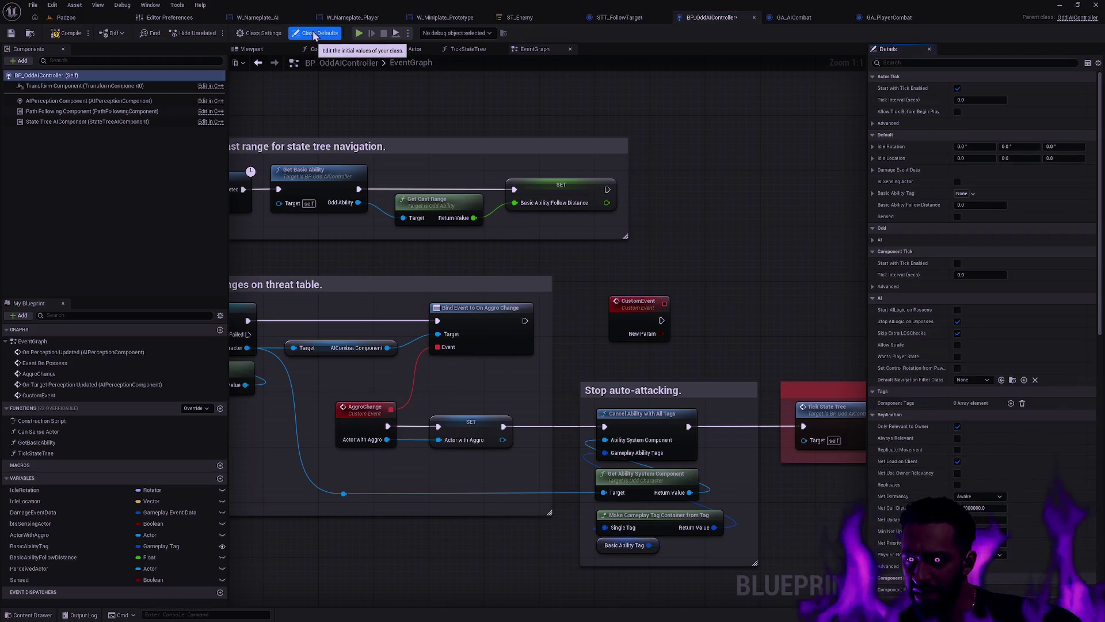
left_click(363, 408)
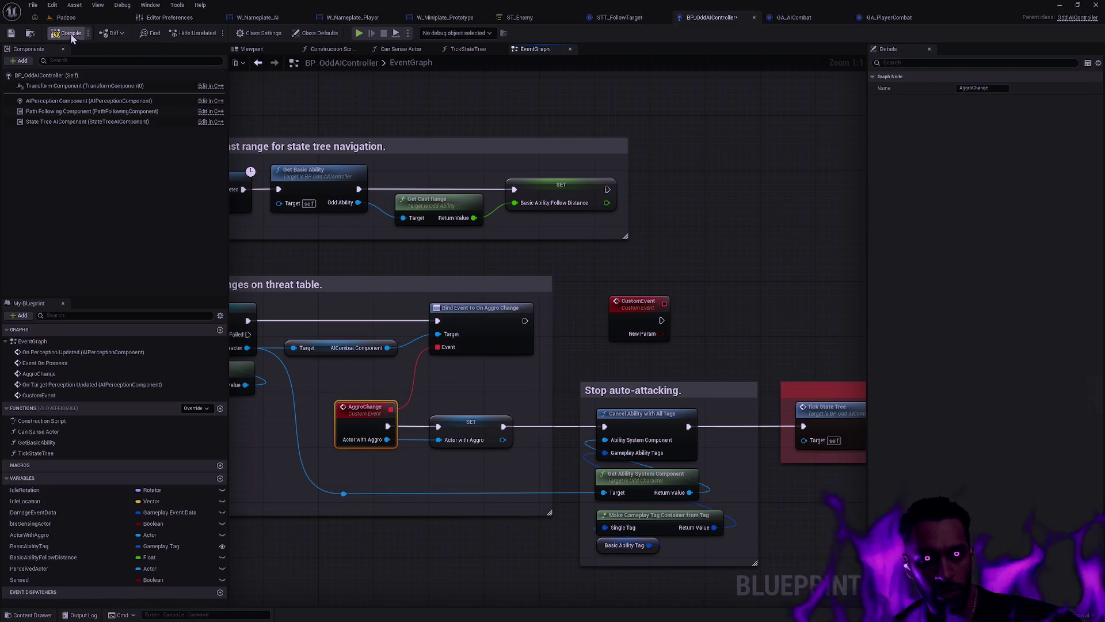
Step: Compare the CustomEvent node's inputs and replication settings against the AggroChange event
left_click(636, 300)
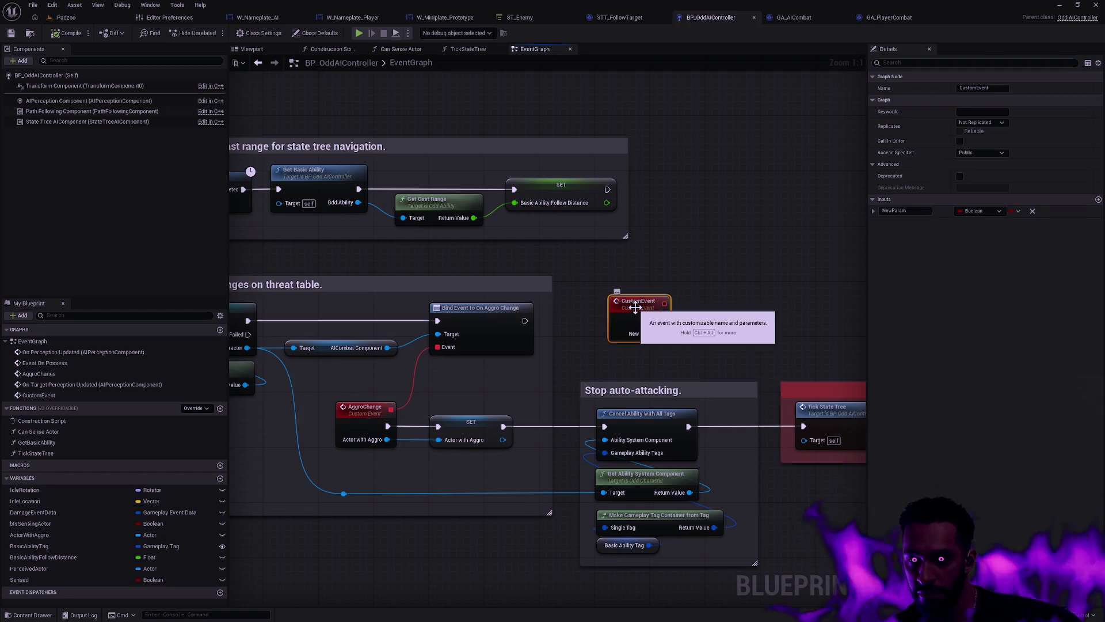
left_click(364, 409)
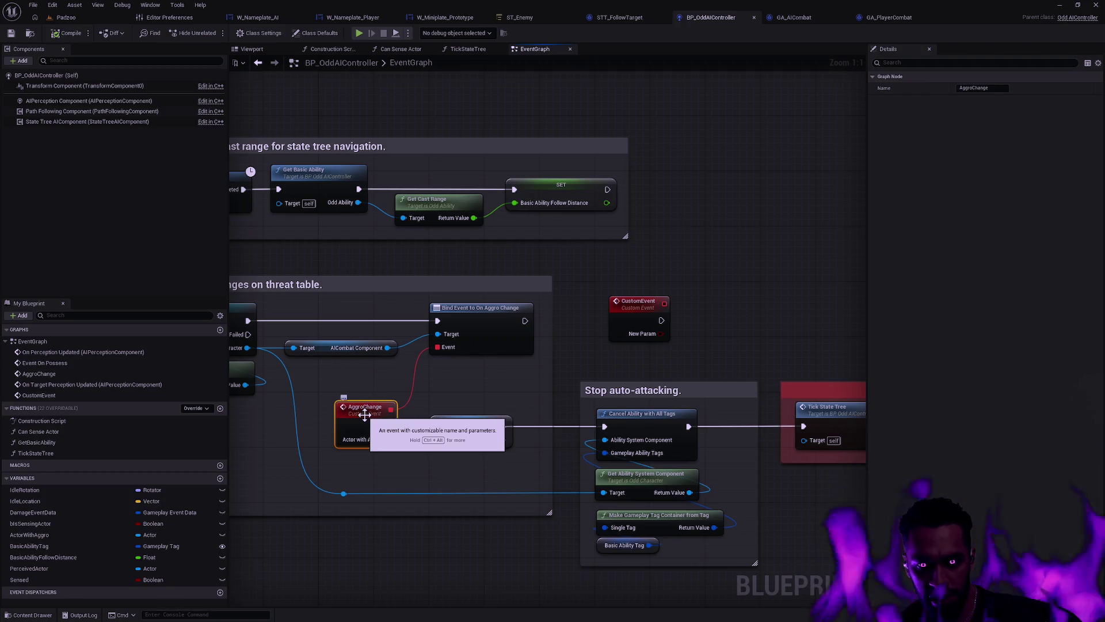
left_click(637, 304)
left_click(380, 410)
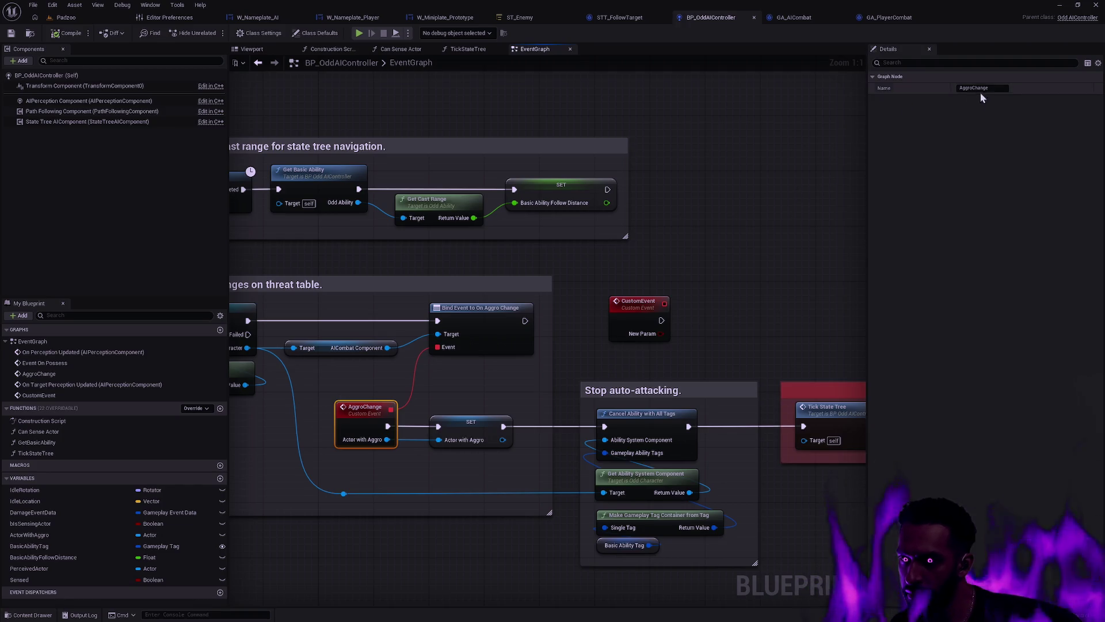
left_click(645, 306)
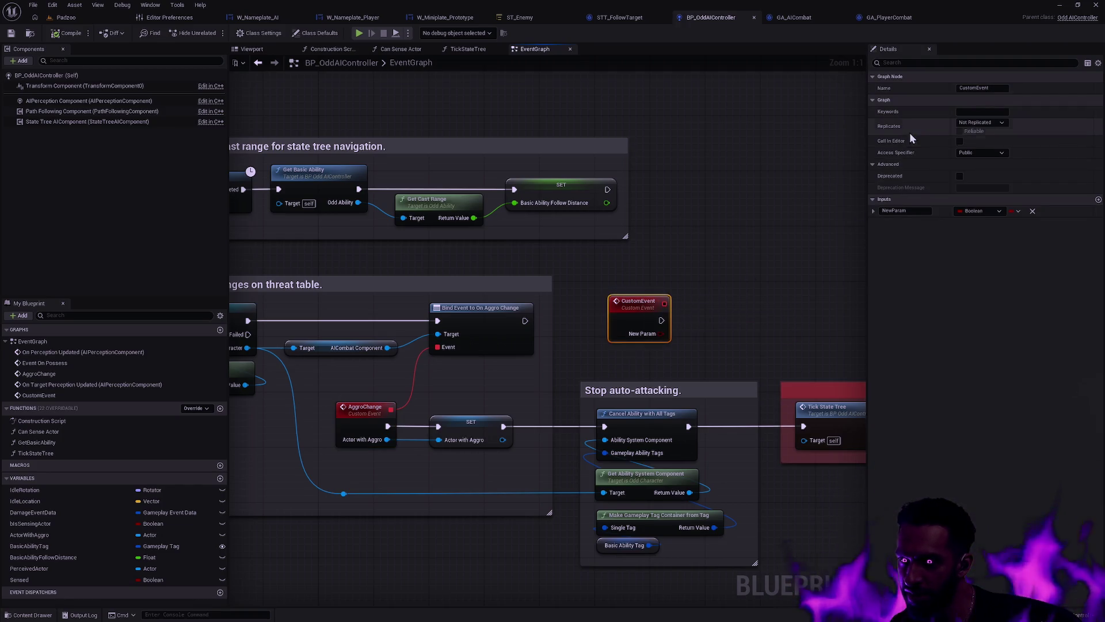
left_click(388, 406)
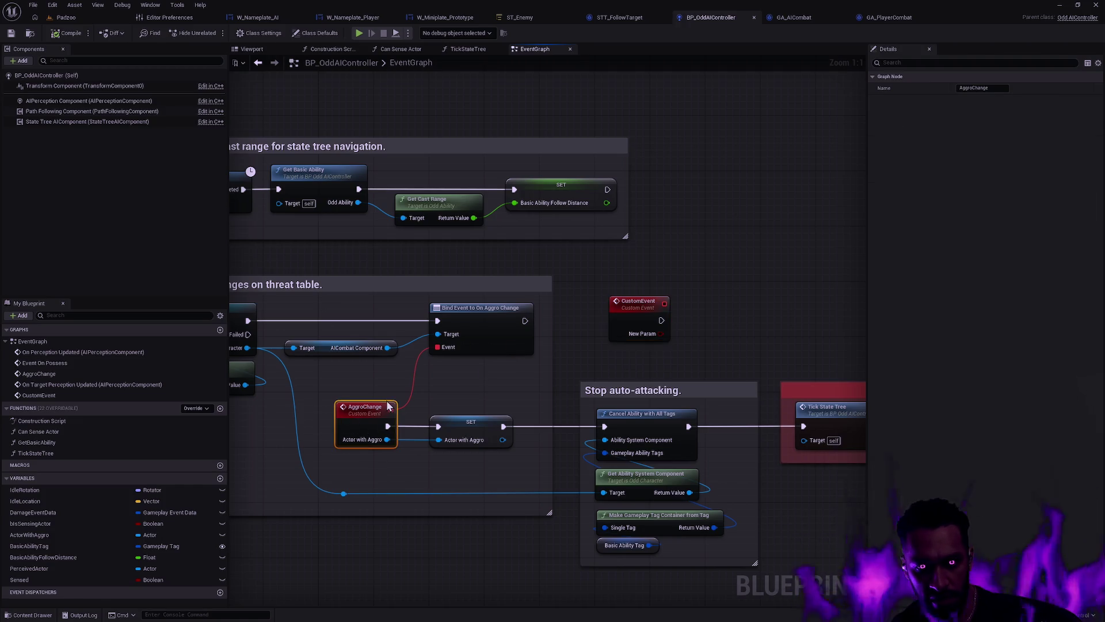
left_click_drag(450, 366, 559, 339)
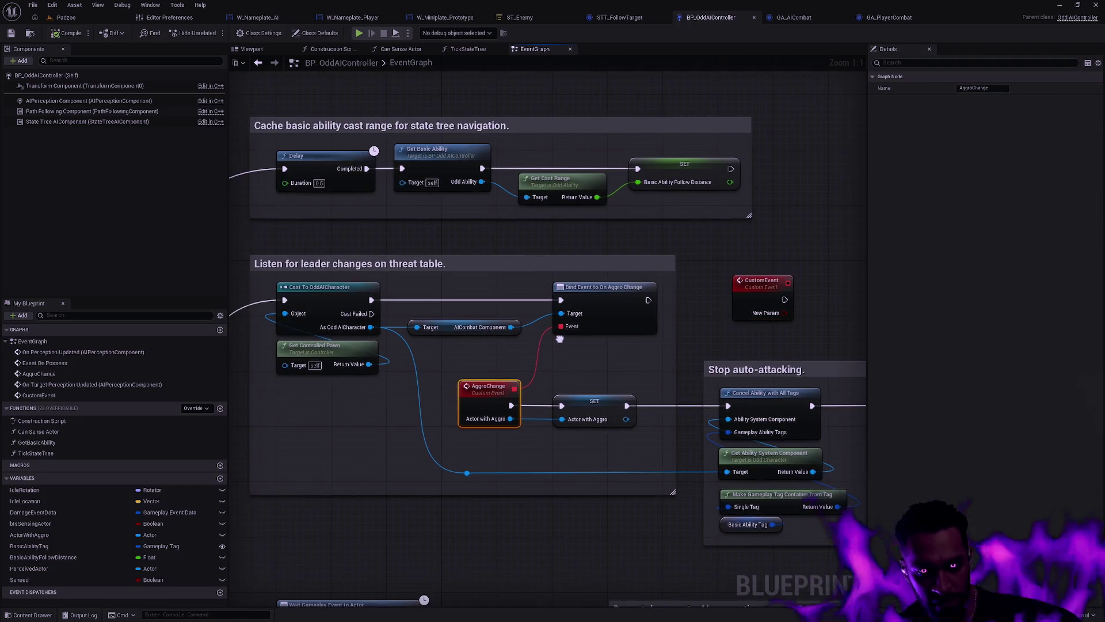
Step: Start renaming the event but keep it named AggroChange, then bring up its actions
double_click(491, 386)
key("Return")
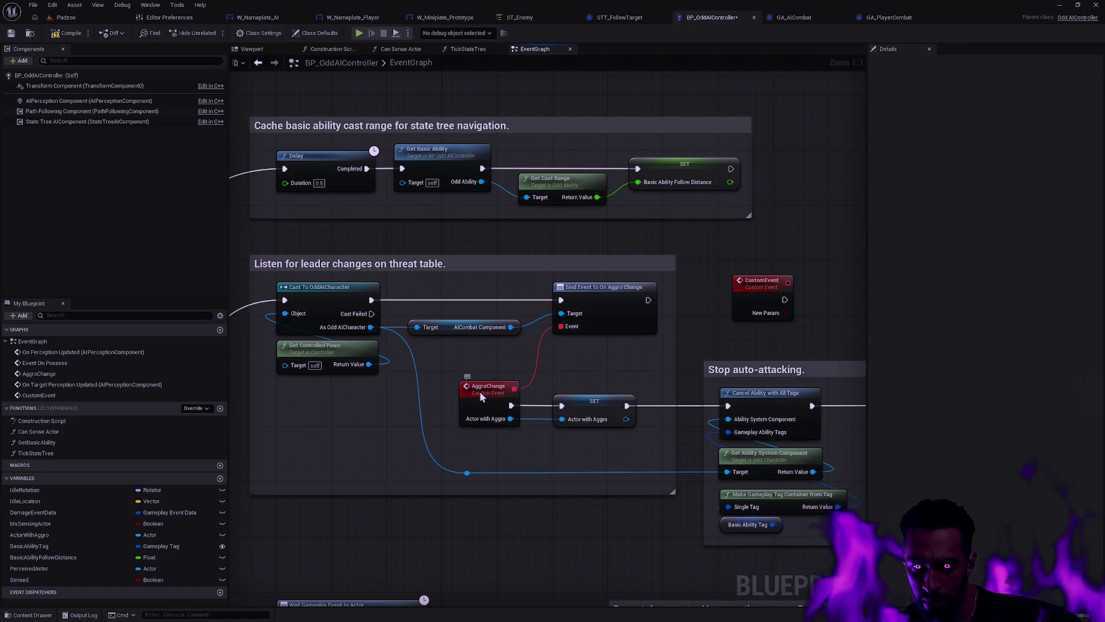
double_click(478, 396)
key("Return")
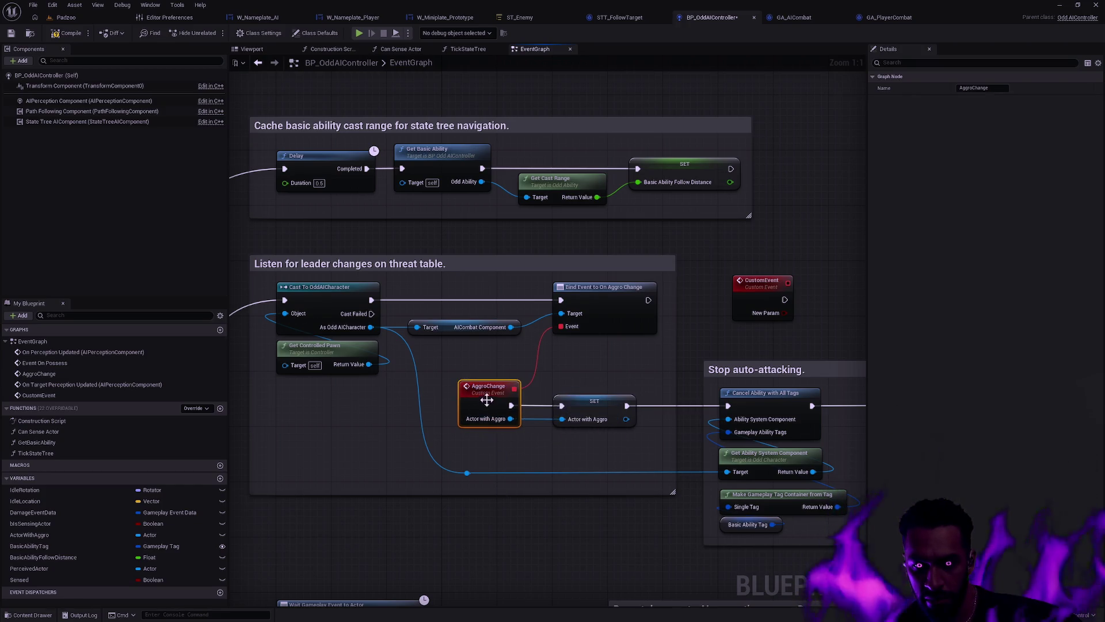
right_click(483, 391)
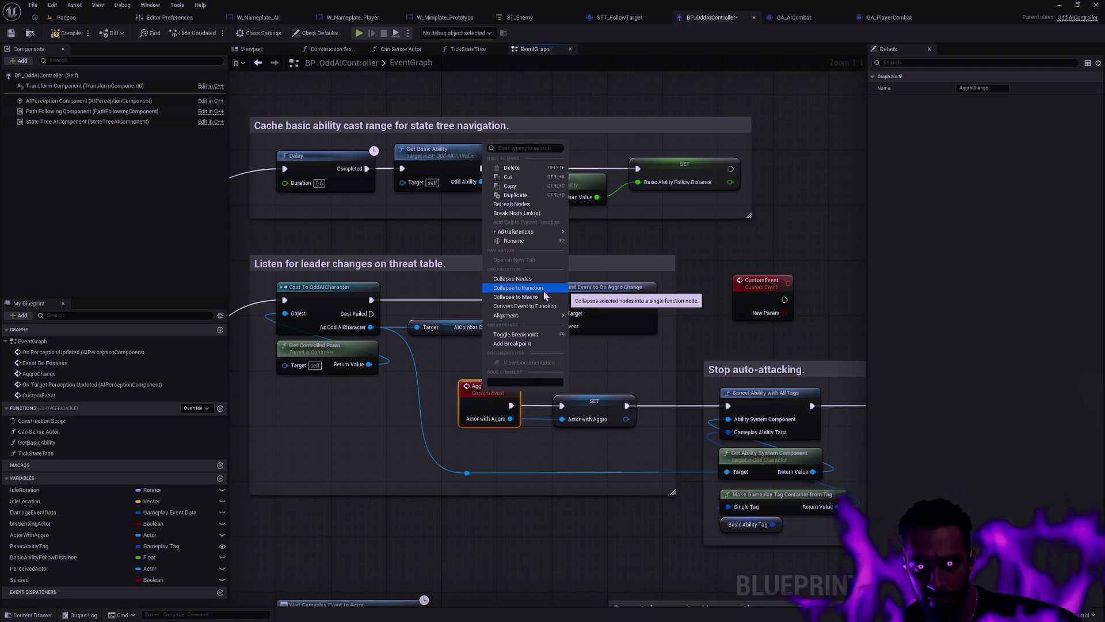
Step: Find AggroChange references by name, jump to Assign On Aggro Change, then switch to Rider
mouse_move(555, 231)
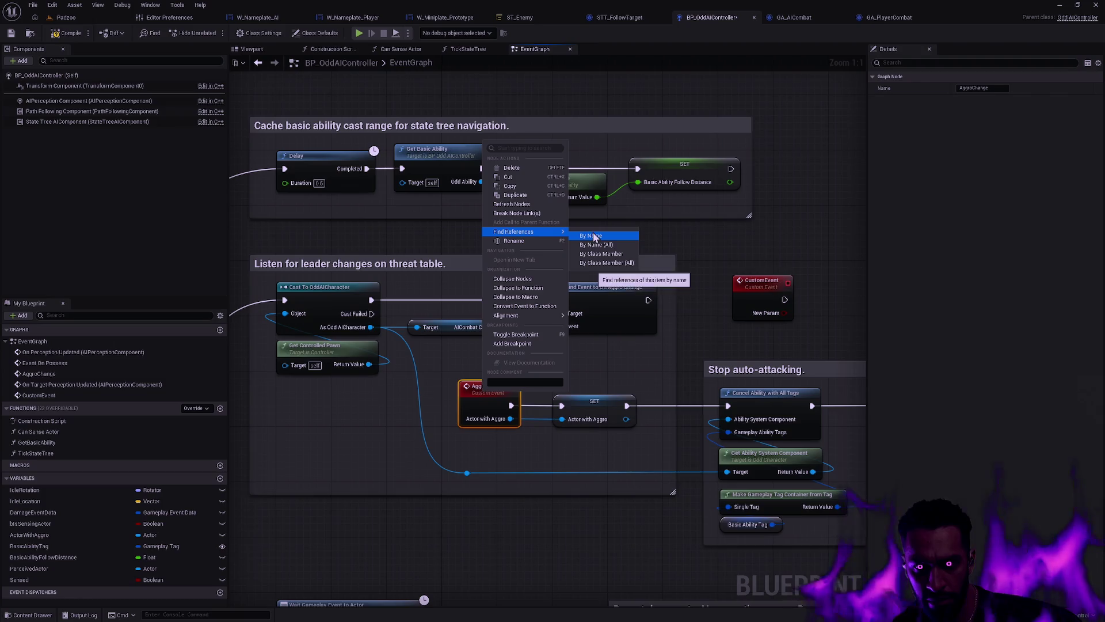
left_click(595, 242)
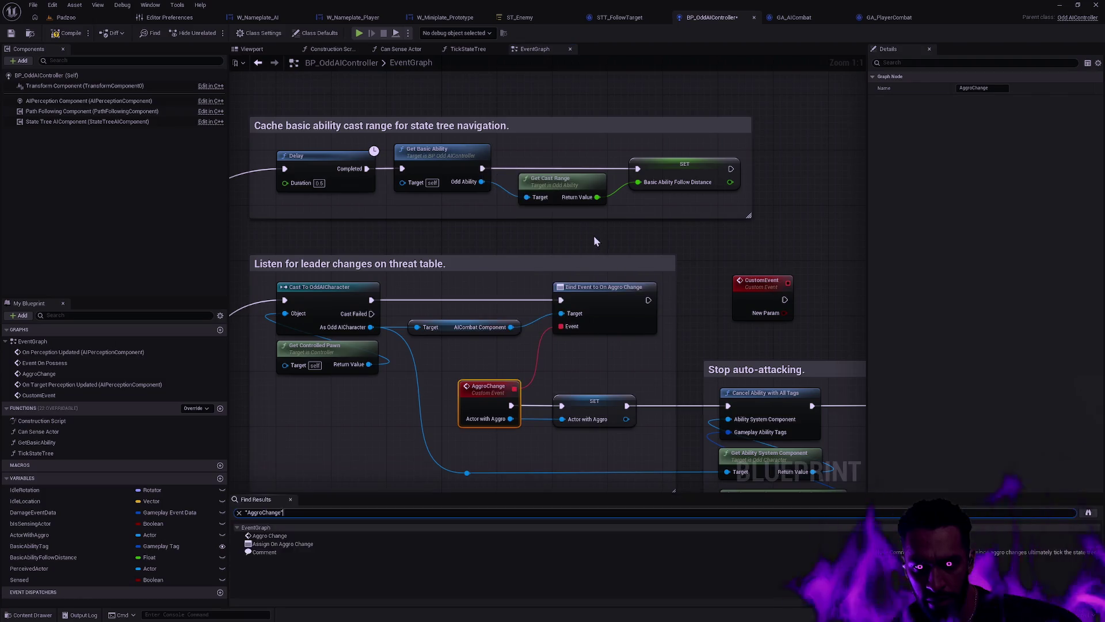
left_click(291, 545)
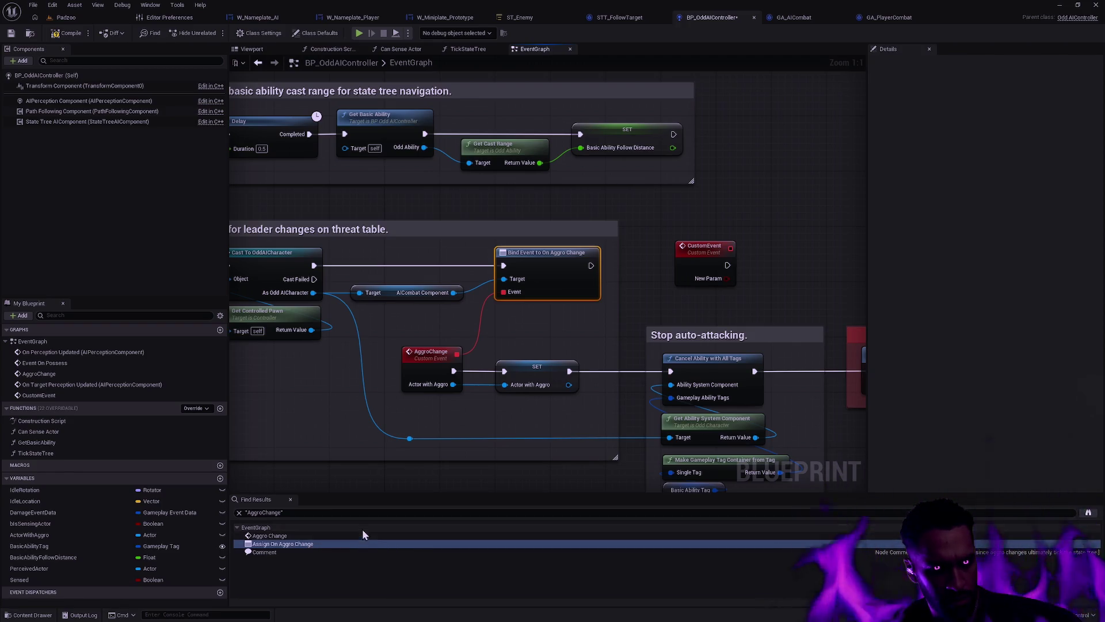
key("alt+Tab")
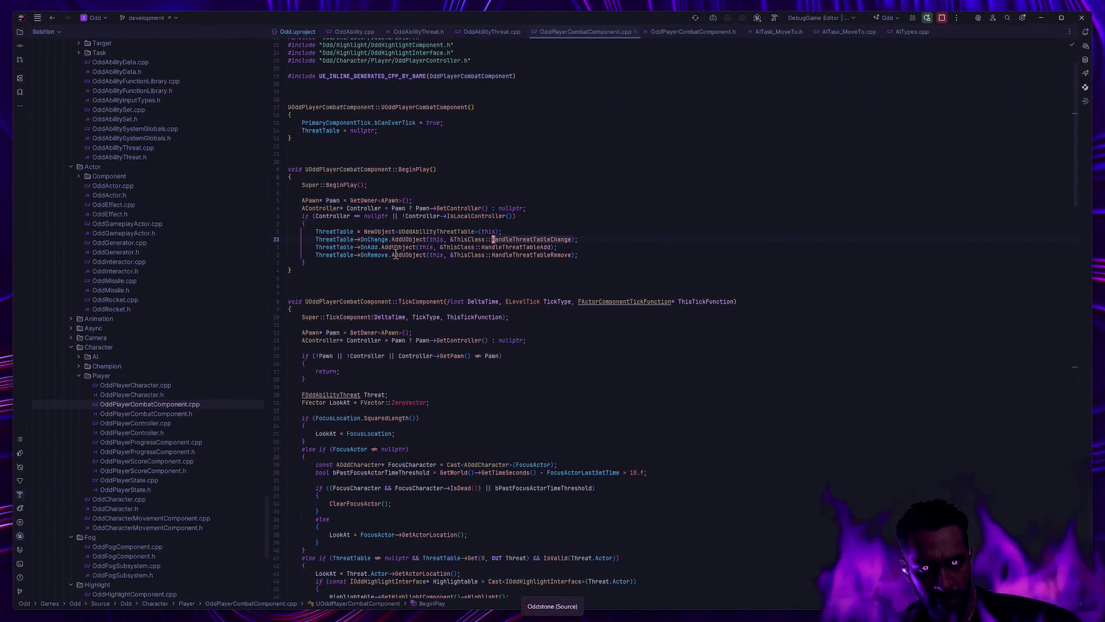
Step: View OddPlayerCombatComponent.h's threat table delegate declarations in Rider, then return to Unreal
key("alt+Tab")
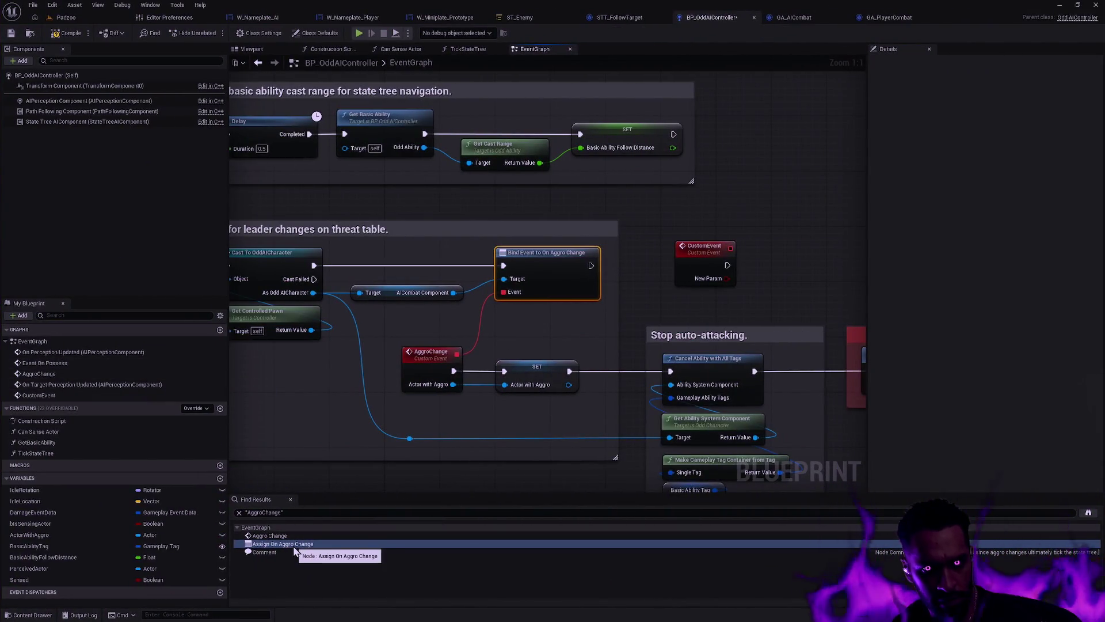
key("alt+Tab")
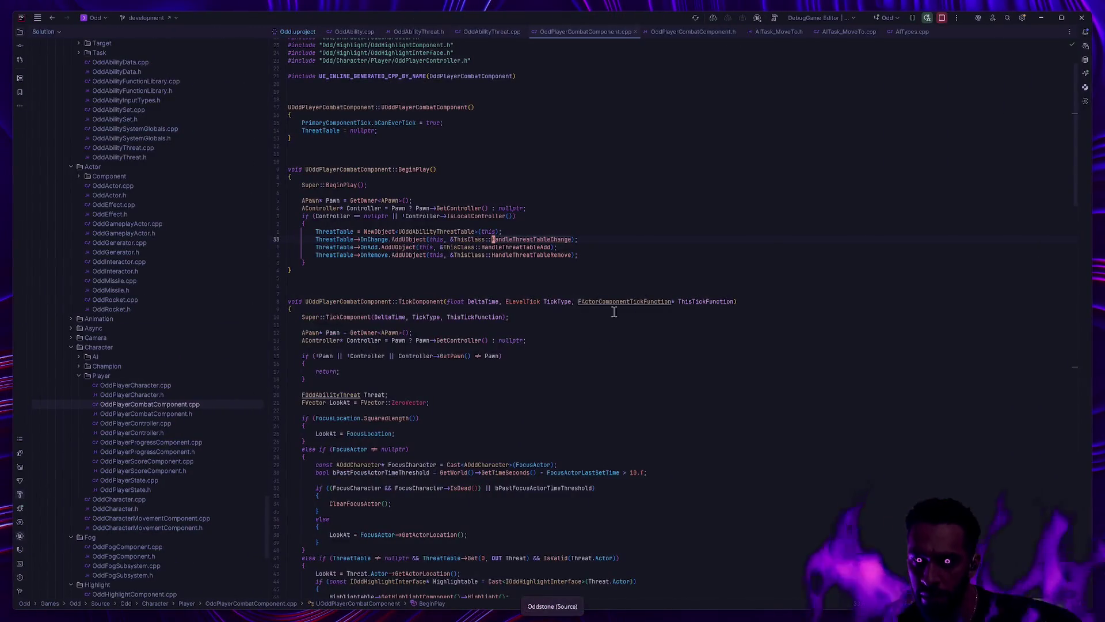
left_click(700, 33)
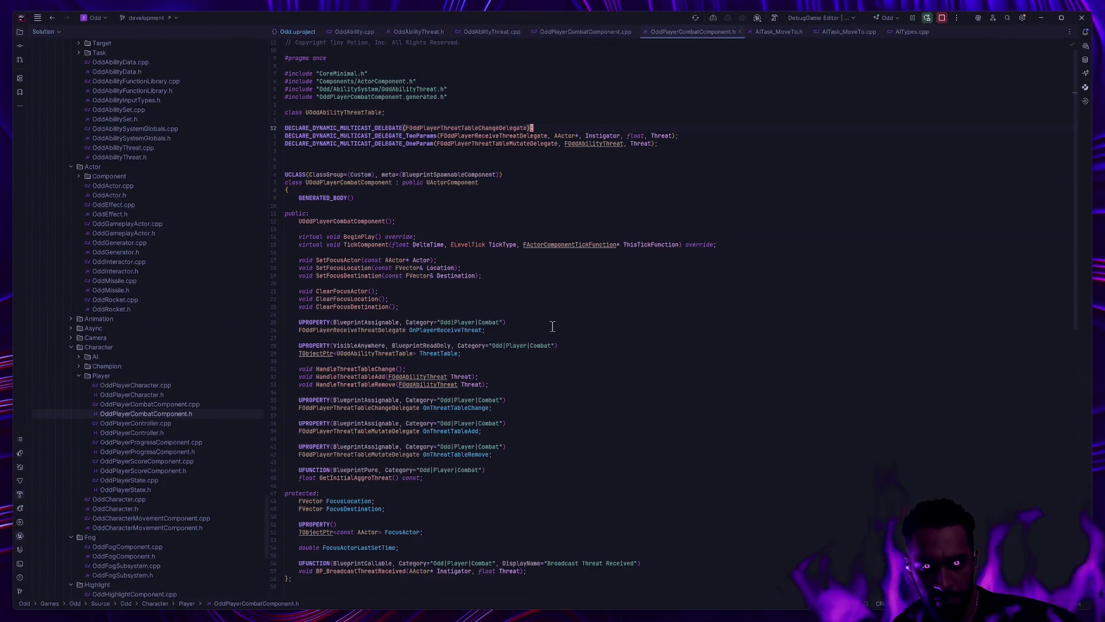
scroll(552, 326, "down", 3)
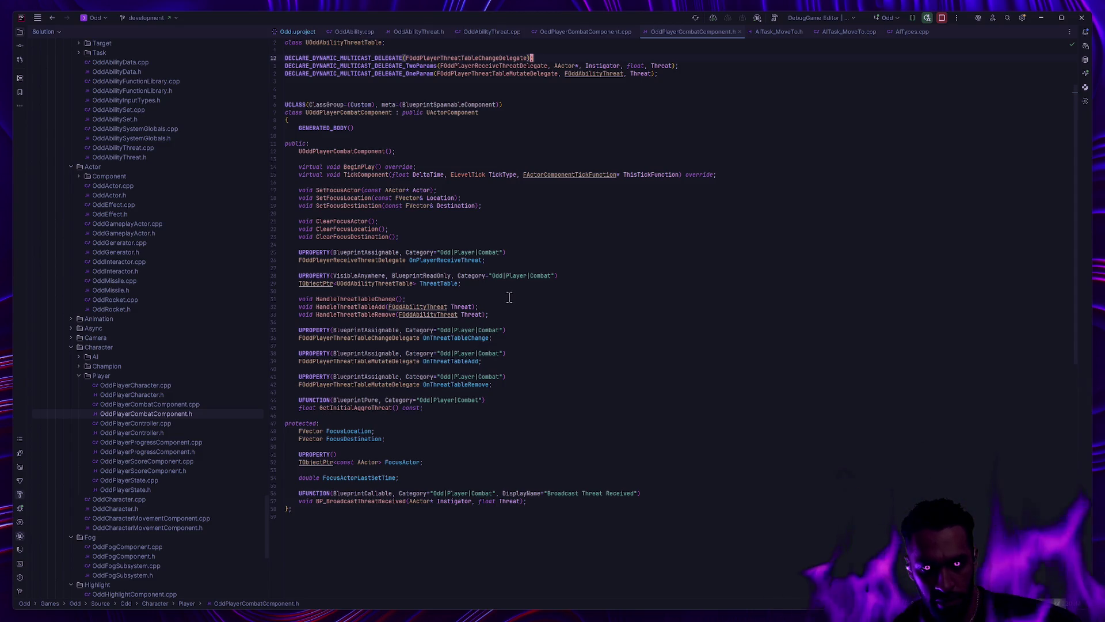
key("alt+Tab")
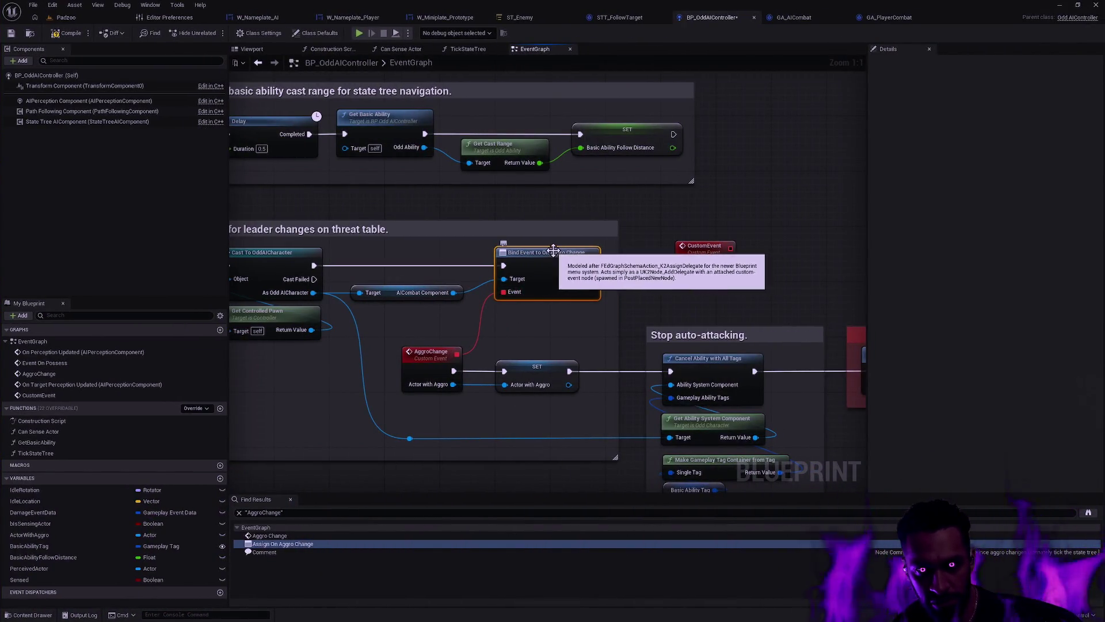
Step: Pan the EventGraph across the threat-table listener section, then return to Rider
mouse_move(407, 195)
left_mouse_down()
mouse_move(623, 364)
mouse_move(494, 206)
left_mouse_up()
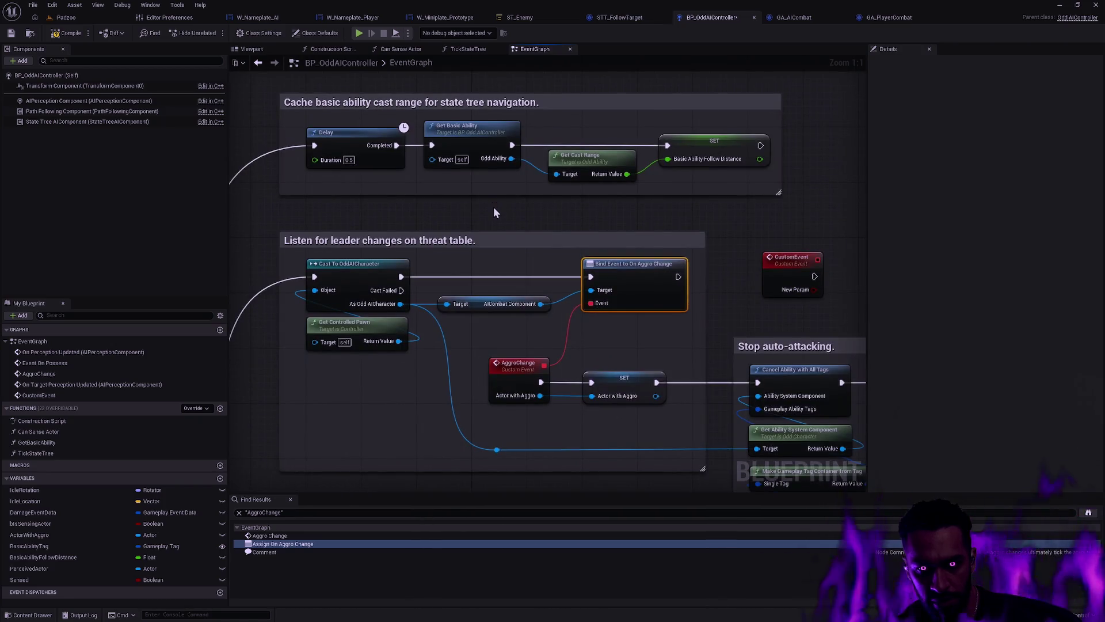
key("alt+Tab")
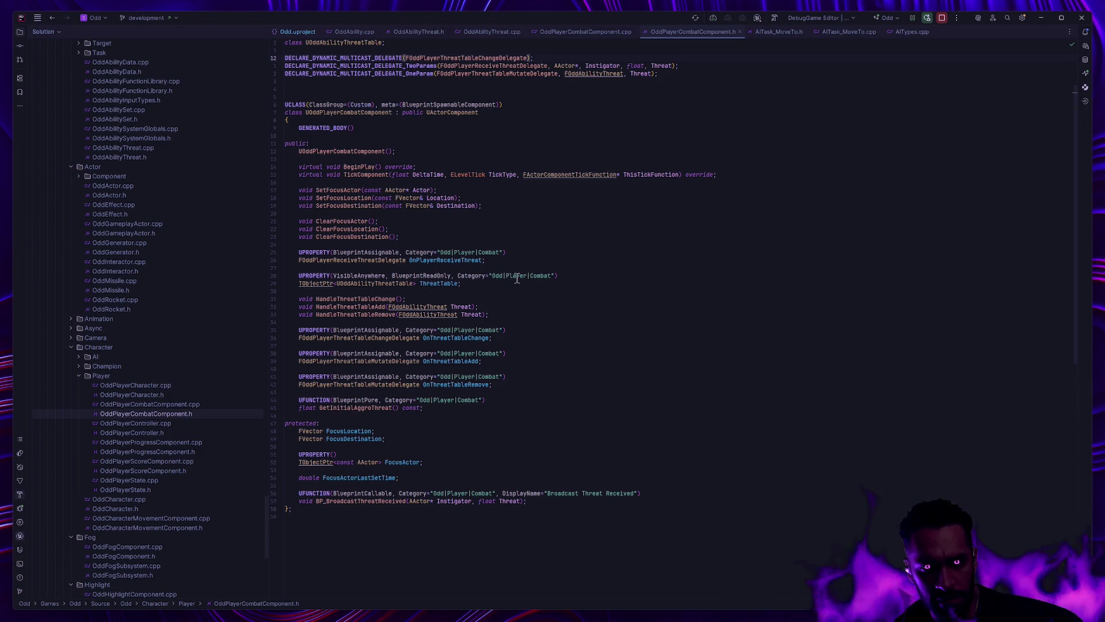
Step: Review the HandleThreatTable handlers in OddPlayerCombatComponent.cpp, then return to Unreal's Content Drawer
double_click(181, 404)
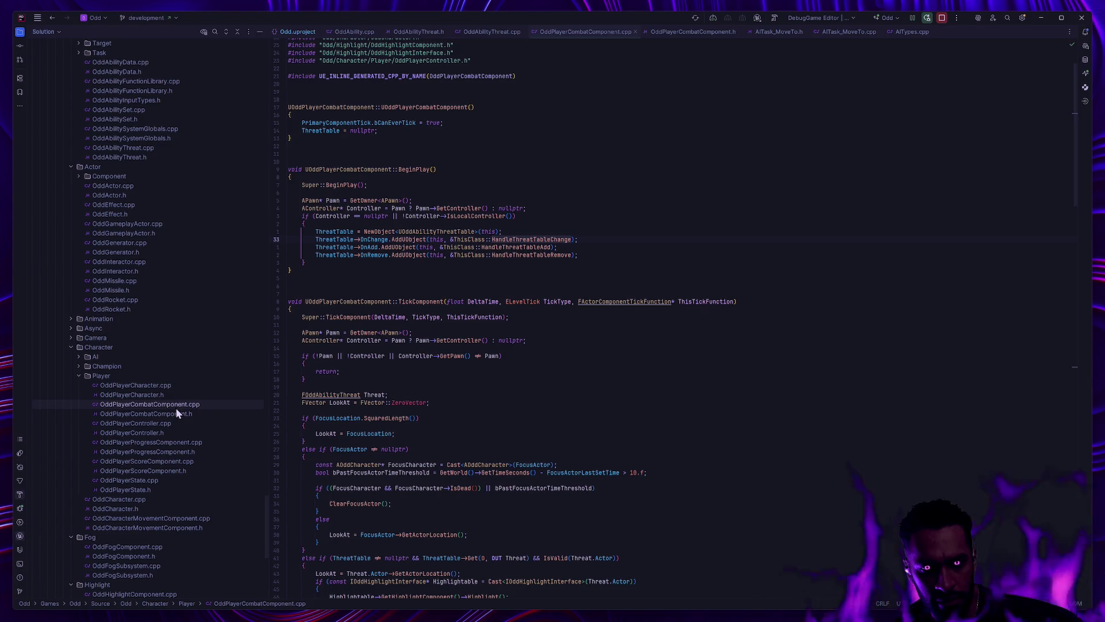
scroll(373, 379, "down", 5)
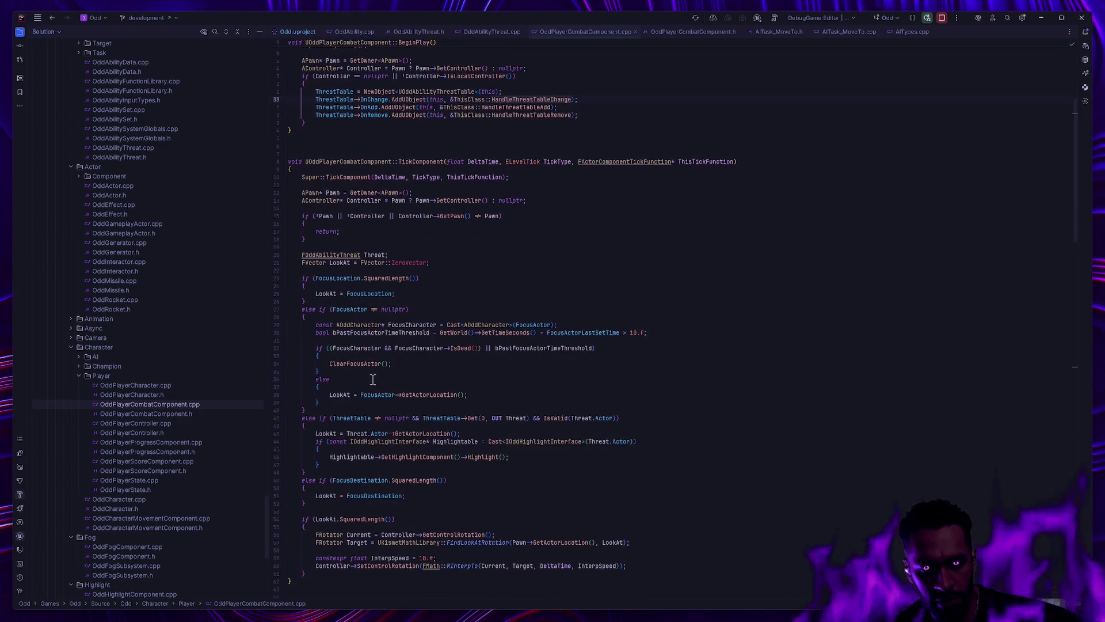
scroll(375, 378, "down", 12)
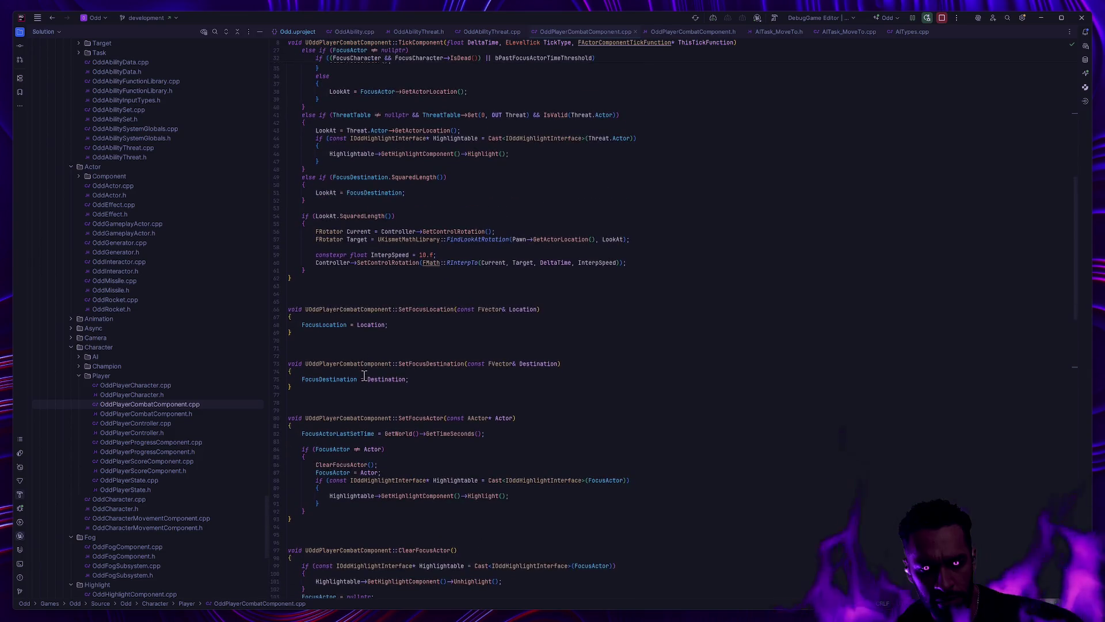
scroll(364, 380, "down", 14)
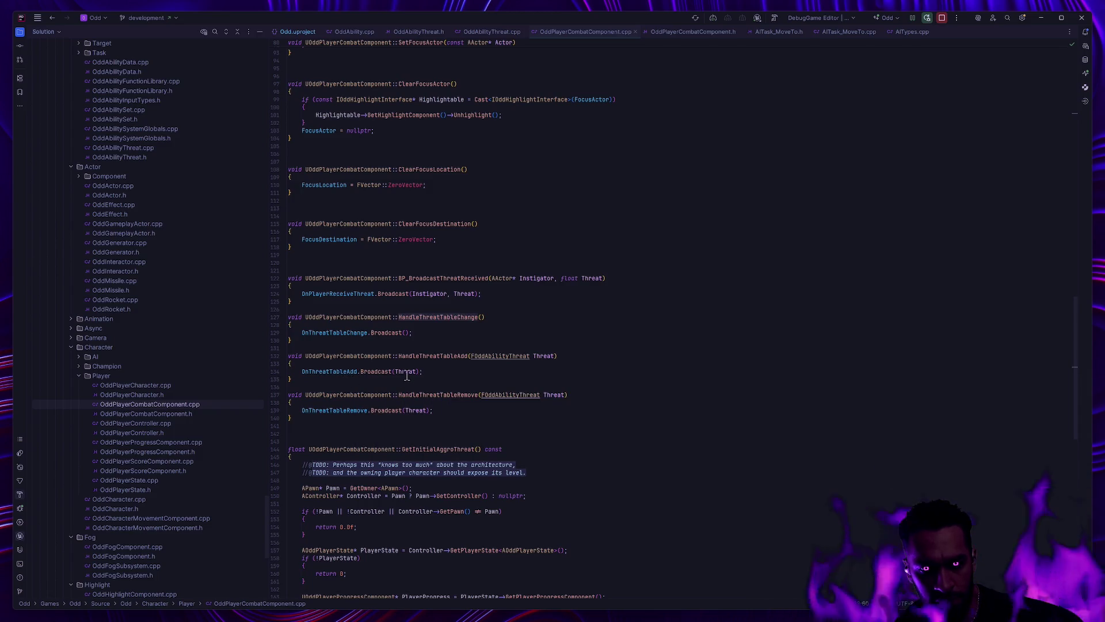
mouse_move(406, 373)
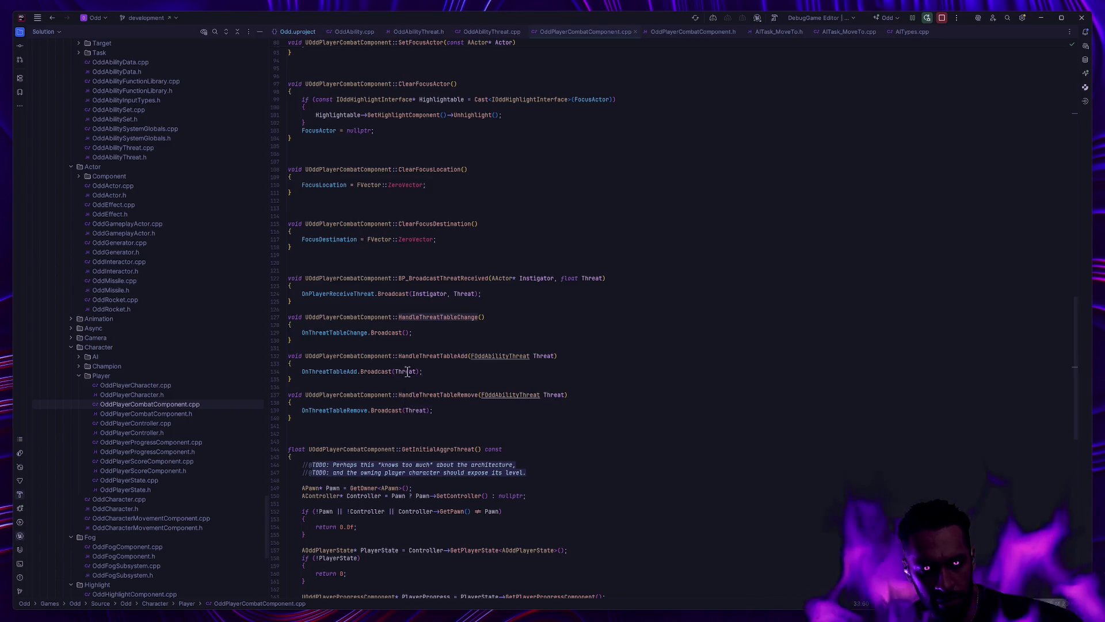
key("alt+Tab")
key("ctrl+space")
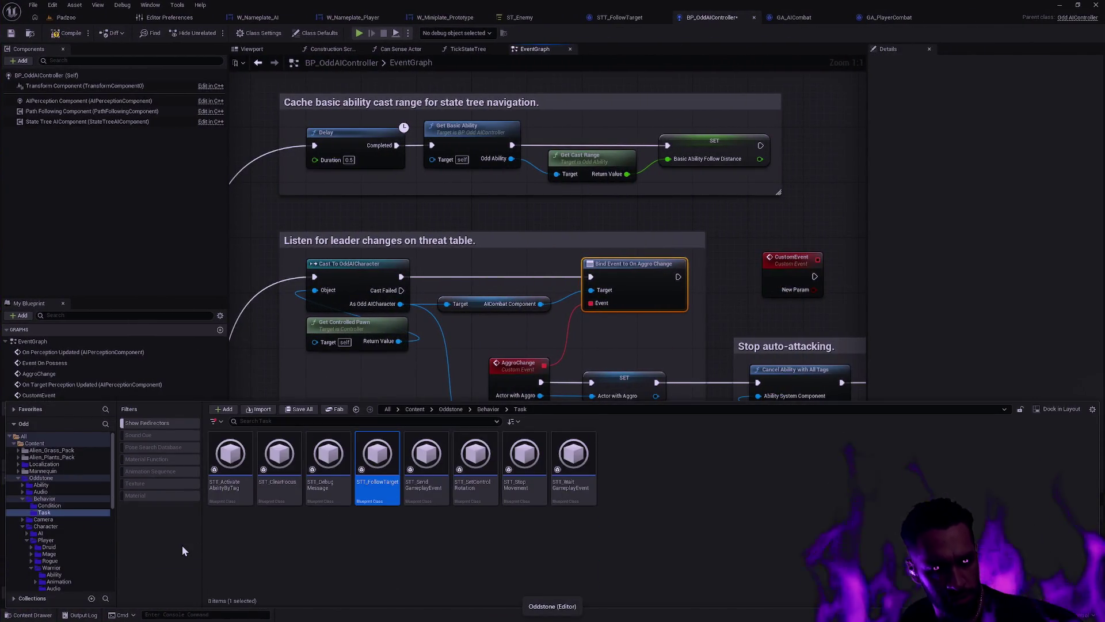
Step: Browse to BP_OddAIController in the Content Drawer and collapse the drawer
left_click(30, 33)
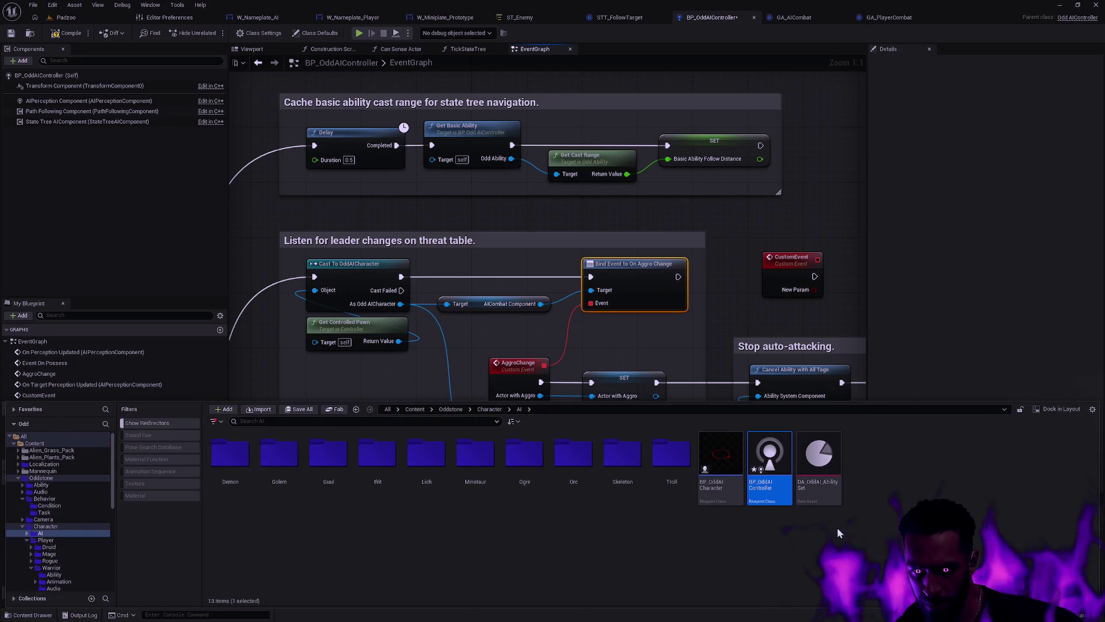
left_click(989, 226)
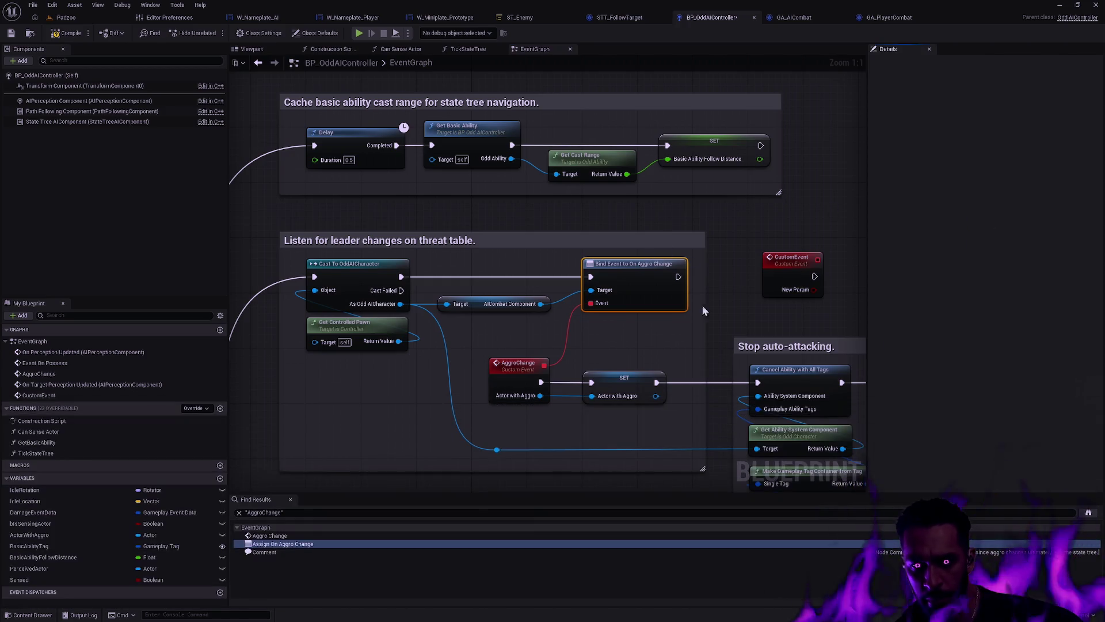
scroll(719, 309, "down", 1)
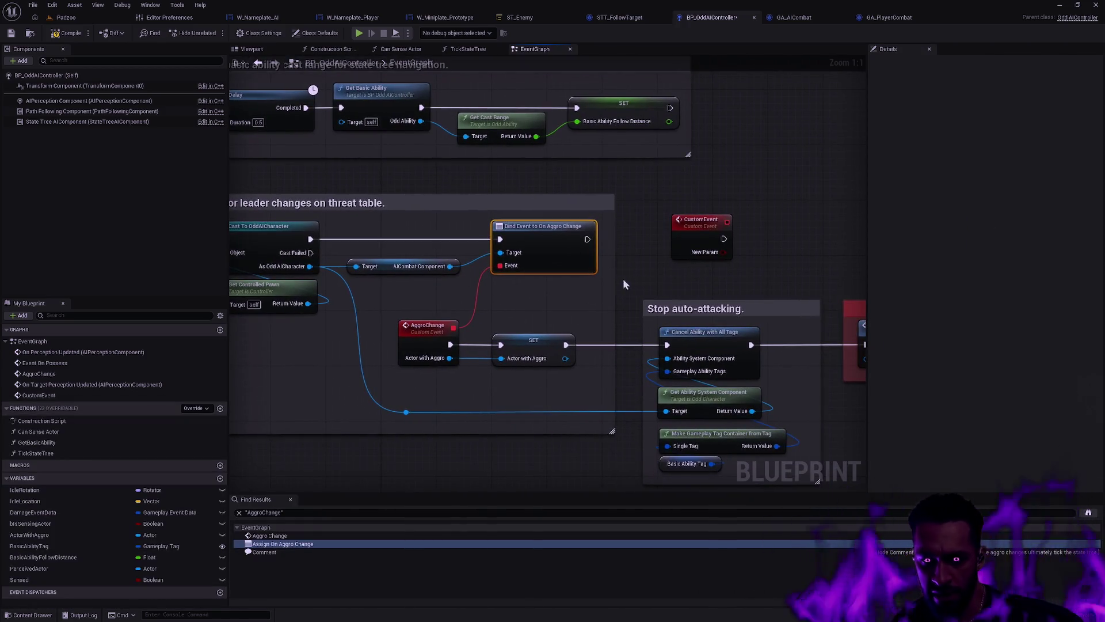
Step: Search the AIcombat Component's 'OnAggro' actions from AggroChange without adding any, then go to Rider
left_click(455, 324)
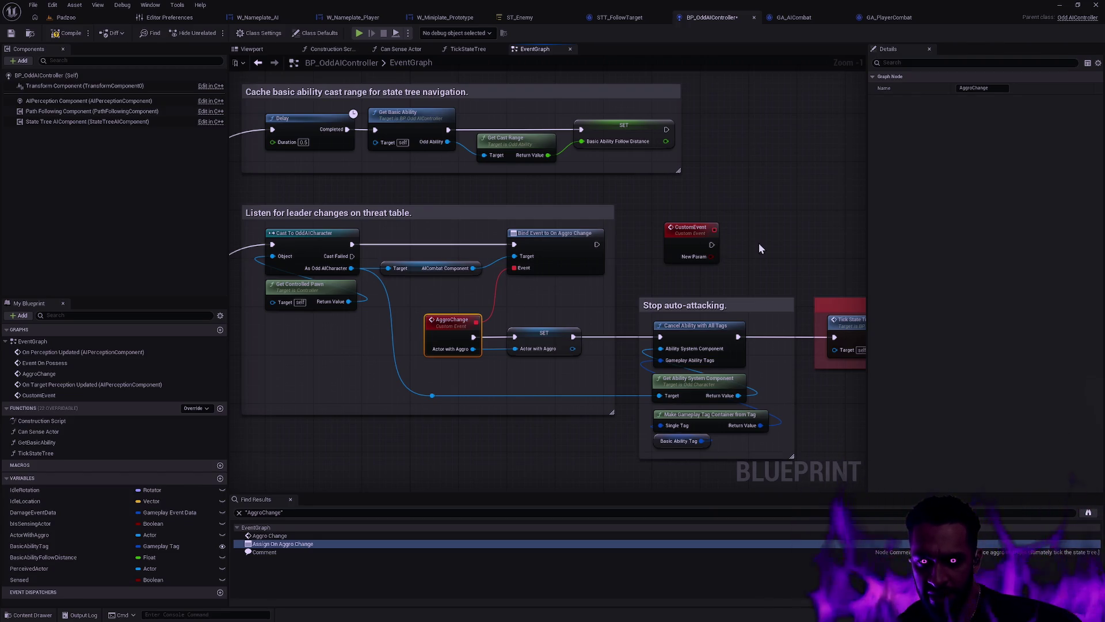
left_click_drag(473, 268, 523, 303)
type("onAg")
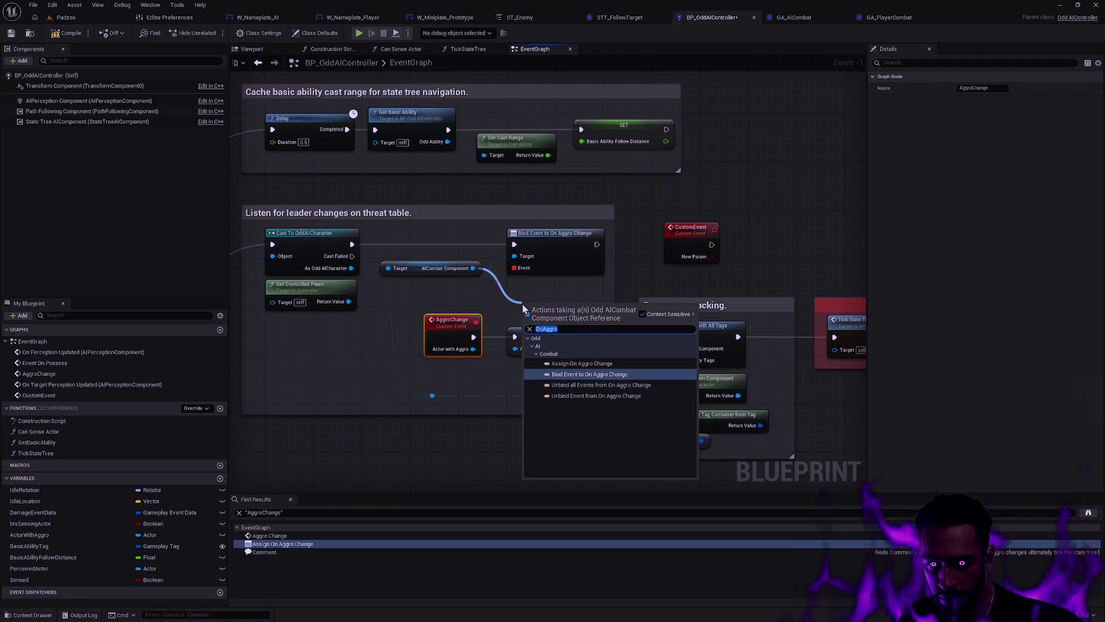
type("On")
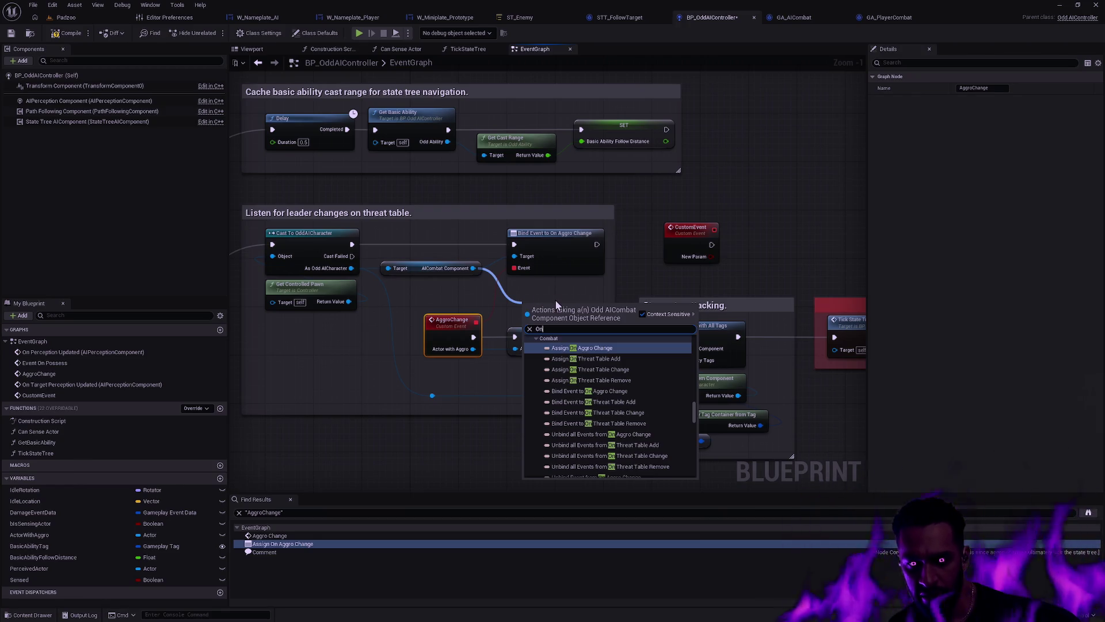
key("Escape")
key("alt+Tab")
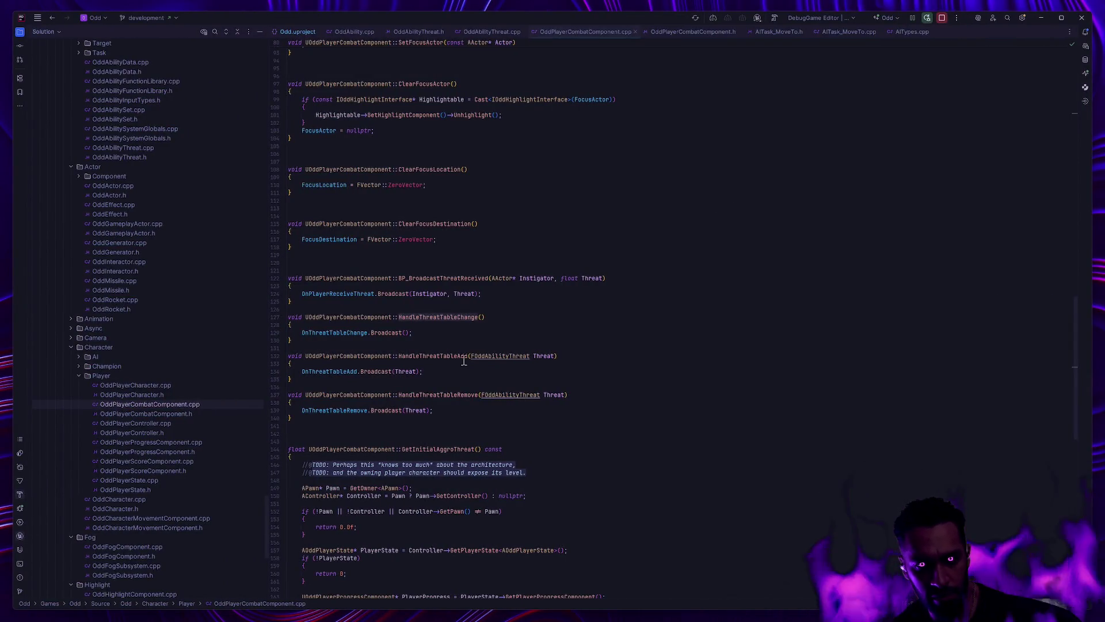
Step: Scroll back up to the top of OddPlayerCombatComponent.cpp
scroll(656, 387, "down", 5)
scroll(644, 392, "up", 15)
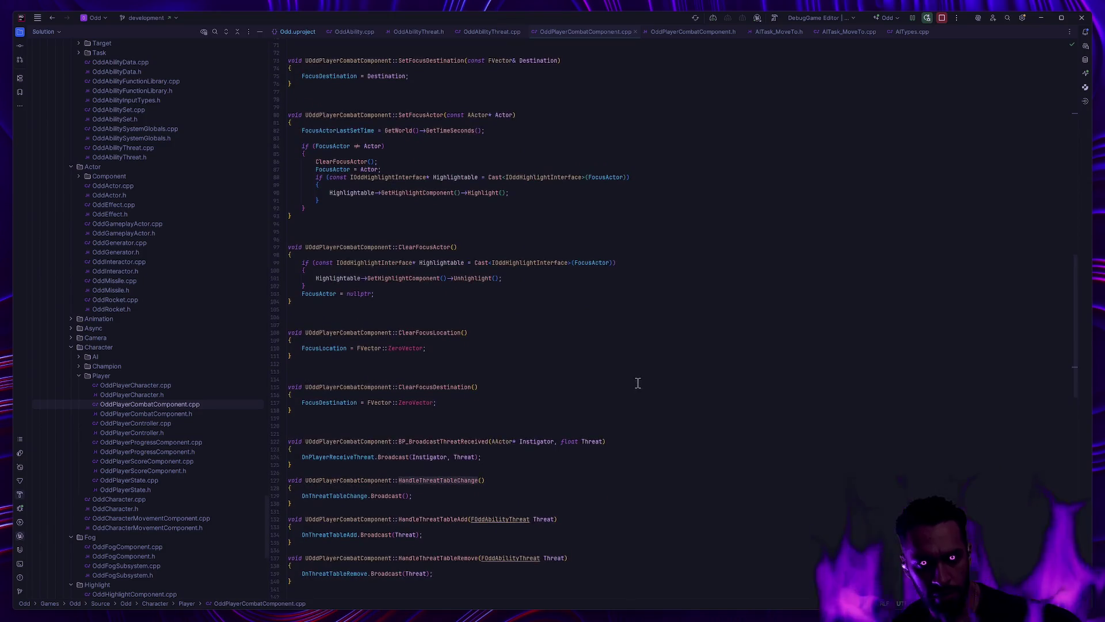
scroll(651, 391, "up", 15)
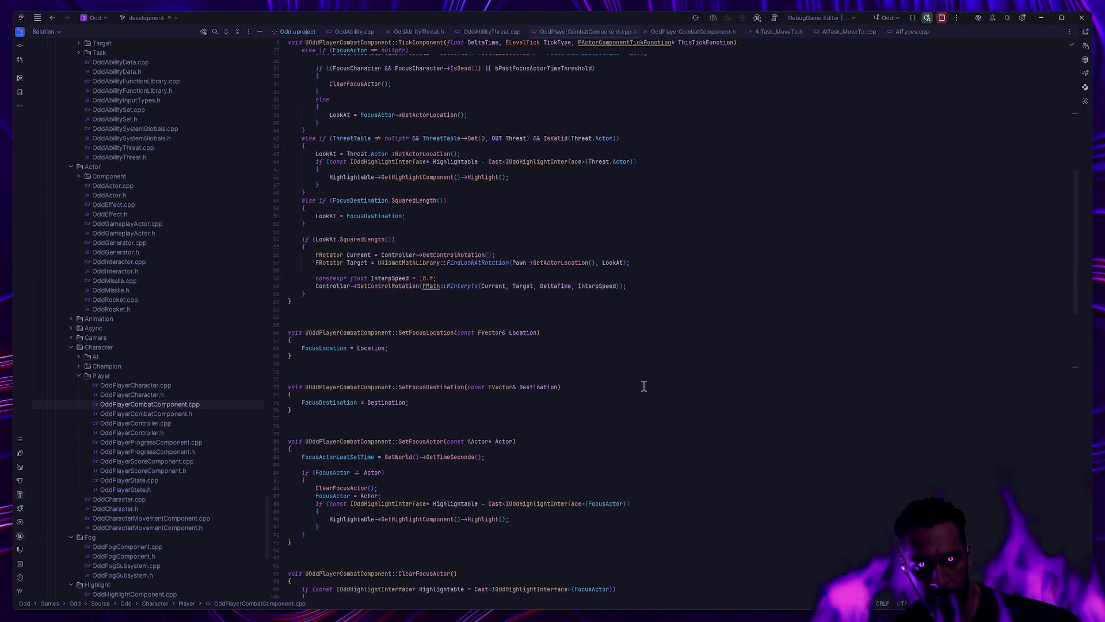
scroll(661, 397, "up", 5)
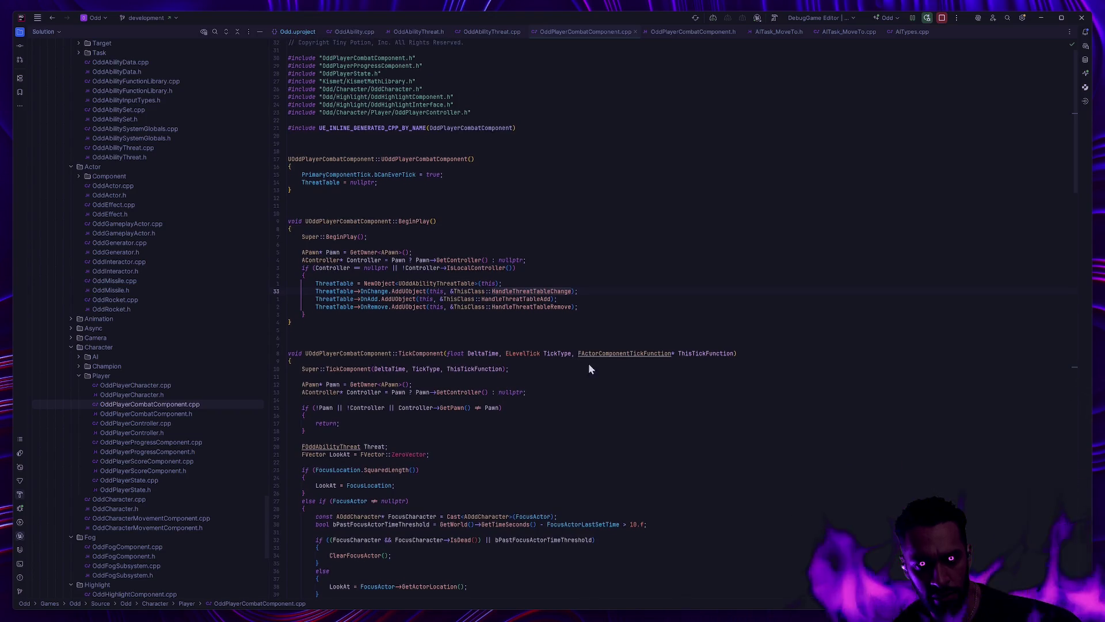
Step: In Unreal, pan the EventGraph to the Cache initial transform Sequence and Wait Gameplay Event nodes
key("alt+Tab")
mouse_move(337, 338)
left_mouse_down()
mouse_move(447, 355)
mouse_move(512, 350)
left_mouse_up()
mouse_move(502, 413)
left_mouse_down()
mouse_move(489, 338)
mouse_move(595, 175)
mouse_move(660, 188)
left_mouse_up()
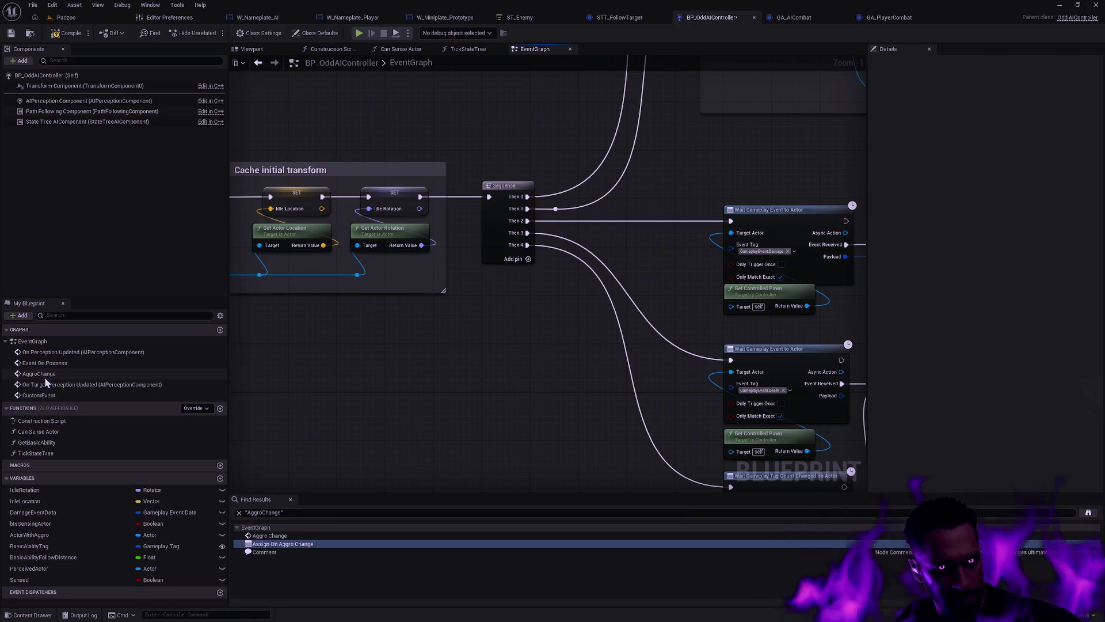
Step: Delete the unused CustomEvent, and restore the AggroChange event after deleting it
left_click(53, 395)
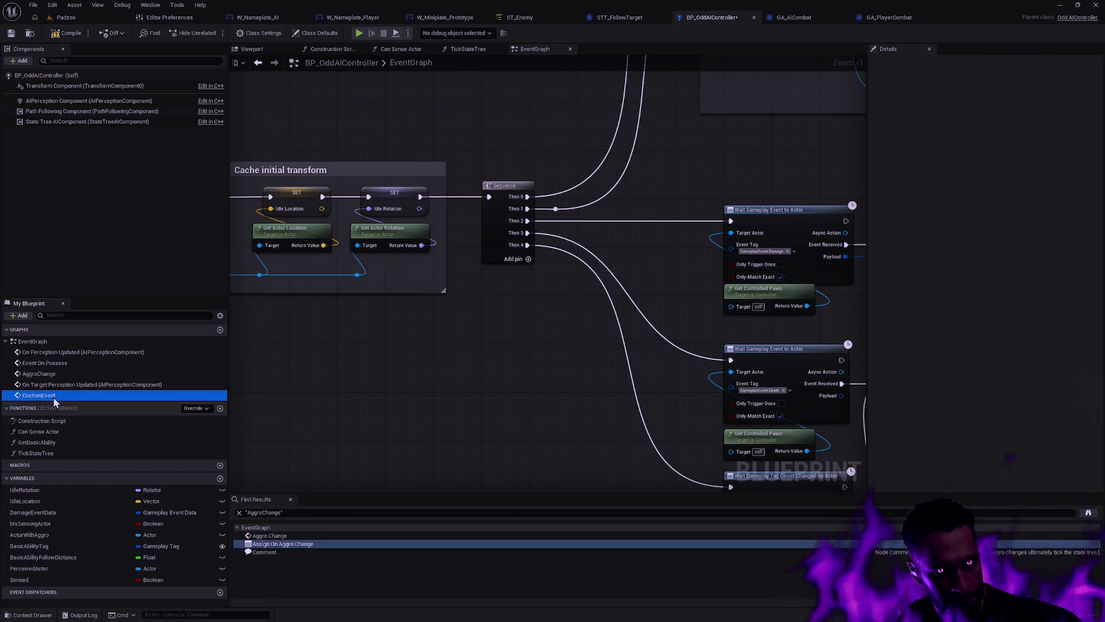
key("Delete")
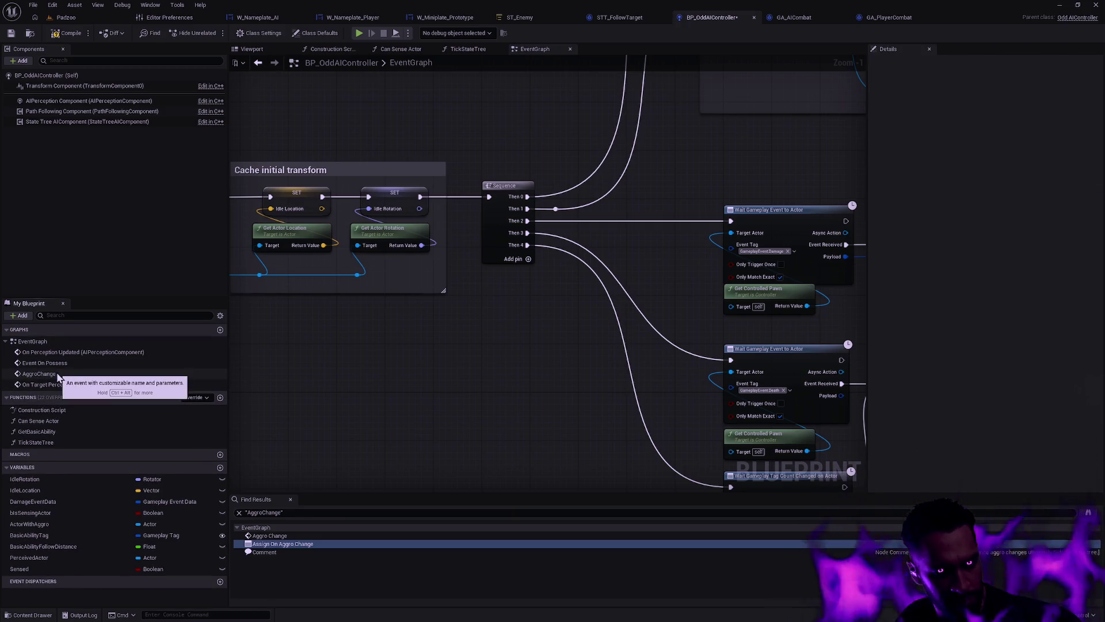
double_click(57, 375)
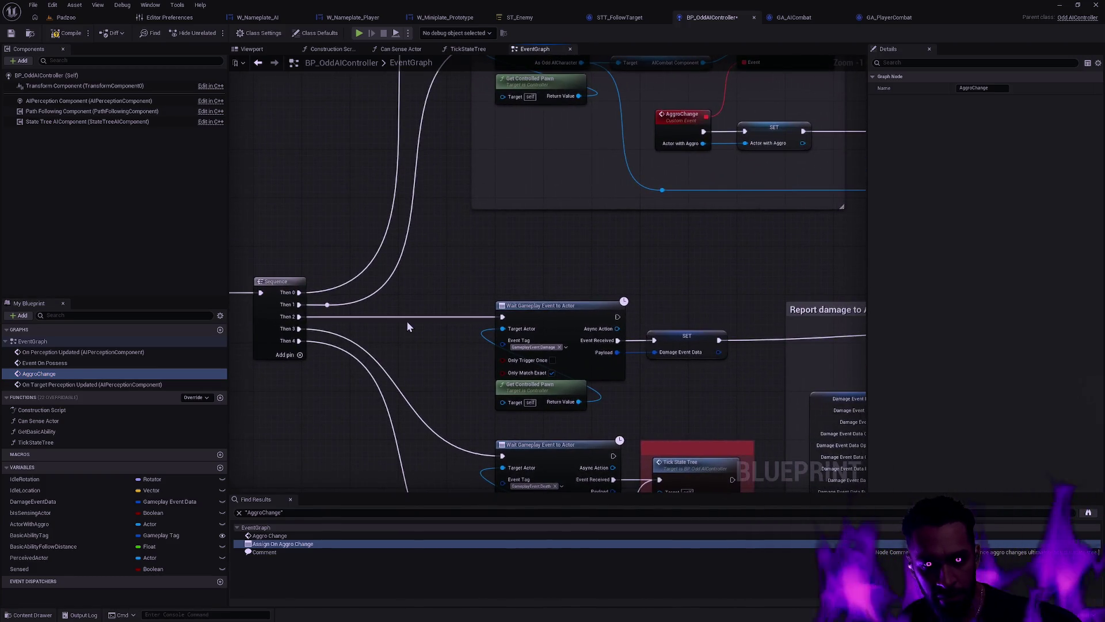
left_click(82, 373)
key("Delete")
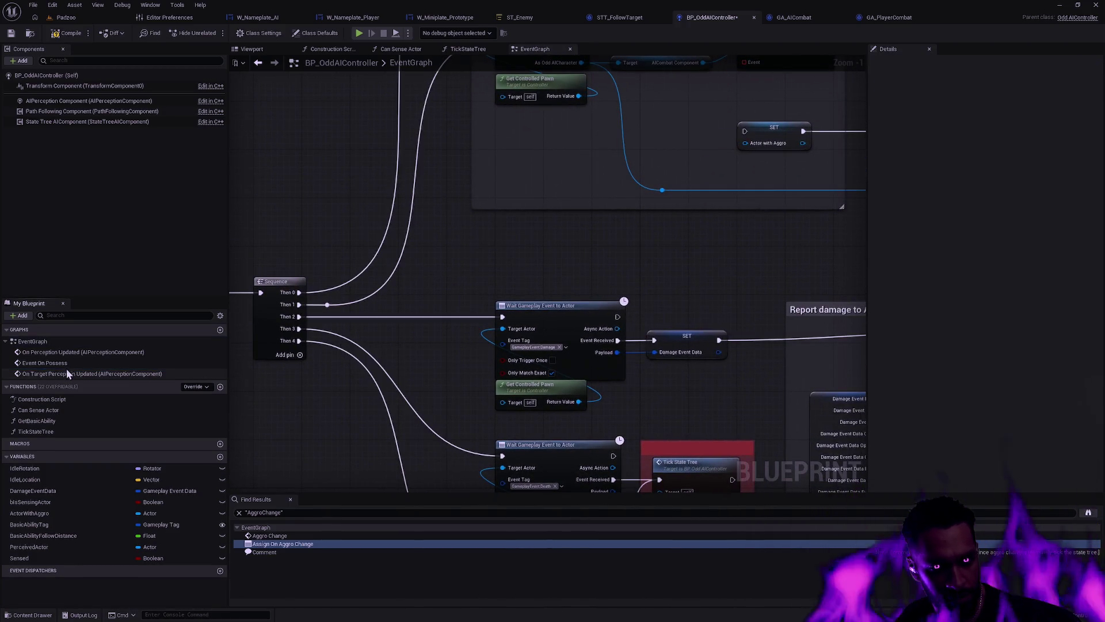
scroll(469, 274, "down", 2)
scroll(509, 401, "up", 3)
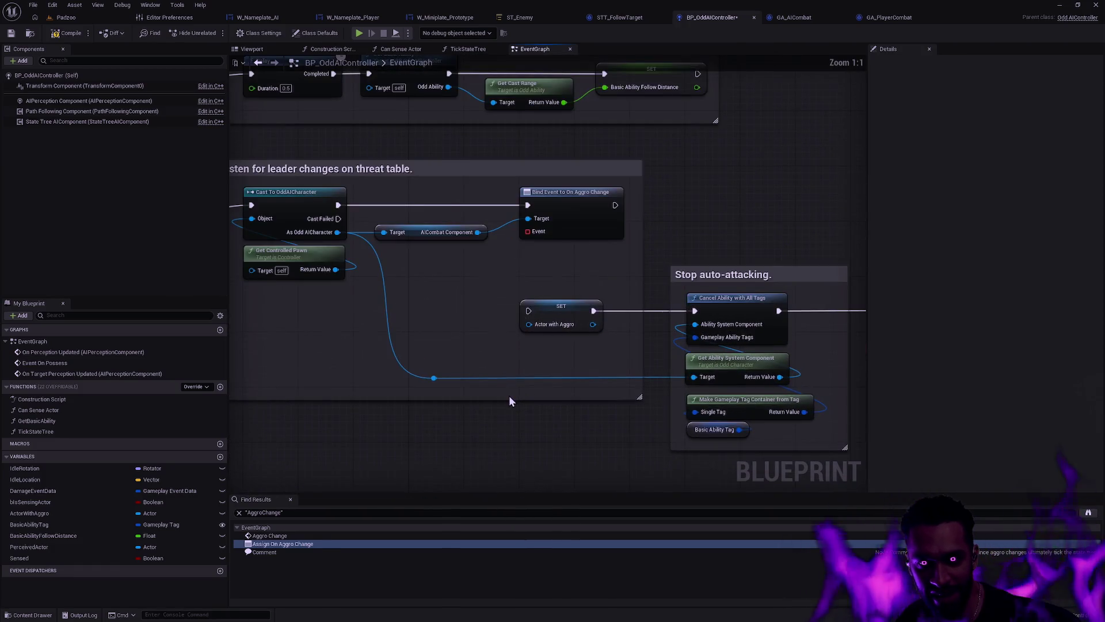
key("ctrl+z")
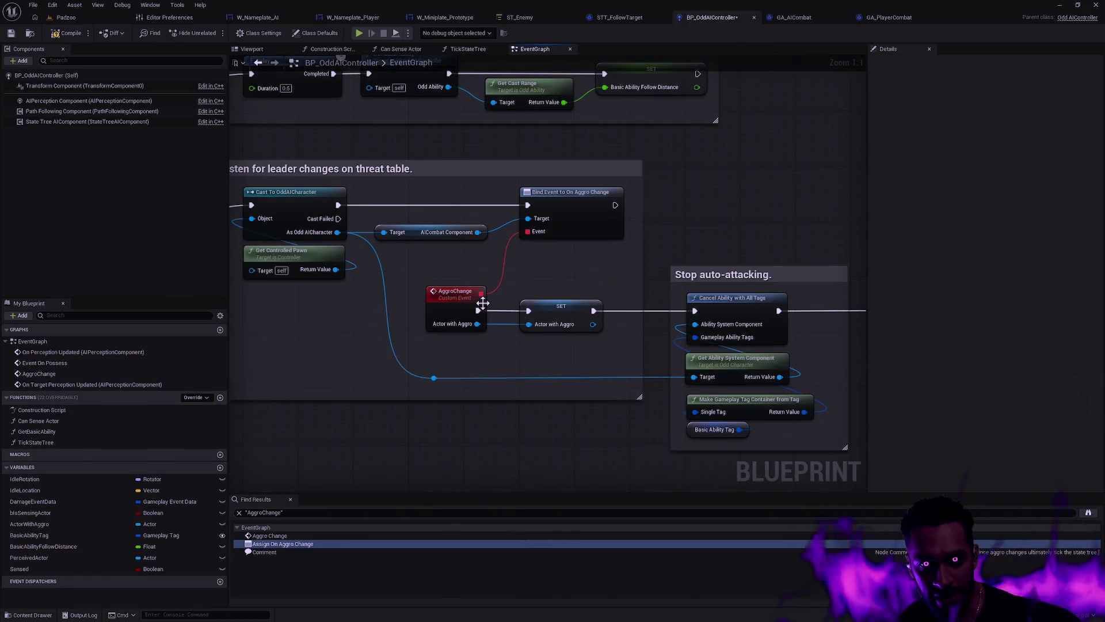
Step: Bind a new custom event to the Bind Event's Event input and move it off the SET node
left_click_drag(528, 231, 537, 274)
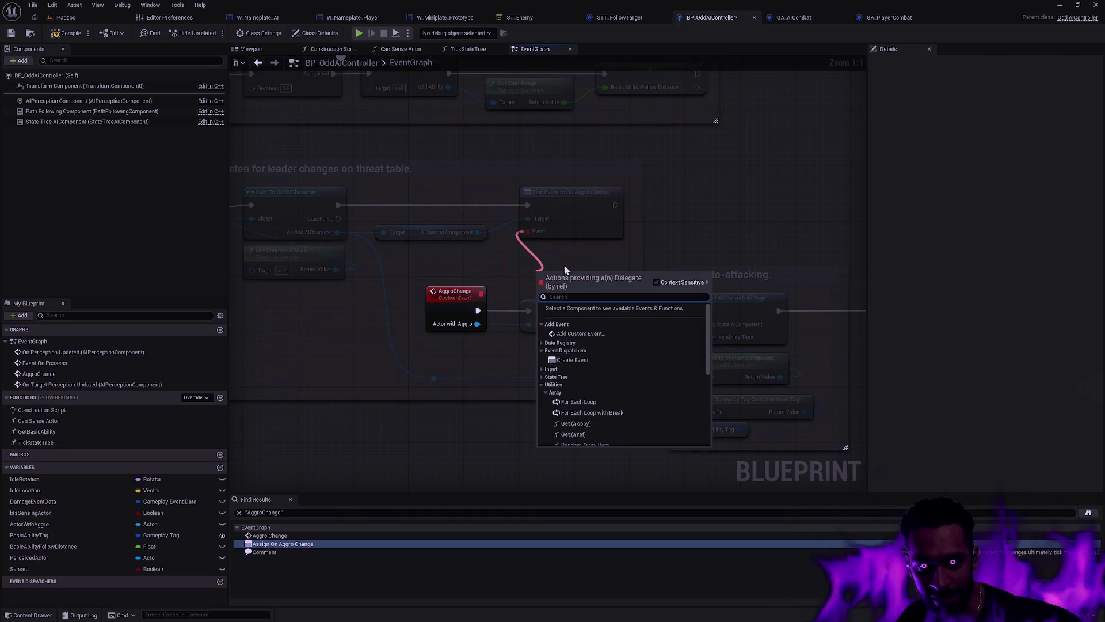
left_click(594, 360)
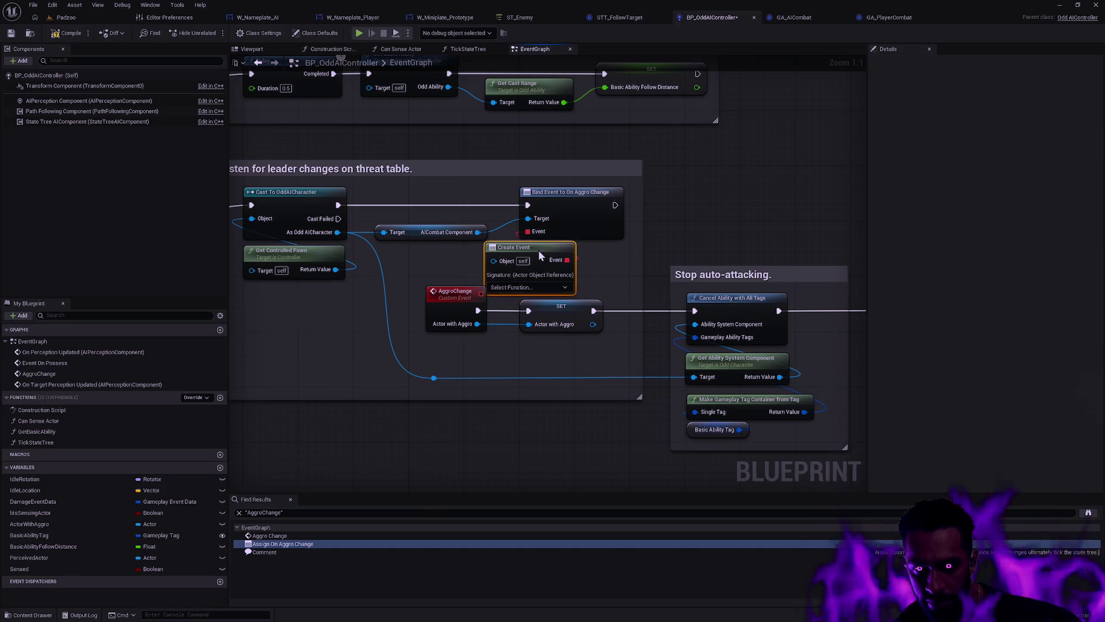
key("Delete")
left_click_drag(528, 231, 547, 268)
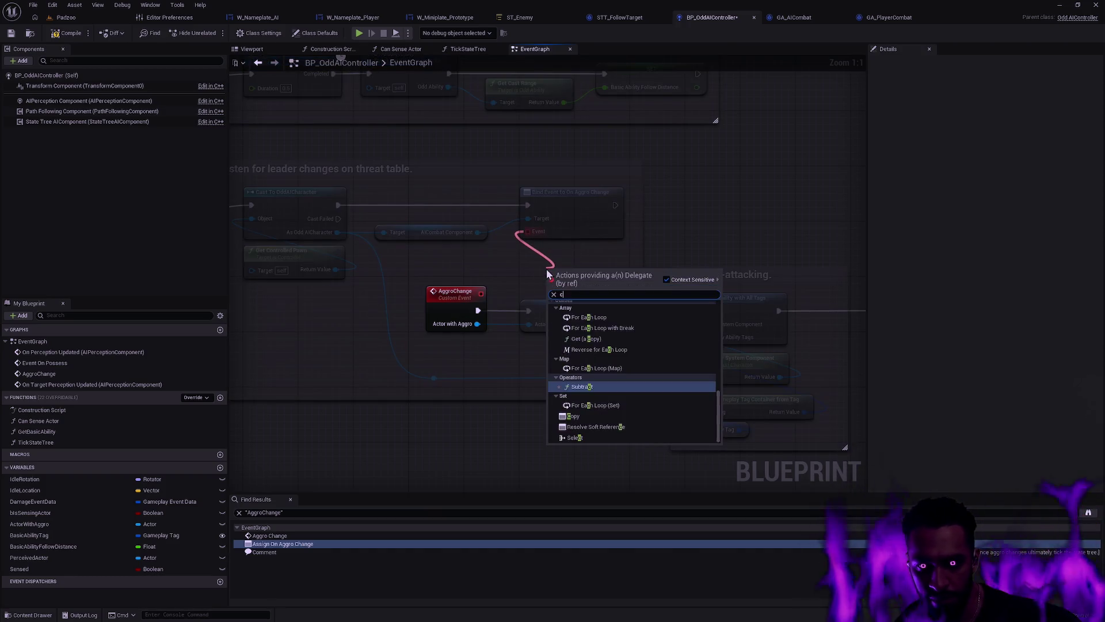
type("custom")
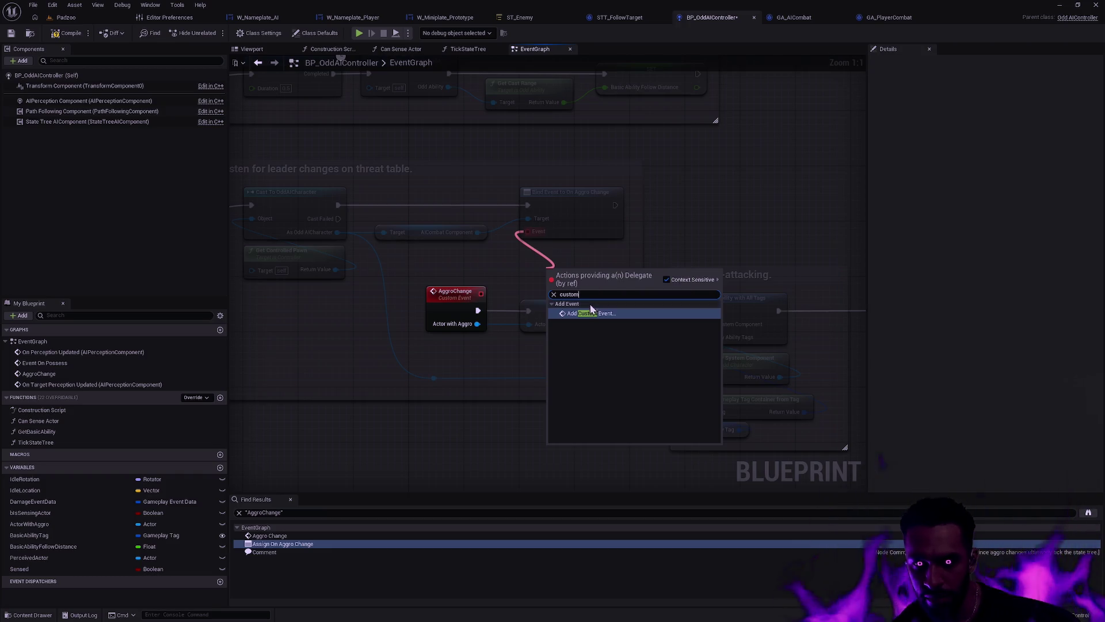
left_click(592, 313)
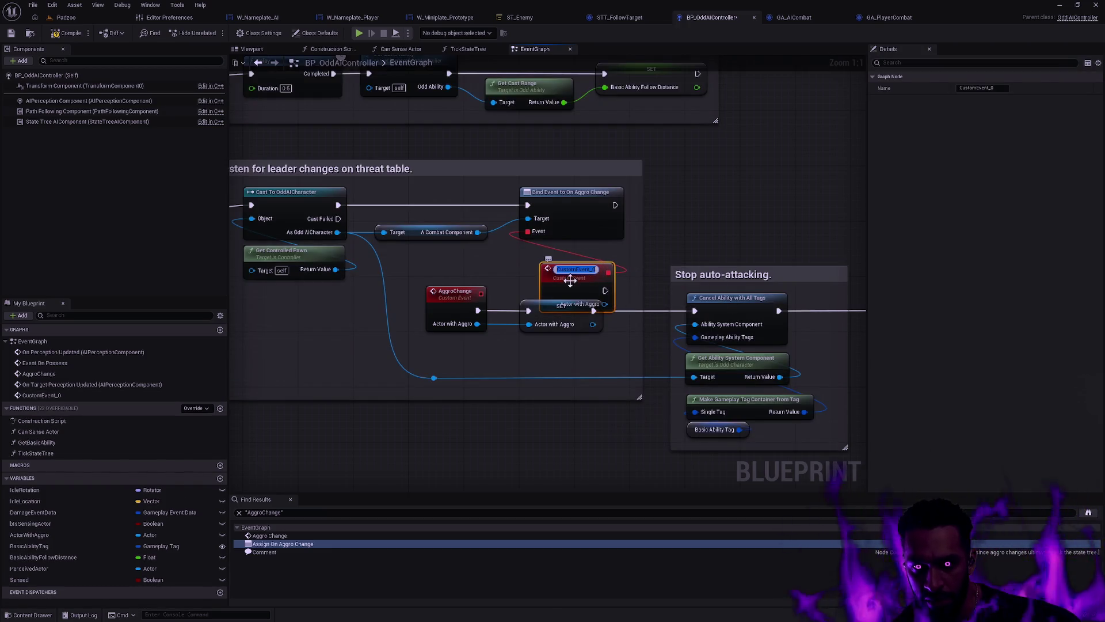
left_click_drag(577, 279, 541, 265)
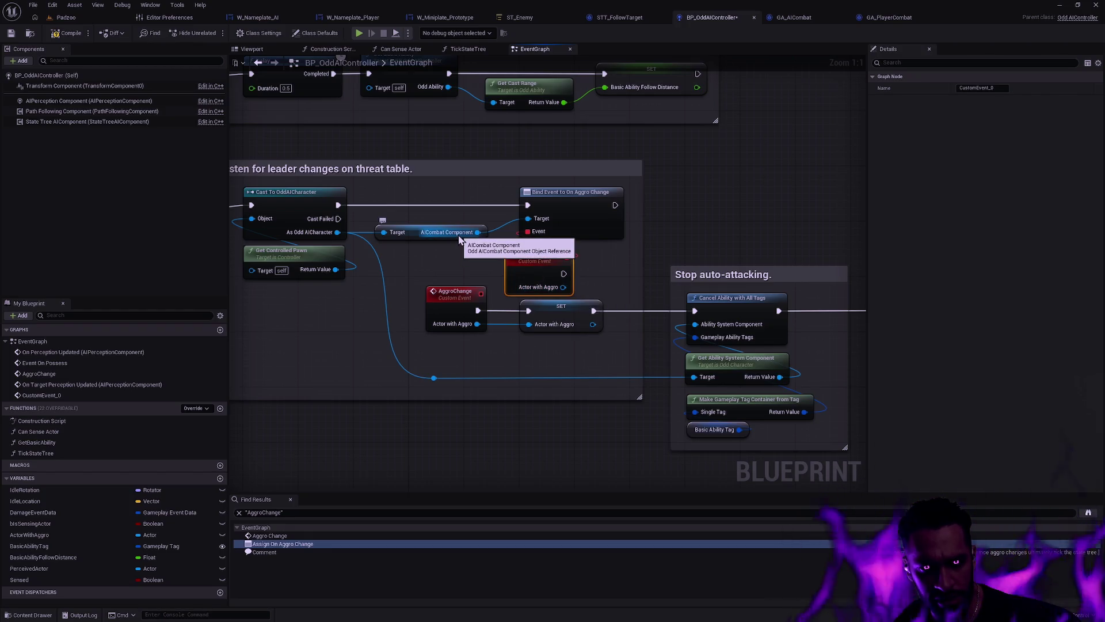
Step: Open the BP_OddAICharacter blueprint through the AIChara quick asset search
key("ctrl+p")
type("AIChara")
double_click(770, 202)
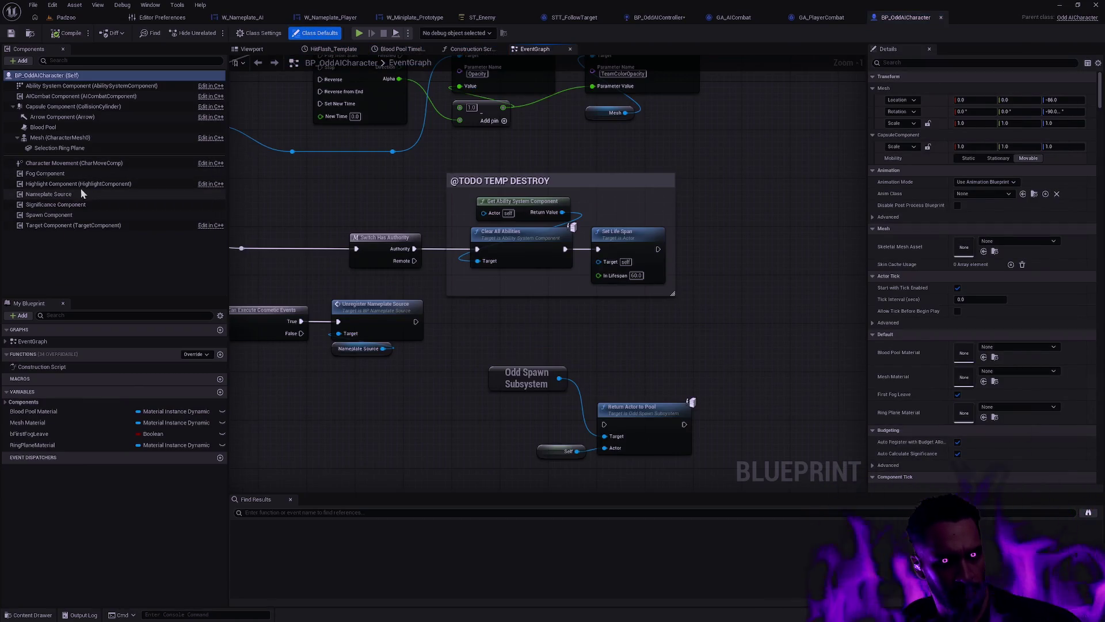
Step: Inspect the AICombat Component's events such as On Aggro Change, then switch to Rider
left_click(77, 95)
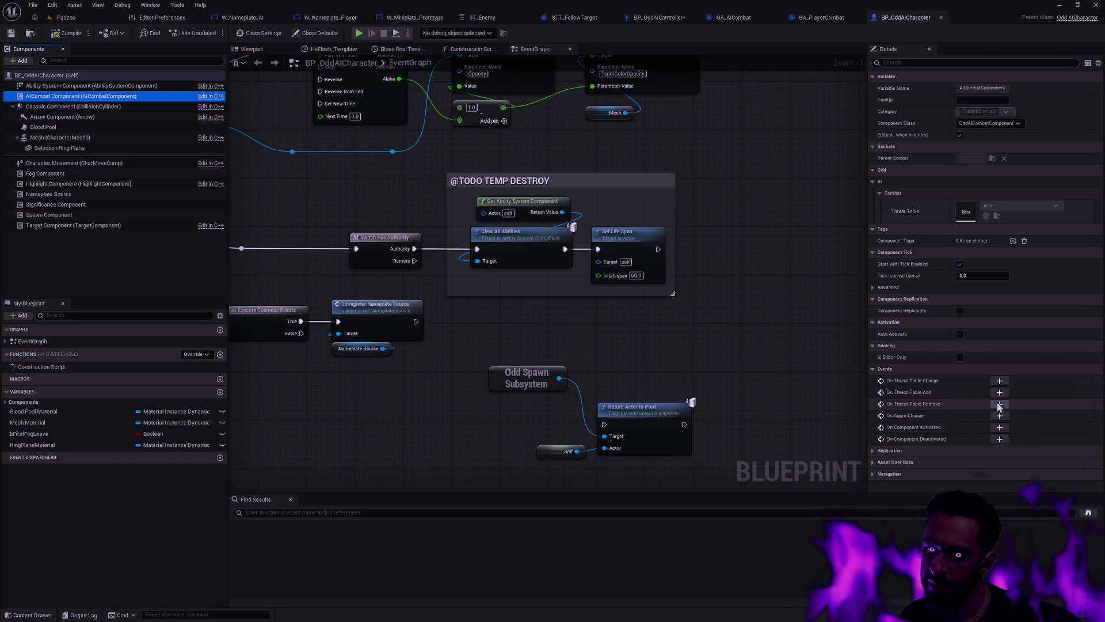
key("alt+Tab")
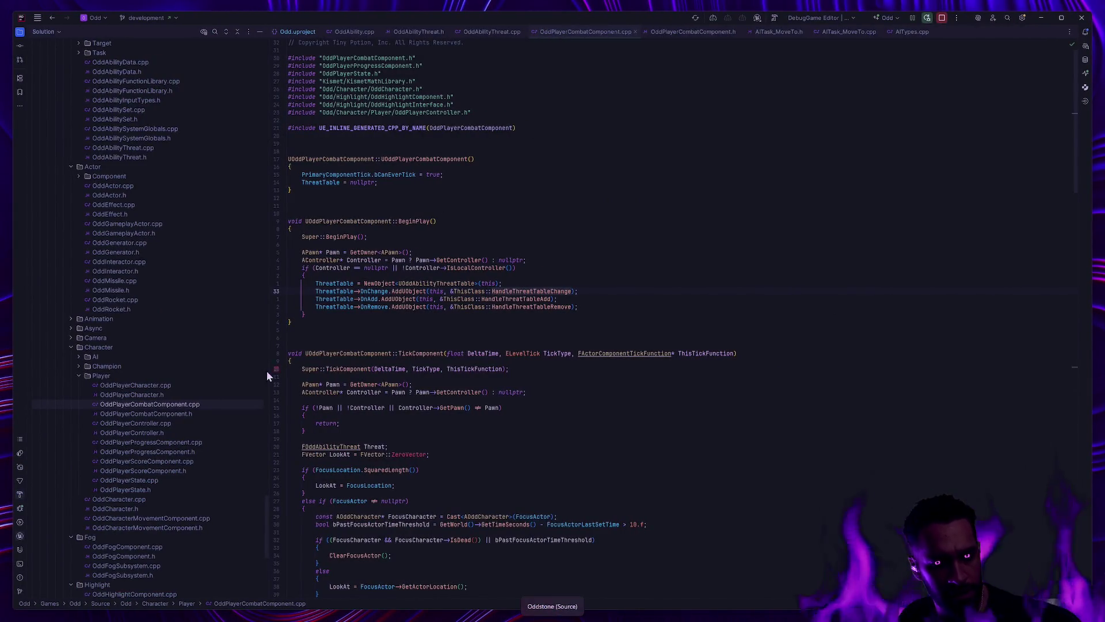
Step: Open OddPlayerCombatComponent.h and search it for 'Change', then 'Aggro'
double_click(205, 414)
left_click(561, 360)
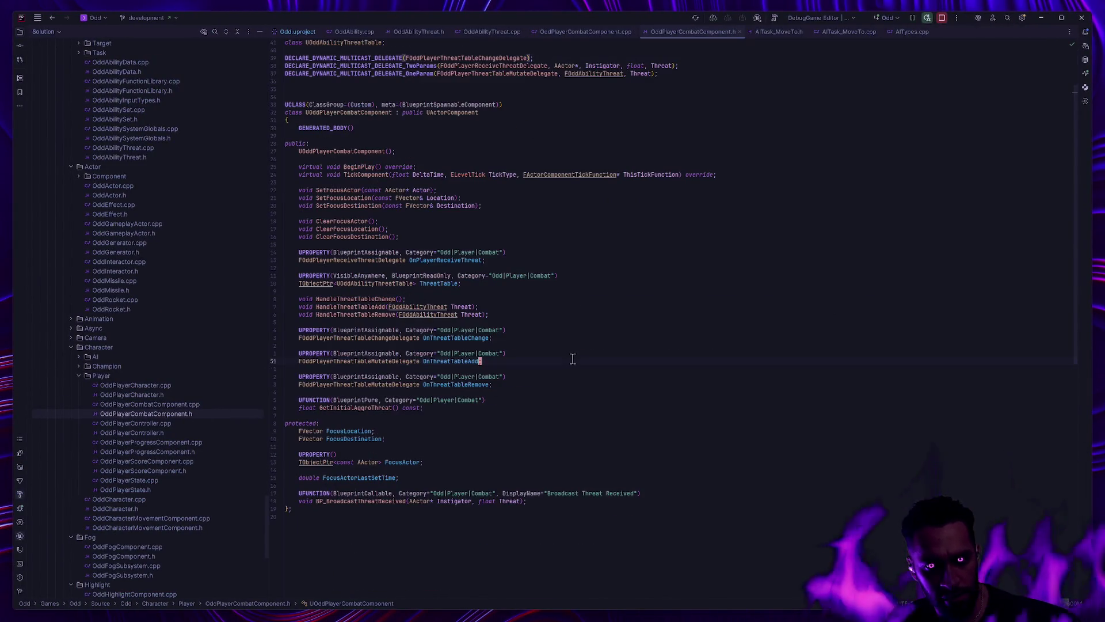
key("ctrl+f")
type("Change")
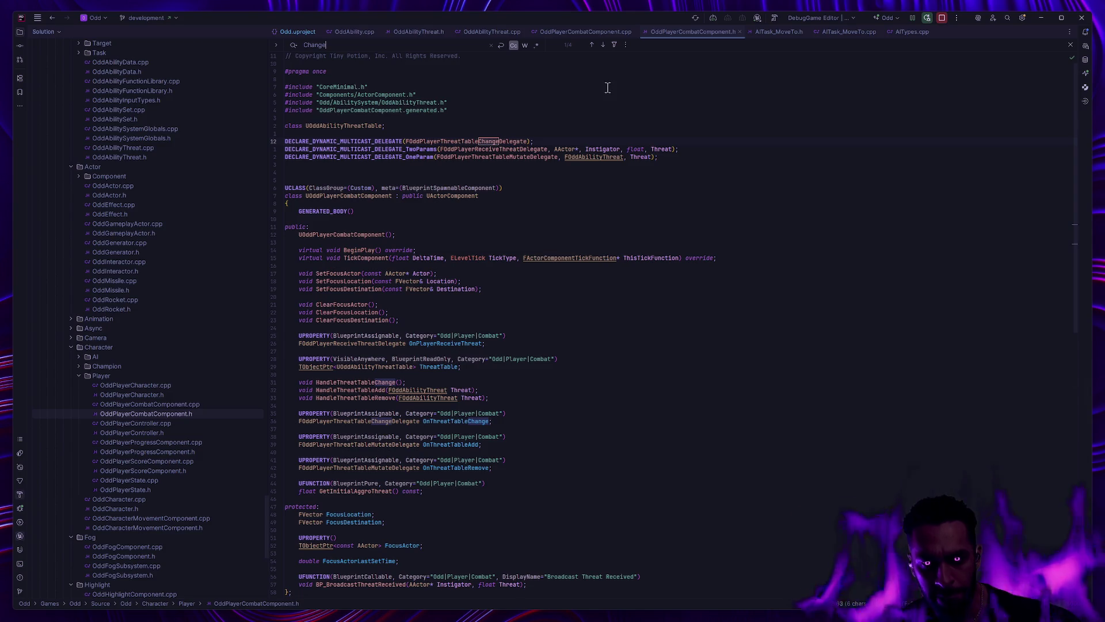
key("ctrl+a")
type("Aggro")
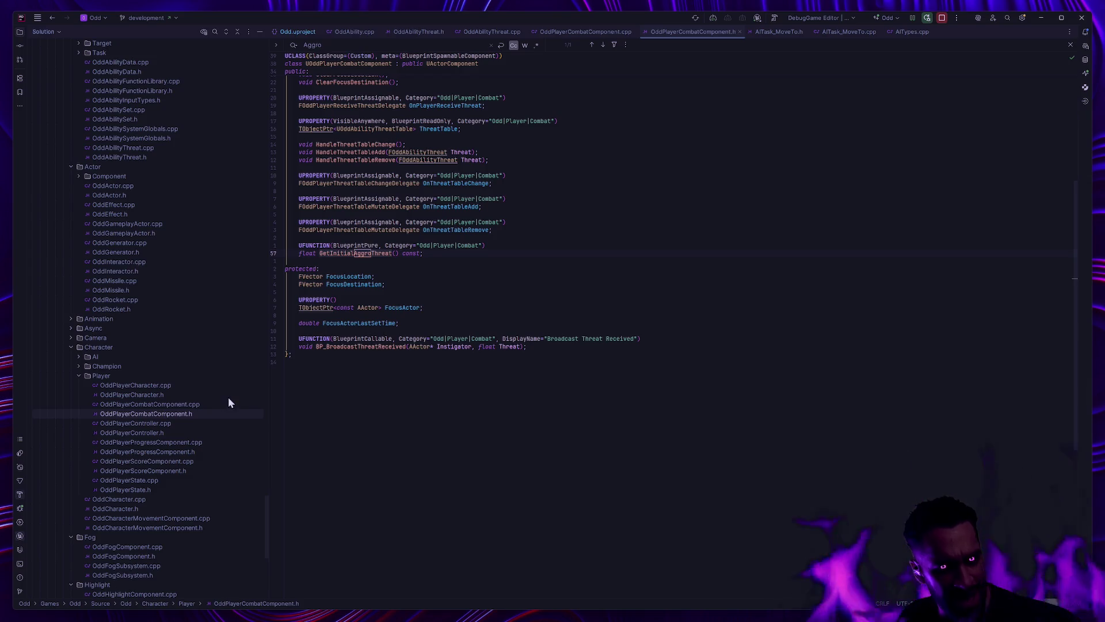
Step: Open OddAICombatComponent.h and .cpp, highlighting HandleThreatTableChange's ActorWithAggro uses, then return to Unreal
left_click(80, 357)
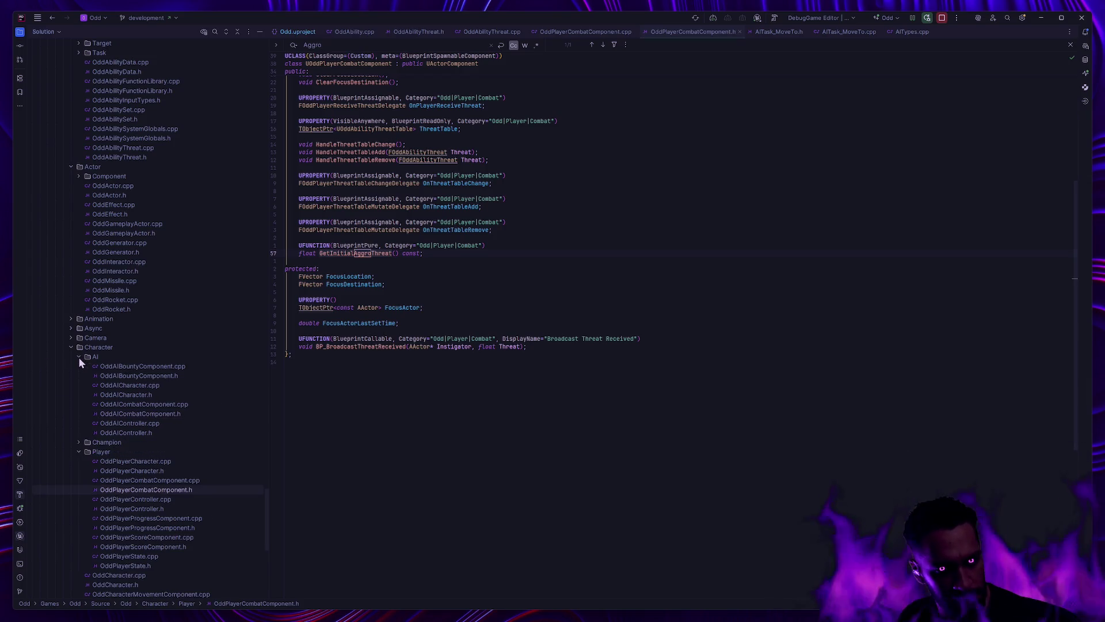
left_click(170, 413)
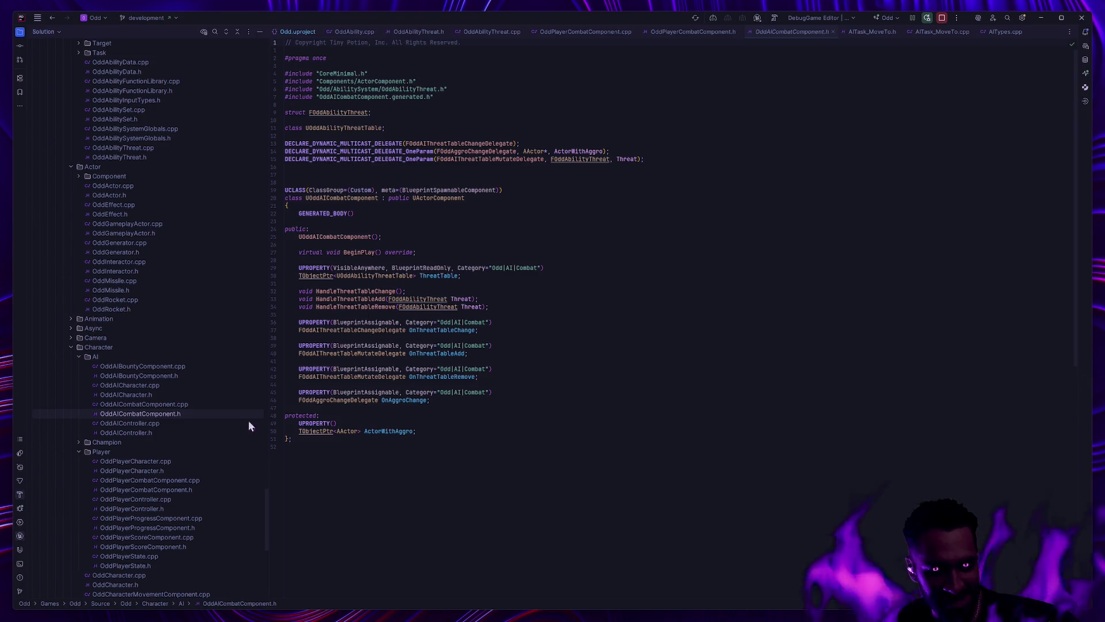
left_click(187, 404)
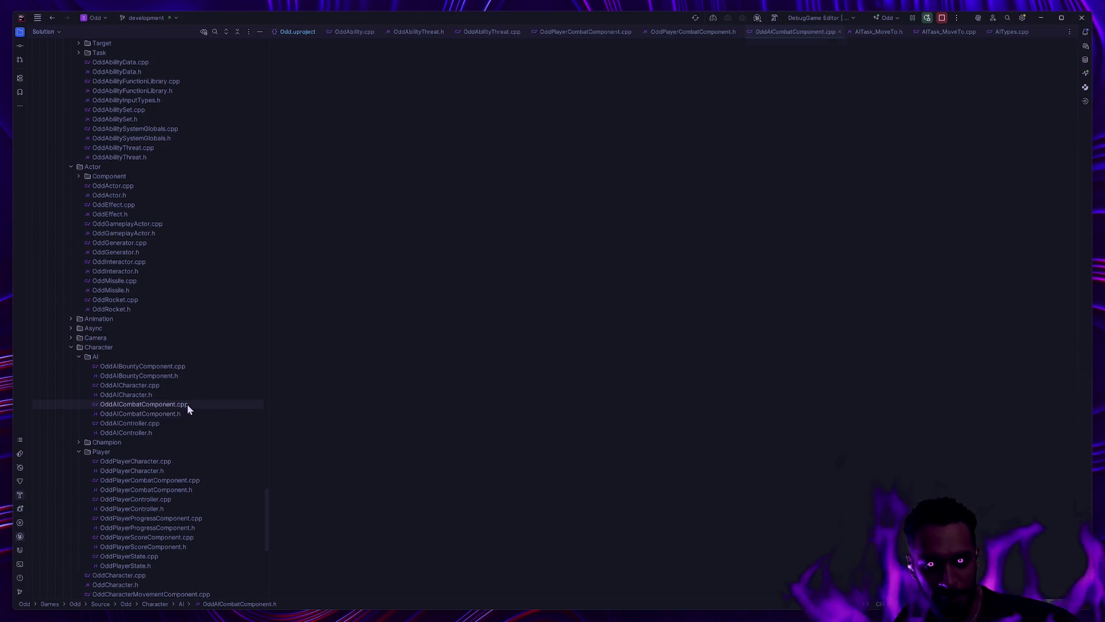
scroll(526, 414, "down", 3)
scroll(559, 405, "up", 3)
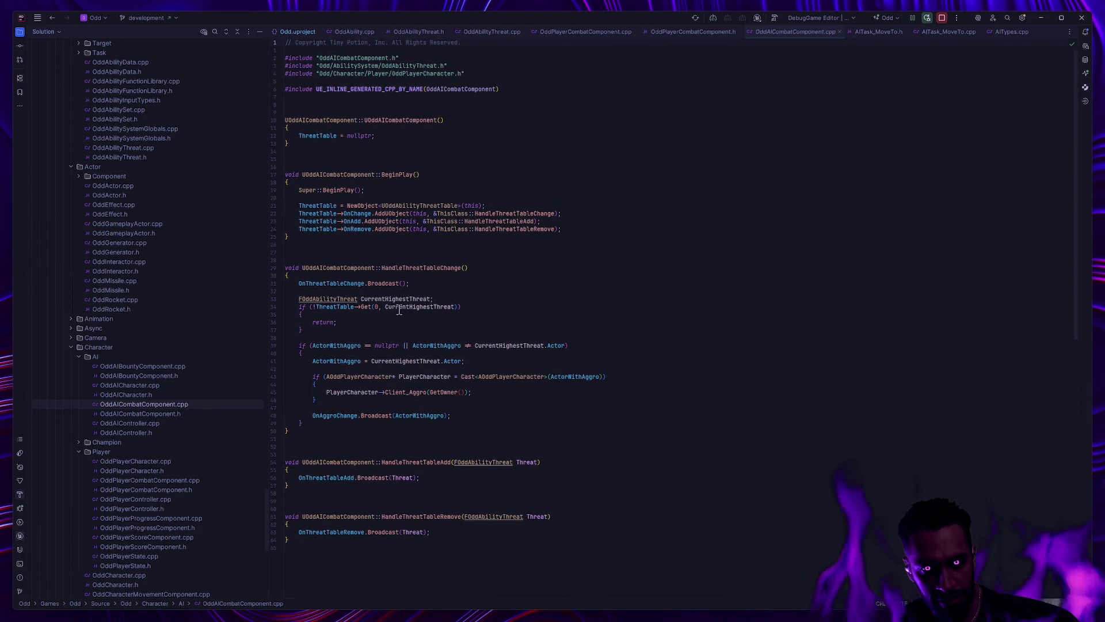
mouse_move(286, 263)
left_mouse_down()
mouse_move(507, 426)
mouse_move(557, 438)
left_mouse_up()
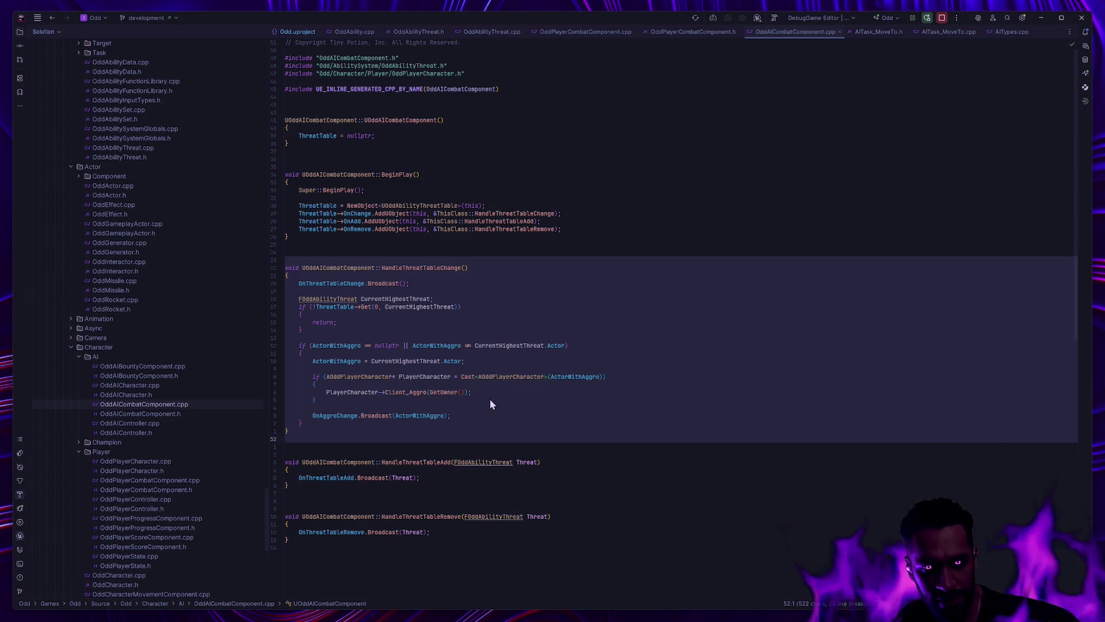
left_click(413, 415)
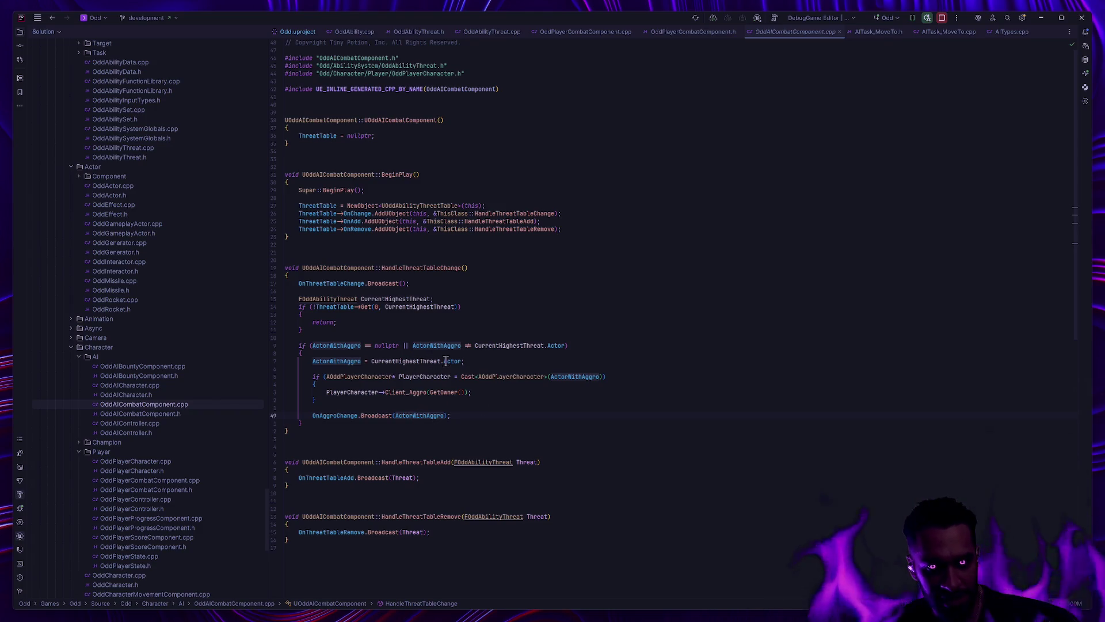
key("alt+Tab")
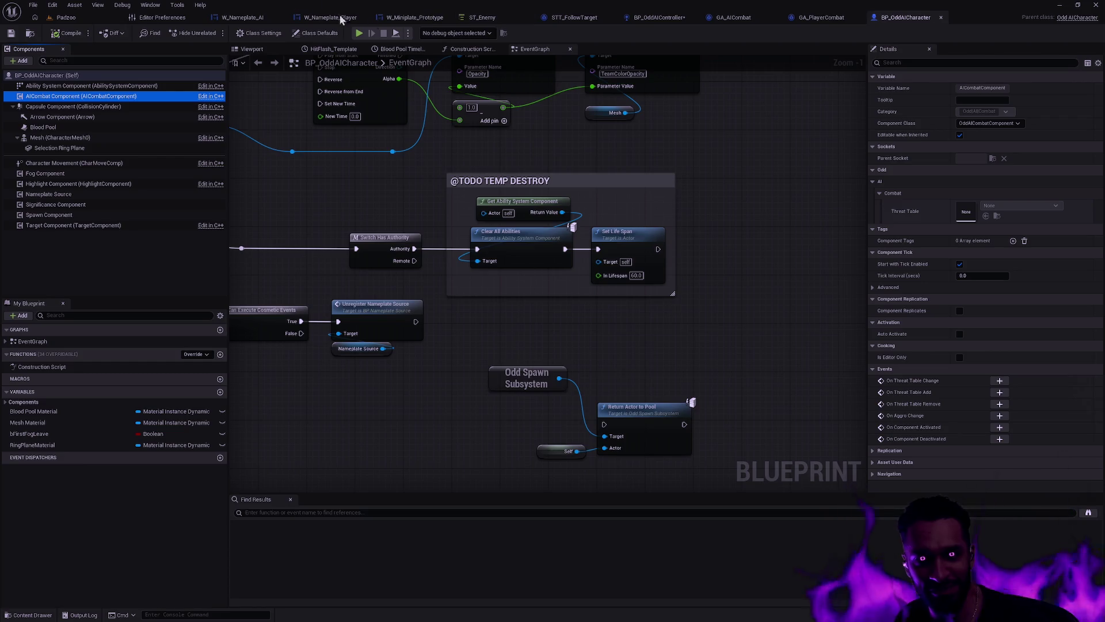
Step: Delete CustomEvent_0, wire AggroChange straight into the Bind Event's Event pin, and save
left_click(433, 17)
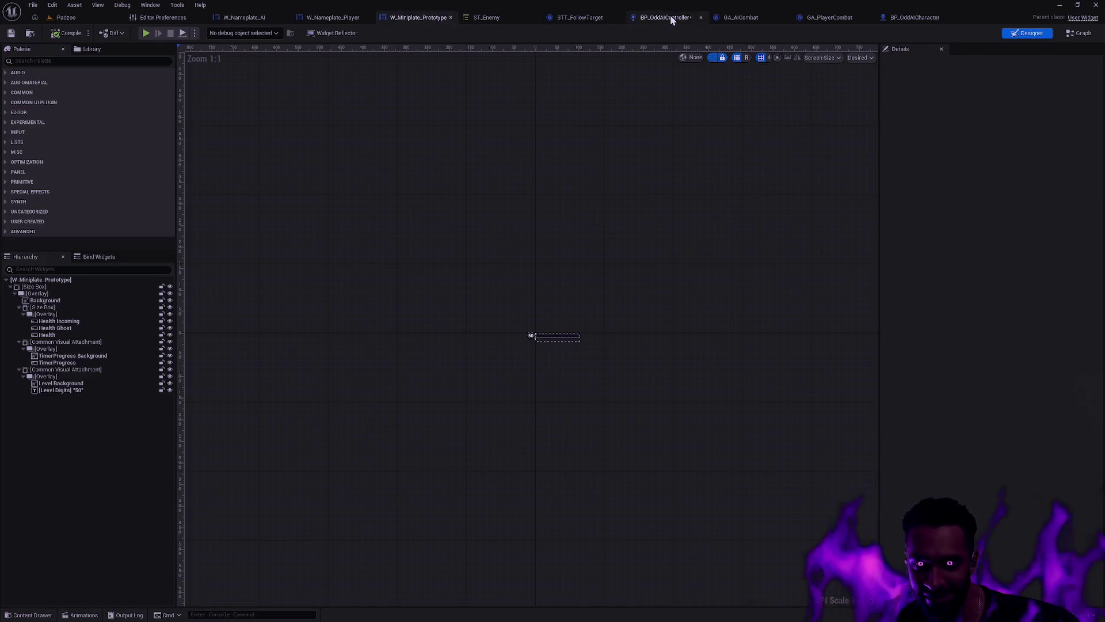
left_click(670, 18)
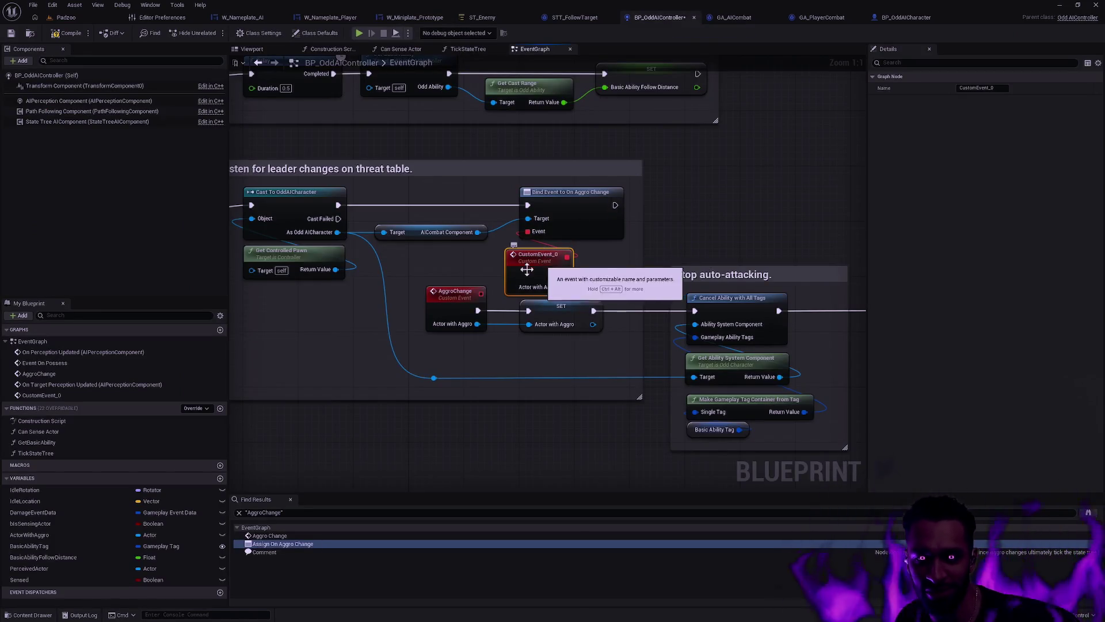
key("Delete")
left_click_drag(481, 293, 527, 231)
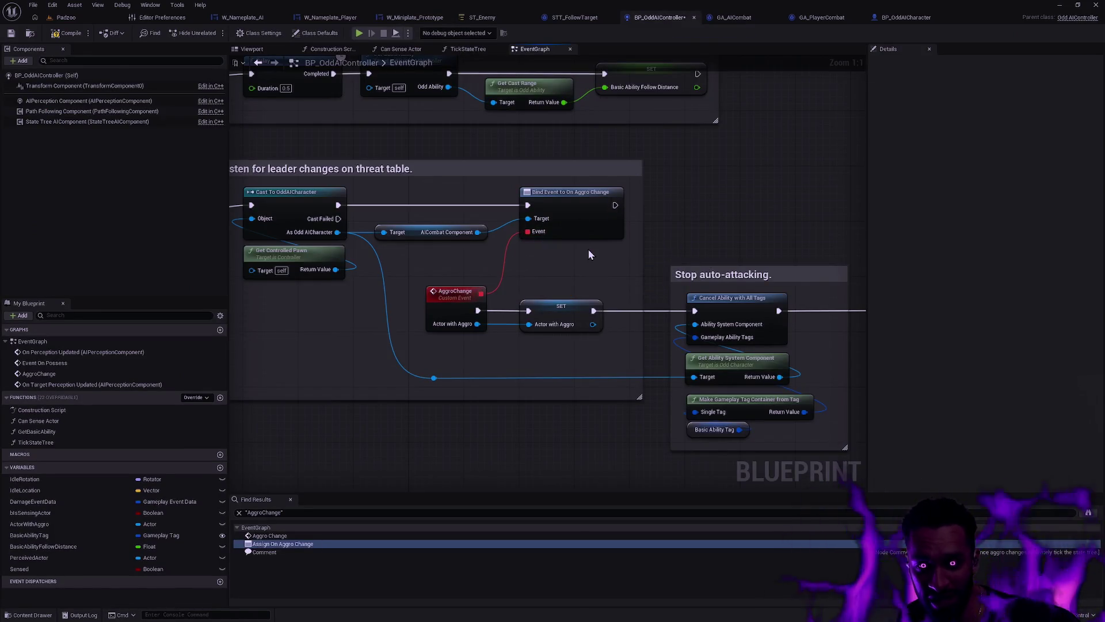
key("ctrl+s")
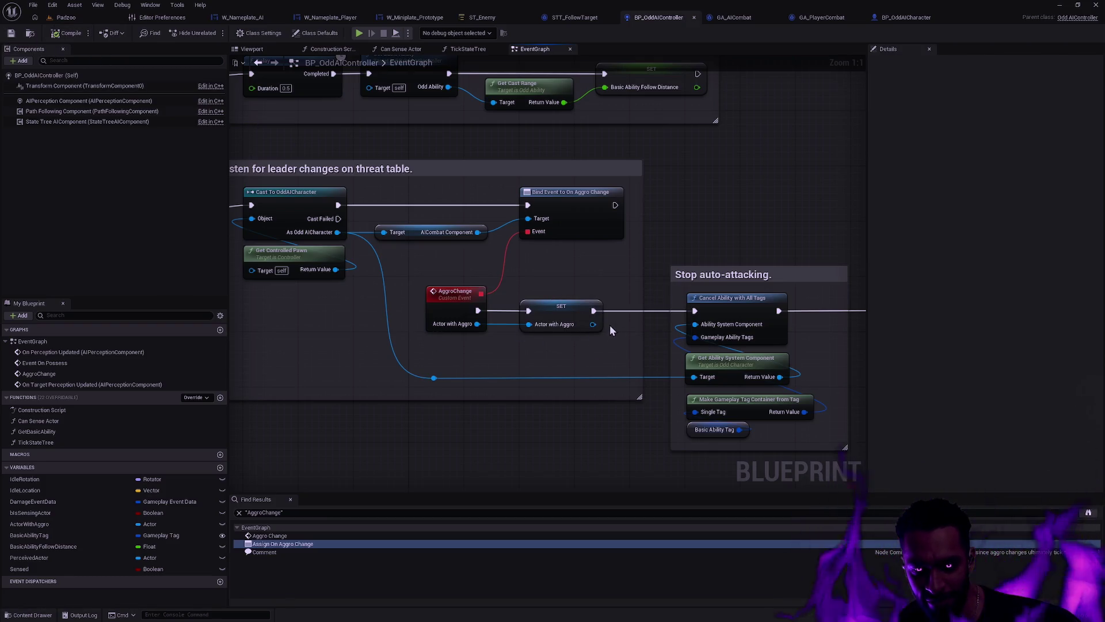
Step: Locate the Drop node in the perception section and break its link to the SET node
scroll(610, 326, "down", 2)
left_click_drag(717, 415, 517, 217)
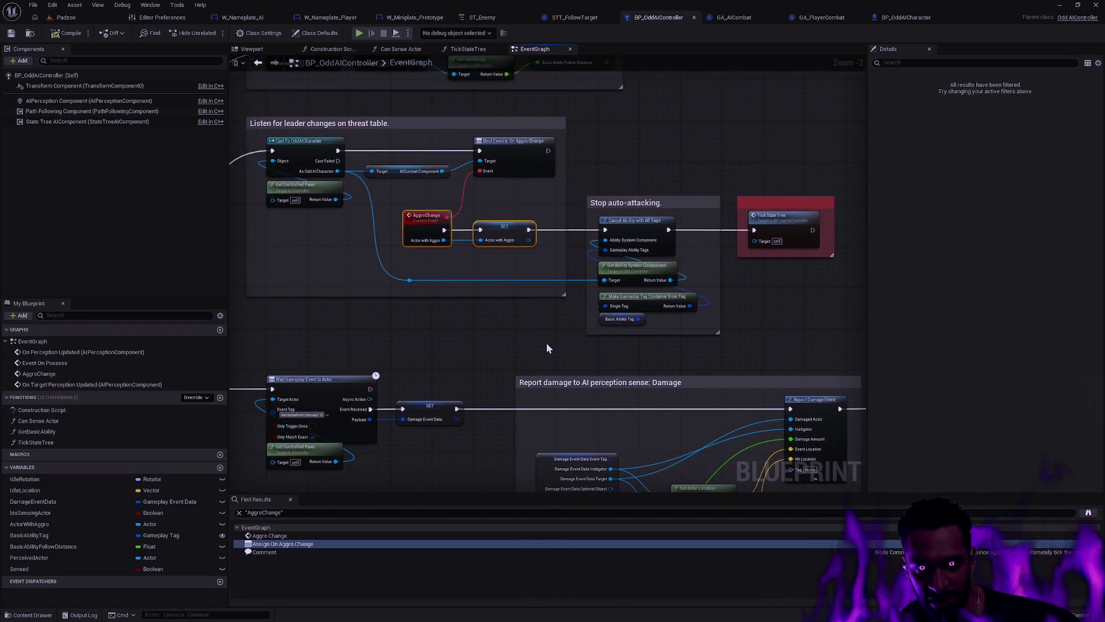
scroll(545, 347, "down", 2)
left_click_drag(516, 217, 582, 317)
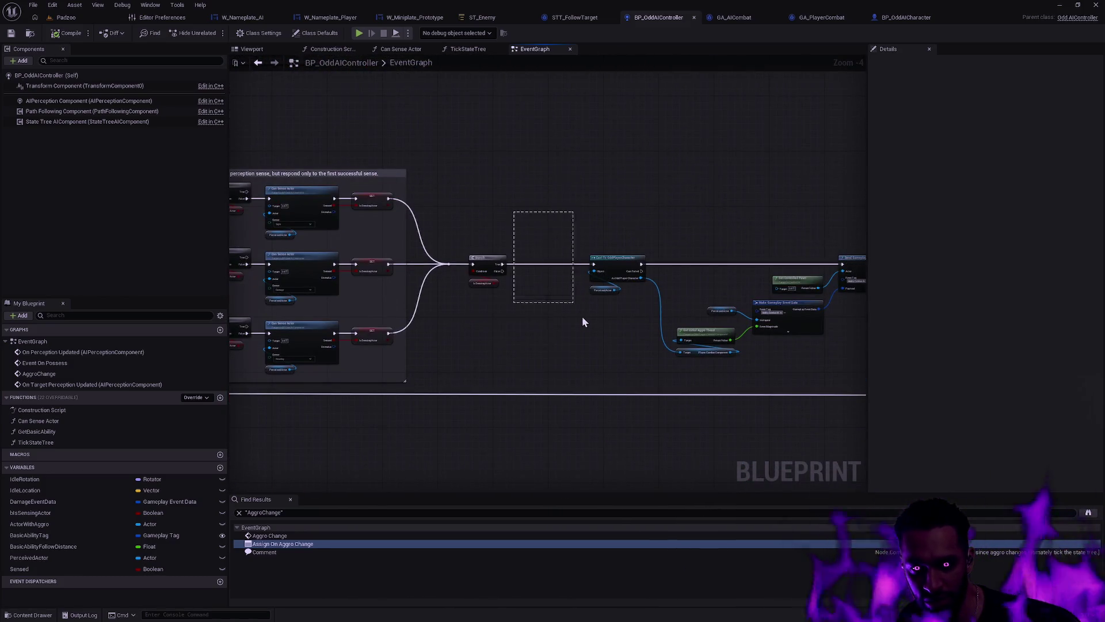
scroll(582, 336, "up", 4)
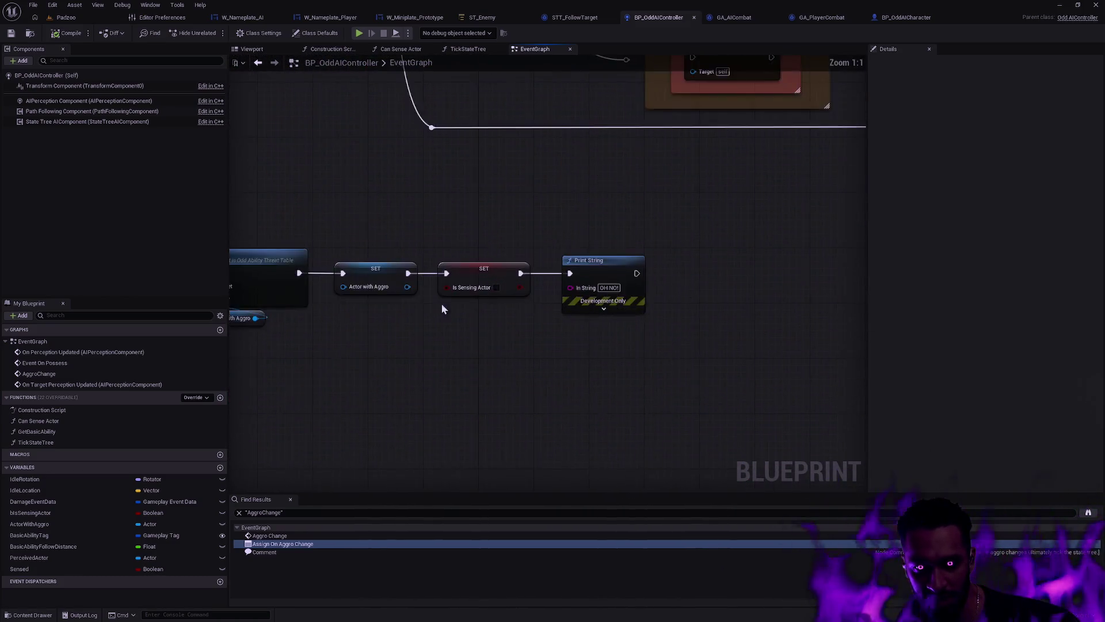
left_click_drag(448, 308, 556, 310)
left_click_drag(472, 247, 639, 302)
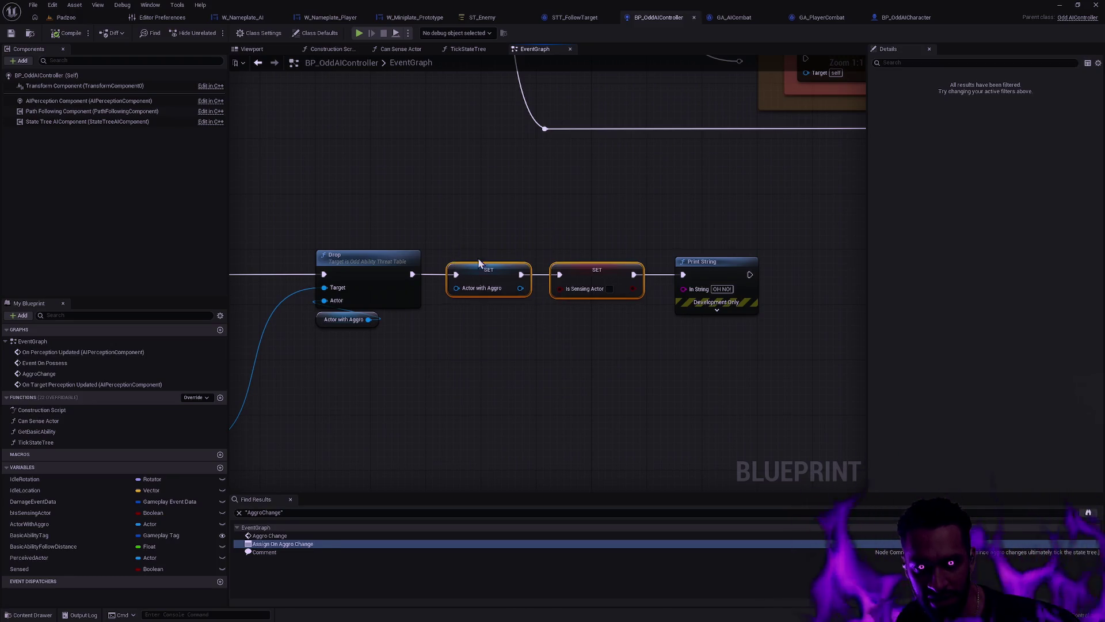
left_click(465, 234)
left_click_drag(464, 234, 595, 280)
left_click_drag(501, 402, 531, 268)
mouse_move(490, 374)
left_mouse_down()
mouse_move(508, 257)
mouse_move(497, 239)
mouse_move(516, 249)
left_mouse_up()
scroll(523, 243, "down", 2)
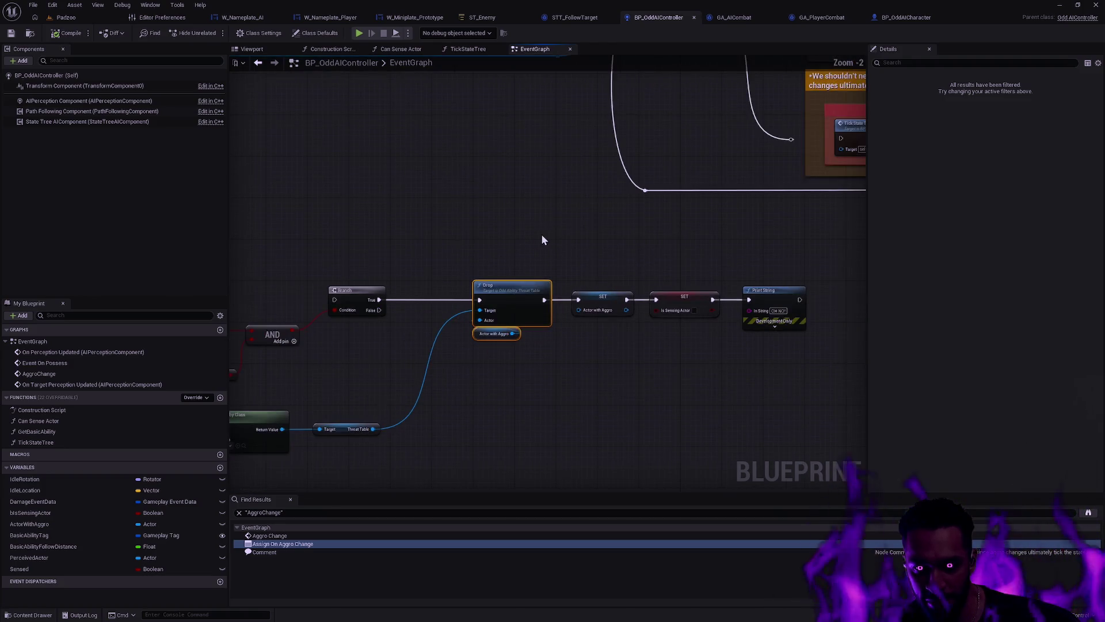
left_click(561, 304, "alt")
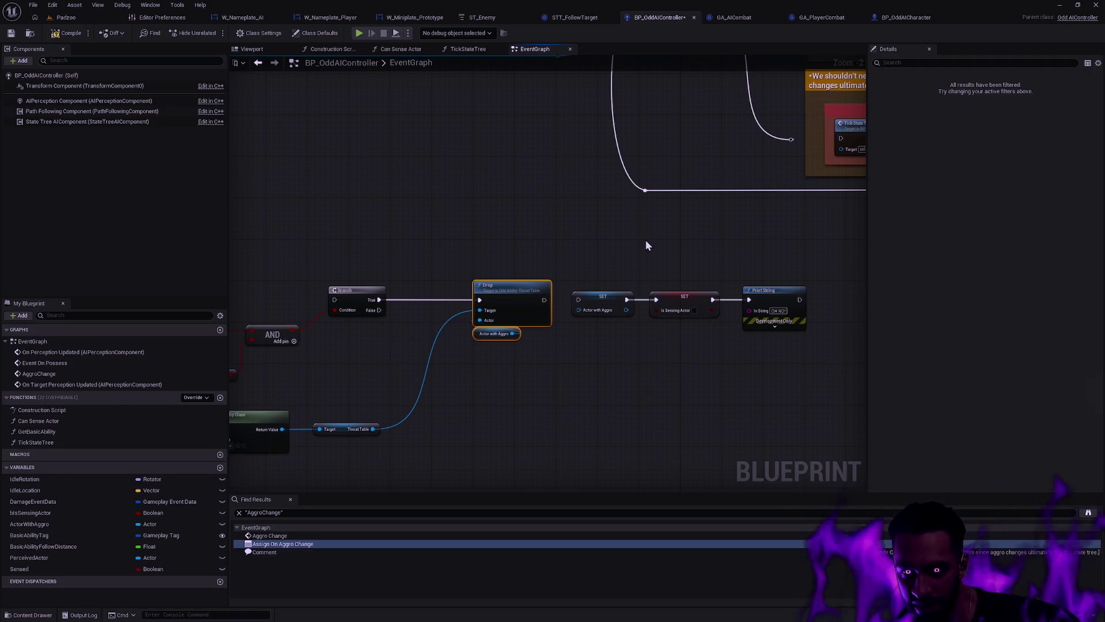
Step: Delete the SET, SET and Print String nodes near the Cast To OddPlayerCharacter area
left_click_drag(730, 220, 712, 235)
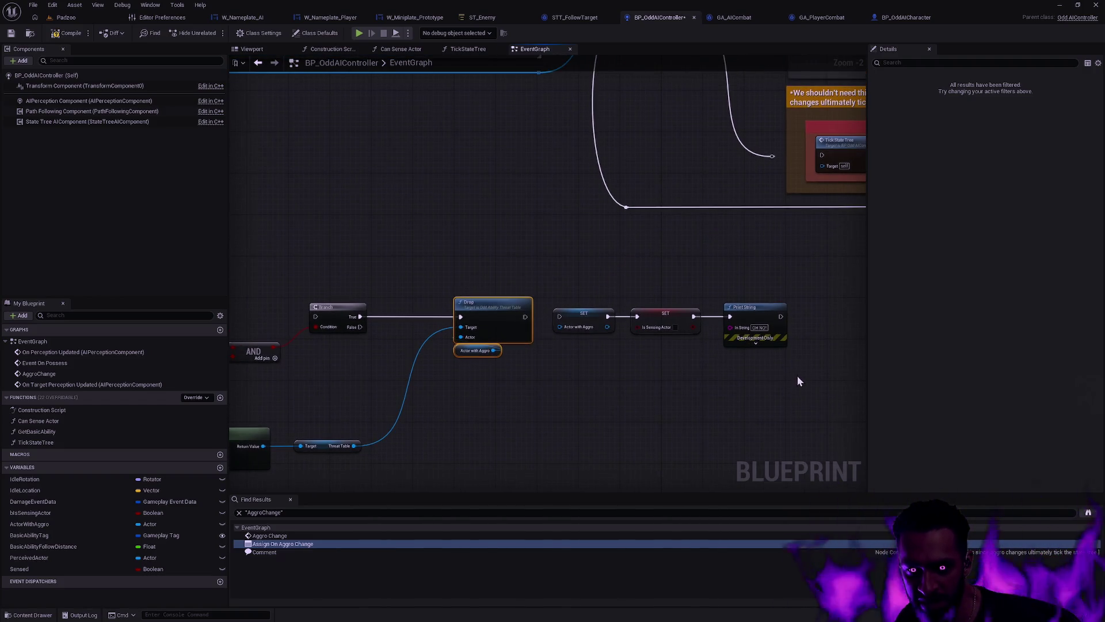
mouse_move(816, 385)
left_mouse_down()
mouse_move(616, 264)
mouse_move(566, 337)
mouse_move(434, 426)
left_mouse_up()
mouse_move(684, 370)
left_mouse_down()
mouse_move(427, 395)
mouse_move(337, 381)
left_mouse_up()
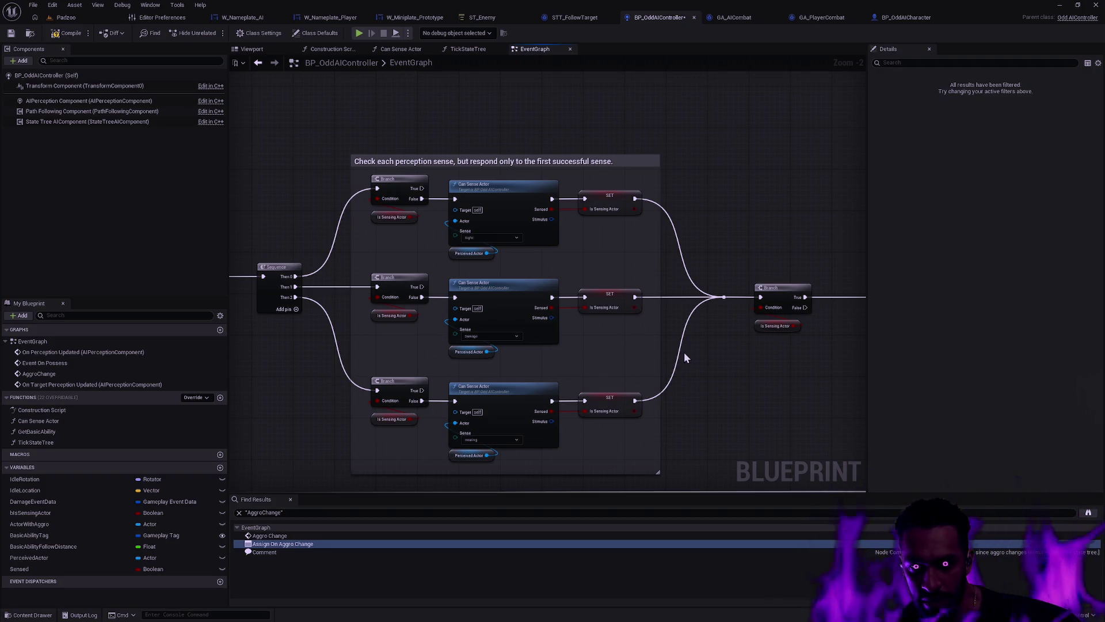
mouse_move(767, 367)
left_mouse_down()
mouse_move(321, 400)
mouse_move(683, 321)
mouse_move(733, 343)
mouse_move(773, 282)
mouse_move(506, 350)
mouse_move(649, 320)
mouse_move(585, 295)
left_mouse_up()
left_click_drag(748, 396, 479, 284)
key("Delete")
Step: Briefly wire the perception event to the Branch, disconnect it again, and save BP_OddAIController
mouse_move(387, 249)
left_mouse_down()
mouse_move(727, 299)
mouse_move(779, 222)
left_mouse_up()
mouse_move(407, 301)
left_mouse_down()
mouse_move(628, 290)
mouse_move(693, 304)
mouse_move(682, 305)
left_mouse_up()
left_click(643, 262)
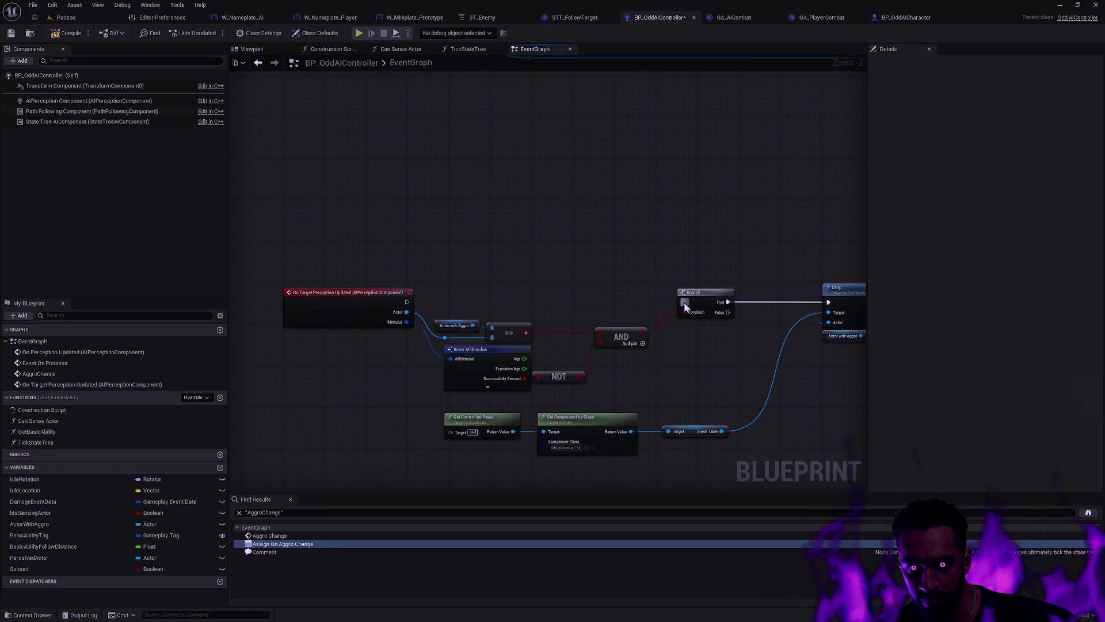
mouse_move(615, 252)
left_mouse_down()
mouse_move(612, 242)
mouse_move(557, 235)
left_mouse_up()
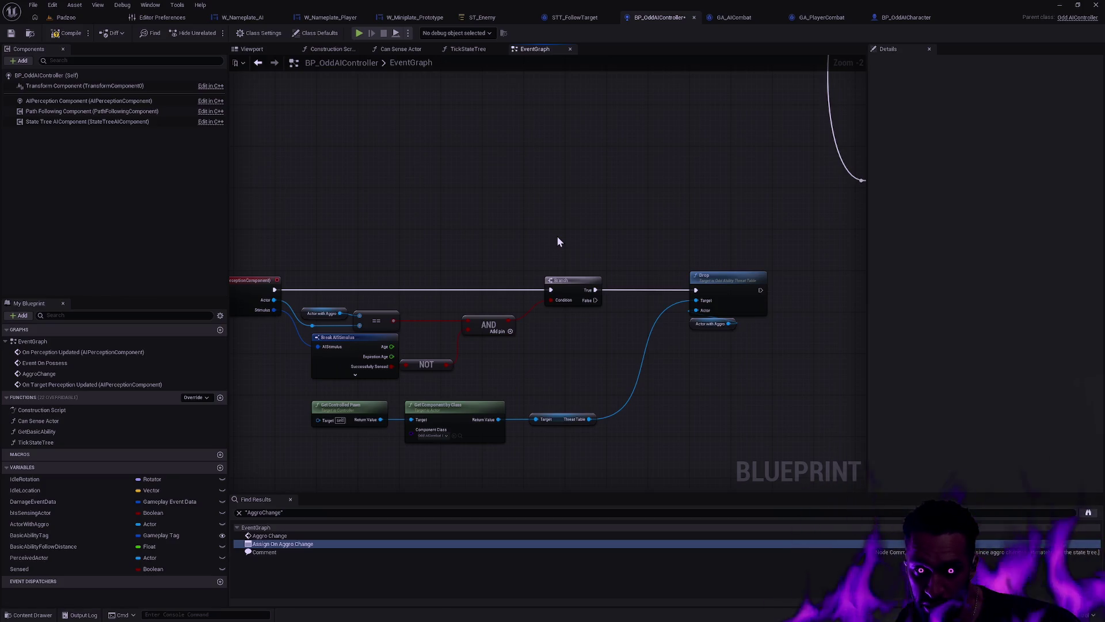
left_click(409, 289, "alt")
left_click(14, 34)
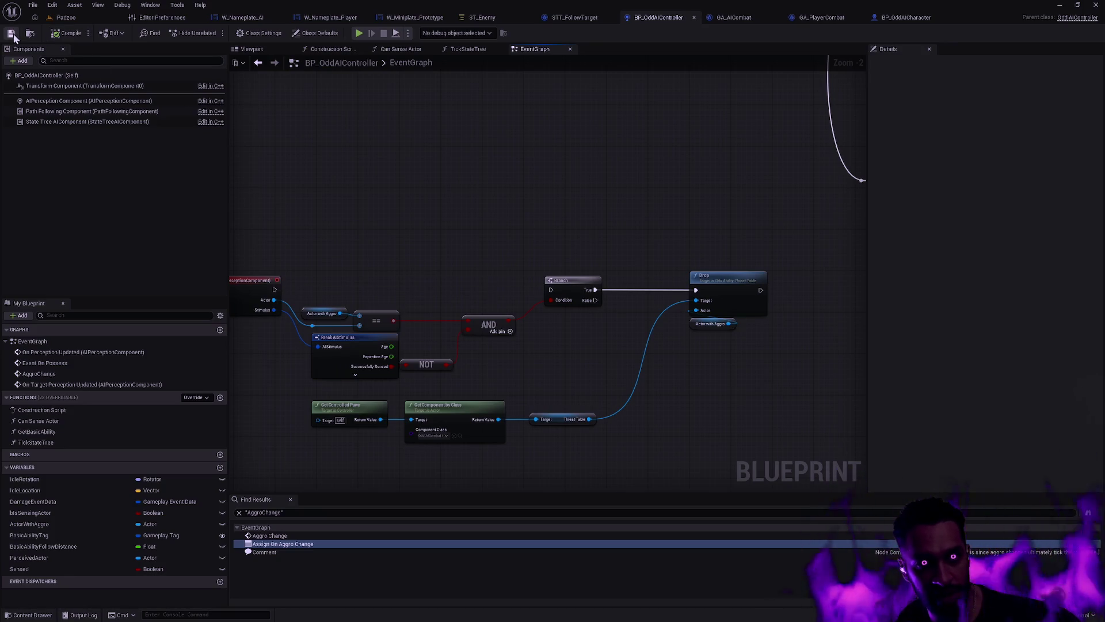
Step: Look through the ST_Enemy, BP_OddAICharacter and STT_FollowTarget tabs, then return to the Padzoo level
left_click(479, 17)
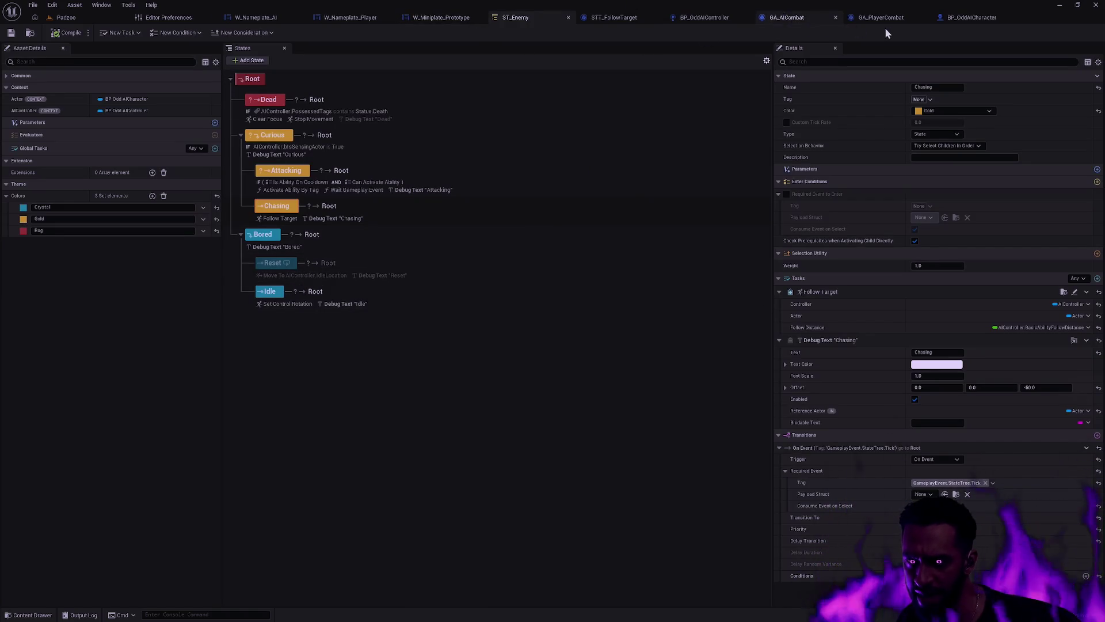
left_click(977, 21)
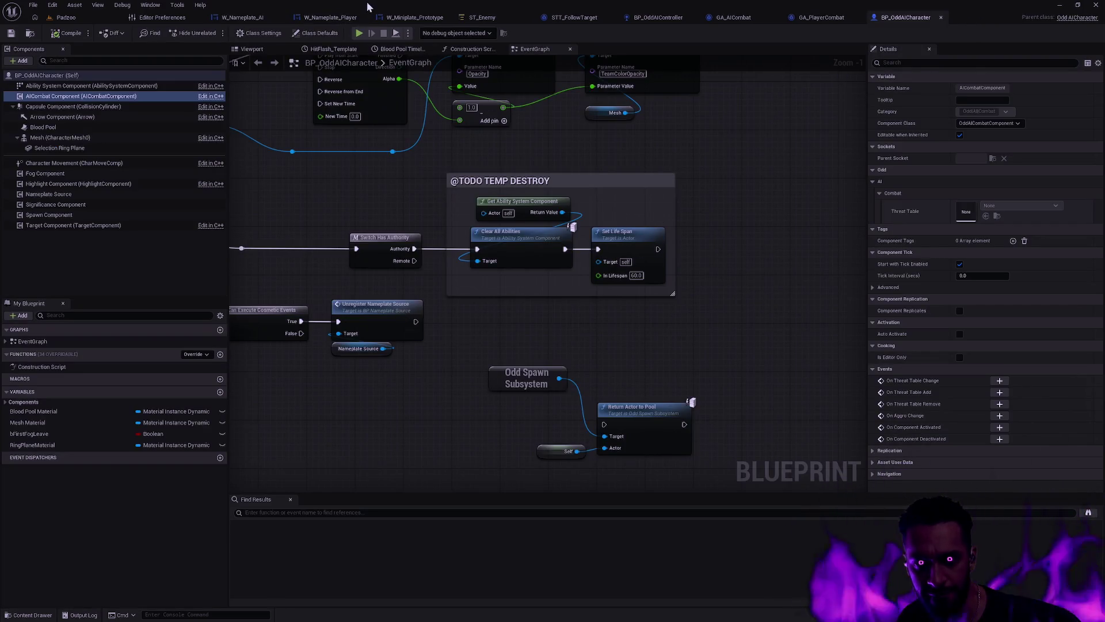
left_click(576, 17)
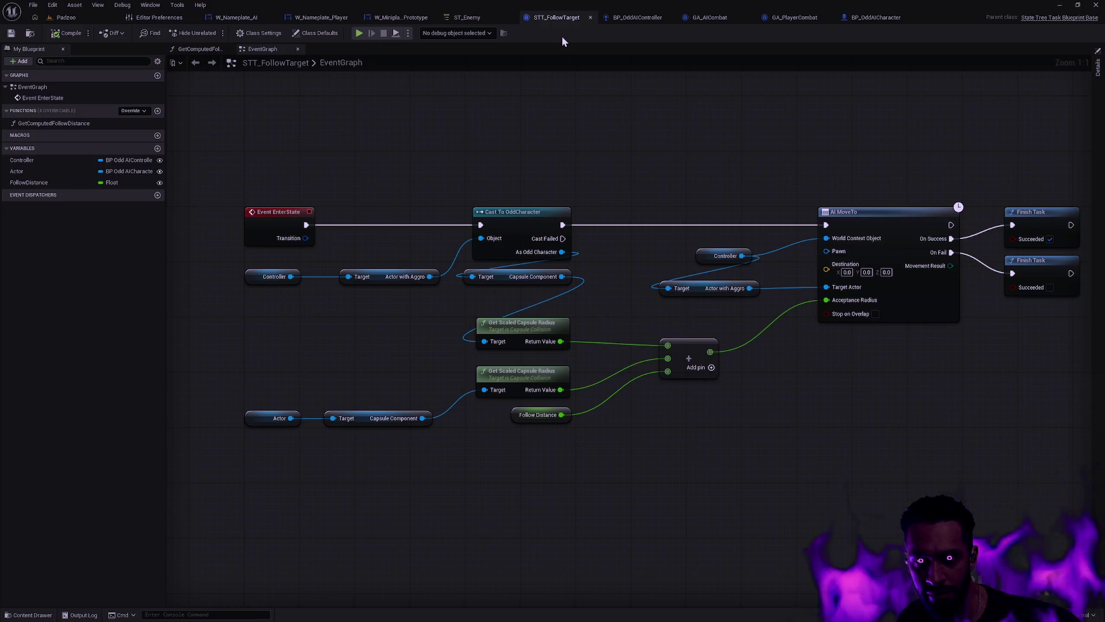
left_click(106, 16)
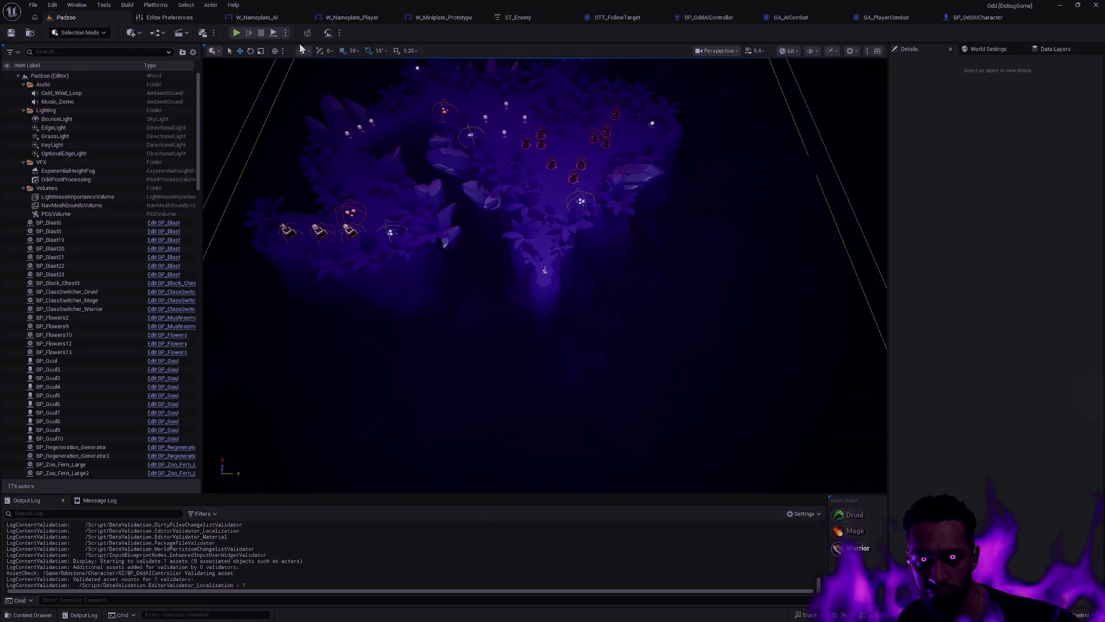
Step: Play-test Padzoo by moving the character toward the enemies, then view the ST_Enemy state tree
left_click(236, 33)
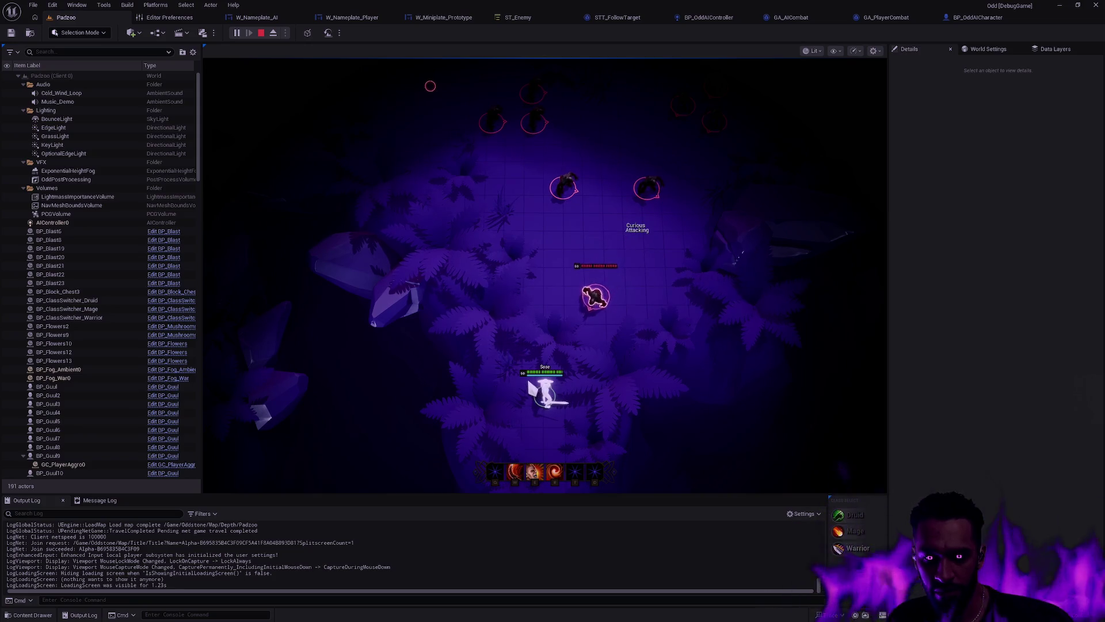
left_click(504, 260)
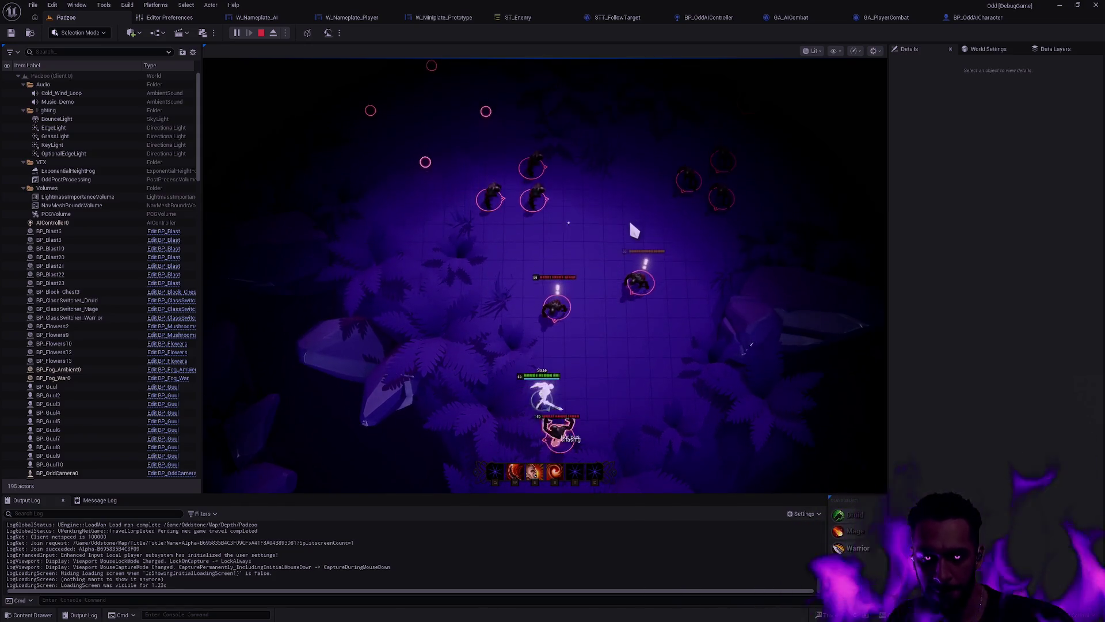
left_click(529, 19)
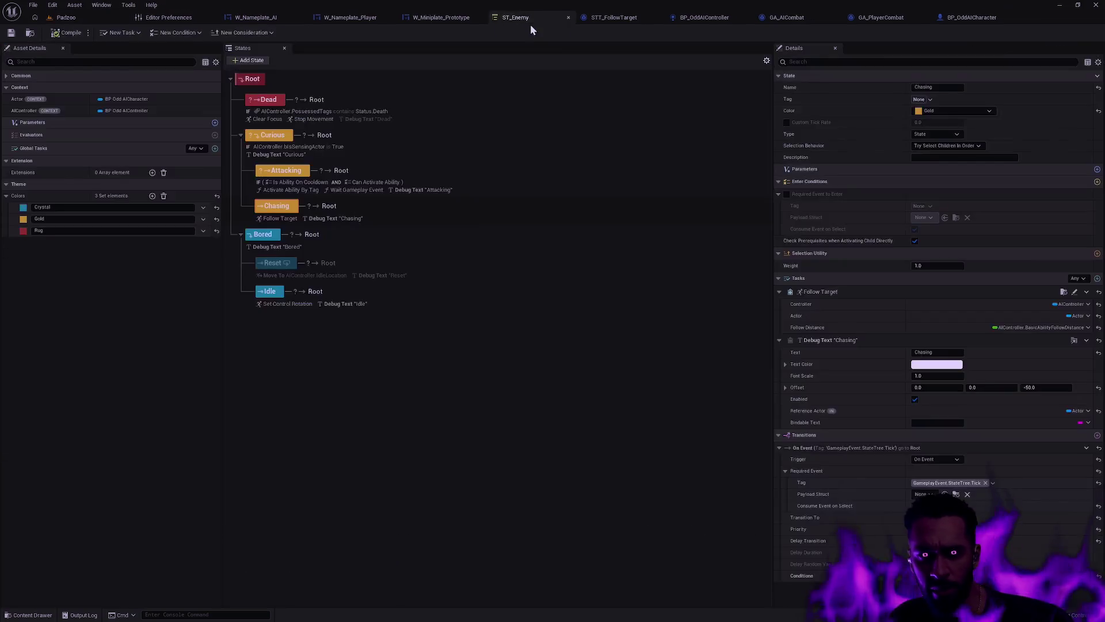
Step: Return to BP_OddAIController's EventGraph and wire the perception-updated event's exec pin into the Branch node
left_click(624, 20)
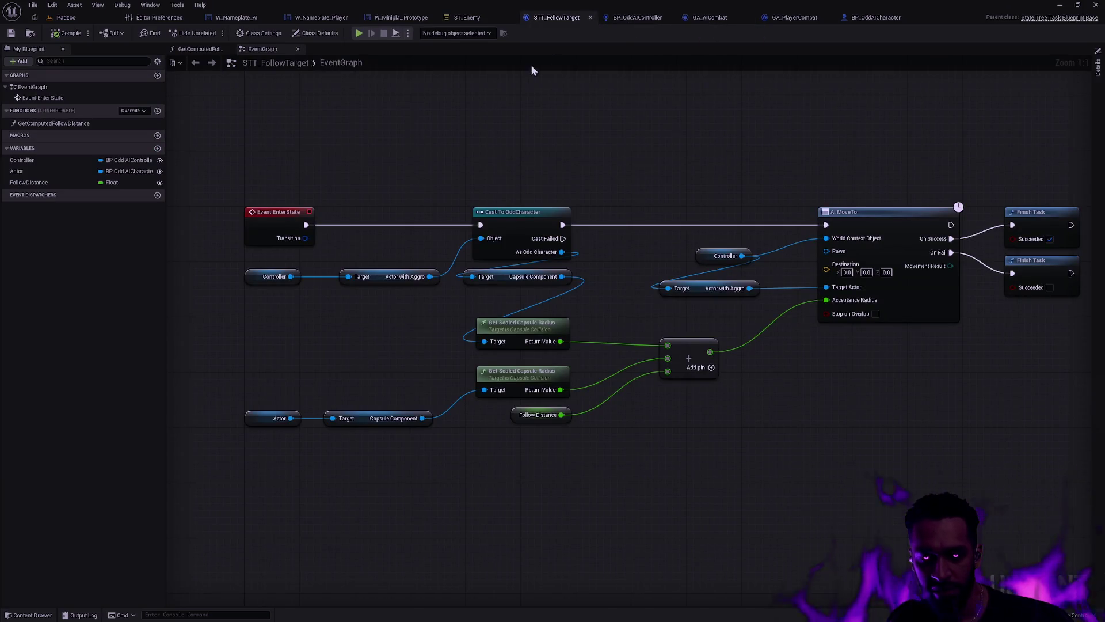
left_click(467, 18)
left_click(598, 16)
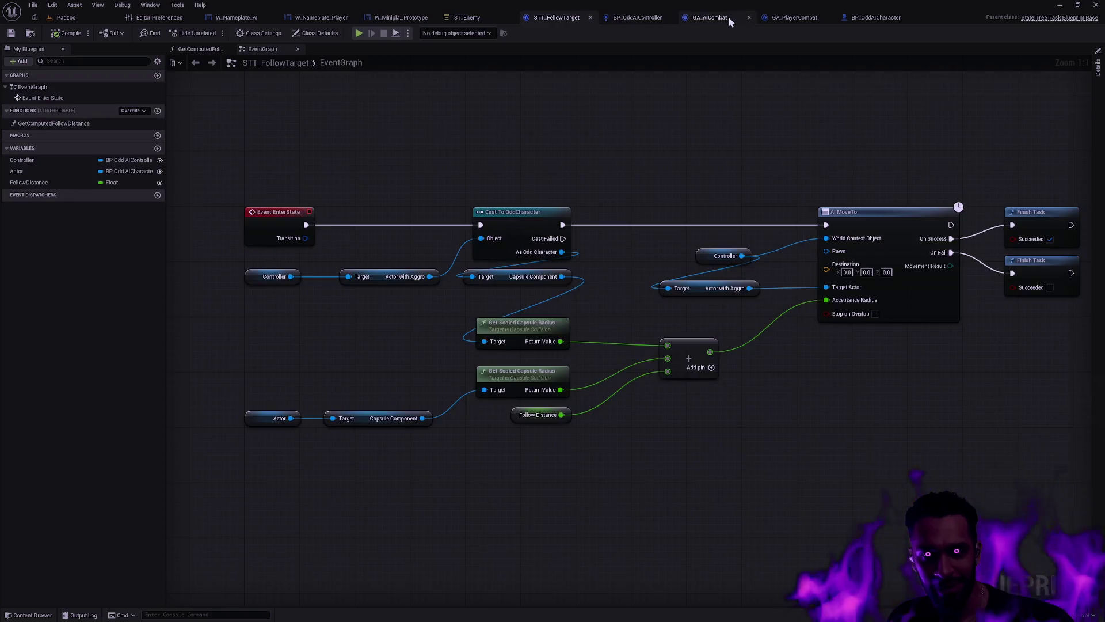
left_click(731, 17)
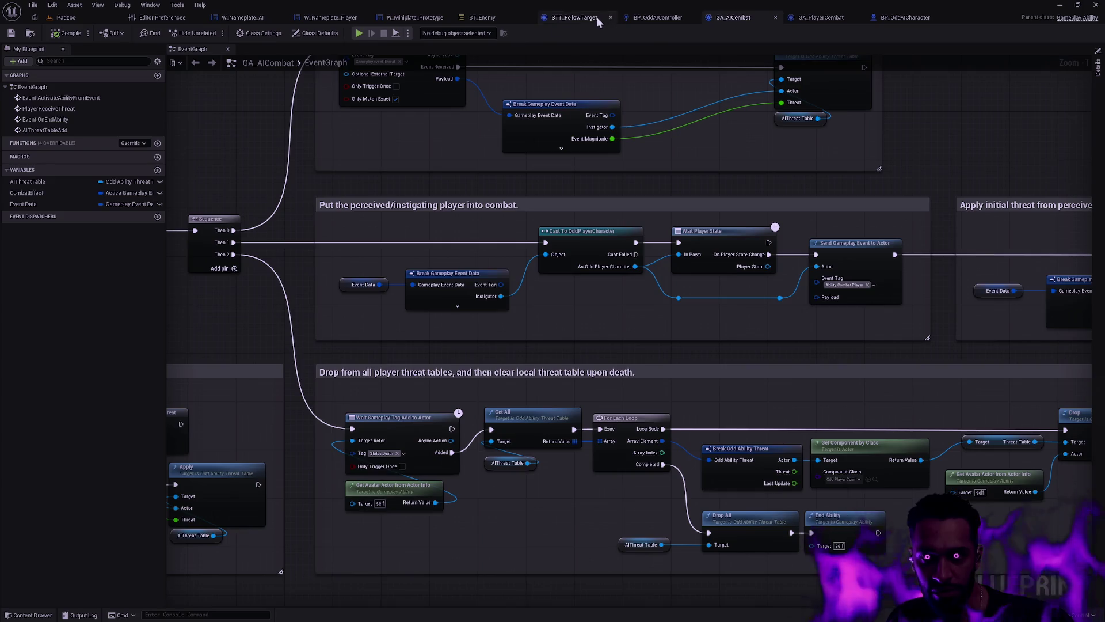
left_click(654, 17)
left_click_drag(310, 292, 586, 293)
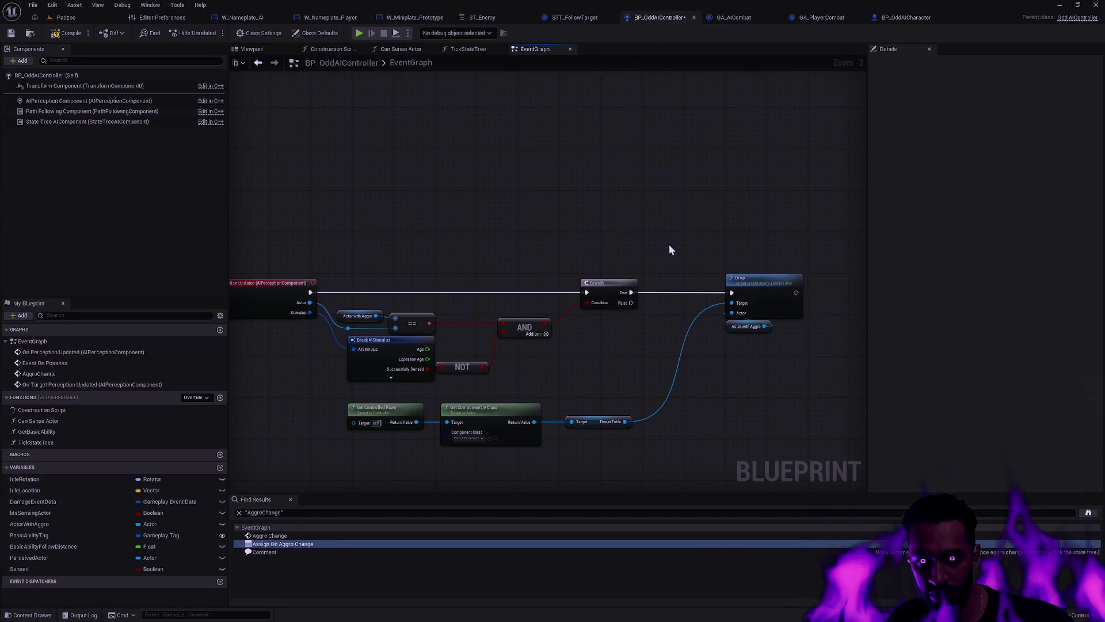
Step: Save the BP_OddAIController blueprint
left_click(10, 34)
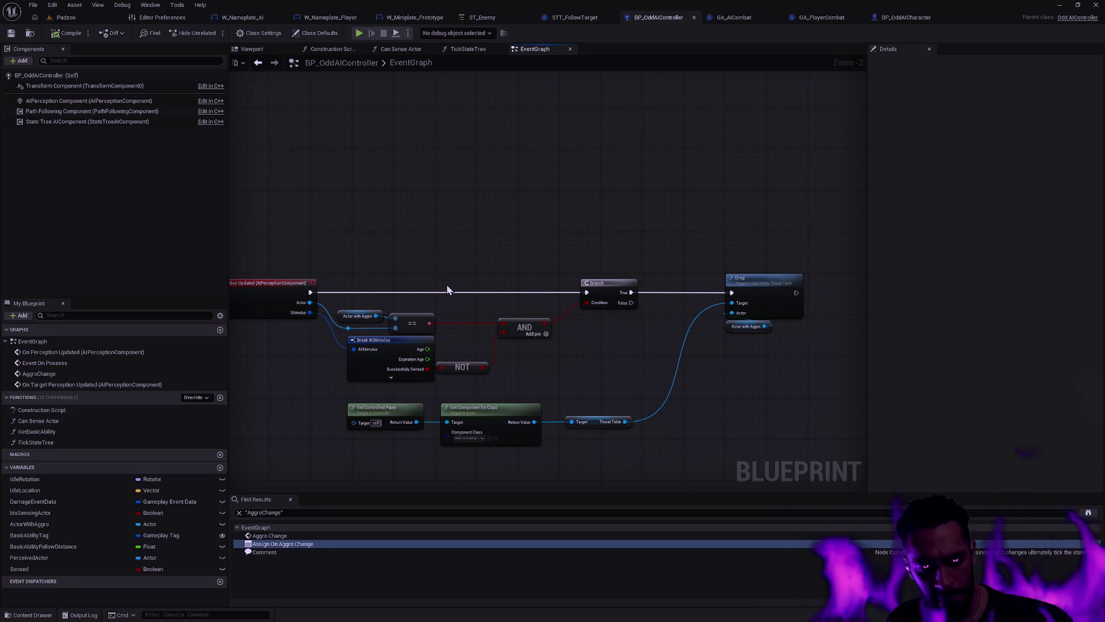
left_click_drag(372, 317, 365, 302)
left_click(365, 301)
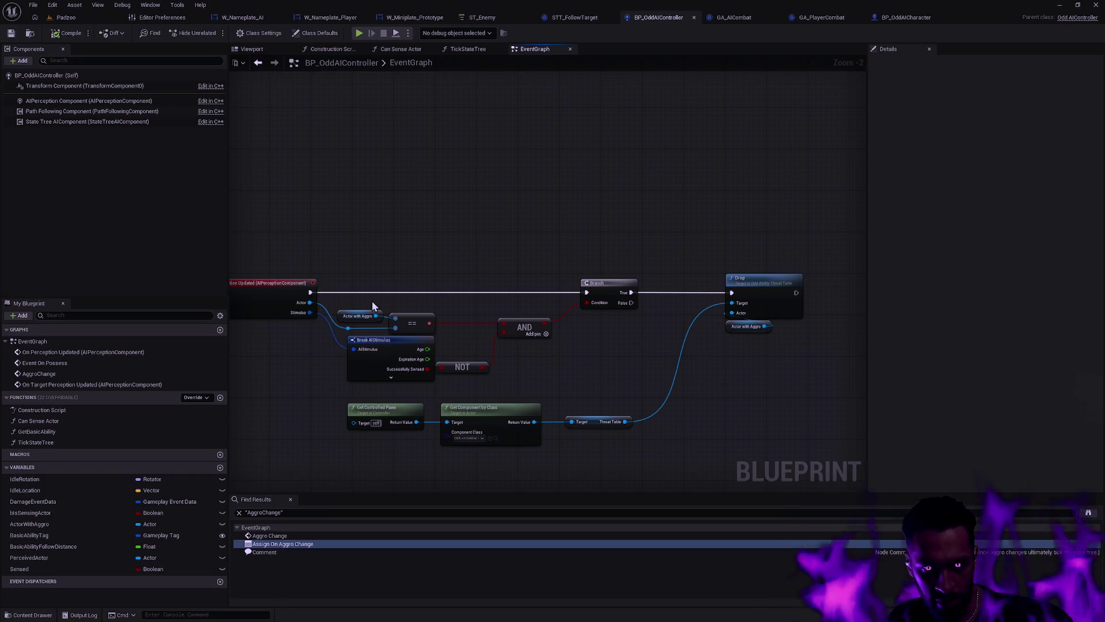
Step: Box-select the Actor with Aggro and == comparison nodes, then return to the Padzoo level
left_click_drag(373, 300, 438, 318)
left_click(448, 312)
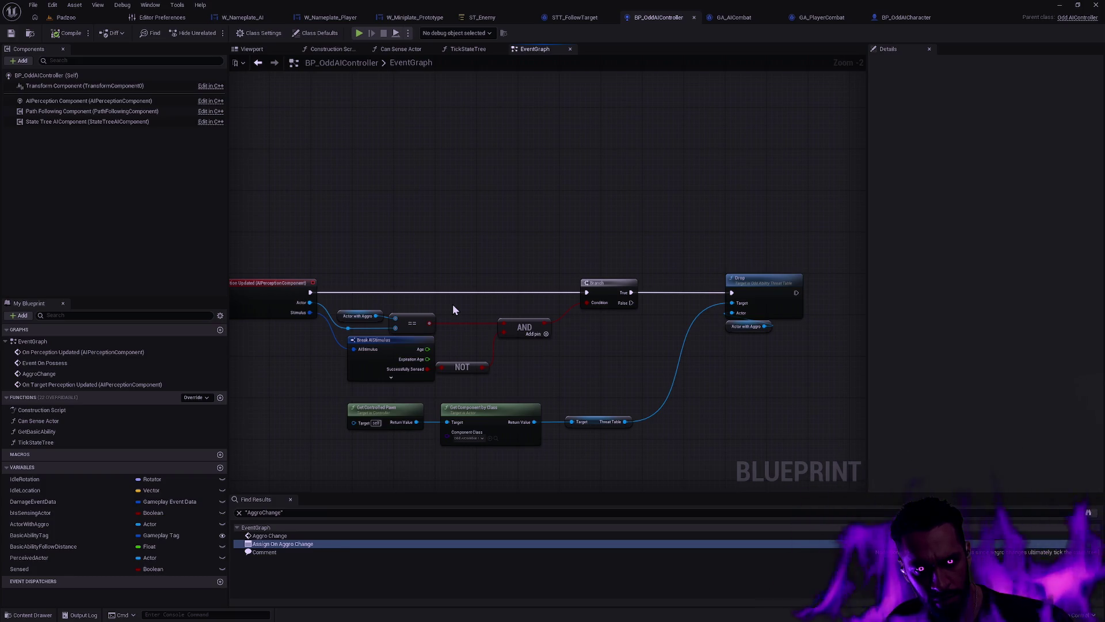
left_click_drag(407, 307, 466, 332)
left_click(485, 339)
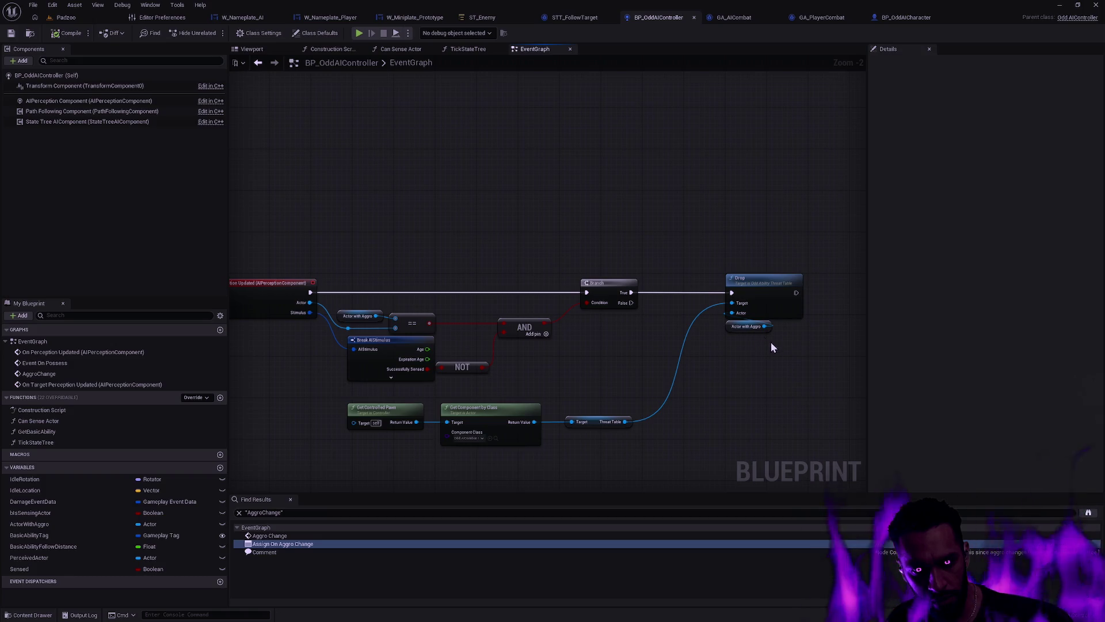
left_click(70, 19)
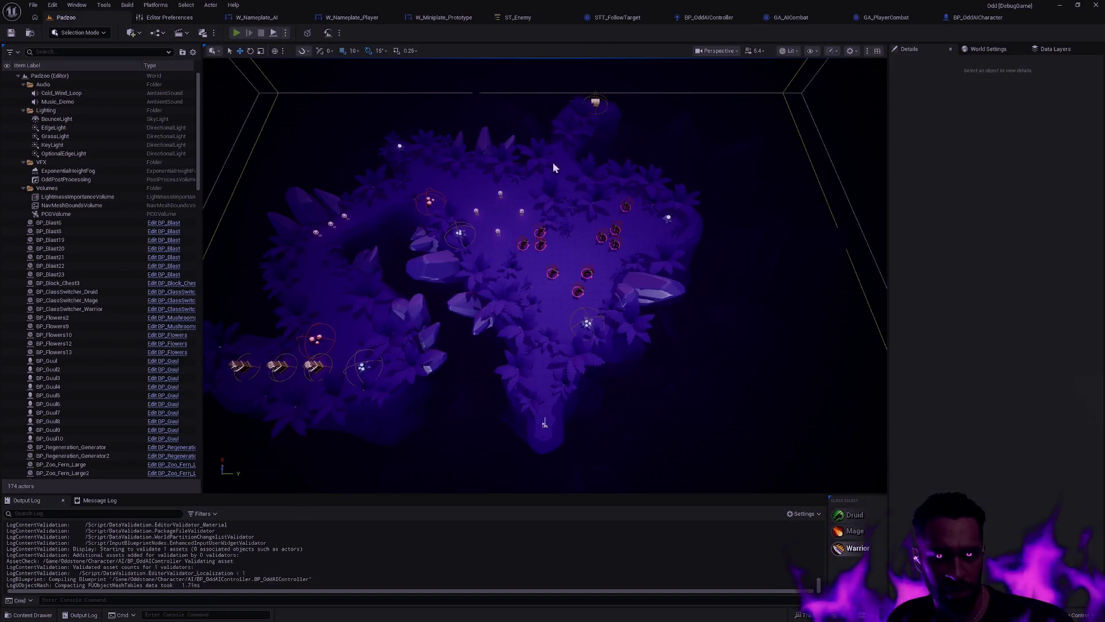
Step: Play-test Padzoo, fight enemies until they show Curious and Attacking, then stop and bring up ST_Enemy
key("alt+p")
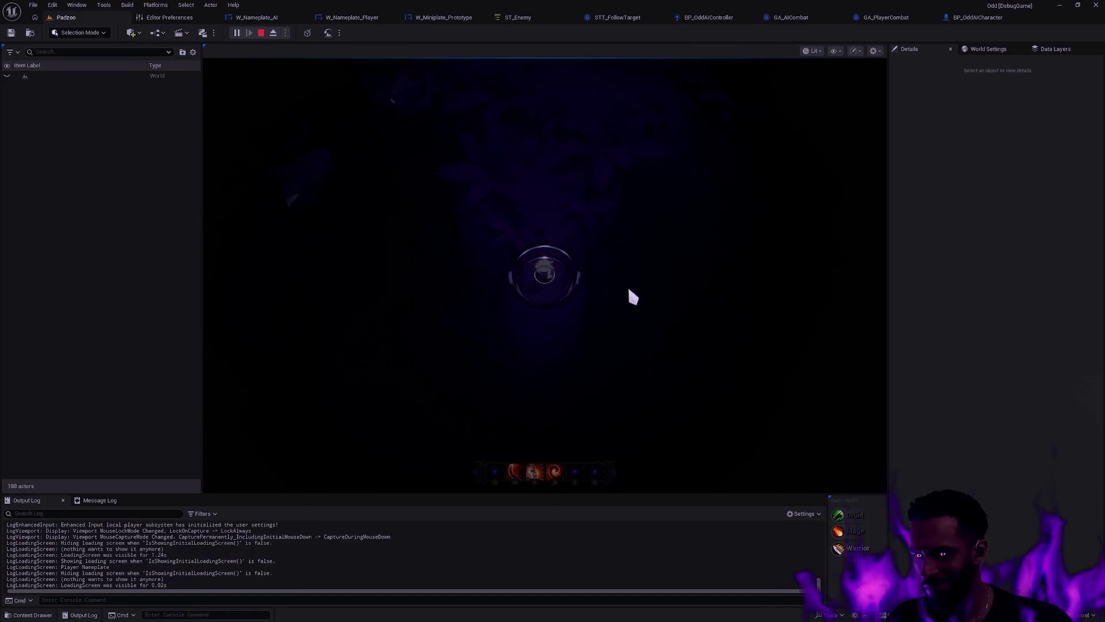
left_click(539, 288)
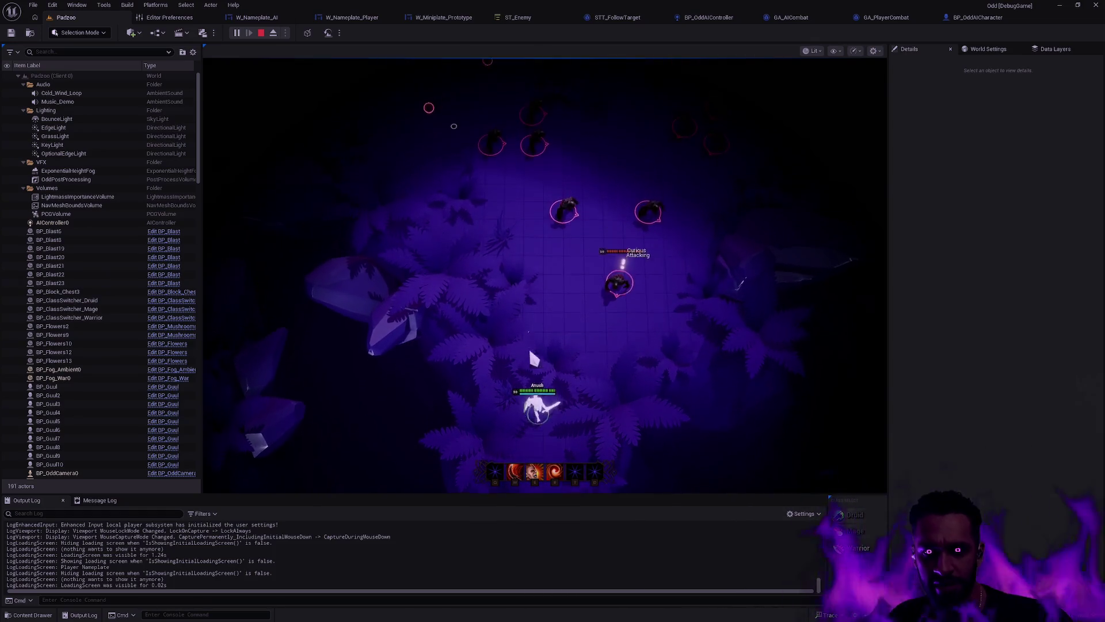
key("F11")
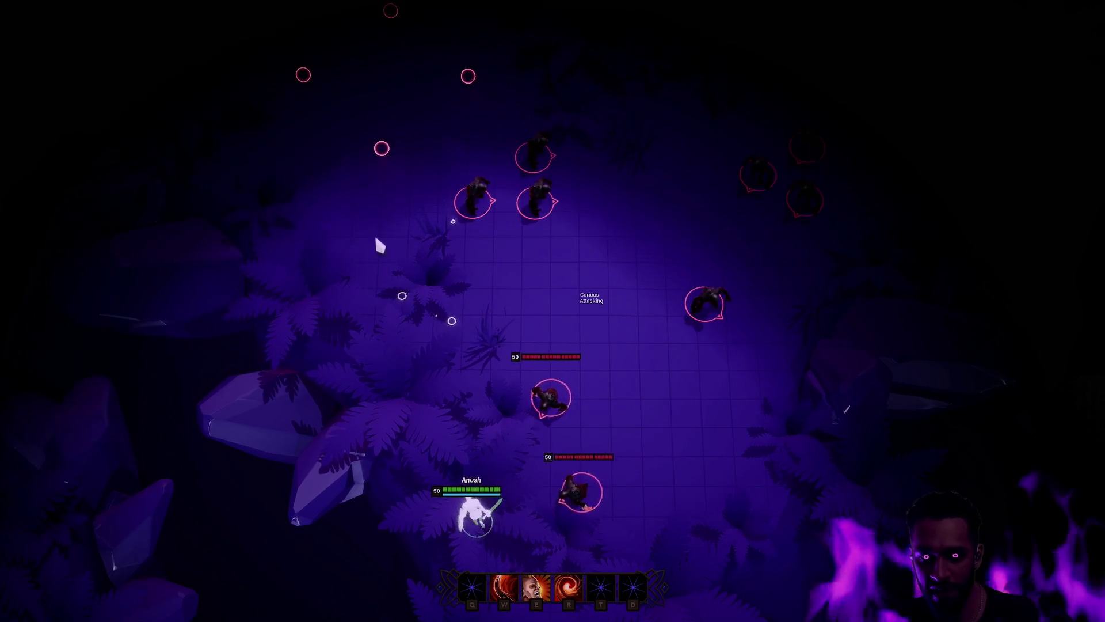
key("Escape")
left_click(530, 18)
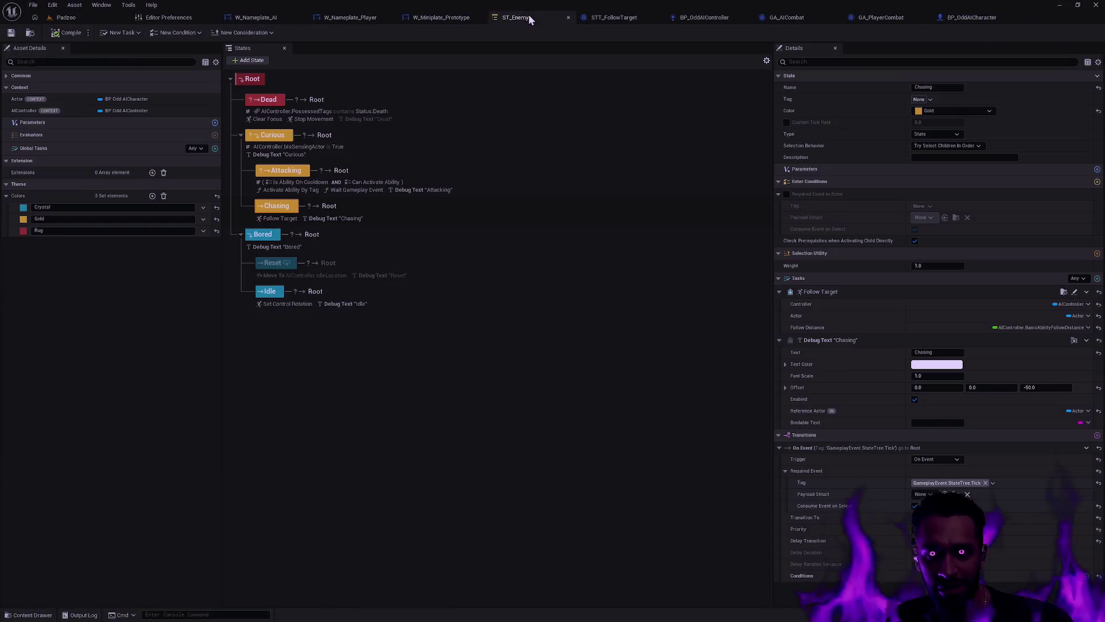
Step: Disable the Debug Text task on ST_Enemy's Chasing state
left_click(371, 120)
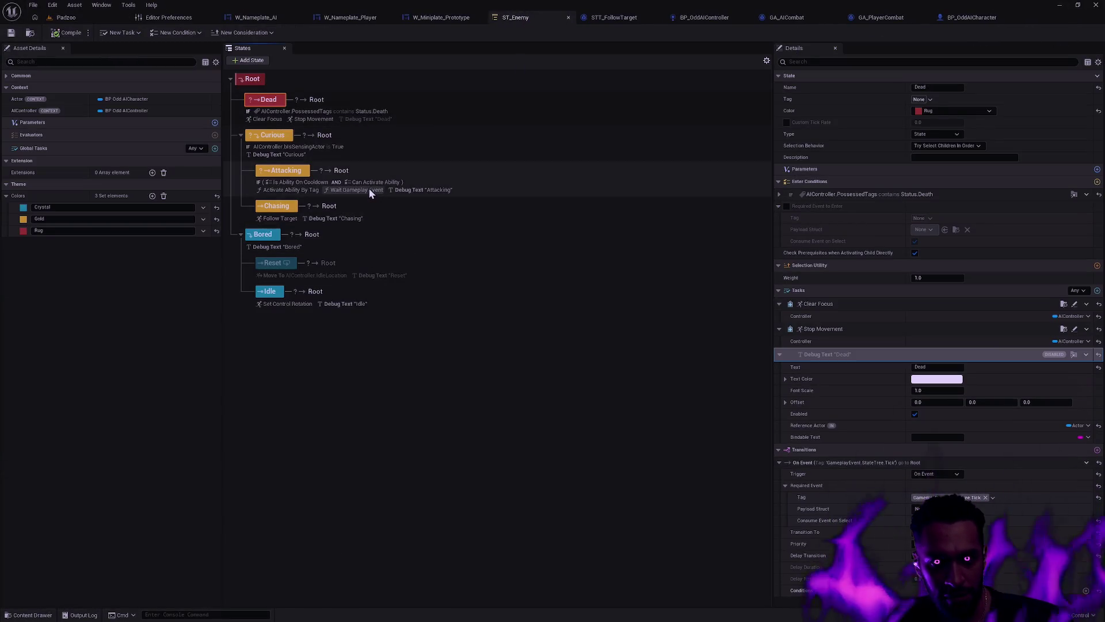
right_click(344, 219)
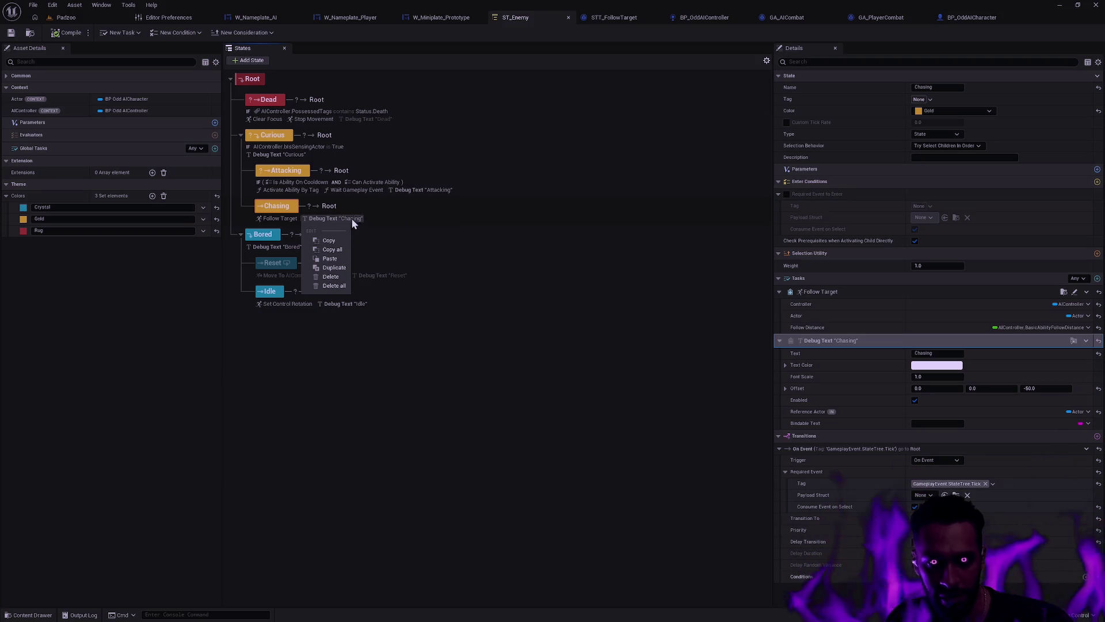
left_click(352, 223)
right_click(1001, 340)
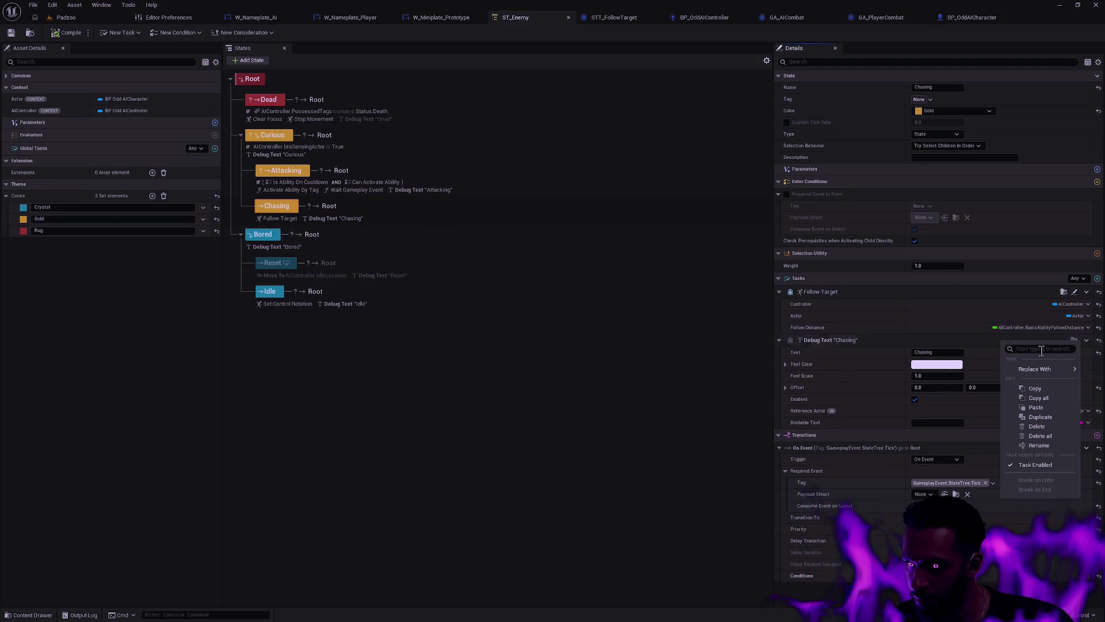
left_click(1035, 465)
Step: Disable the Debug Text tasks on the Idle and Curious states
left_click(361, 303)
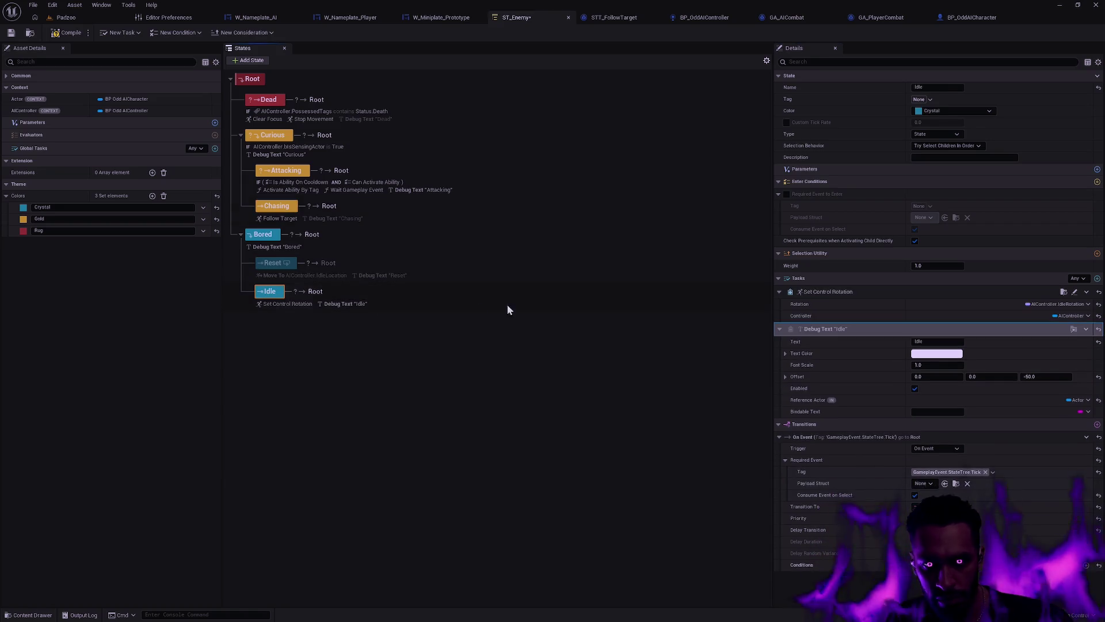
right_click(1017, 331)
left_click(1045, 454)
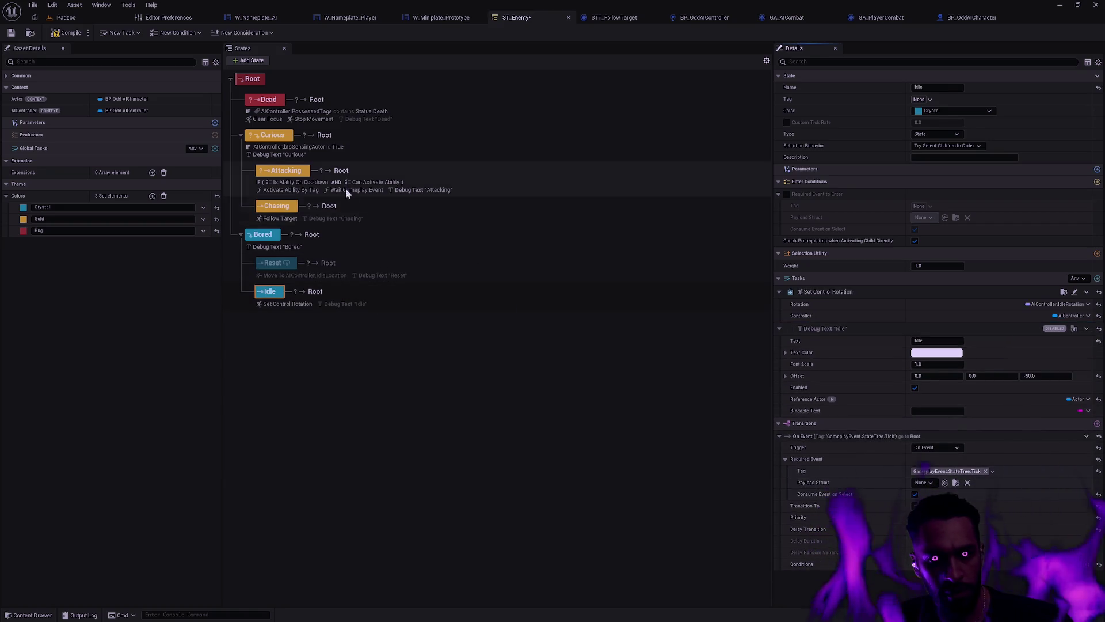
left_click(302, 151)
right_click(1004, 317)
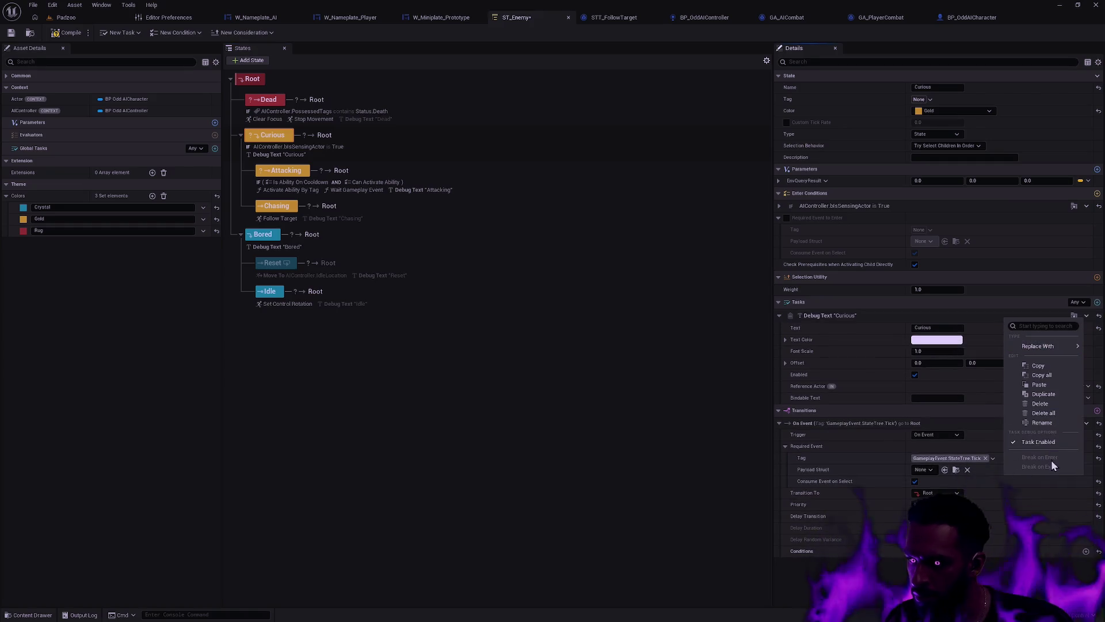
left_click(1048, 440)
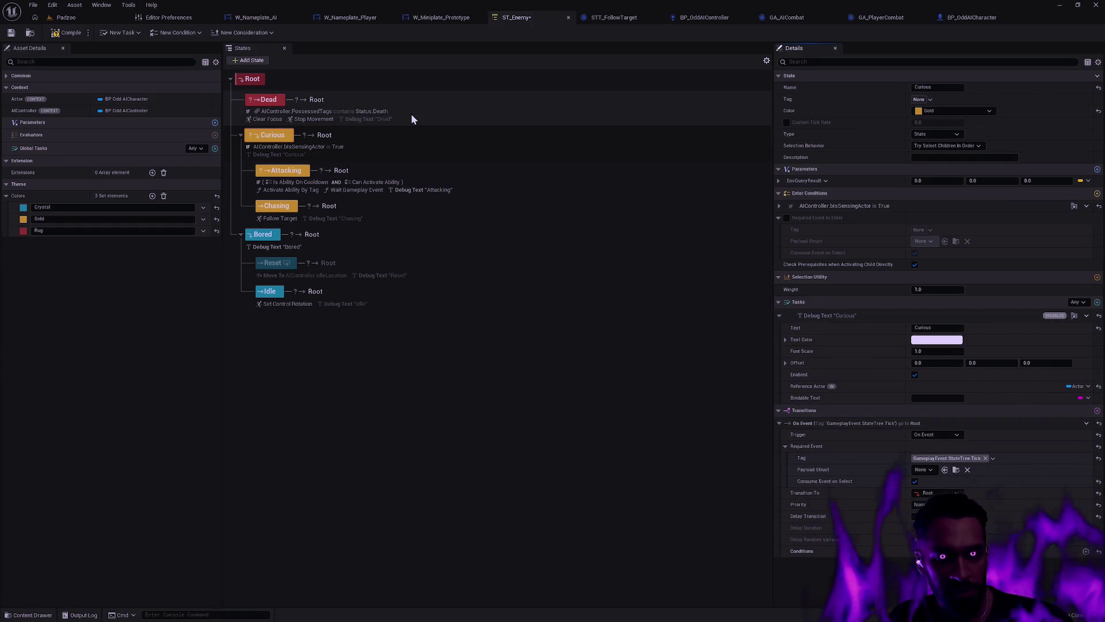